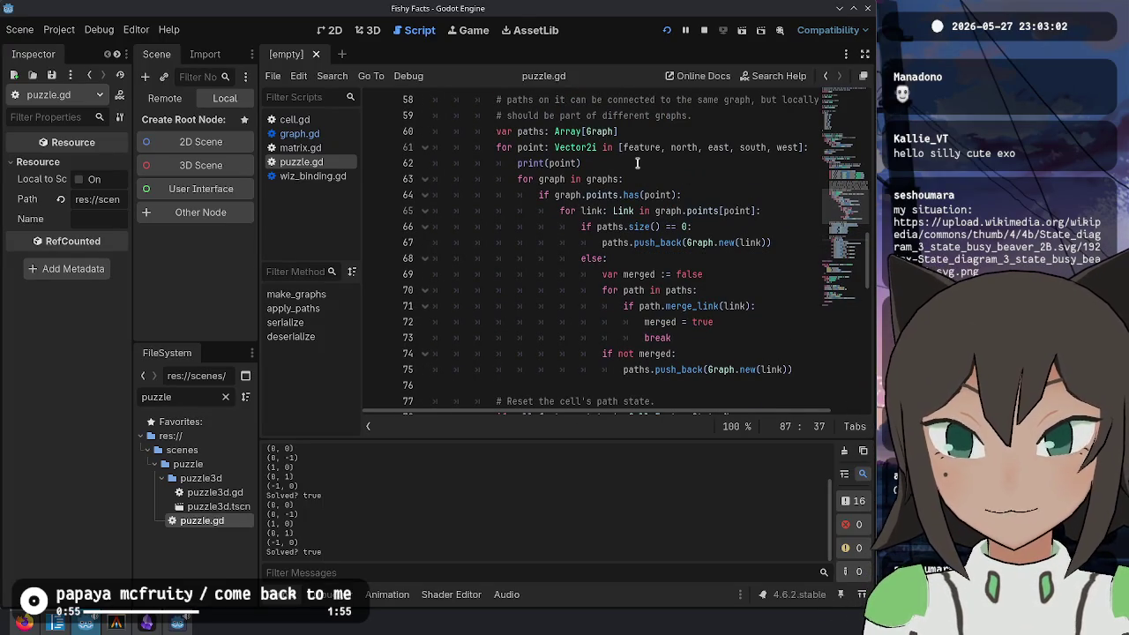
Step: On a new line after the merging loop, begin print(paths.filter(func(a): return a
left_click_drag(625, 179, 514, 177)
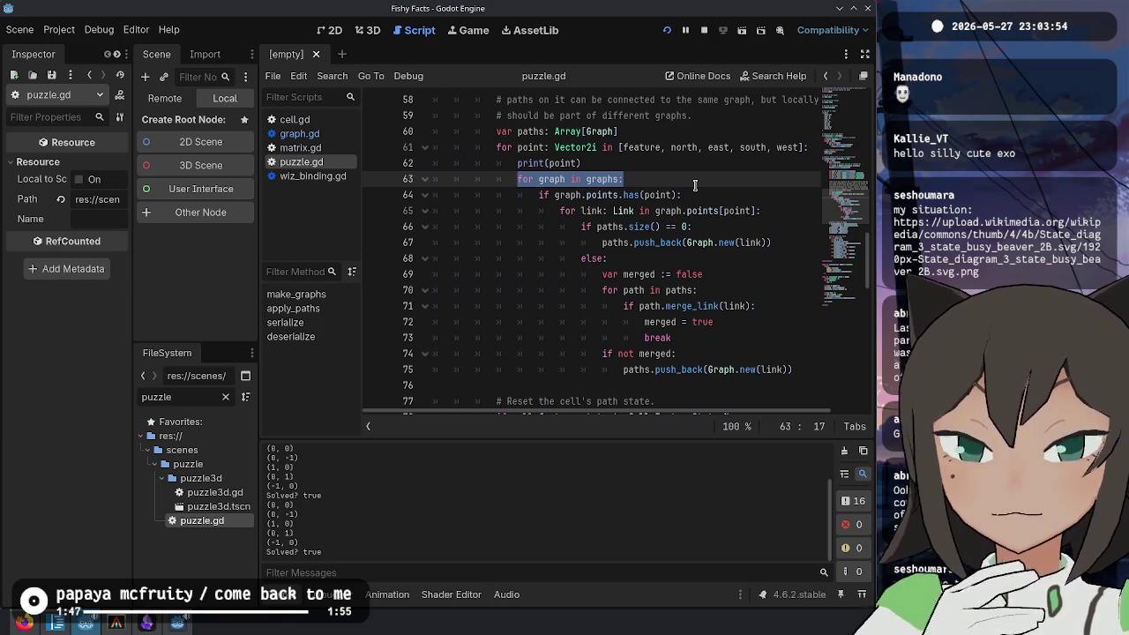
left_click(688, 168)
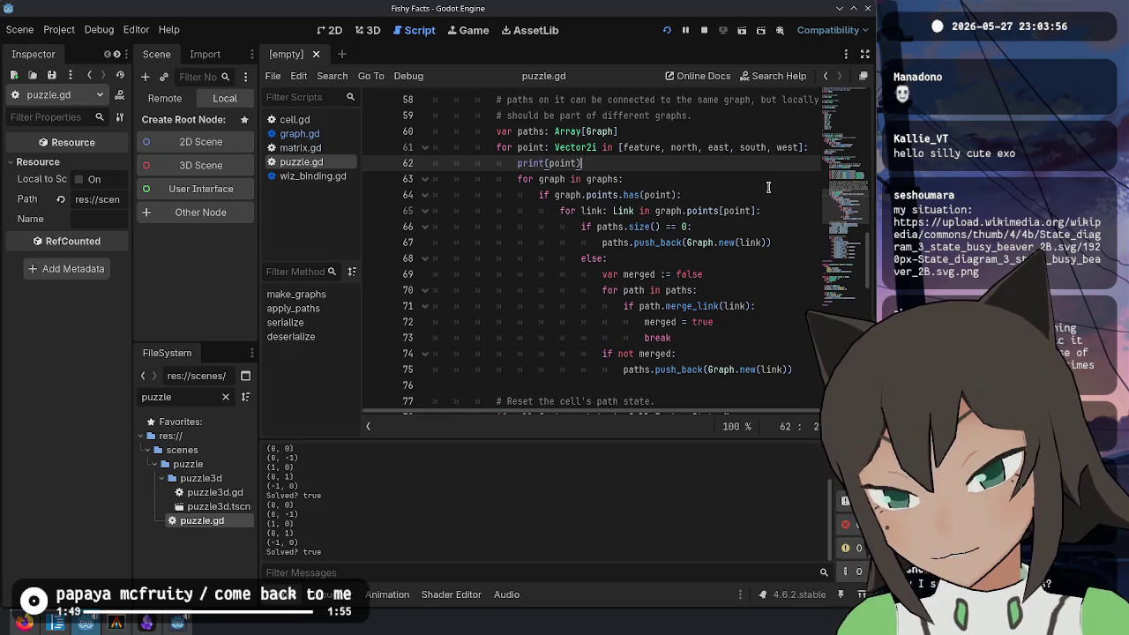
key("Up")
key("Down")
key("Down")
key("Down")
key("Down")
key("Down")
key("Down")
key("Up")
key("Up")
key("Up")
key("Up")
key("Up")
key("Up")
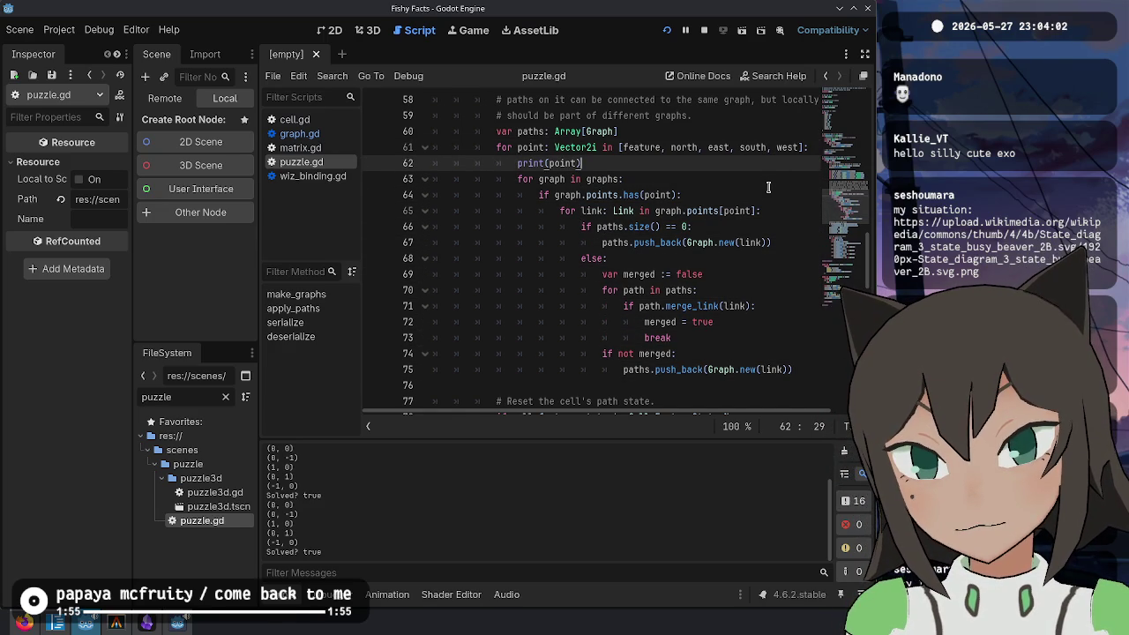
key("Down")
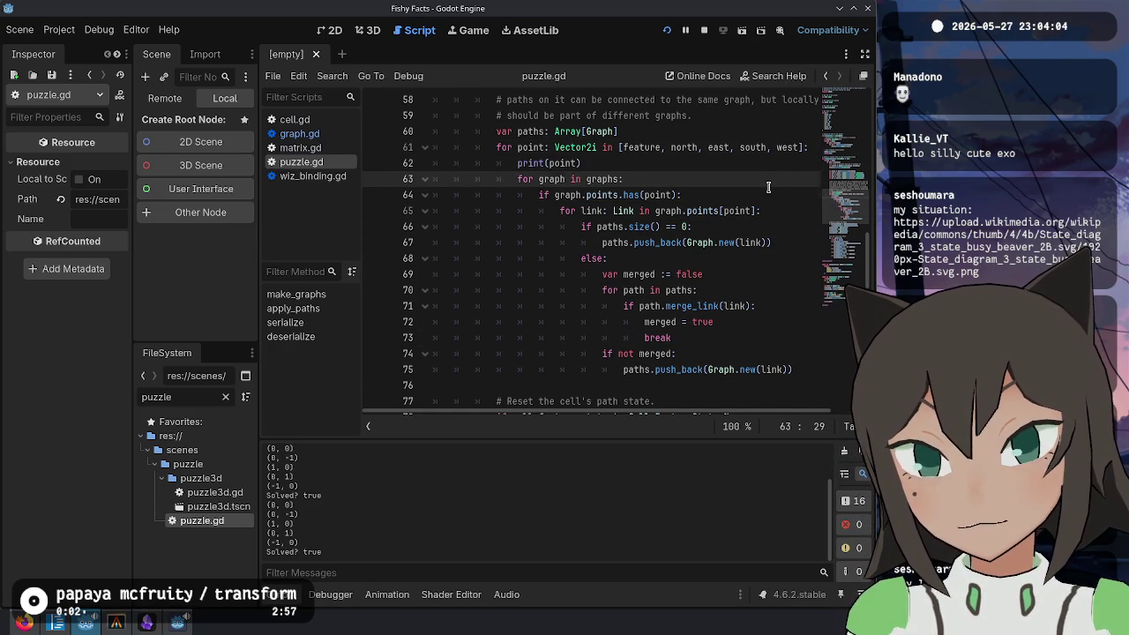
key("Down")
key("Down")
key("Down")
key("Return")
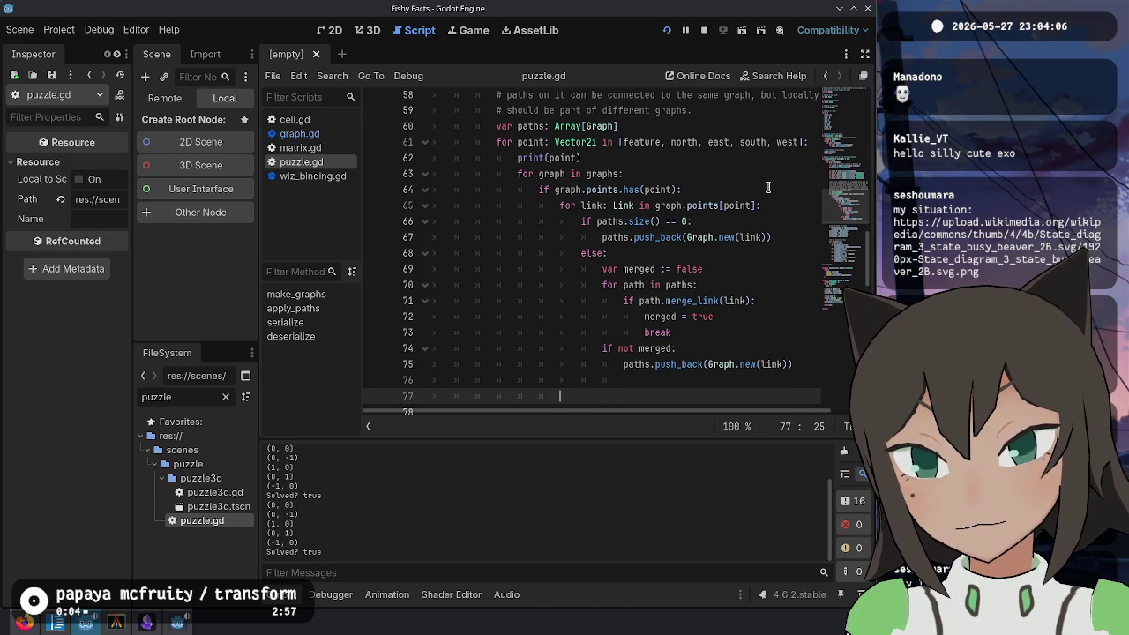
type("print")
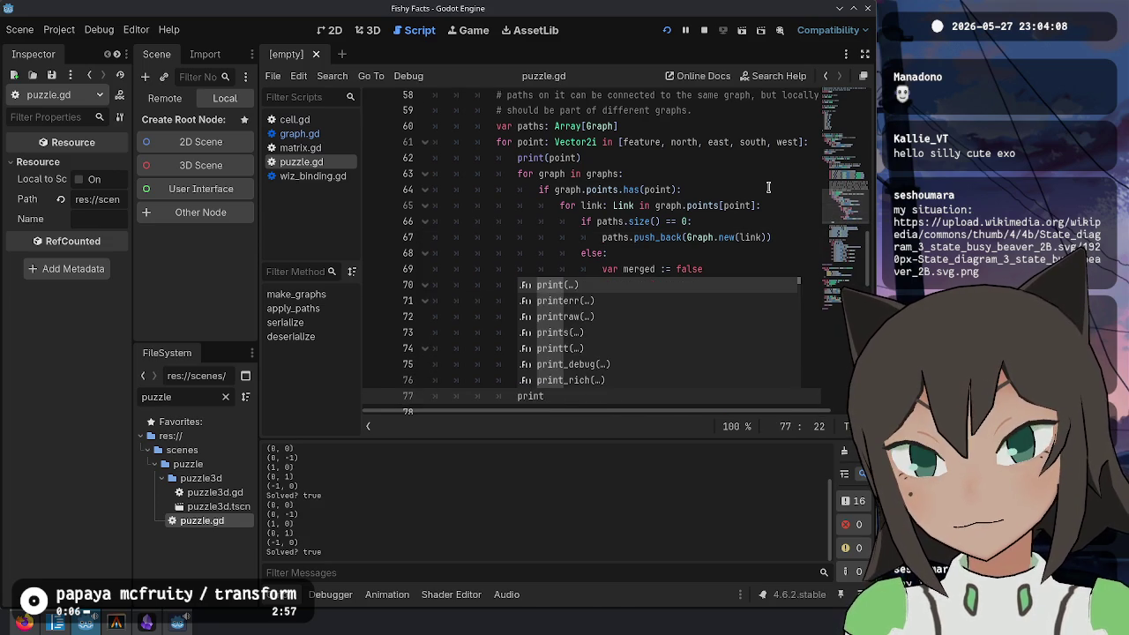
type("(paths.")
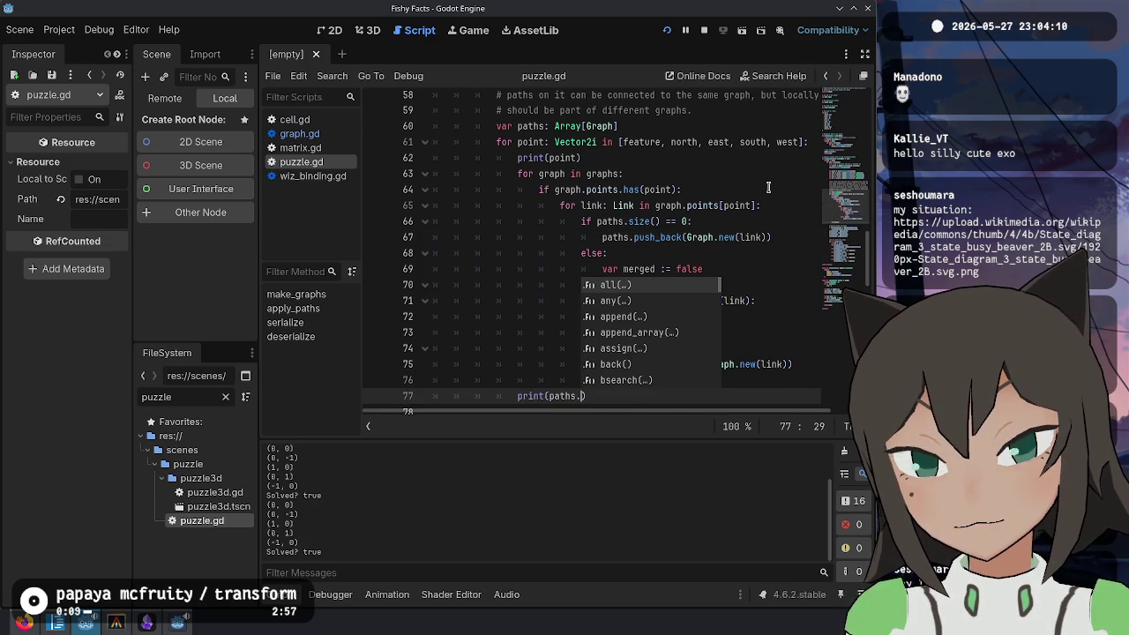
type("filter(func(a)")
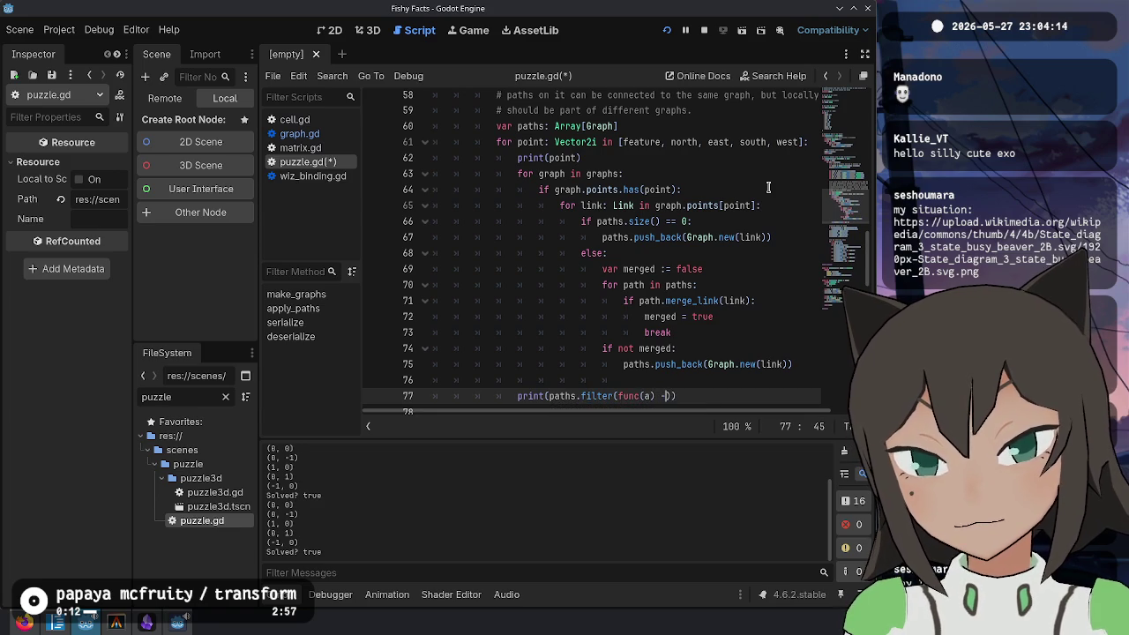
type(": return a.")
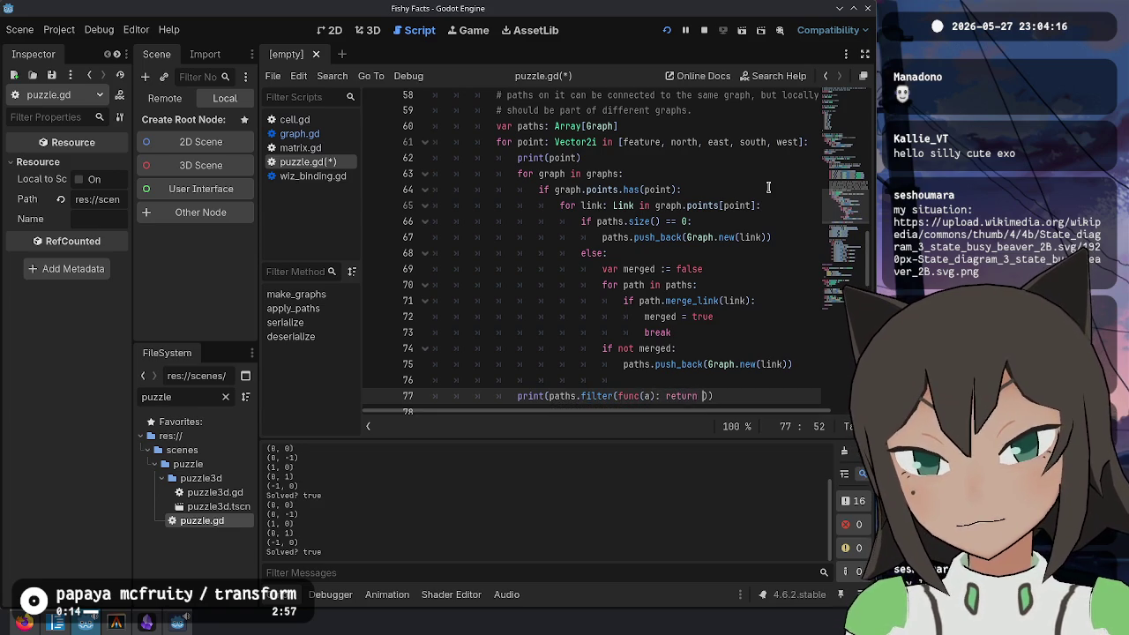
Step: Type the lambda parameter as a:Graph and make it return a.links
key("ctrl+Left")
key("ctrl+Left")
key("ctrl+Left")
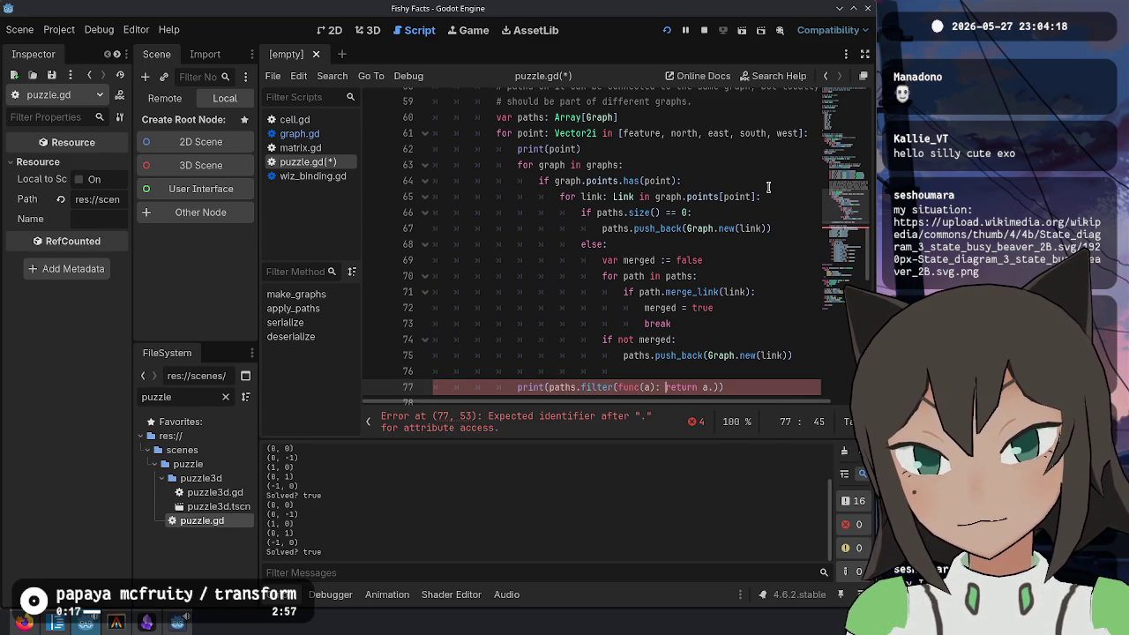
key("Right")
key("Right")
type(":Graph")
key("End")
key("Left")
type(".links")
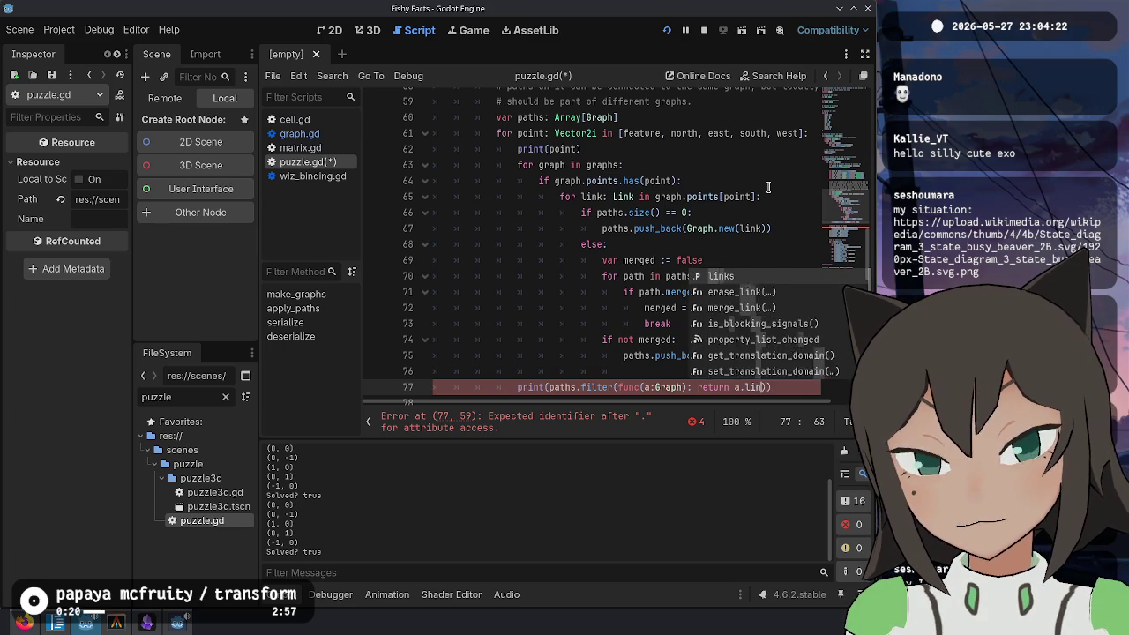
scroll(729, 198, "down", 2)
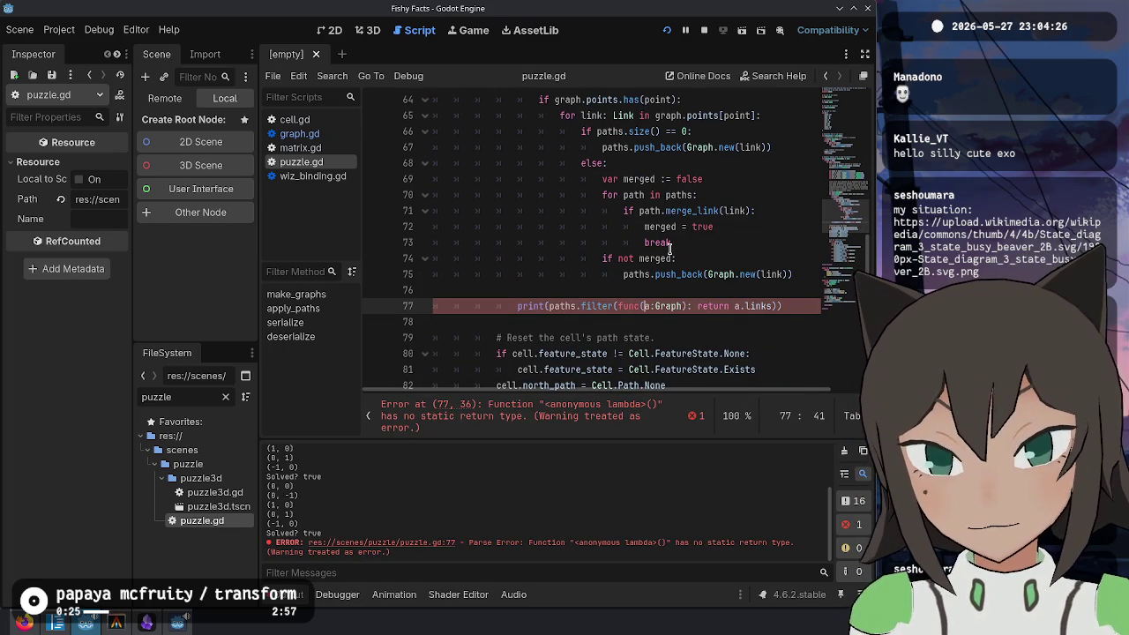
Step: Turn the filter call into map and give the lambda a -> Link return type
key("ctrl+Left")
key("ctrl+Left")
key("ctrl+Left")
key("ctrl+BackSpace")
type("map")
key("ctrl+Right")
key("ctrl+Right")
key("ctrl+Right")
type("-> Link")
key("ctrl+Left")
key("ctrl+Left")
key("ctrl+Left")
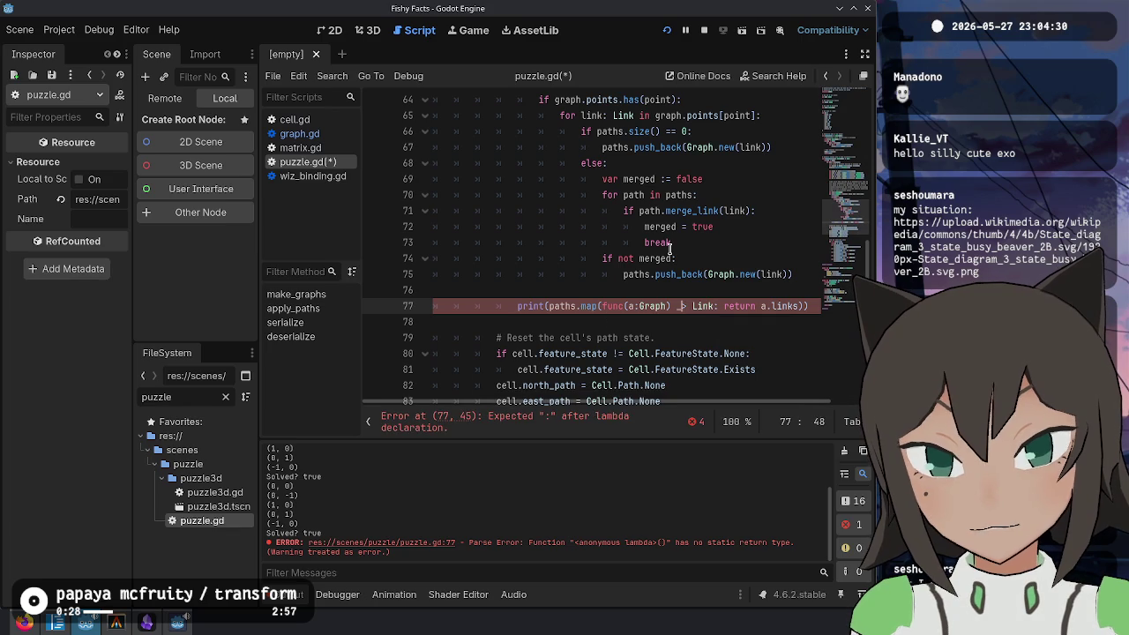
key("ctrl+Left")
key("ctrl+Left")
key("ctrl+Left")
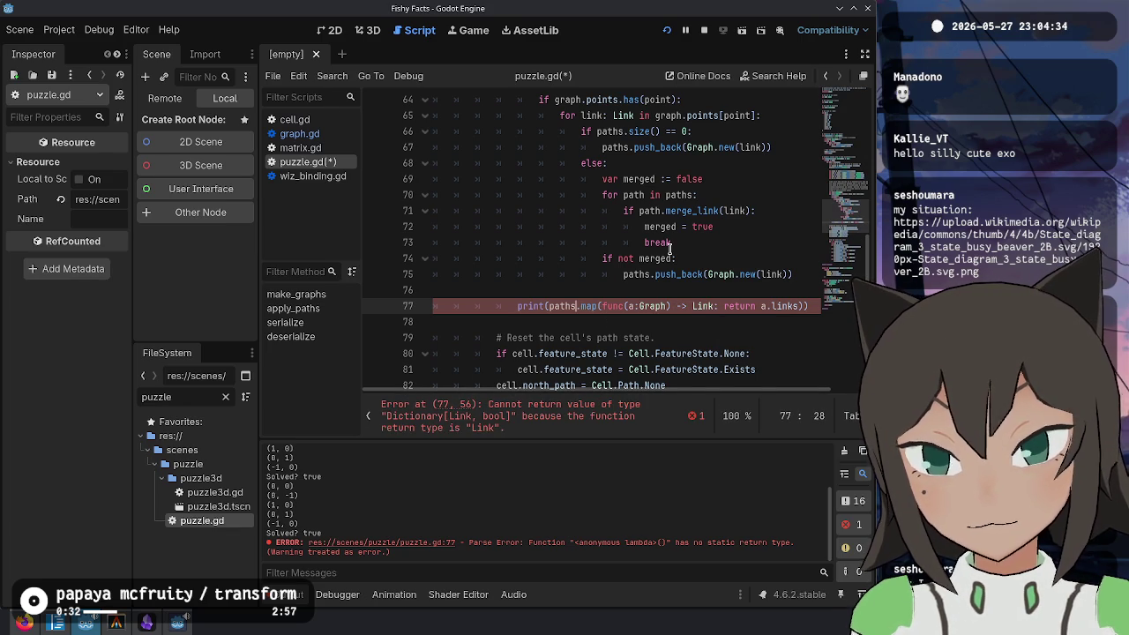
Step: Extend the returned expression to a.links.keys, correcting the 'kes' typo
scroll(697, 298, "up", 1)
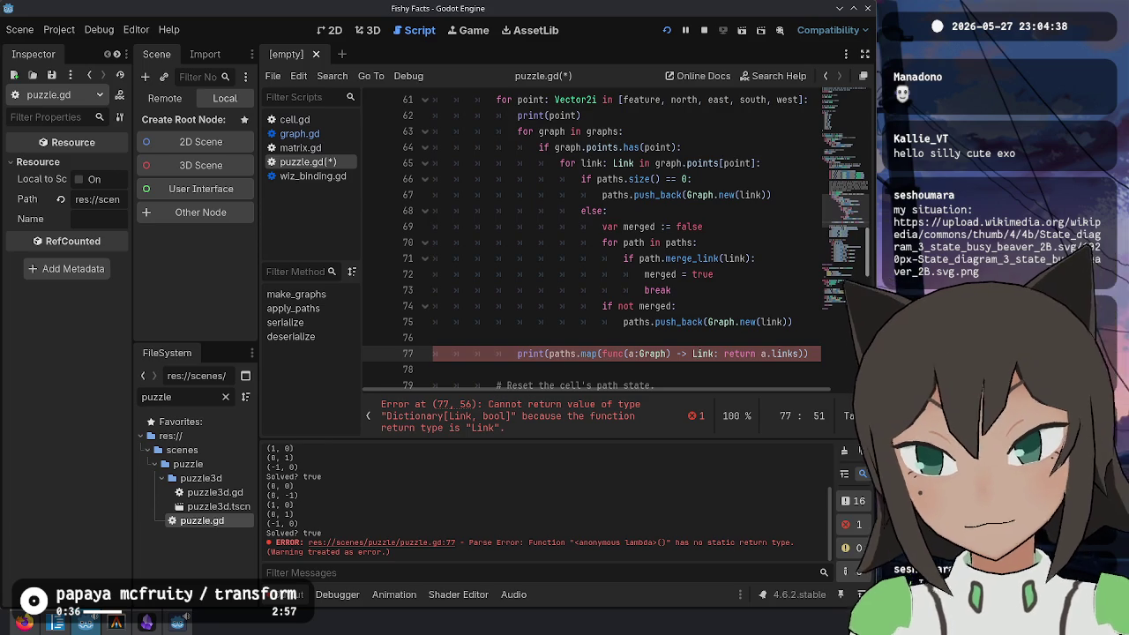
left_click(768, 354)
key("Right")
key("Right")
key("Right")
type(".kes")
key("BackSpace")
type("ys")
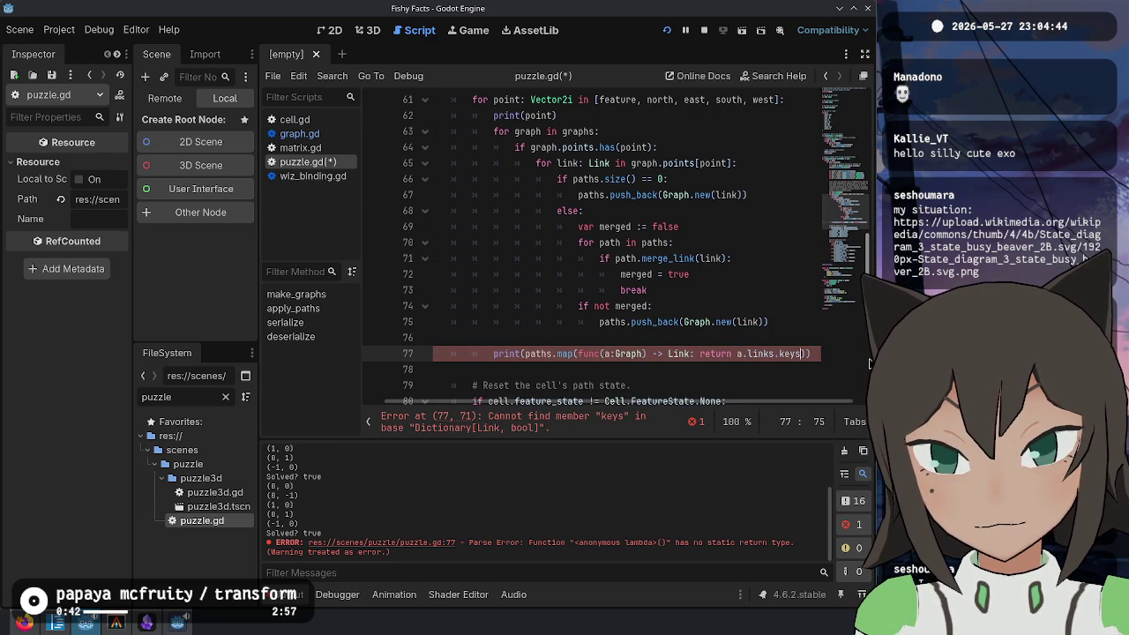
Step: Delete links.keys and insert 'link' after paths, then undo the mistaken insertion
key("ctrl+shift+Left")
key("ctrl+shift+Left")
key("ctrl+shift+Left")
key("BackSpace")
key("Home")
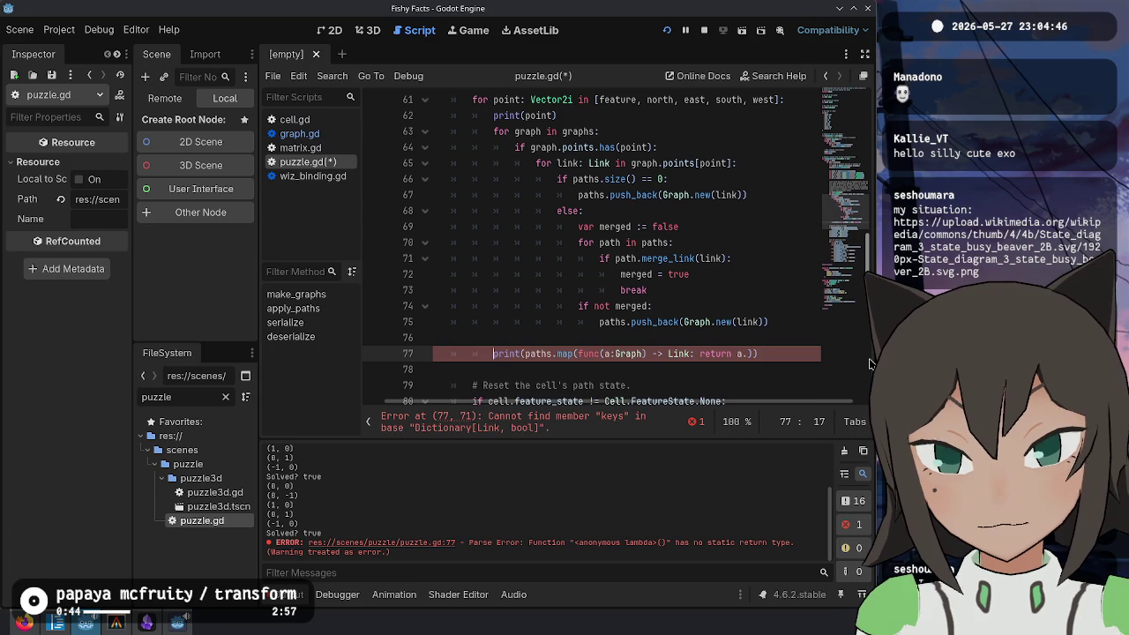
key("Right")
key("Right")
key("Right")
type("link")
key("ctrl+z")
key("ctrl+z")
key("Right")
Step: Change the lambda's return type to Array, complete keys(), then save and run
key("ctrl+Left")
key("ctrl+Left")
key("ctrl+Left")
key("ctrl+Delete")
type("Array")
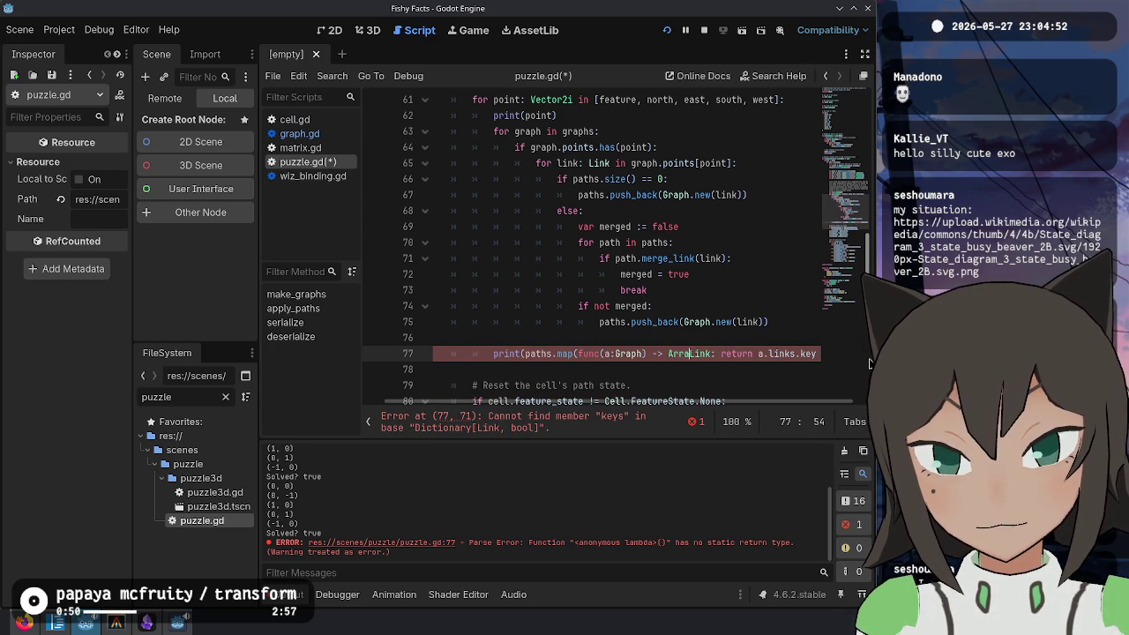
key("Escape")
key("End")
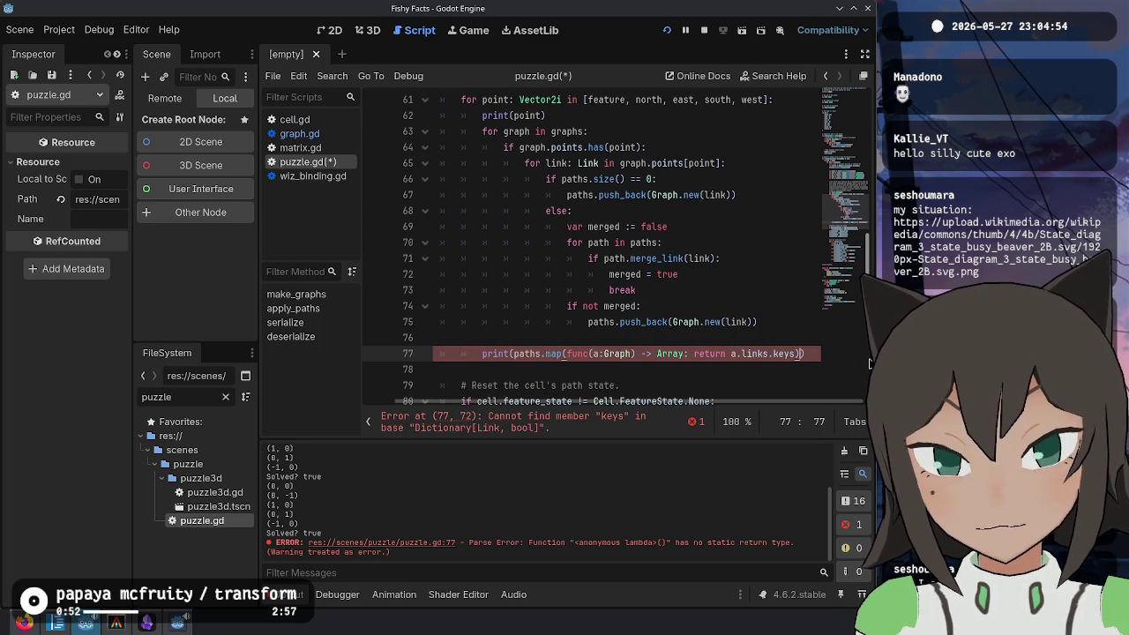
key("Left")
key("Left")
type("()")
key("F5")
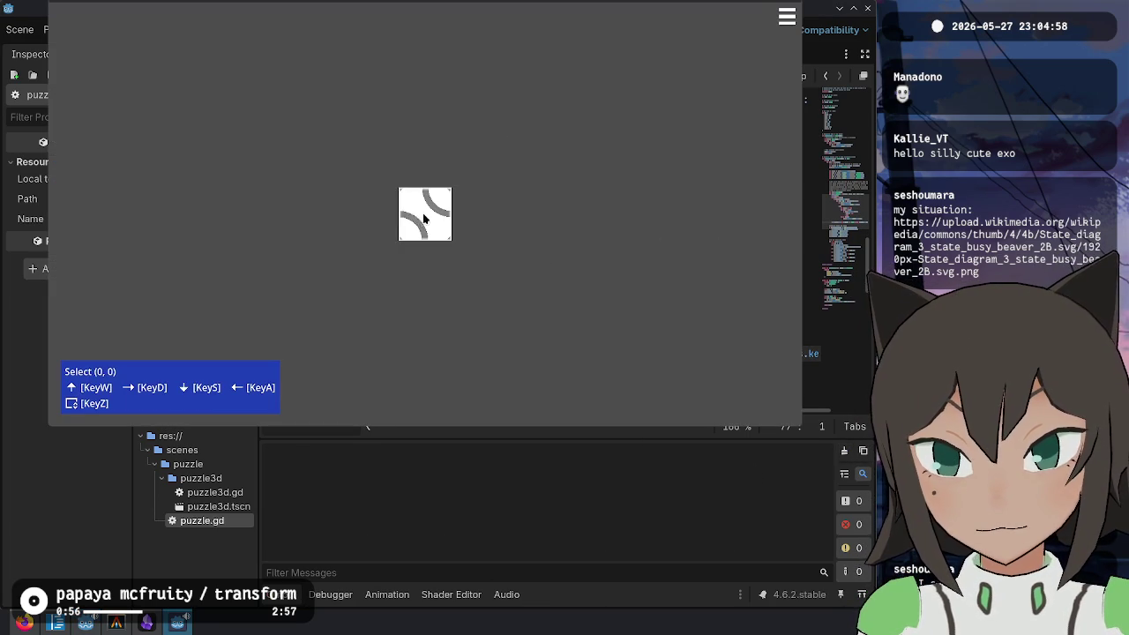
Step: In the running puzzle, switch a tile to path editing and place a path piece, then check Output
left_click(424, 219)
left_click(517, 232)
left_click(595, 245)
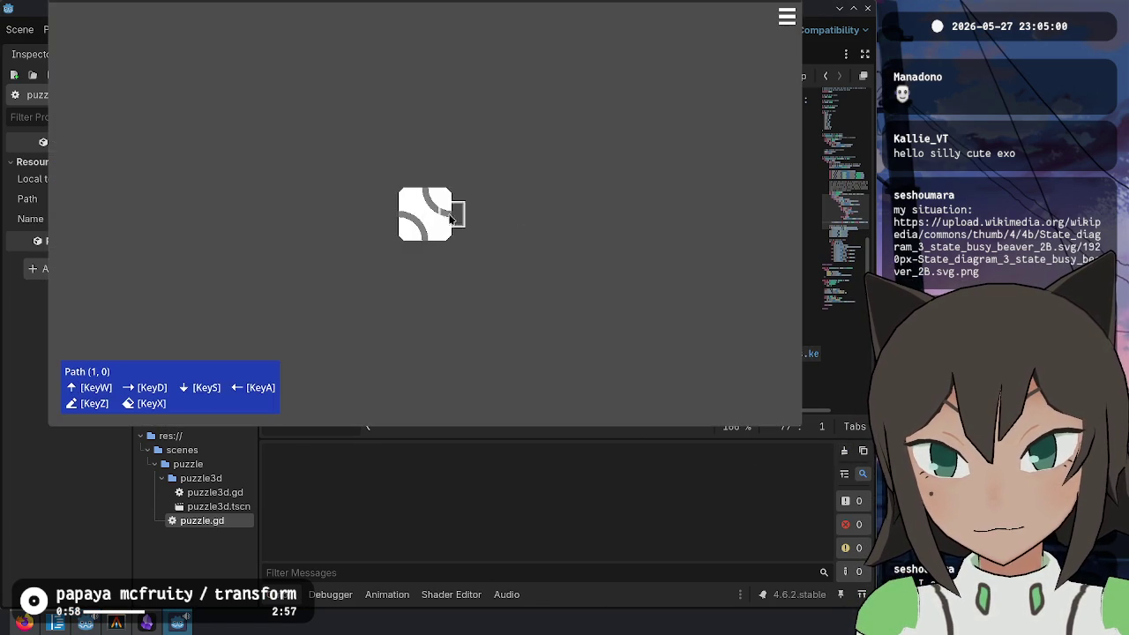
left_click(429, 218)
left_click(526, 483)
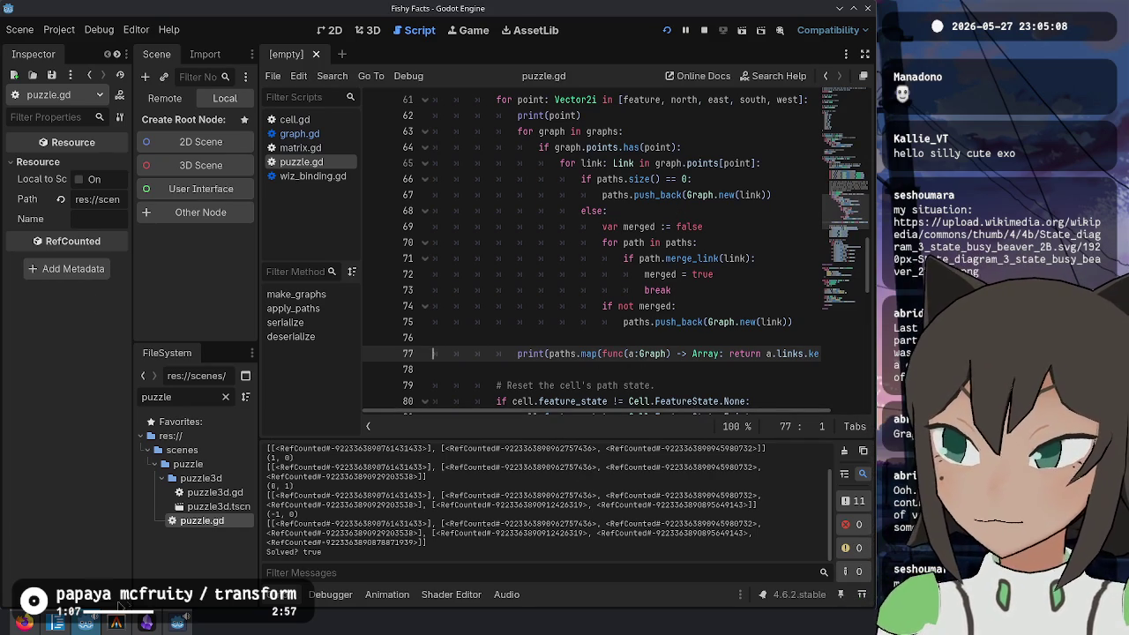
mouse_move(25, 623)
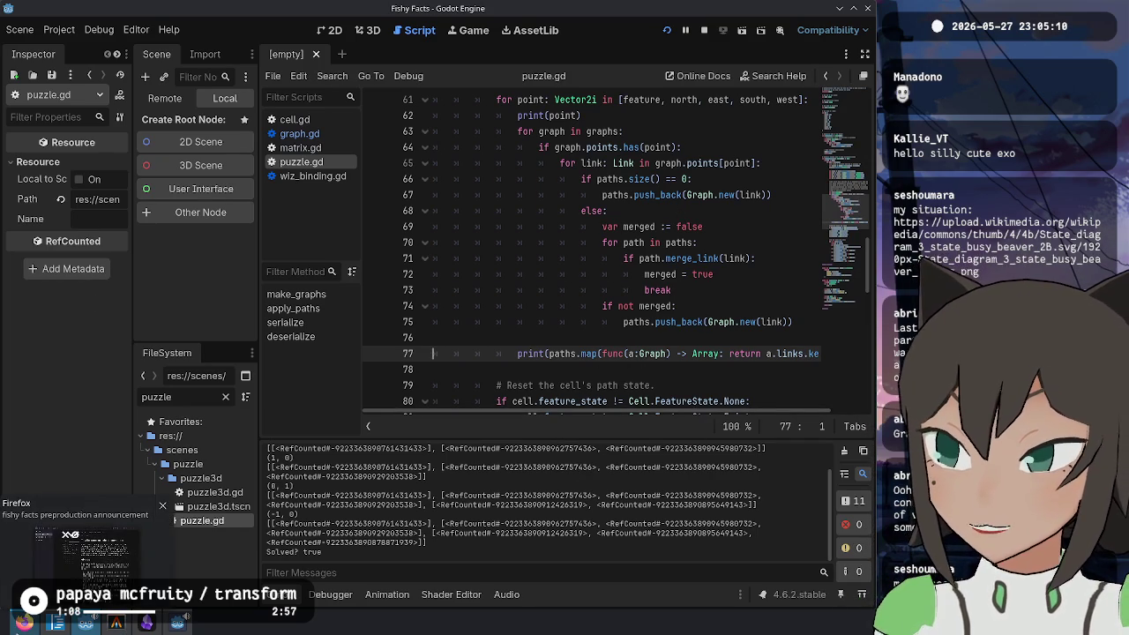
left_click(71, 535)
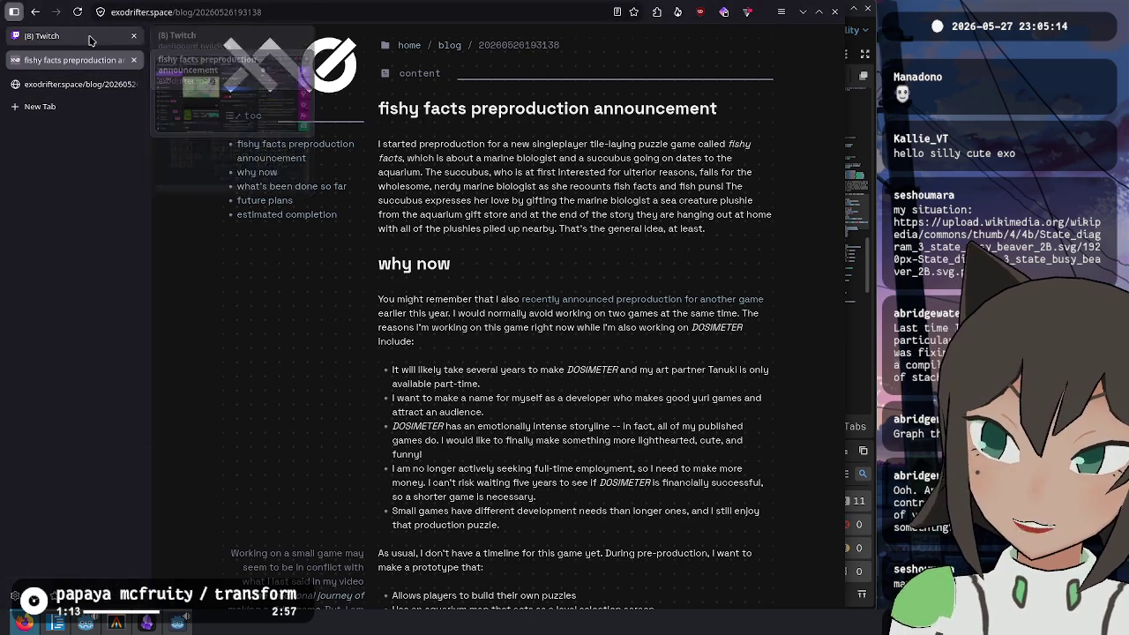
left_click(53, 35)
scroll(711, 476, "down", 10)
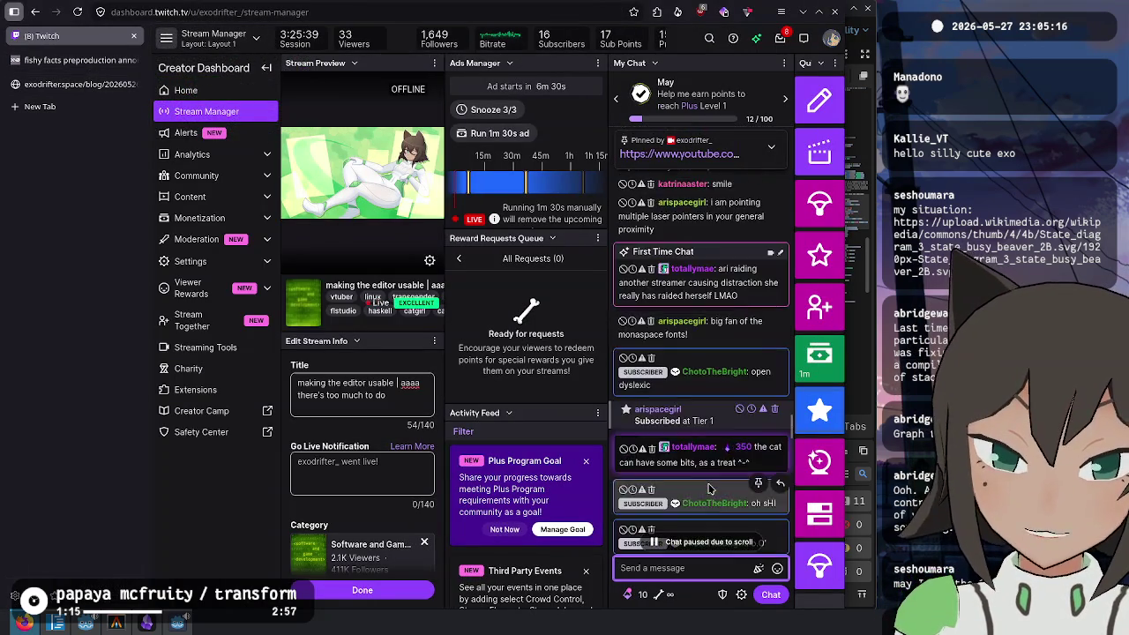
scroll(713, 453, "up", 2)
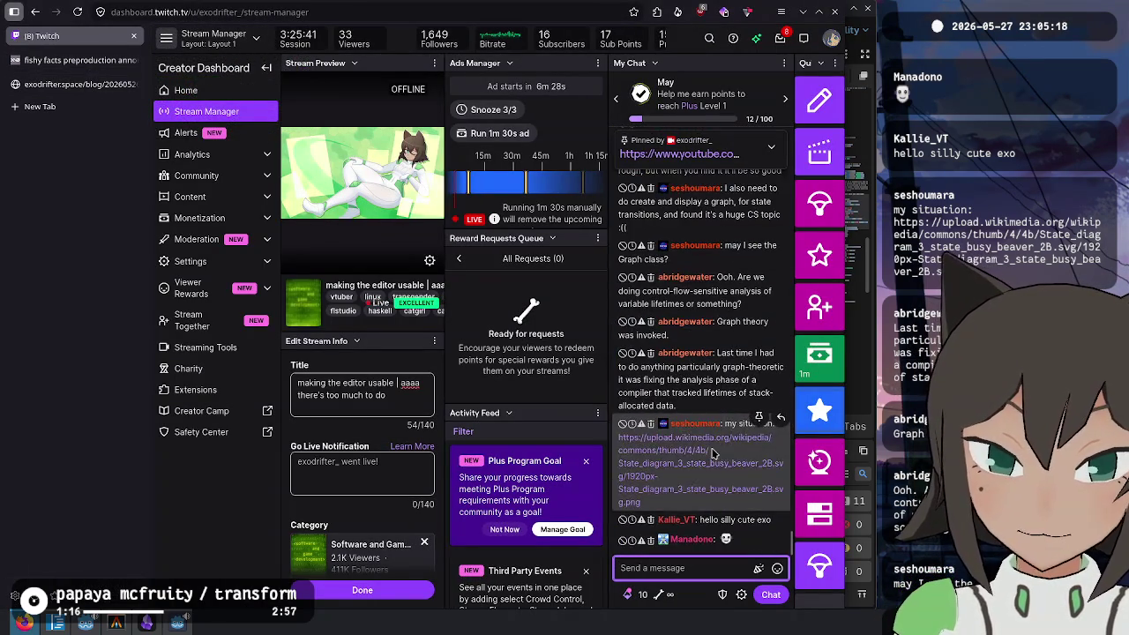
left_click(702, 468)
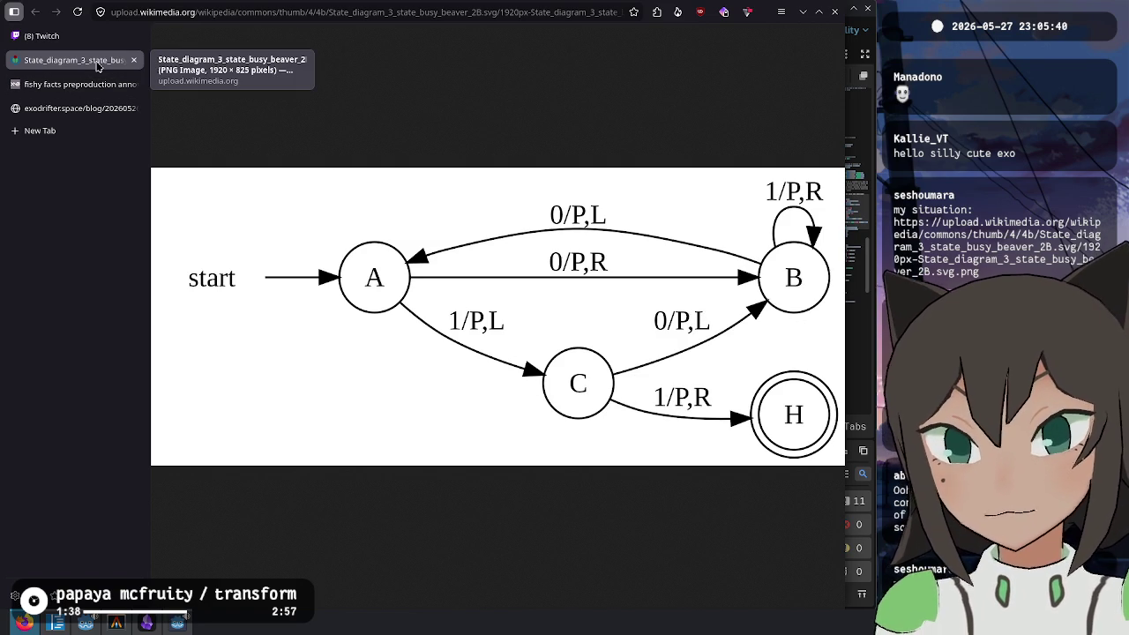
key("ctrl+w")
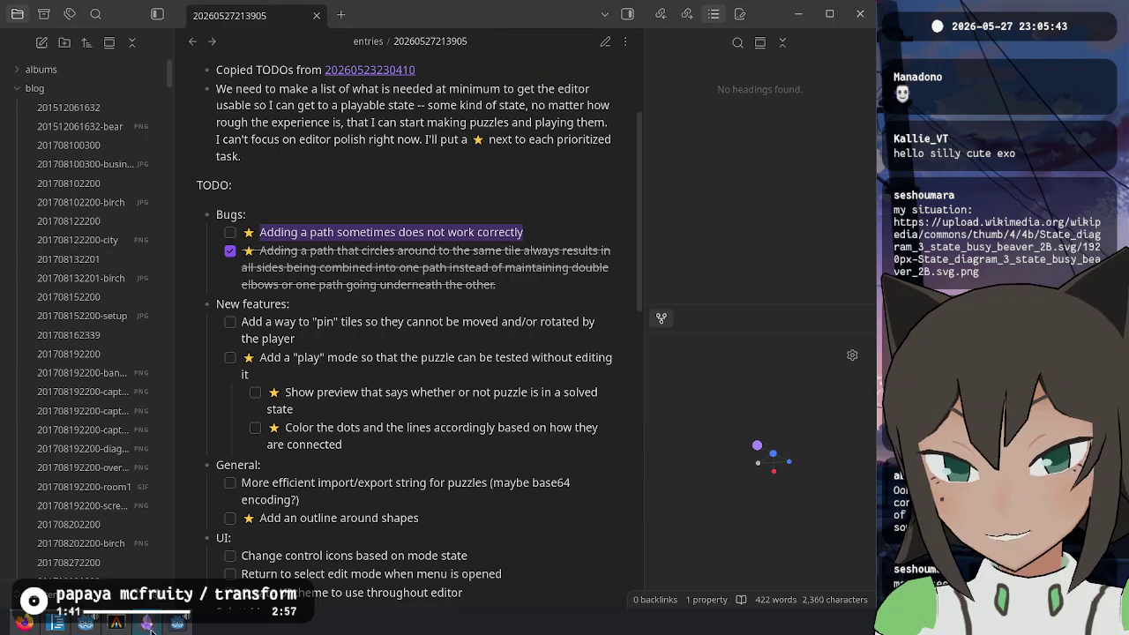
left_click(147, 623)
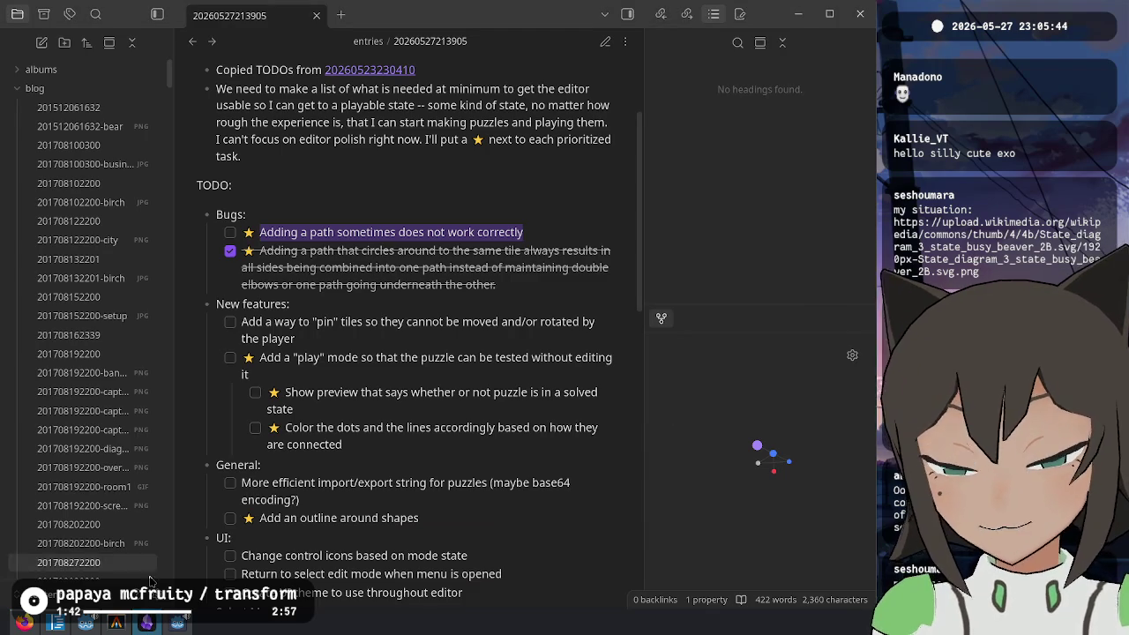
left_click(86, 623)
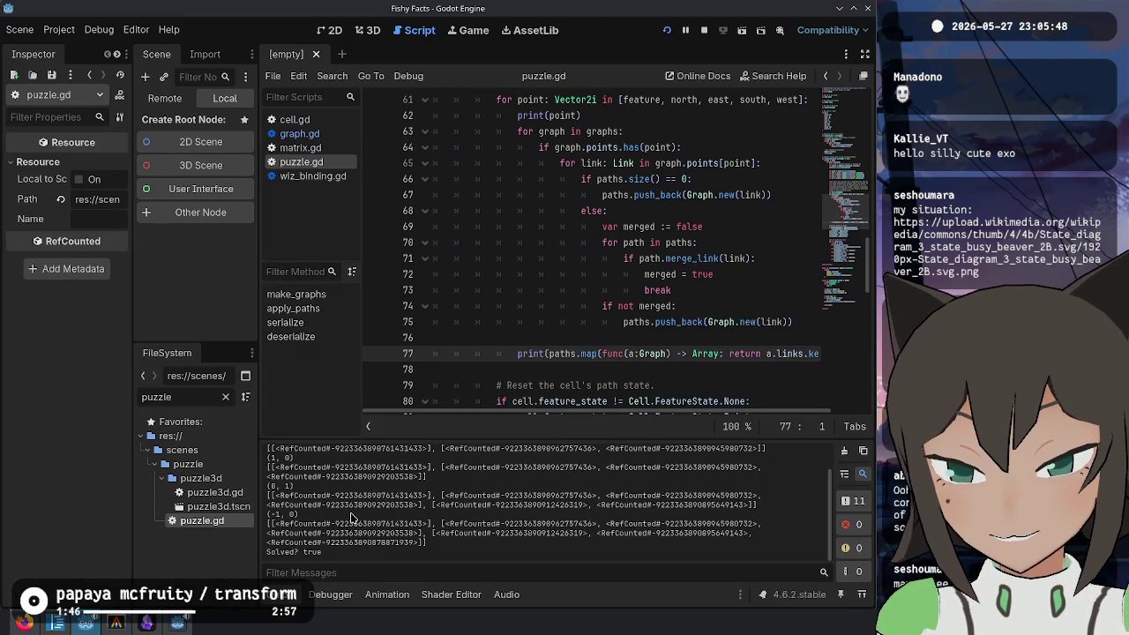
Step: Scroll the output log and select the first logged line (0, 0)
scroll(424, 511, "up", 3)
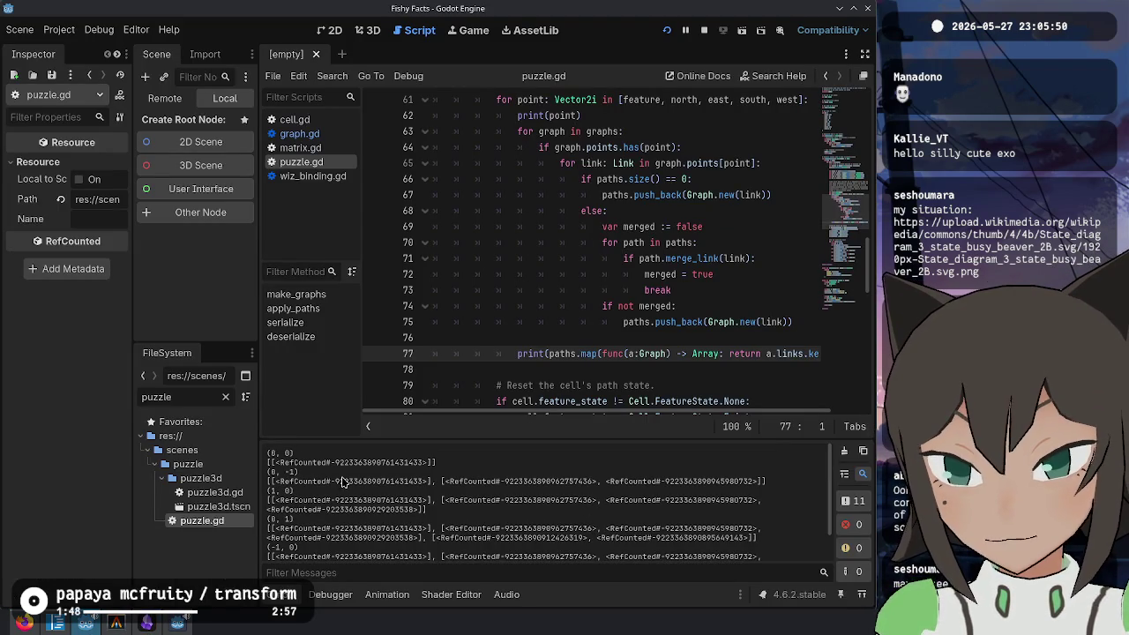
mouse_move(271, 453)
left_mouse_down()
mouse_move(445, 465)
mouse_move(429, 482)
left_mouse_up()
scroll(429, 481, "down", 2)
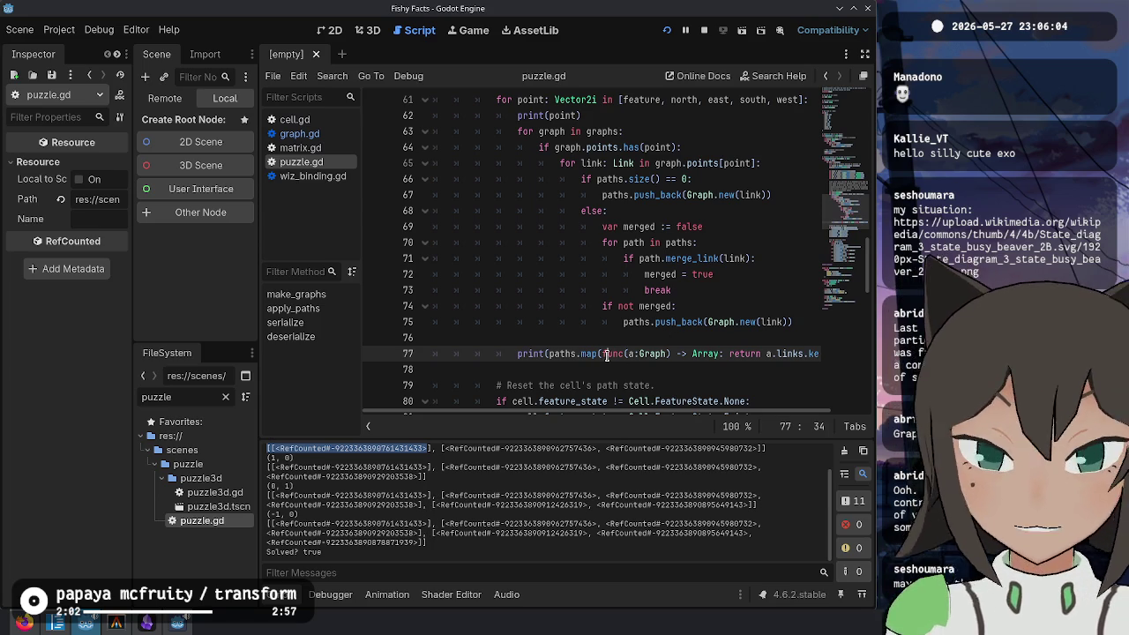
Step: Append .map(func(a:Link) -> String: return str(a)) to keys() on line 77 and rerun
type("ys()).")
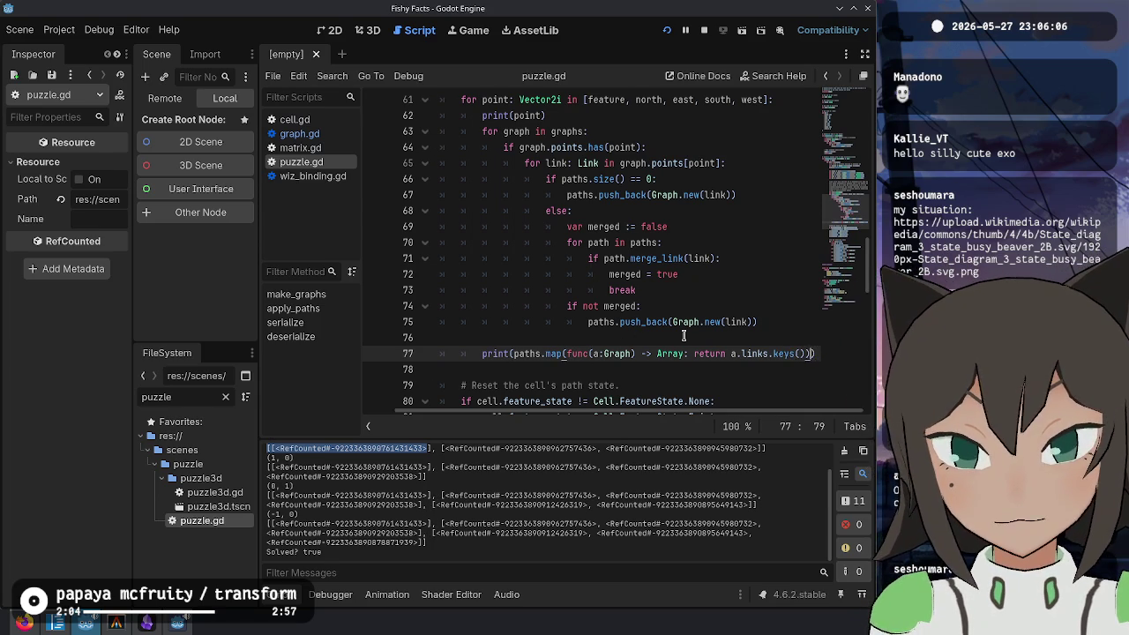
type("map(")
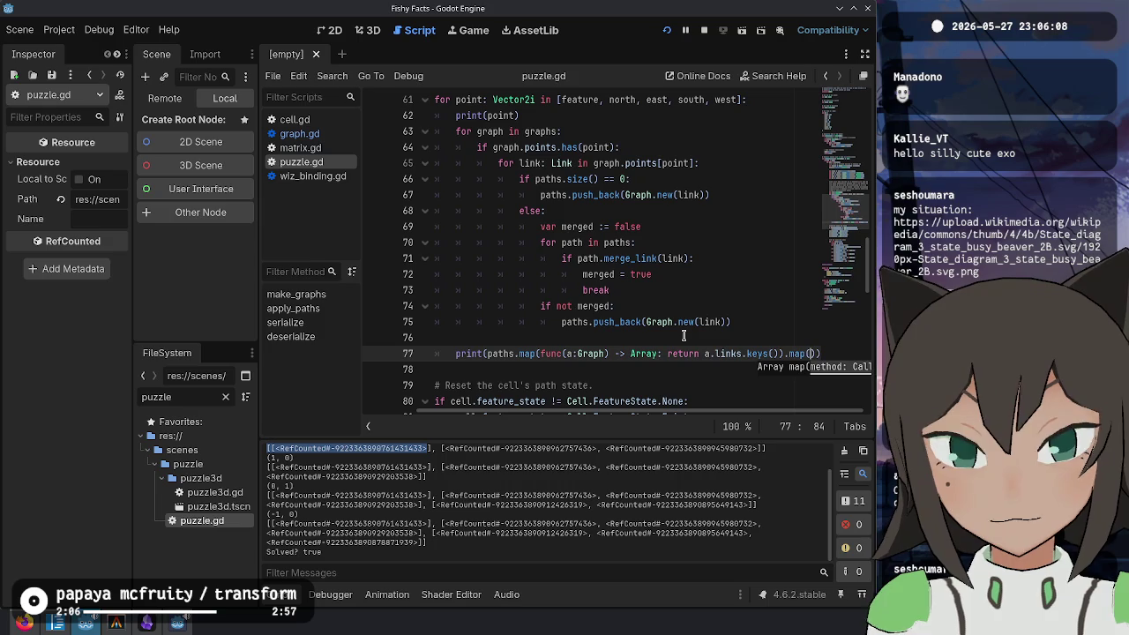
type("func(a:Lin")
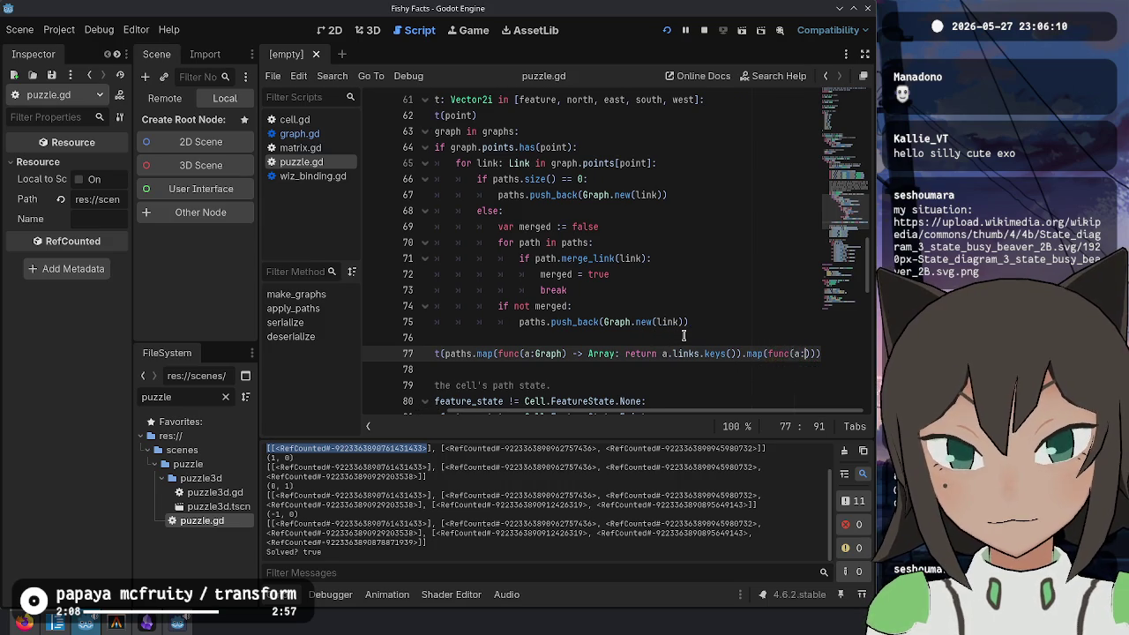
type("k")
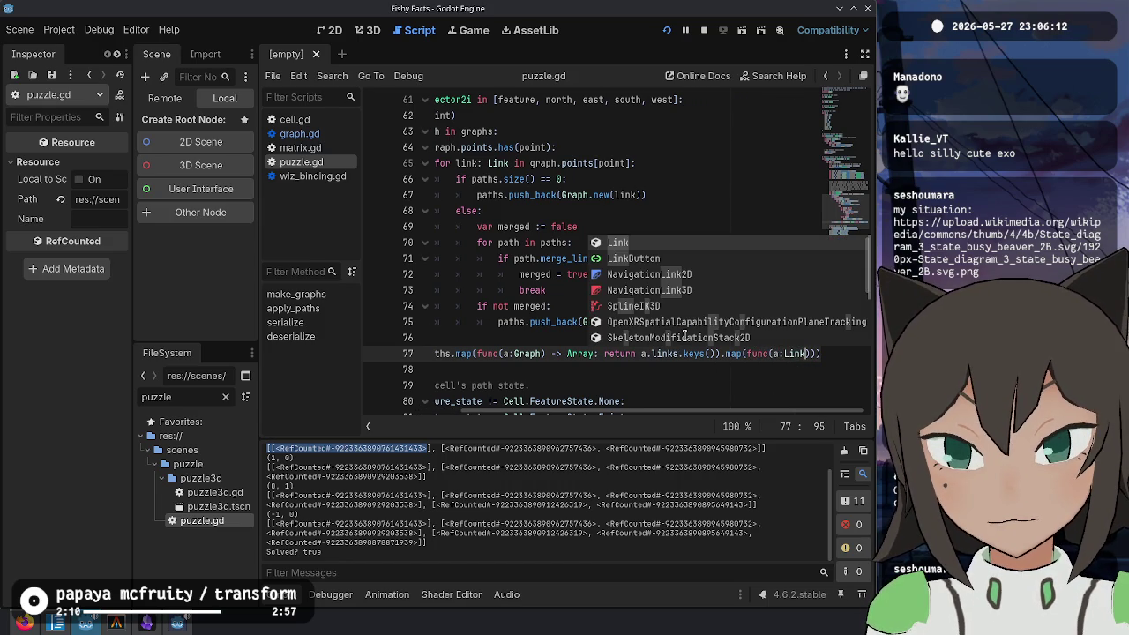
type(") -> A")
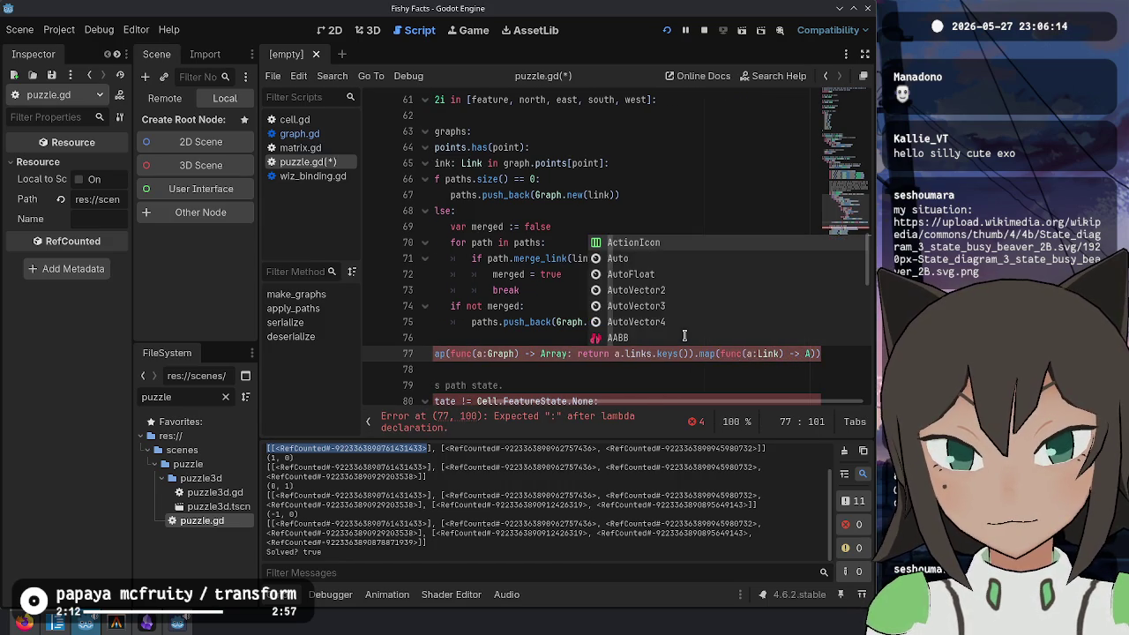
type("rray")
key("BackSpace")
key("BackSpace")
key("BackSpace")
type("String: r")
type("eturn str(a)")
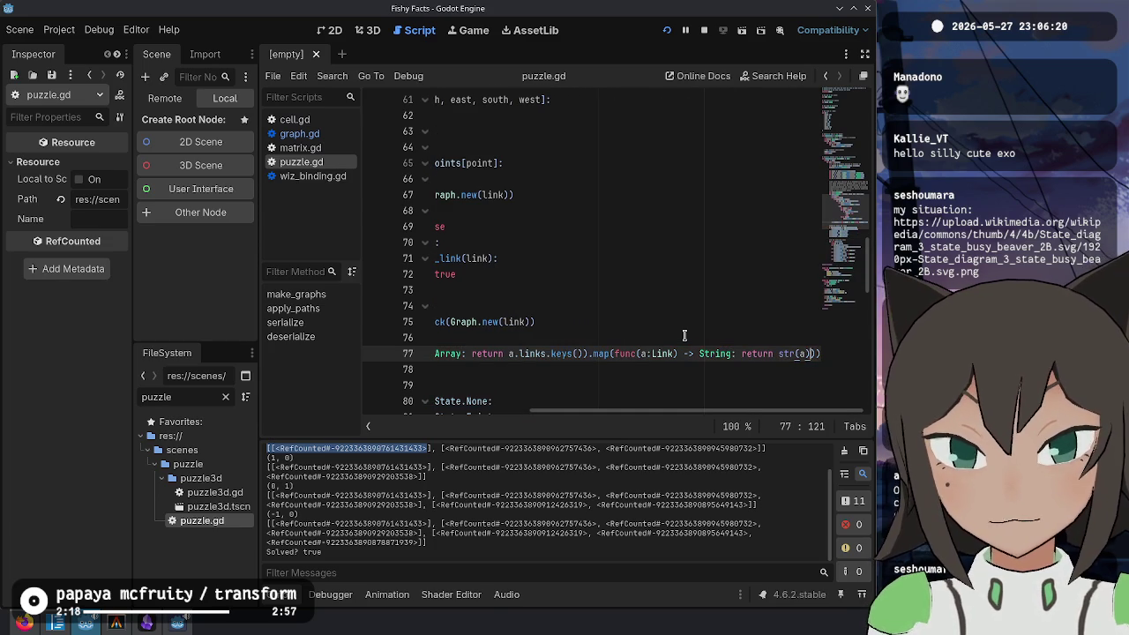
key("alt+Tab")
key("alt+Tab")
key("F5")
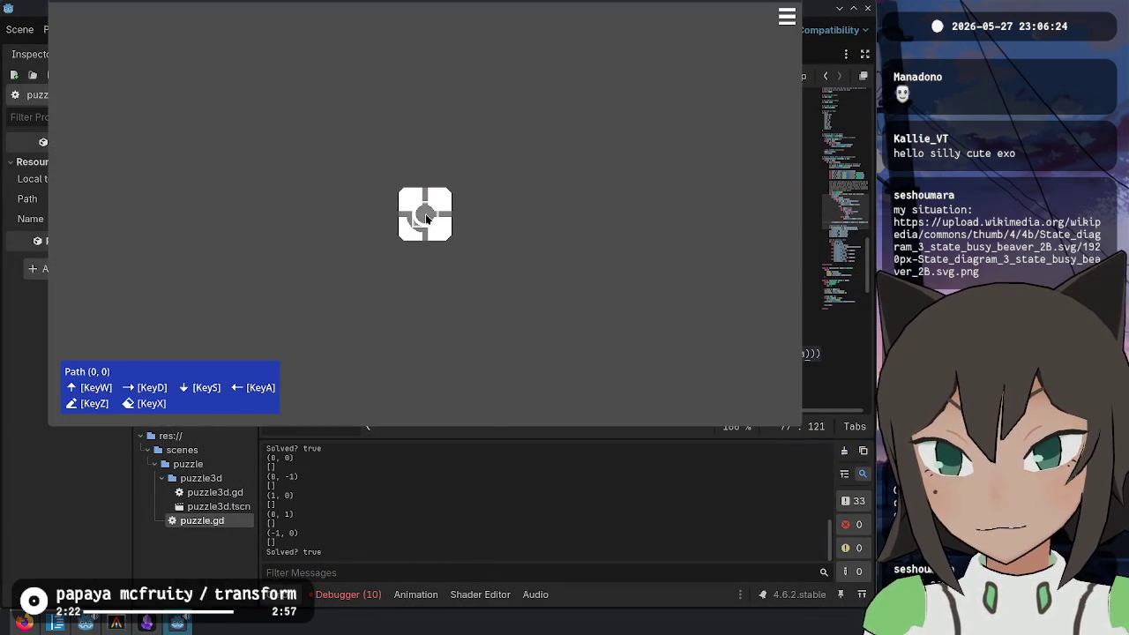
Step: Close the running game and remove the str( wrapper around a on line 77
key("F8")
type(")")
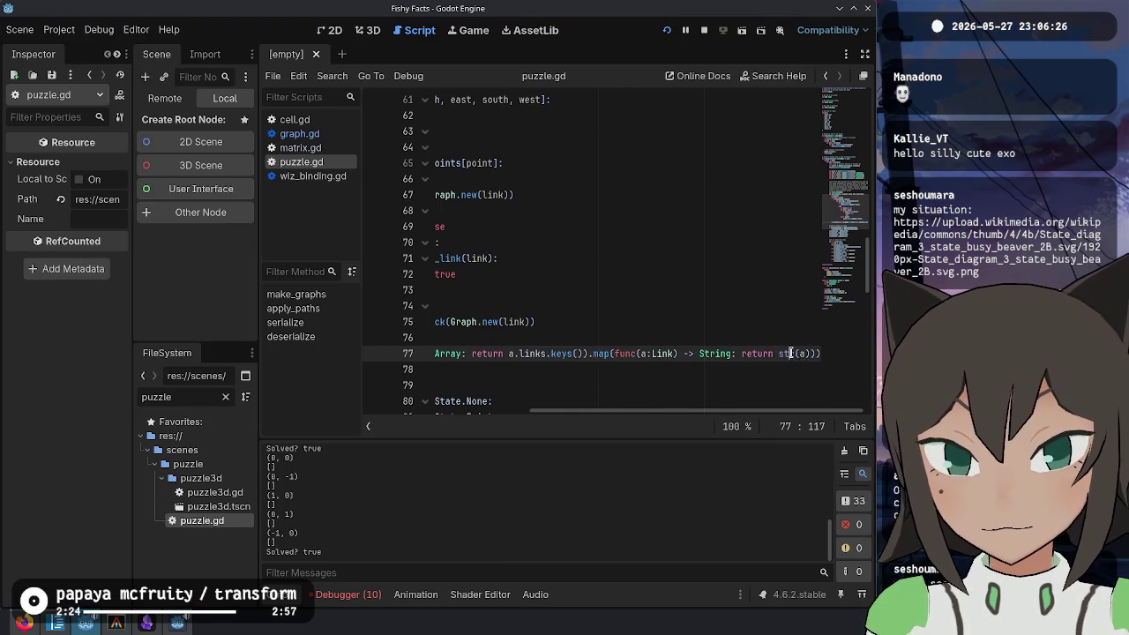
key("shift+Home")
key("Left")
key("End")
key("Left")
key("Left")
key("Left")
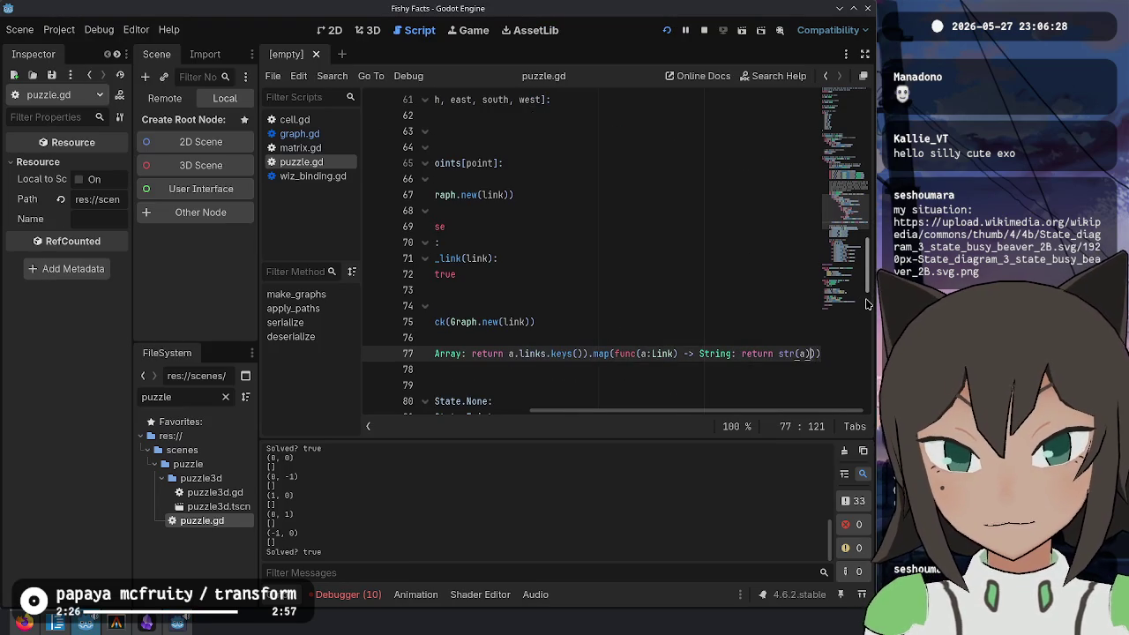
key("BackSpace")
key("BackSpace")
key("BackSpace")
Step: Make the inner lambda return "(%f, %f)" % [a.a, a.b]
type(".a")
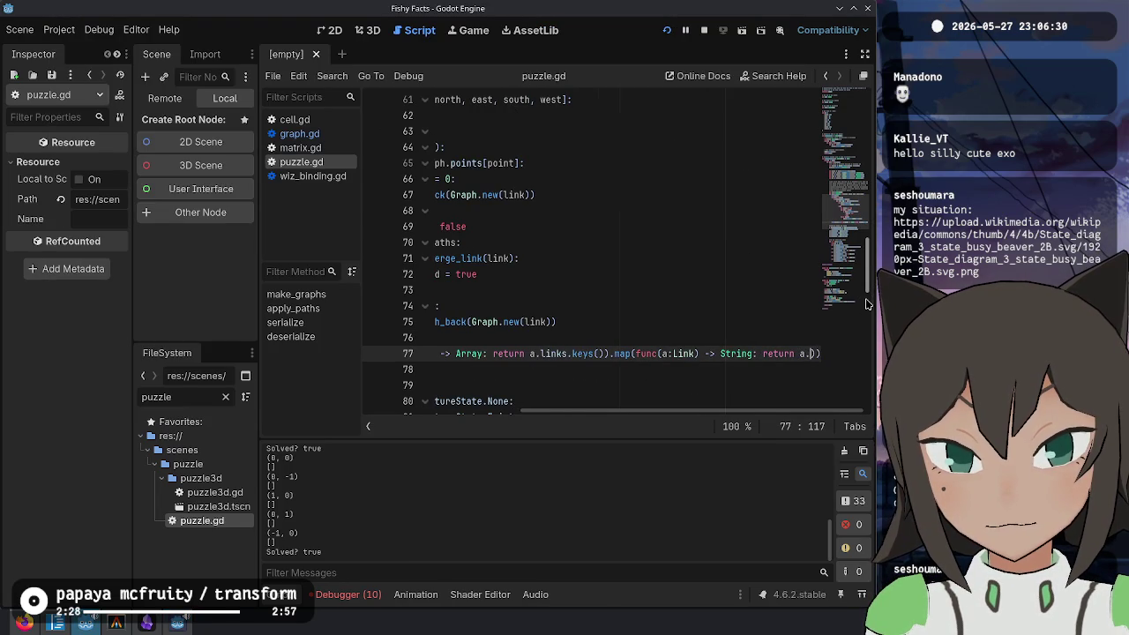
key("Left")
key("Left")
key("Left")
type("\"()\" ")
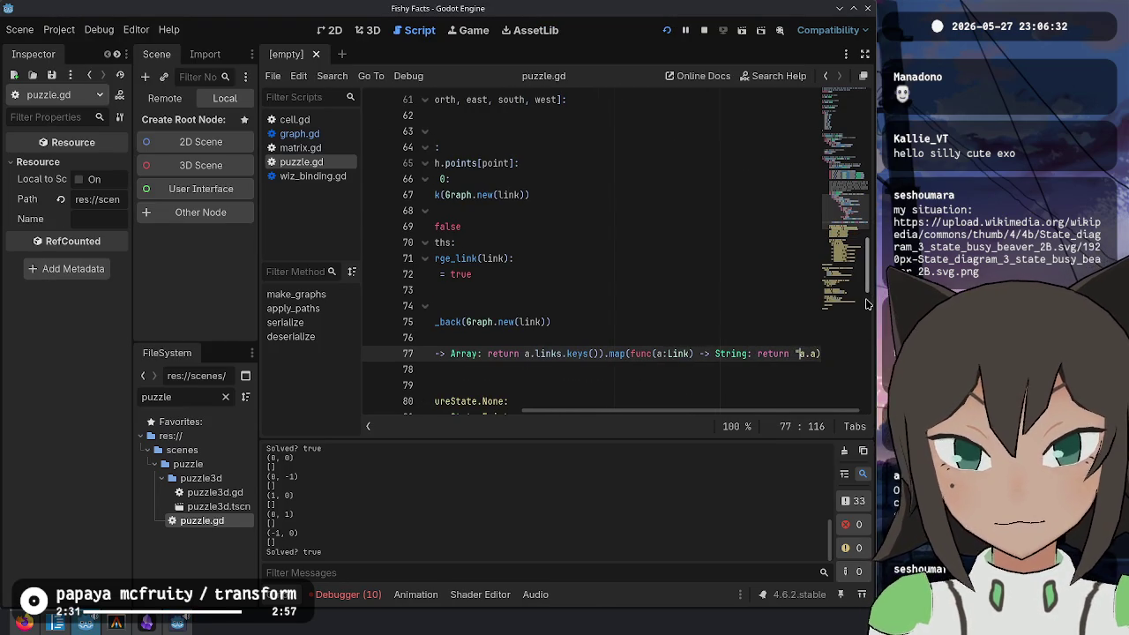
type("%")
key("shift+Right")
key("shift+Right")
key("shift+Right")
type("[a.a, a.b")
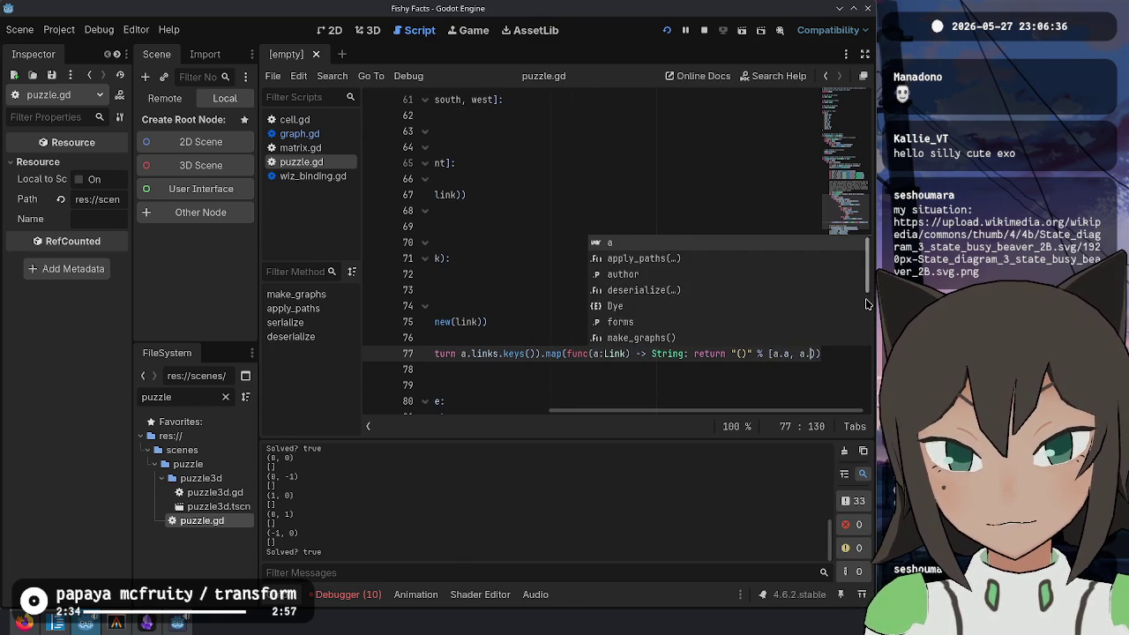
key("Left")
key("Left")
key("Left")
key("Left")
key("Left")
key("Left")
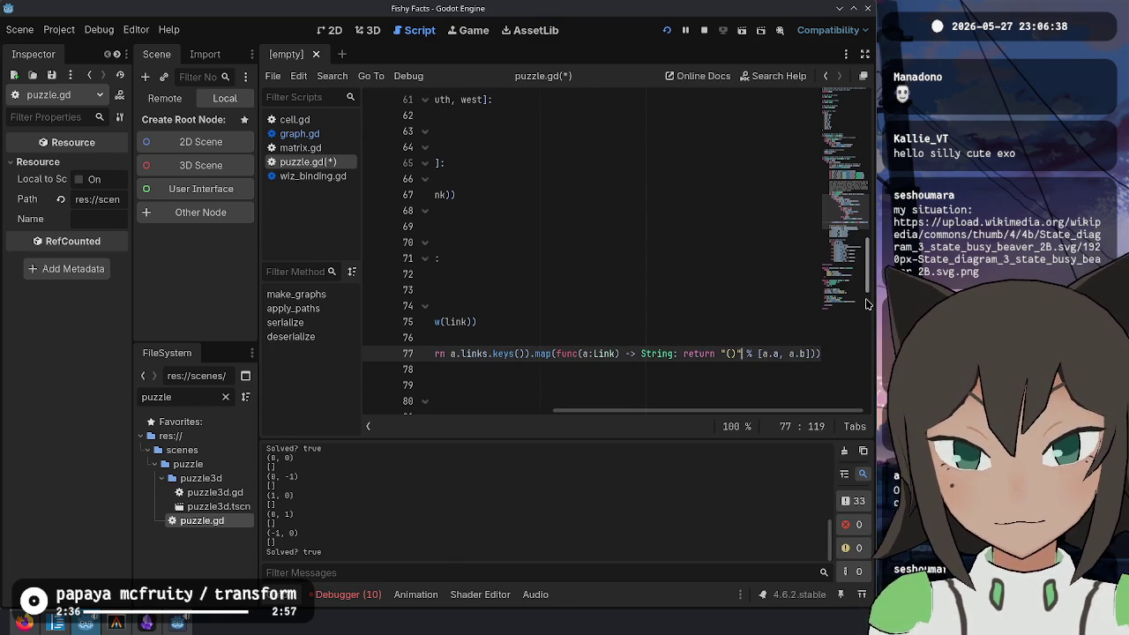
type("%f, %f")
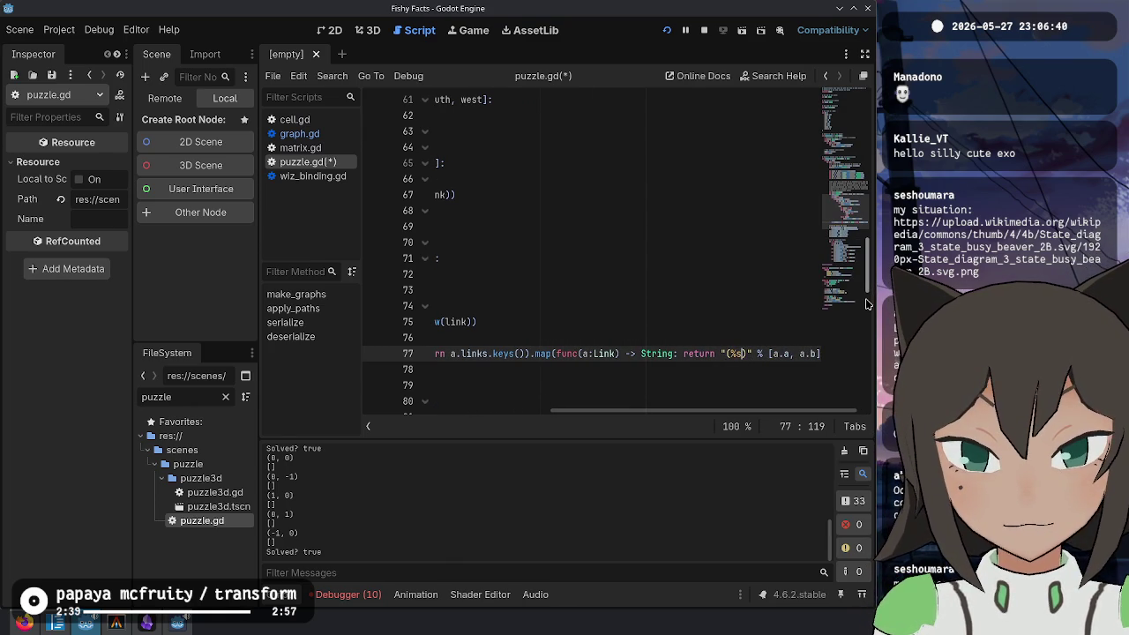
Step: Save and run the puzzle, then open the Debugger's Errors list and clear old errors
key("F5")
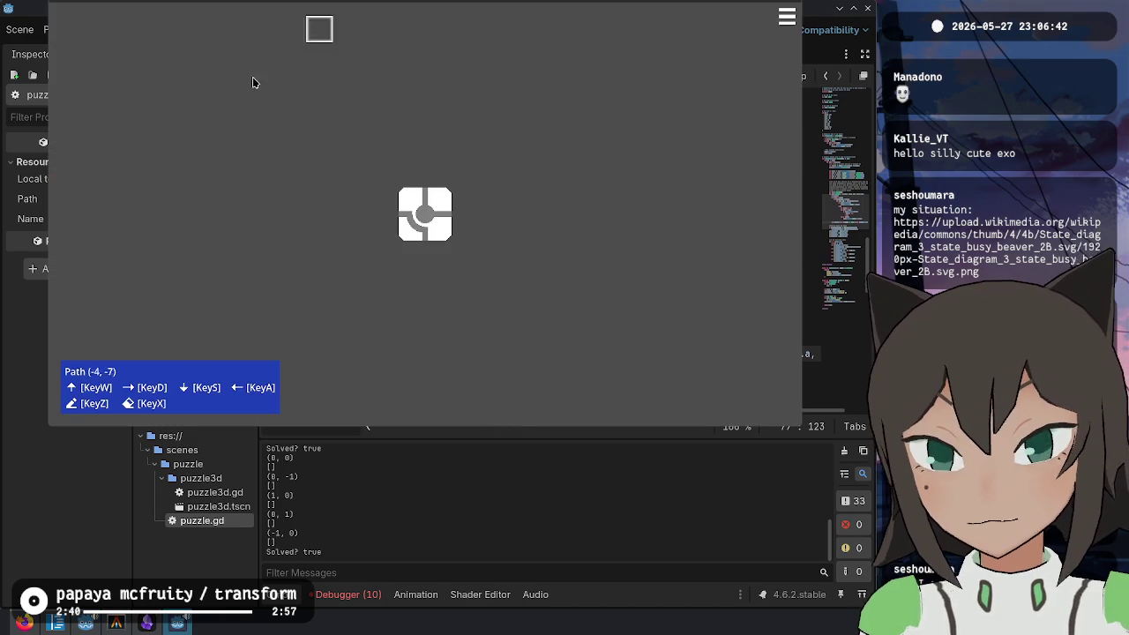
key("F5")
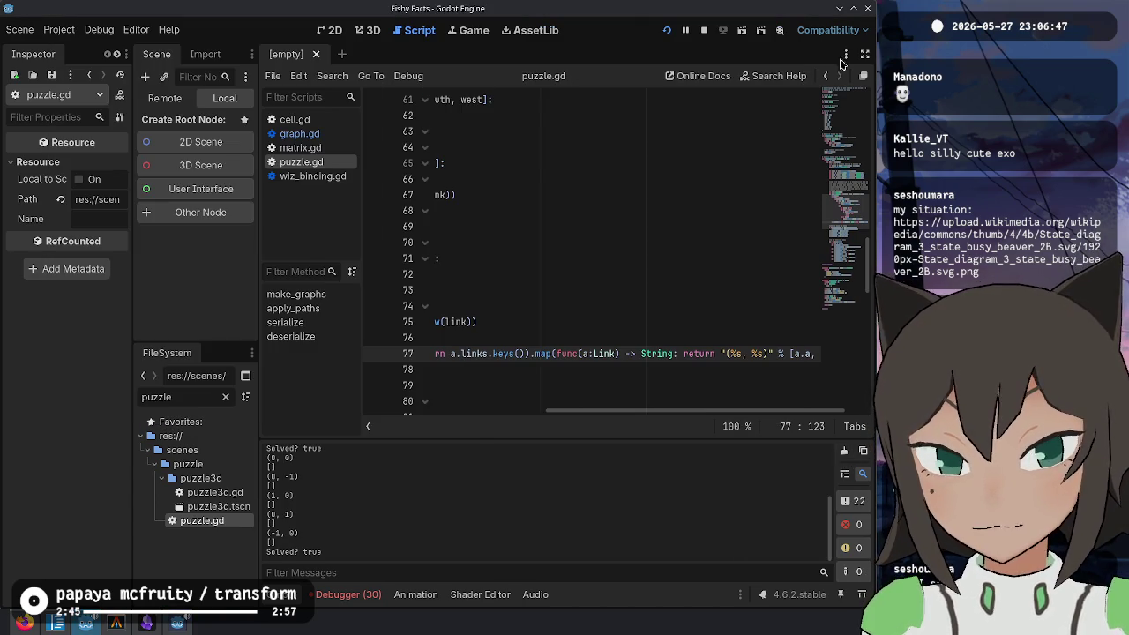
key("alt+Tab")
left_click(349, 594)
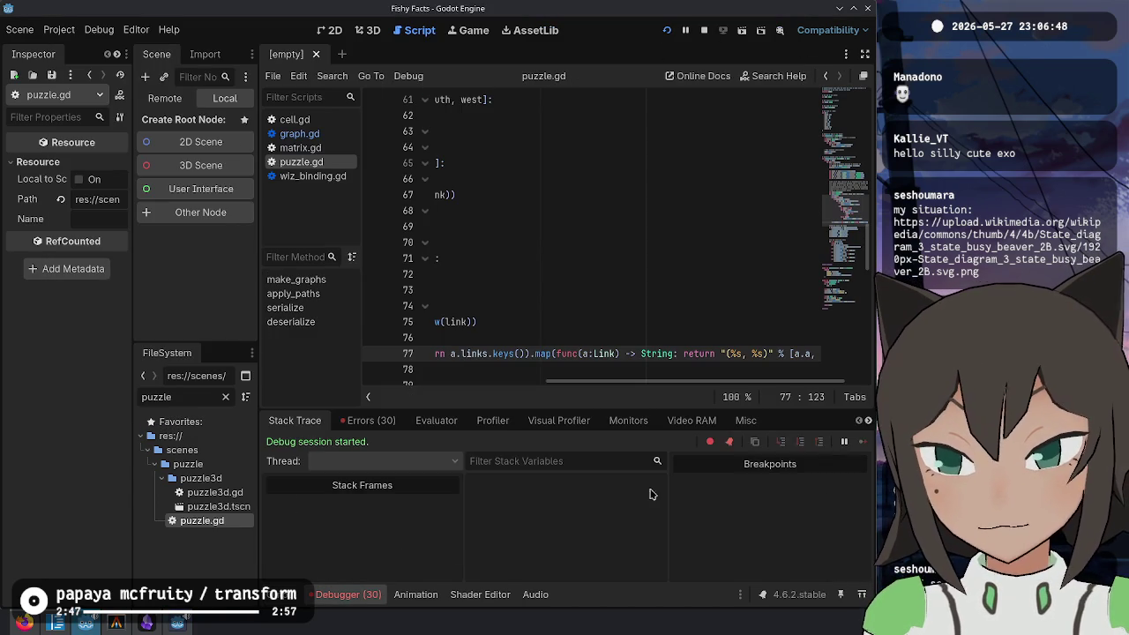
left_click(369, 420)
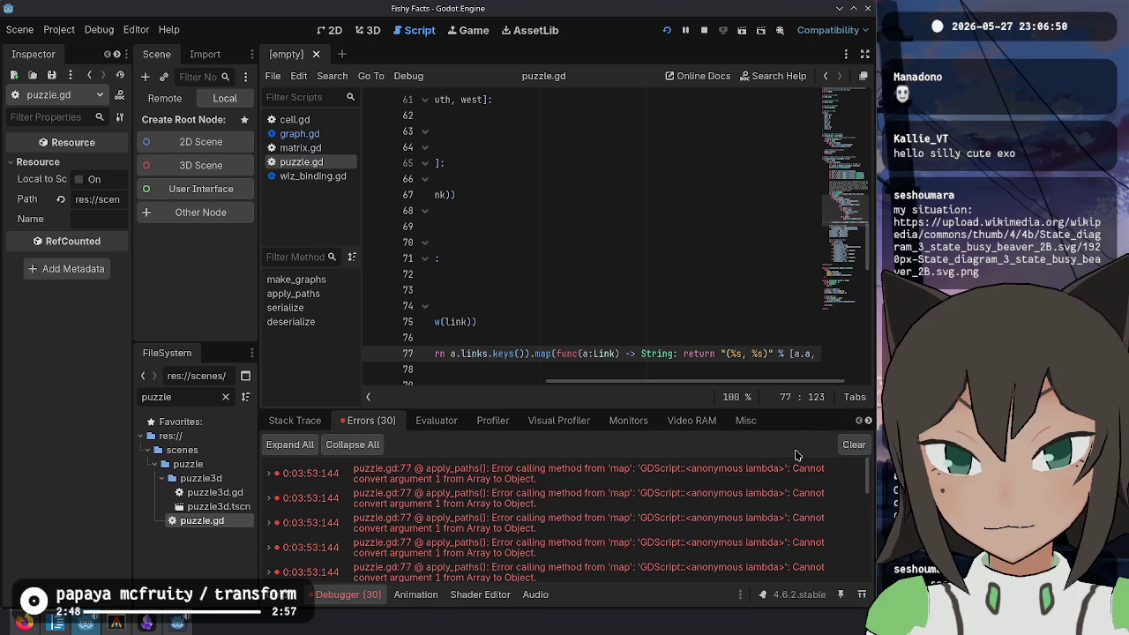
left_click(850, 445)
Step: Rerun, expand the first apply_paths error, and jump to the failing code on line 77
key("alt+Tab")
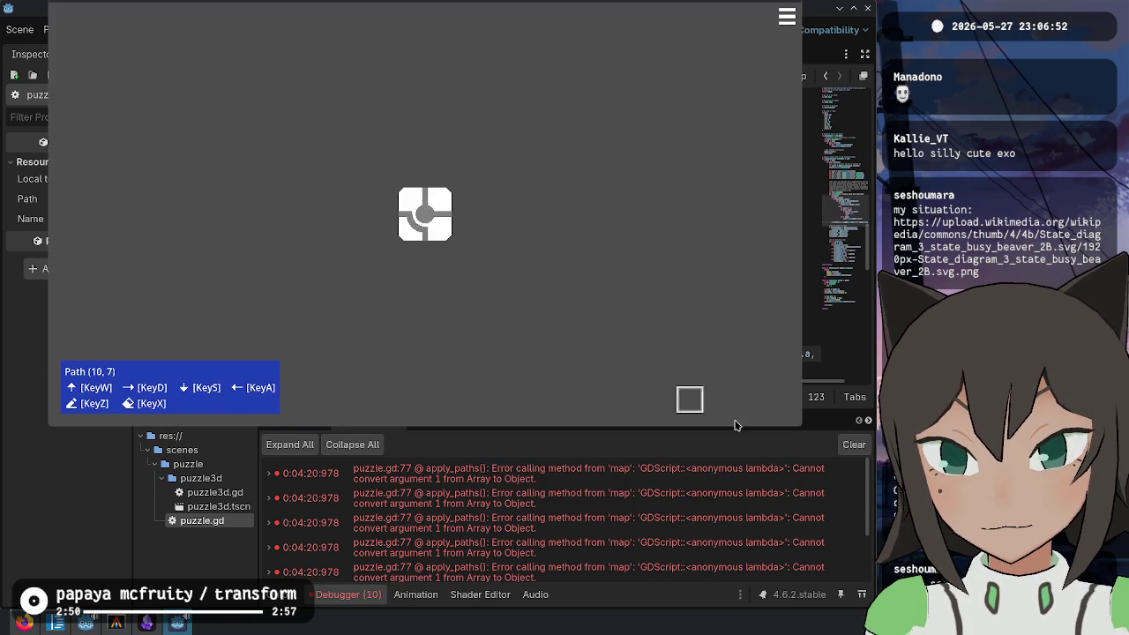
left_click(578, 484)
left_click(578, 484)
left_click(522, 480)
left_click(615, 353)
mouse_move(560, 353)
left_mouse_down()
mouse_move(405, 351)
mouse_move(715, 351)
left_mouse_up()
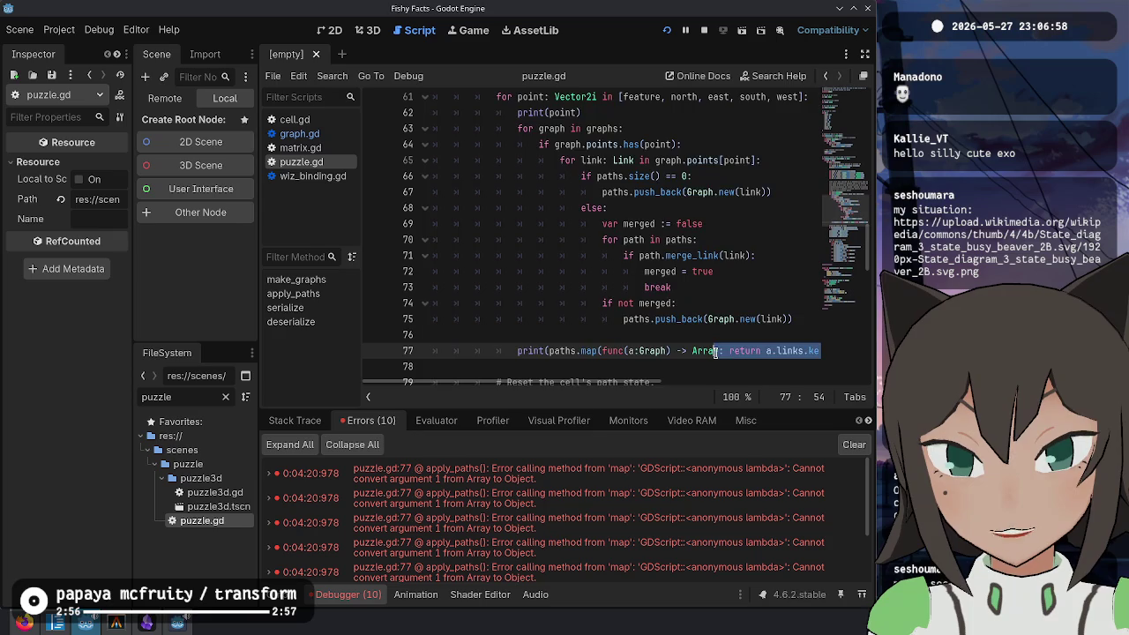
Step: Change the inner lambda's parameter type from Link to Variant on line 77 and rerun
key("End")
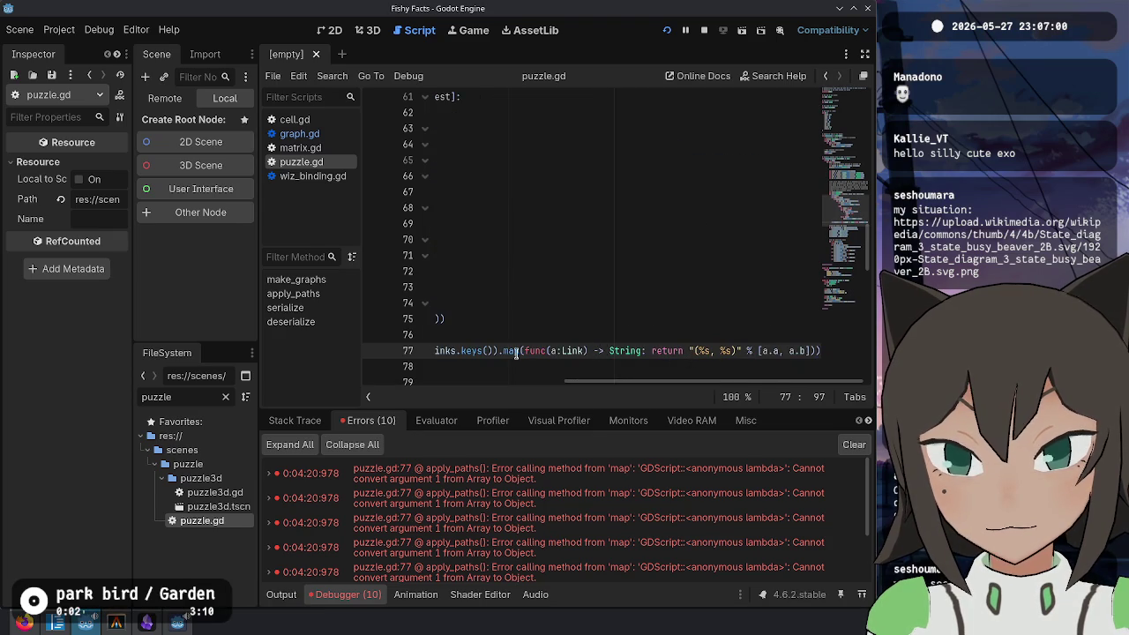
key("Home")
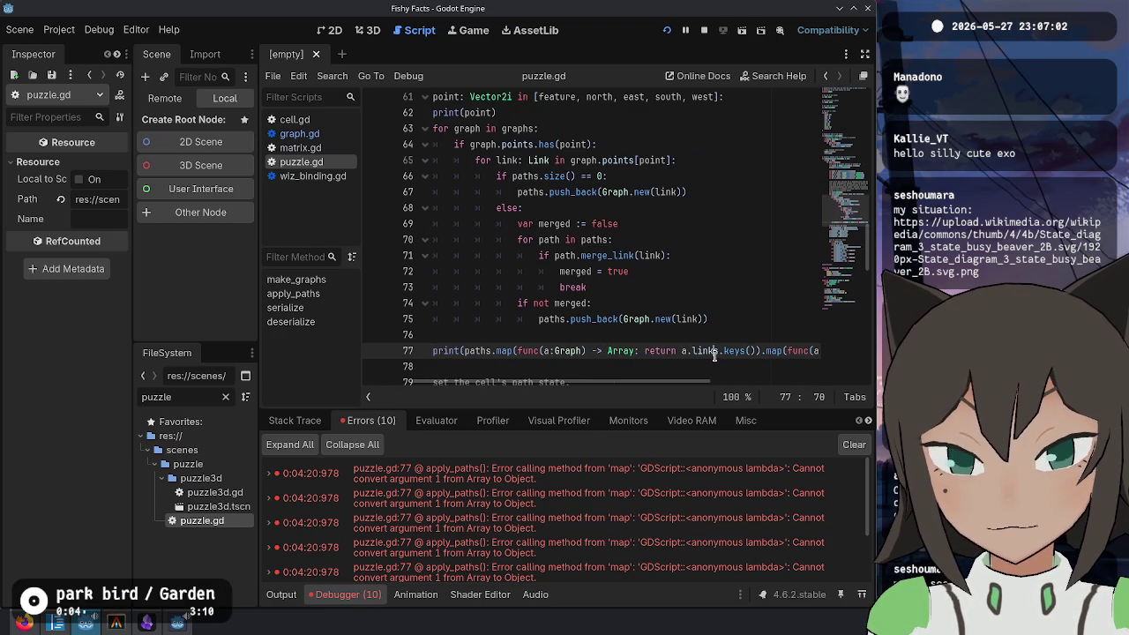
key("End")
double_click(629, 352)
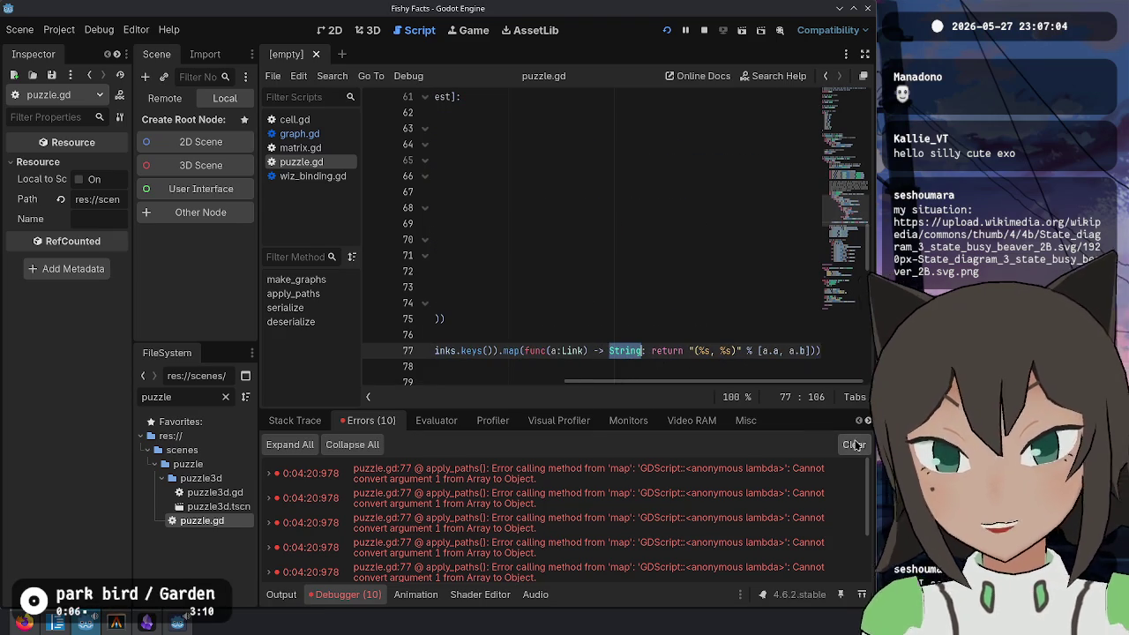
key("Left")
key("Left")
key("Left")
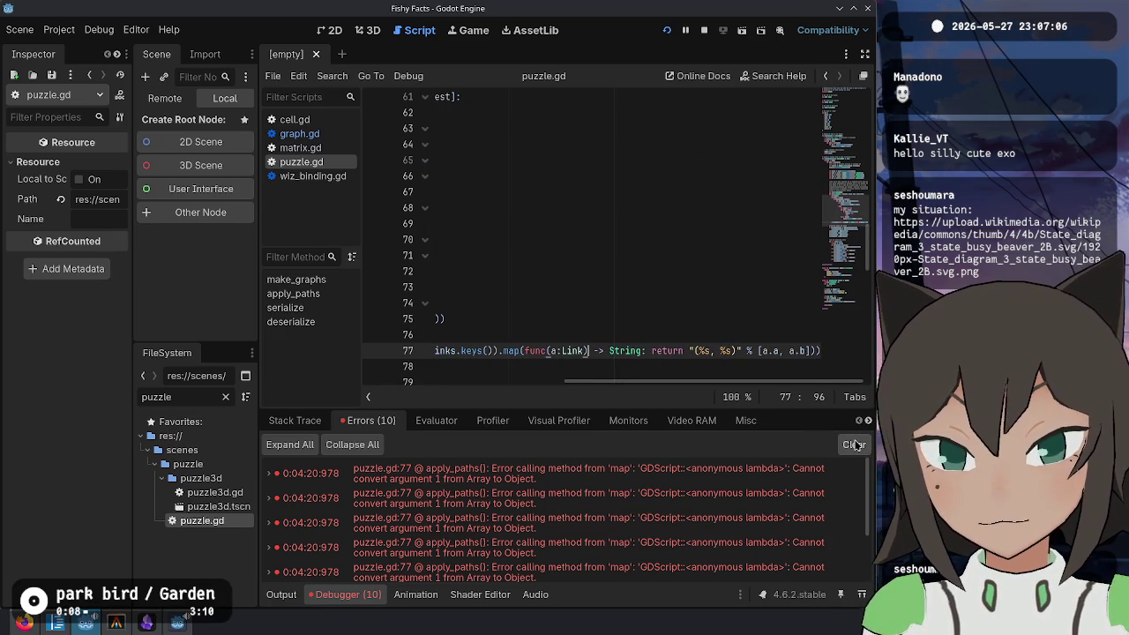
key("ctrl+shift+Left")
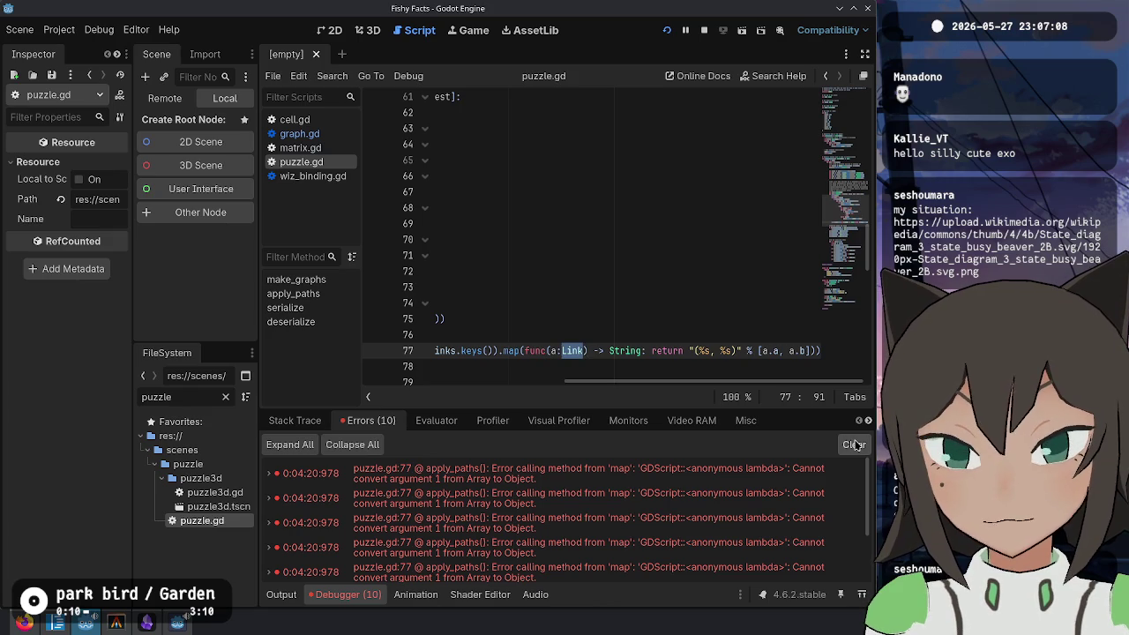
type("Variant")
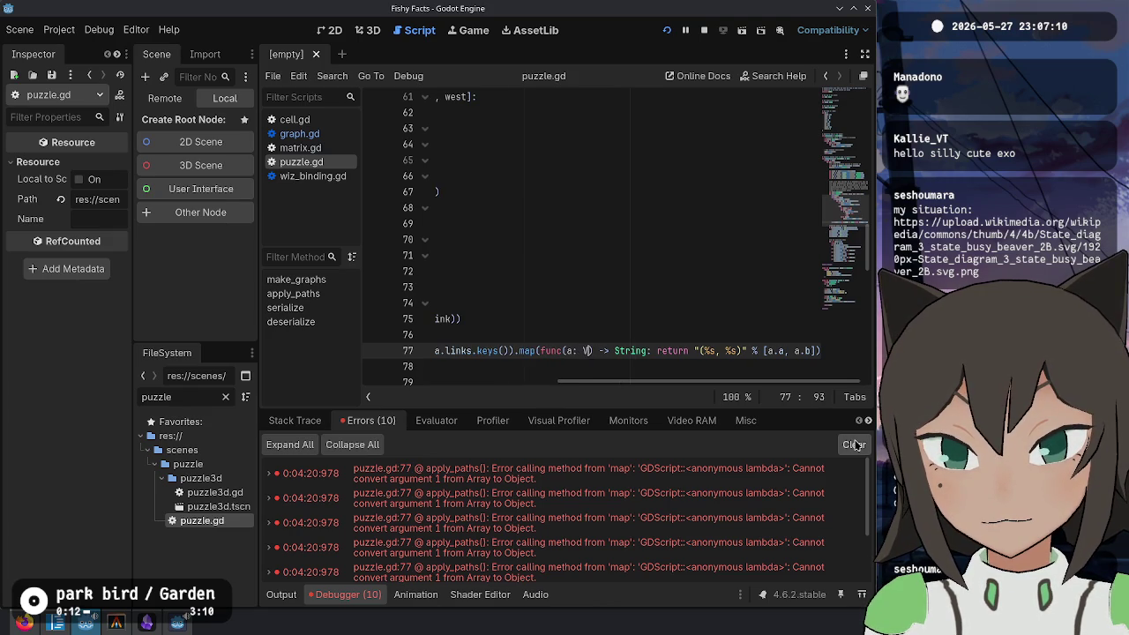
key("F5")
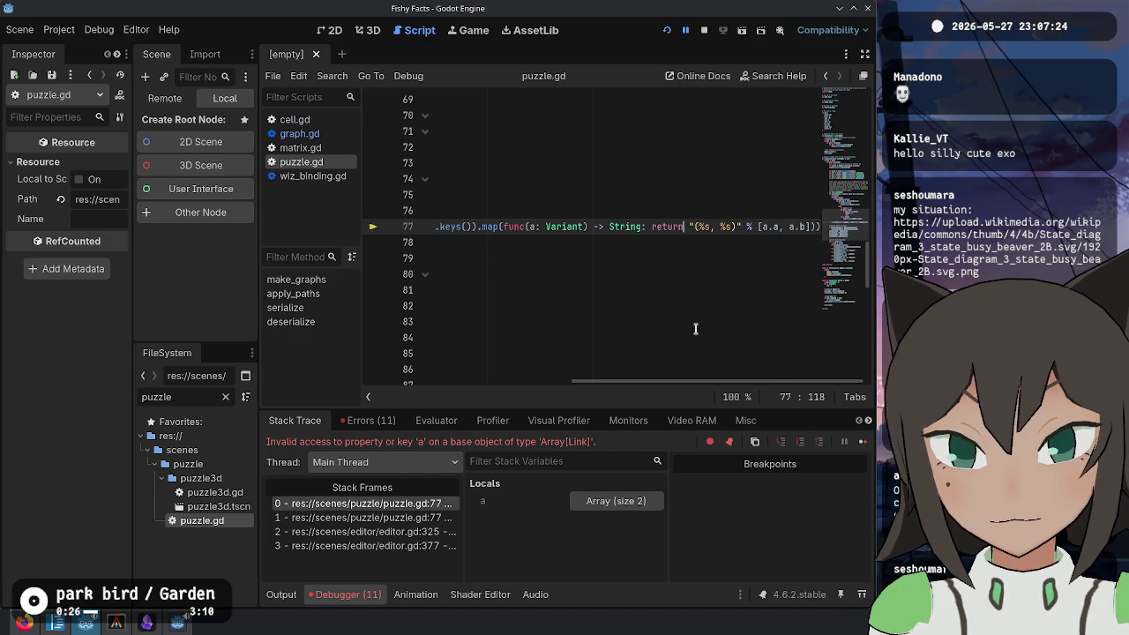
key("Home")
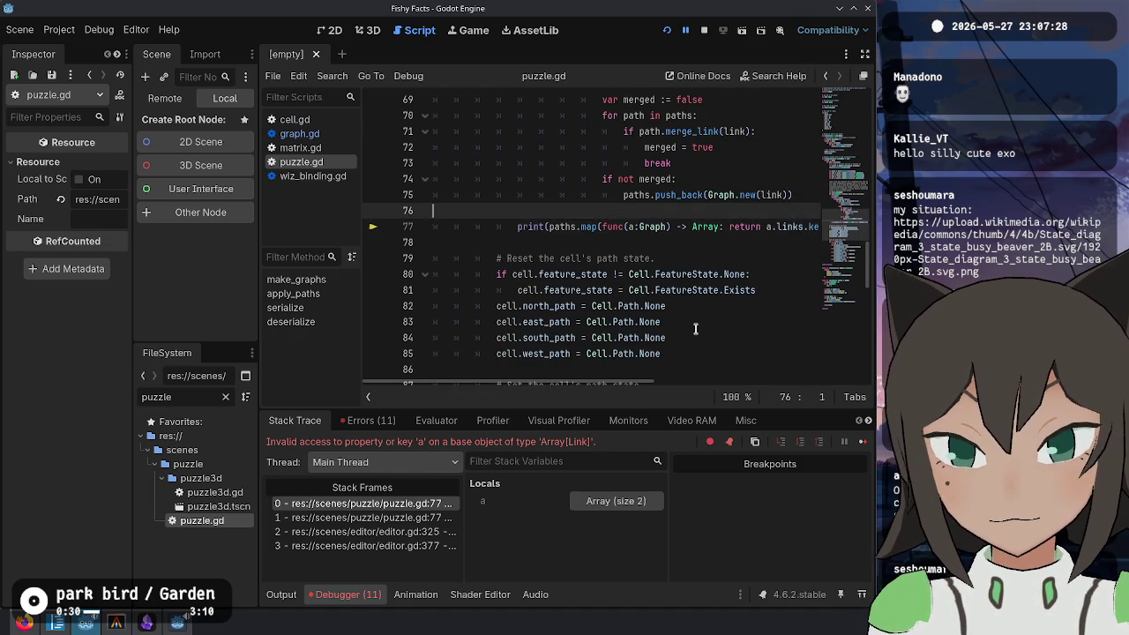
Step: Insert 'for path in paths:' above the print line
key("ctrl+shift+Return")
type("for")
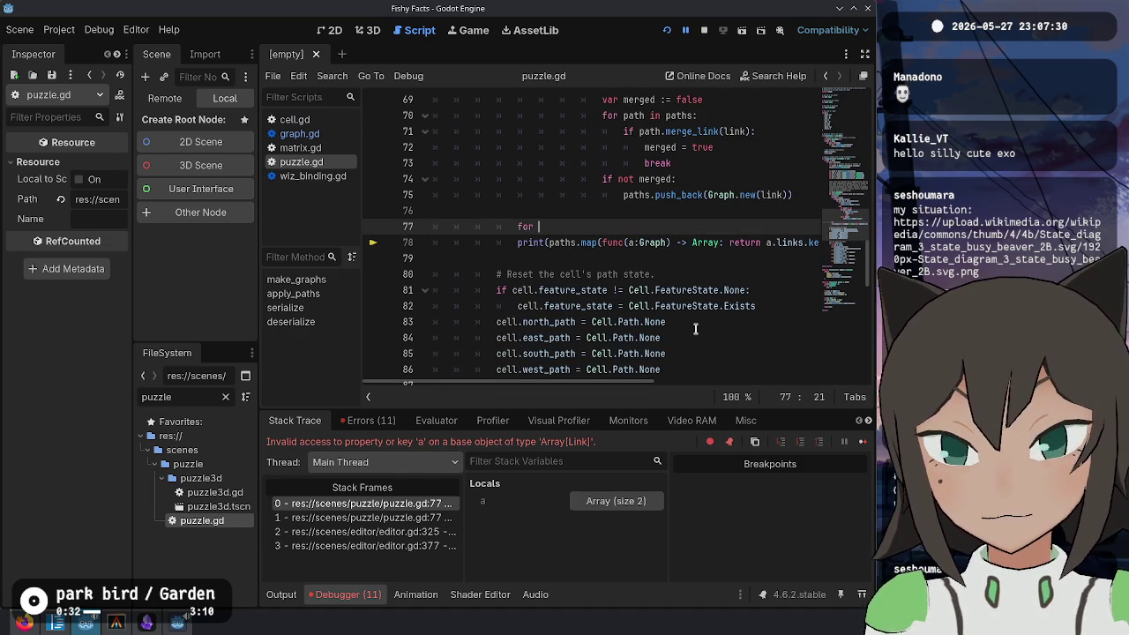
type("paht")
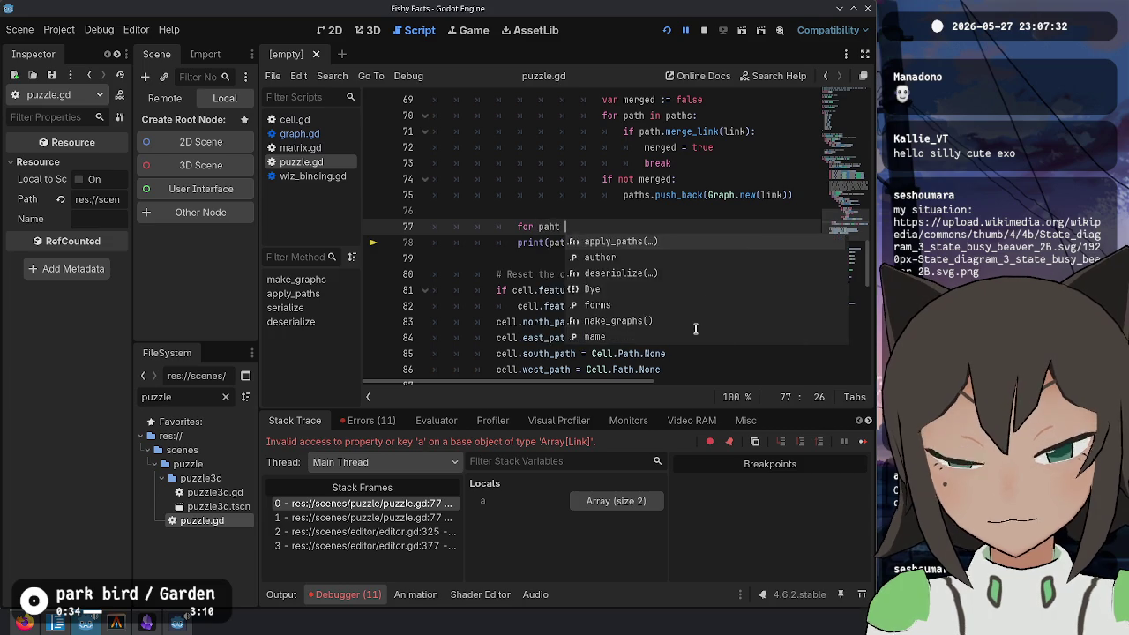
key("BackSpace")
key("BackSpace")
type("th in paths:")
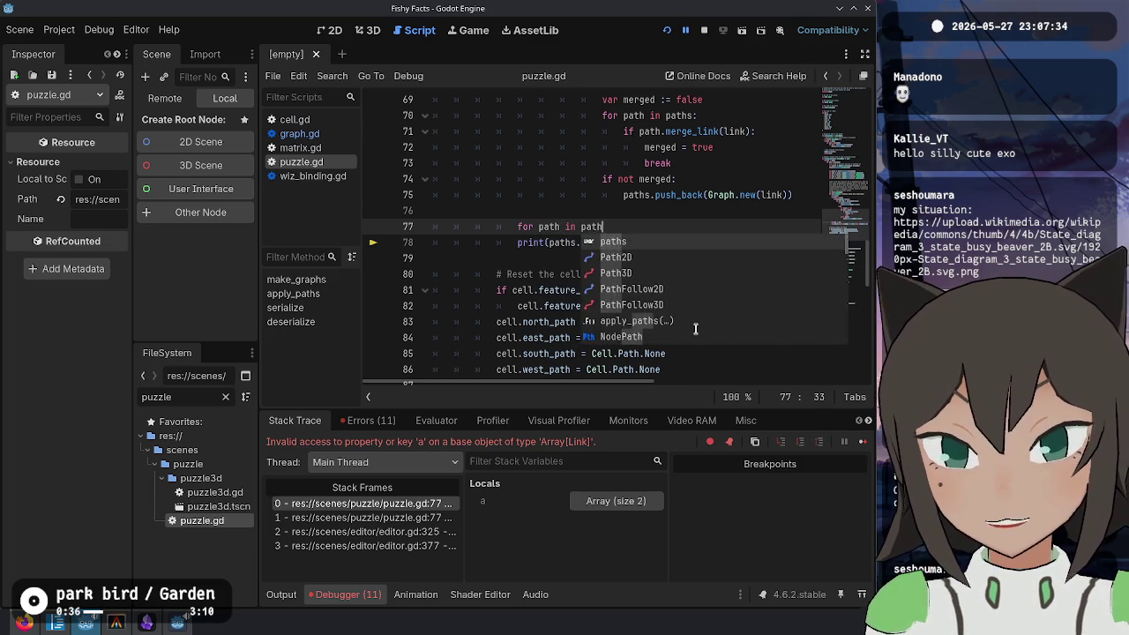
Step: Move the print statement into the loop body
key("Down")
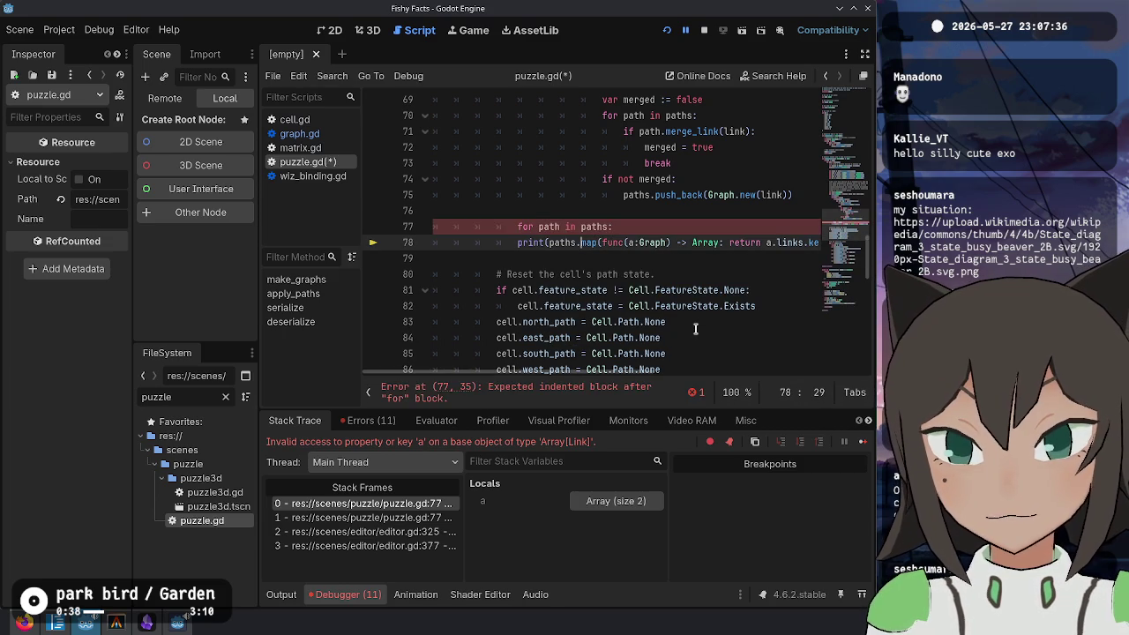
key("Up")
key("End")
key("Return")
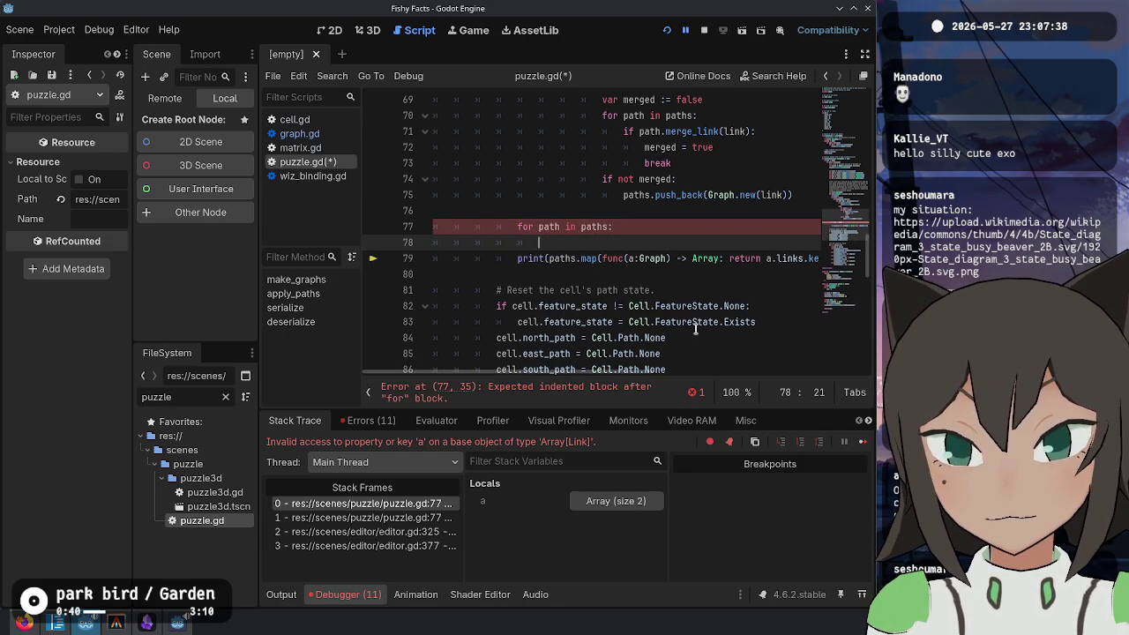
key("Delete")
key("Delete")
key("ctrl+Right")
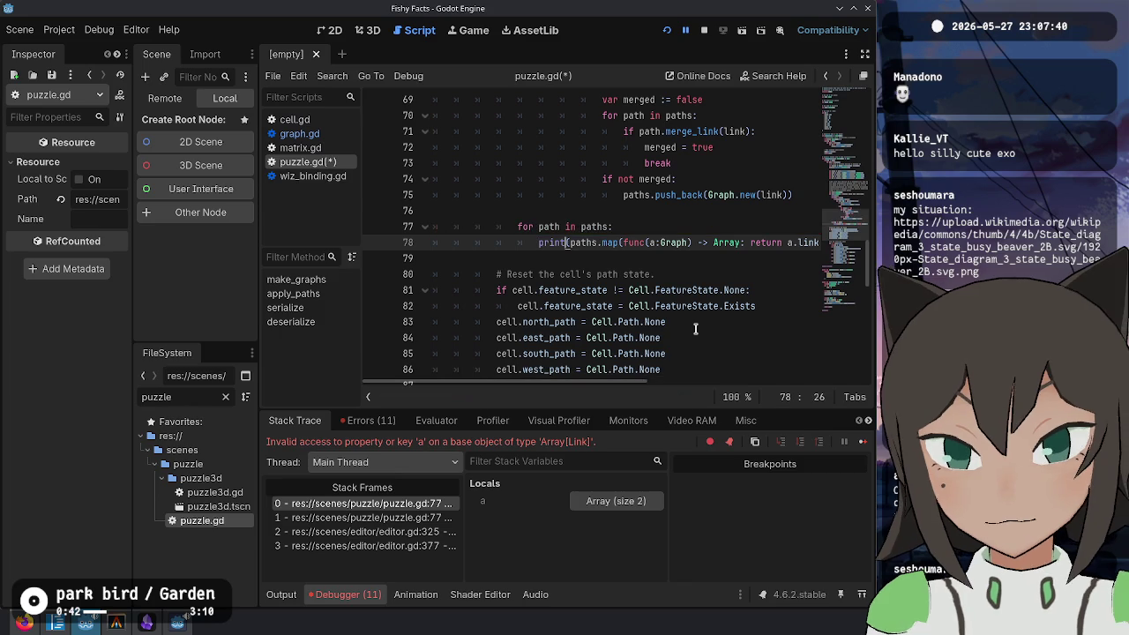
Step: Replace the print's outer paths mapping with path.links.keys()
key("shift+Right")
key("shift+Right")
key("shift+Right")
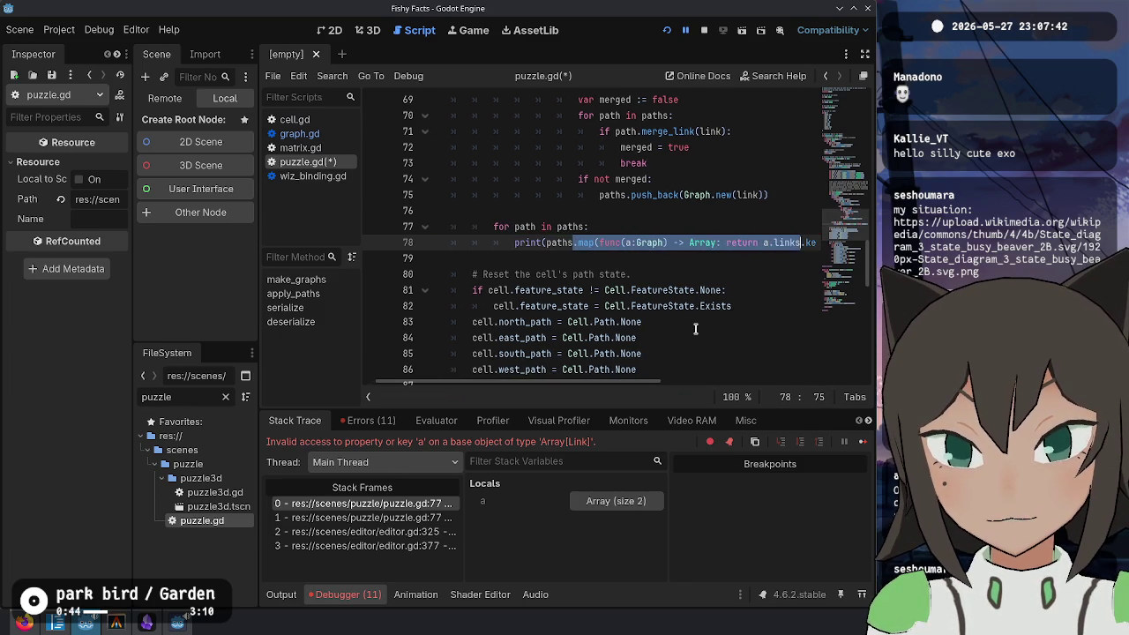
key("shift+Left")
key("shift+Left")
key("shift+Left")
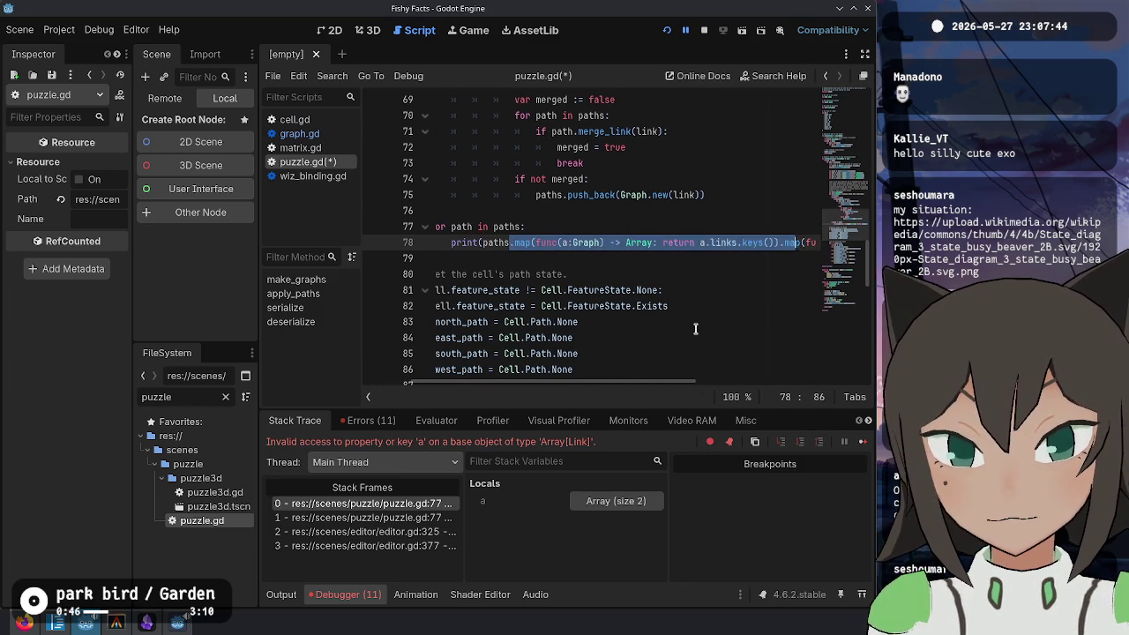
key("BackSpace")
key("BackSpace")
type(".links")
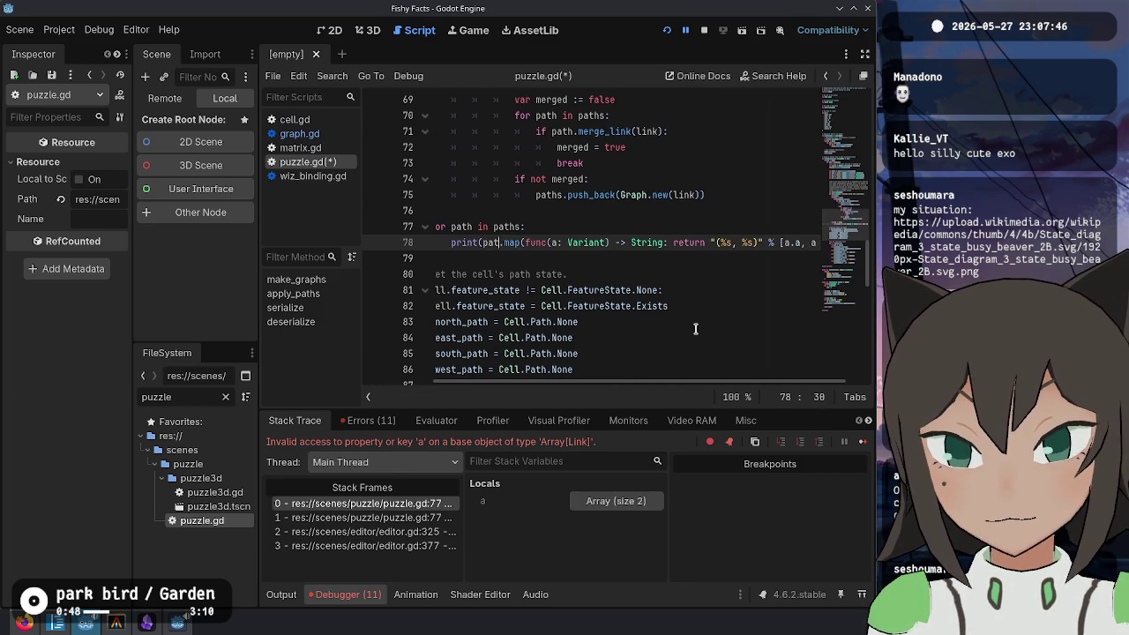
key("Right")
type("keys().")
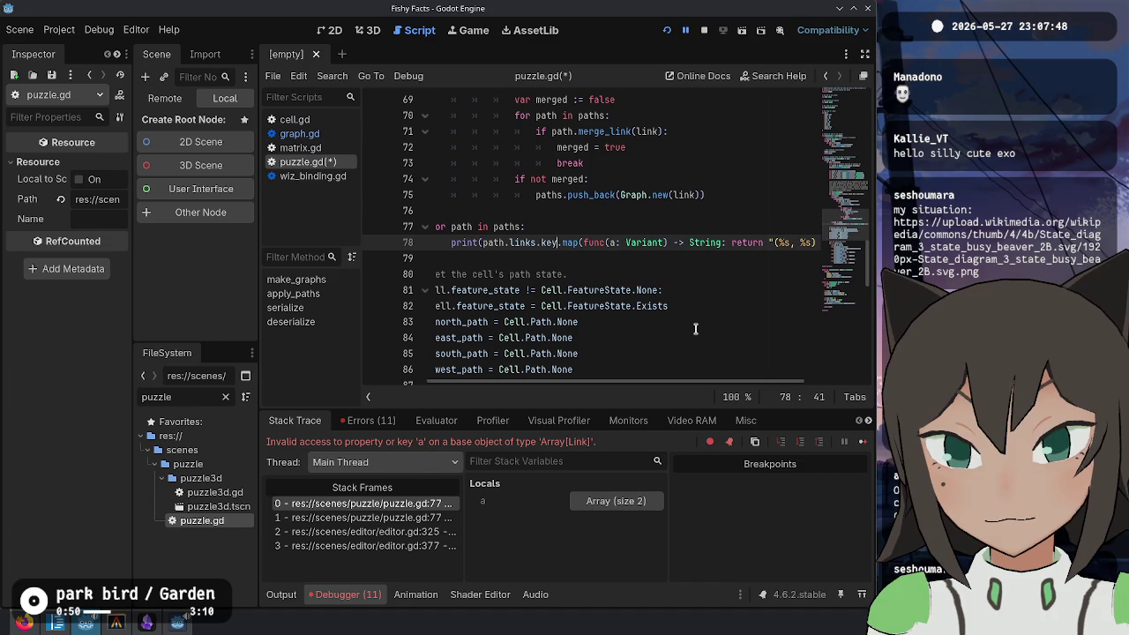
key("Left")
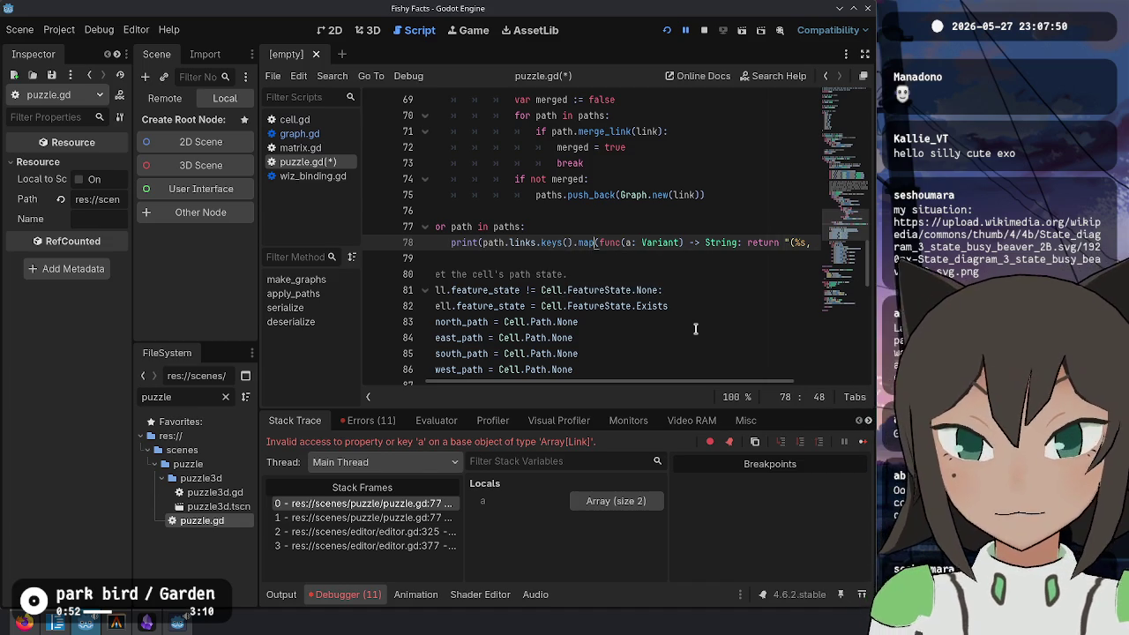
Step: Change the lambda parameter from Variant back to Link, save the script, and restart the game
key("End")
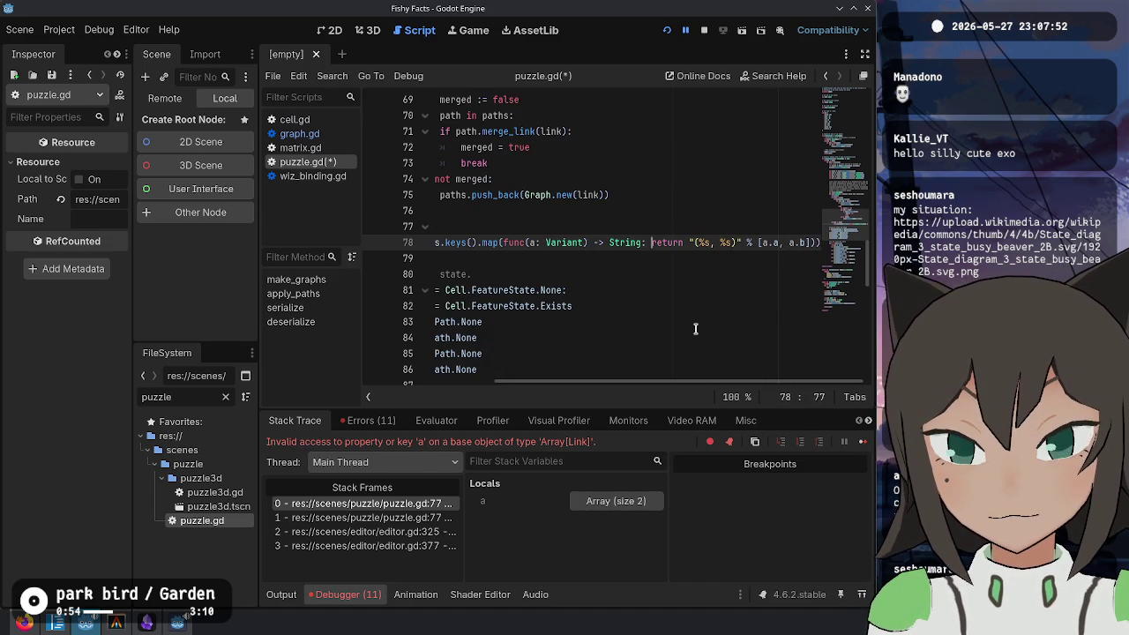
key("Right")
key("Right")
key("Right")
key("ctrl+shift+Right")
type("Link")
key("End")
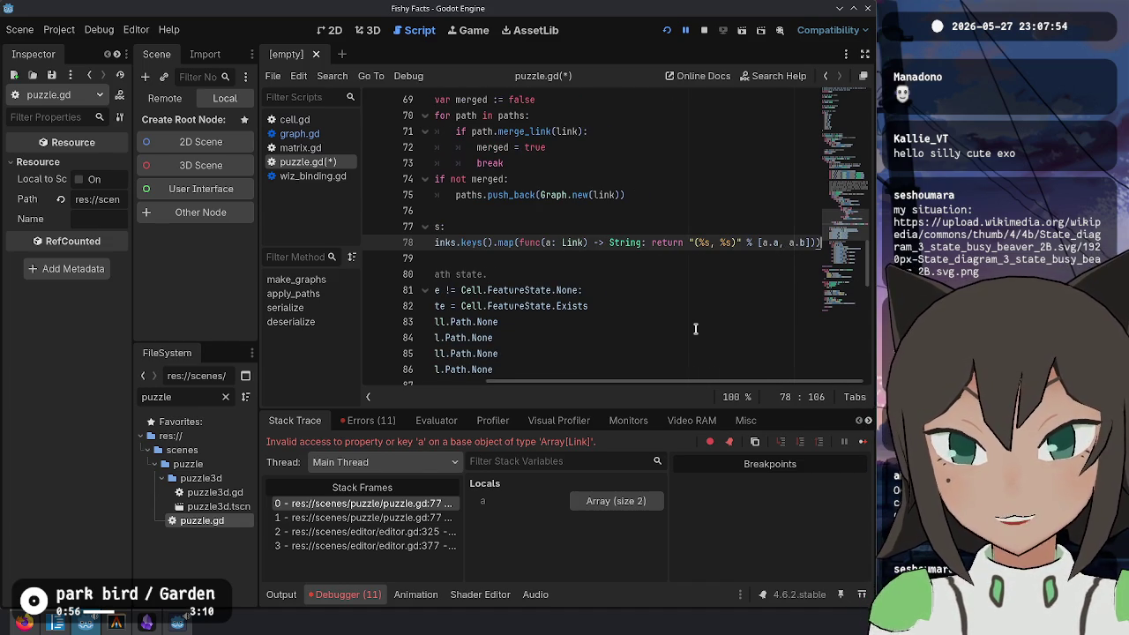
key("ctrl+s")
key("Home")
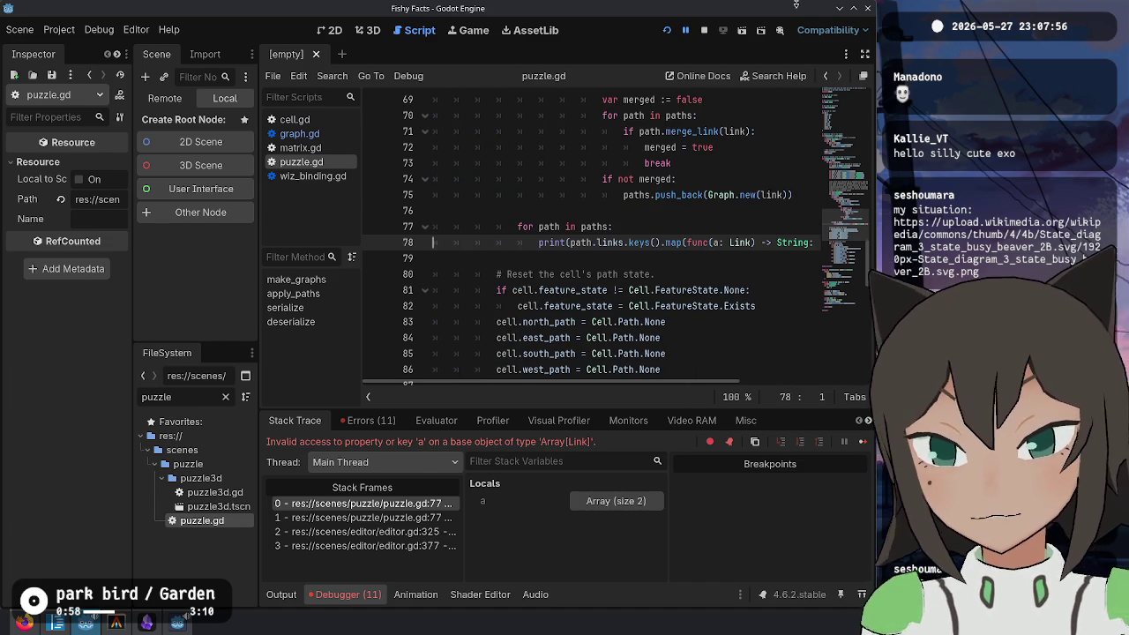
left_click(671, 31)
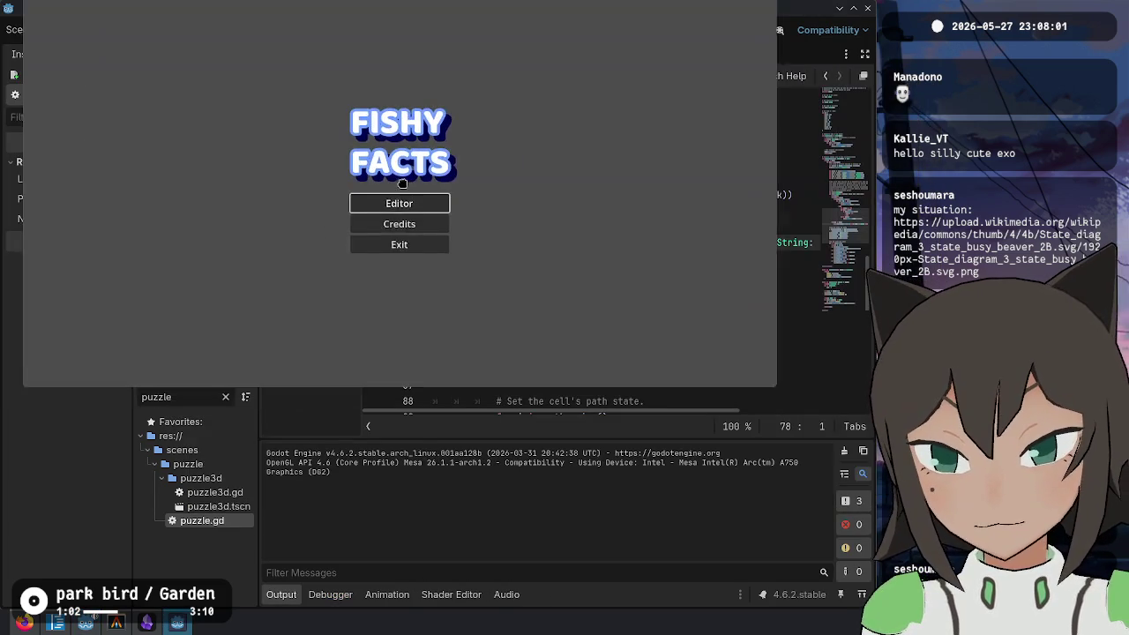
Step: In the game's puzzle editor, draw a path arc from a cell's bottom edge to its left edge, then stop the game
left_click(411, 204)
left_click(486, 189)
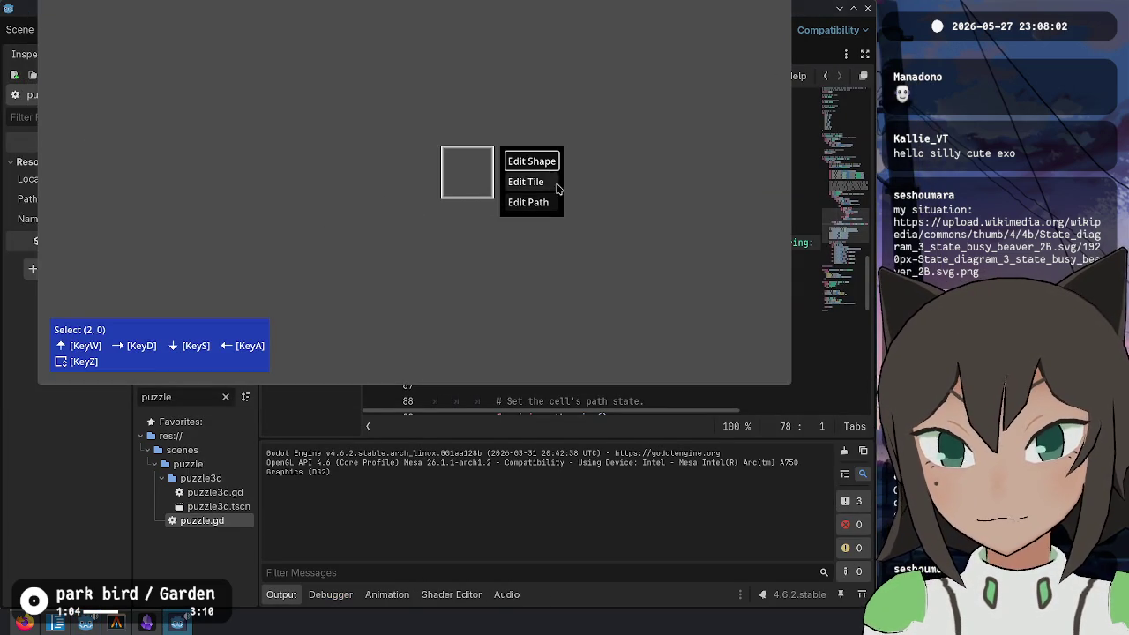
left_click(529, 159)
key("Escape")
left_click(417, 187)
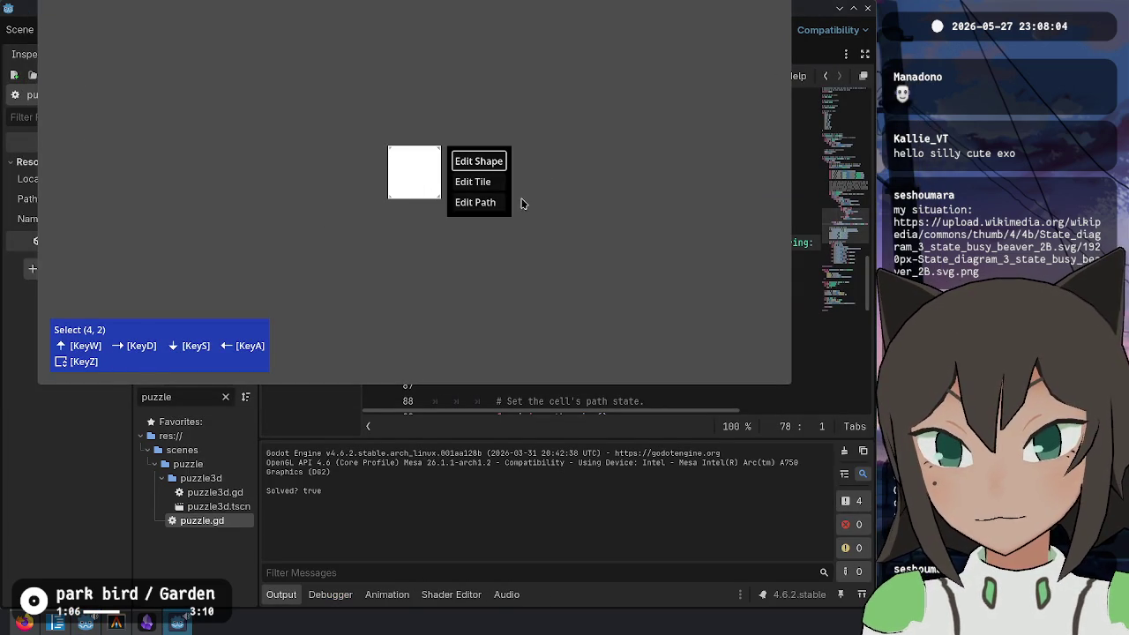
left_click(495, 202)
mouse_move(419, 204)
left_mouse_down()
mouse_move(381, 173)
mouse_move(444, 171)
left_mouse_up()
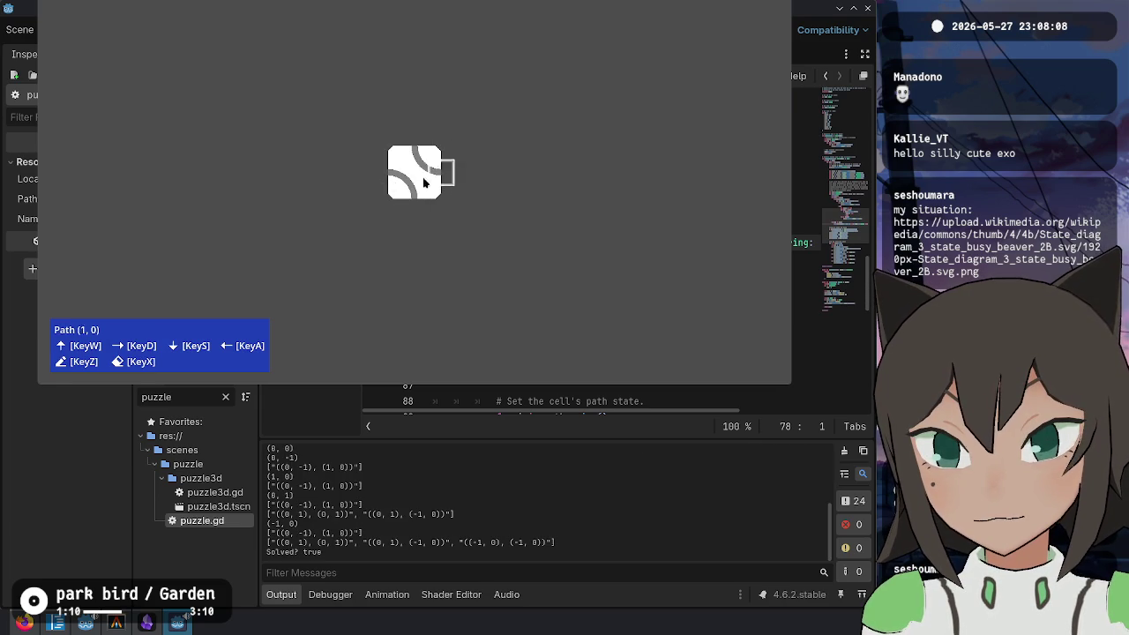
key("F5")
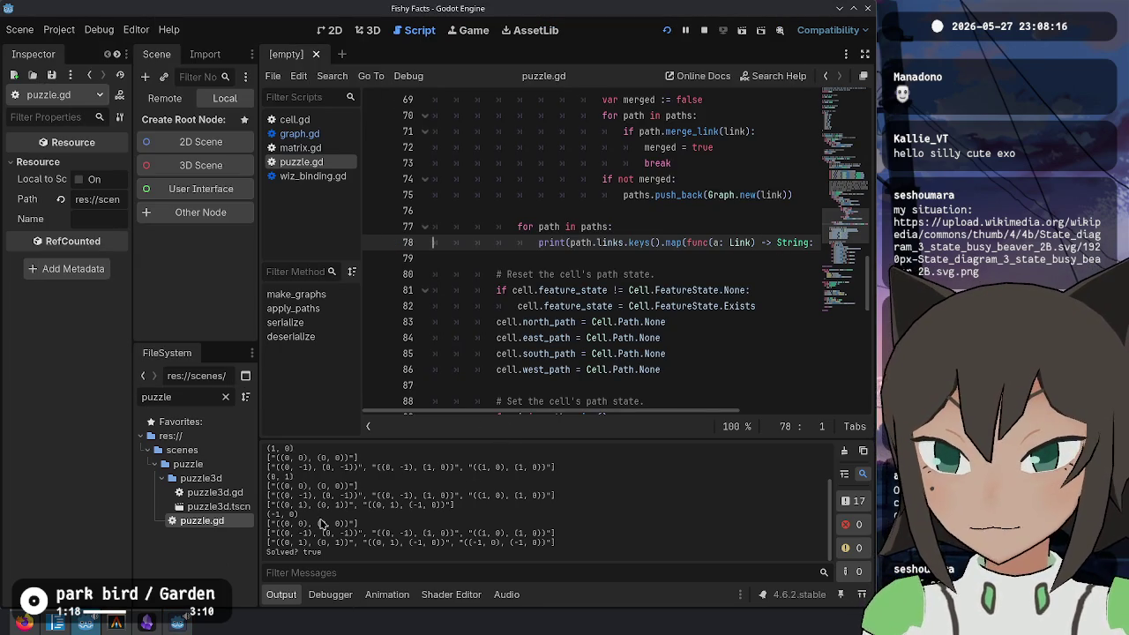
Step: Review apply_paths and highlight the printed (-1, 0) coordinate in the Output panel
left_click(618, 226)
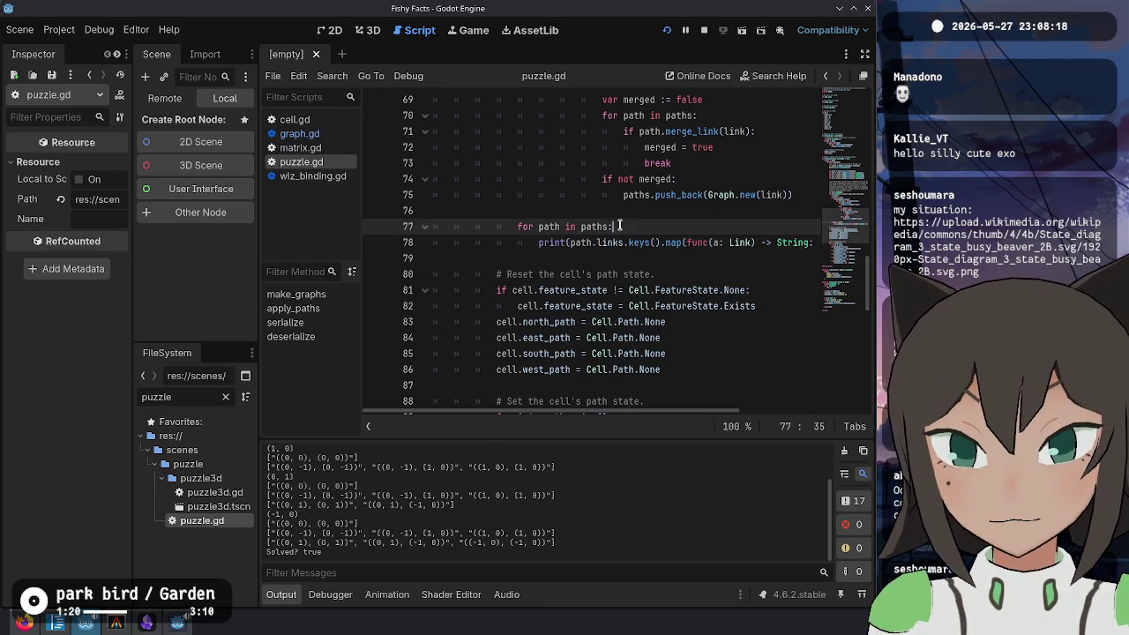
scroll(618, 231, "up", 6)
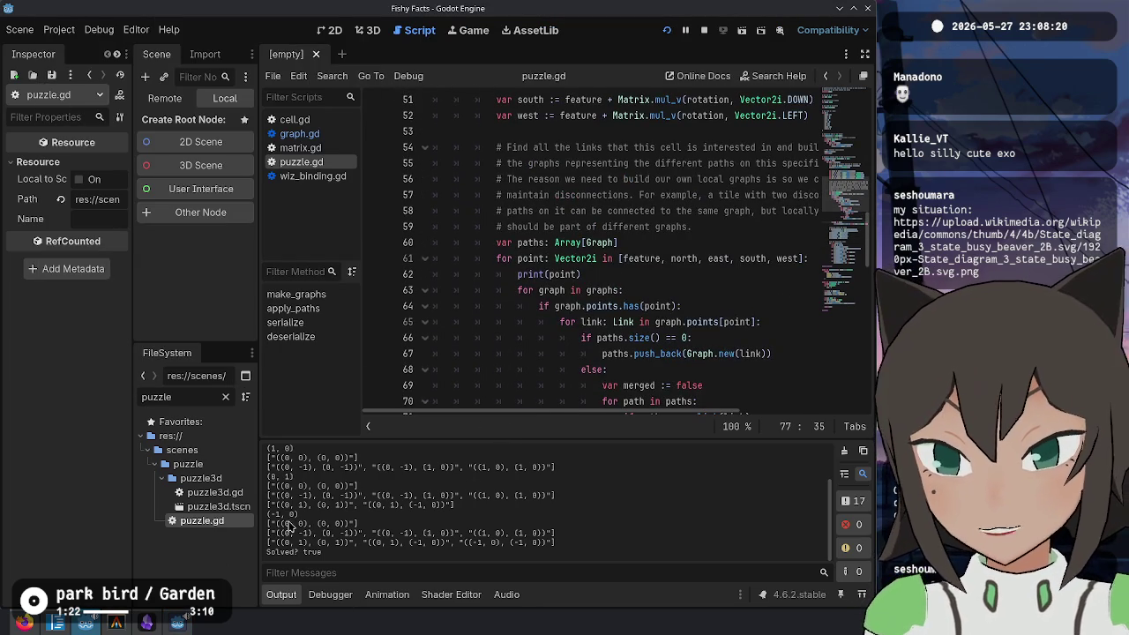
left_click_drag(267, 515, 302, 514)
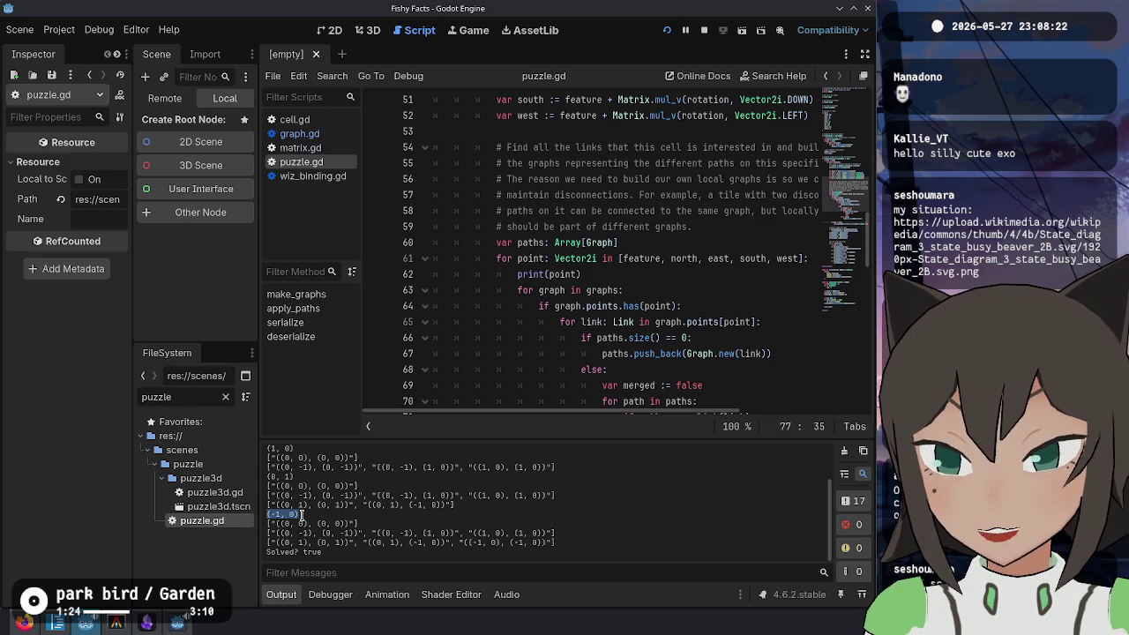
scroll(551, 120, "down", 4)
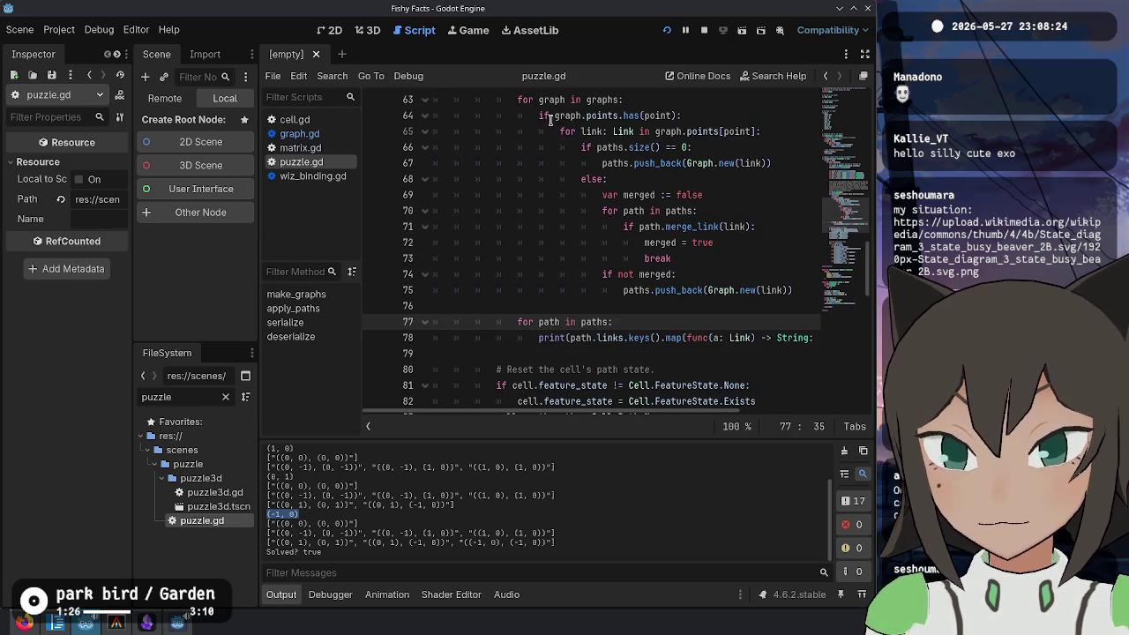
scroll(546, 291, "up", 1)
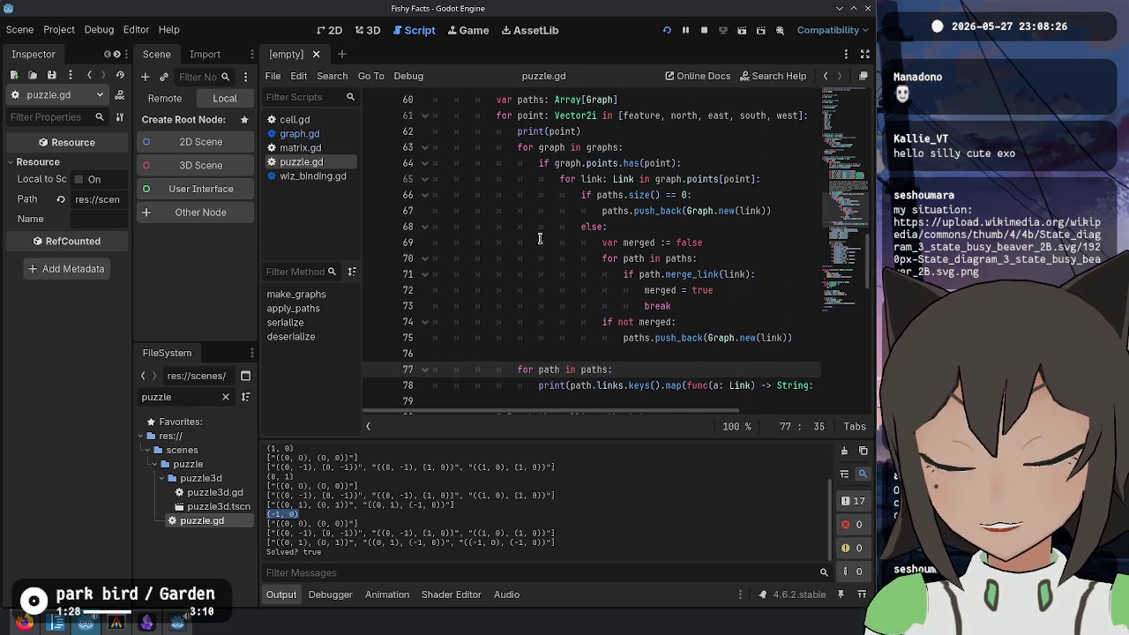
scroll(543, 307, "down", 1)
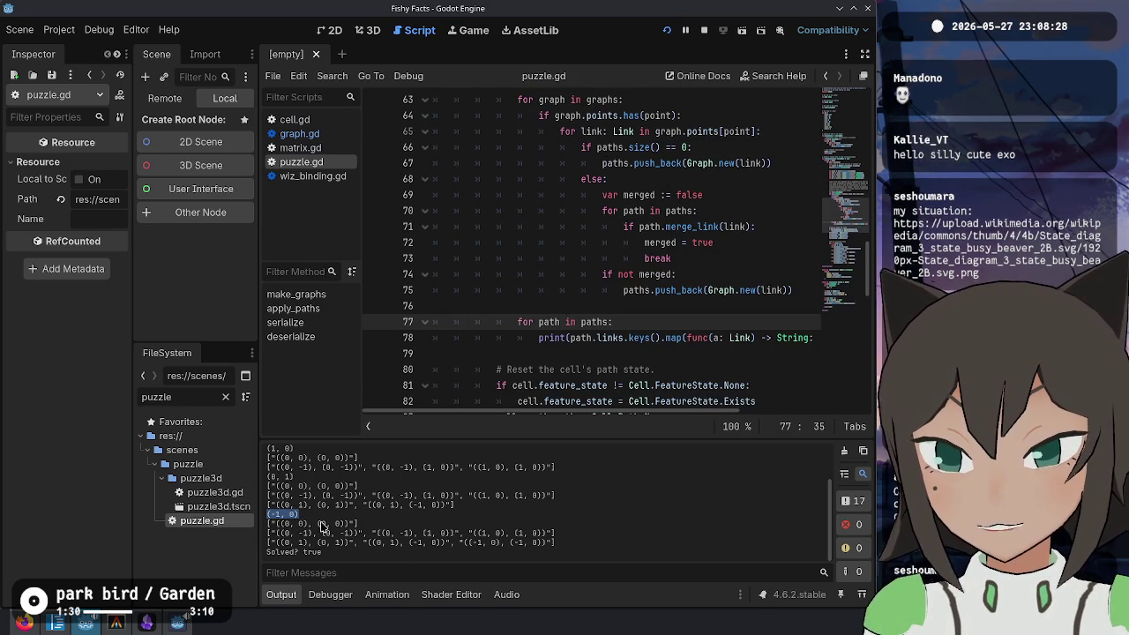
scroll(529, 335, "down", 2)
scroll(530, 336, "down", 1)
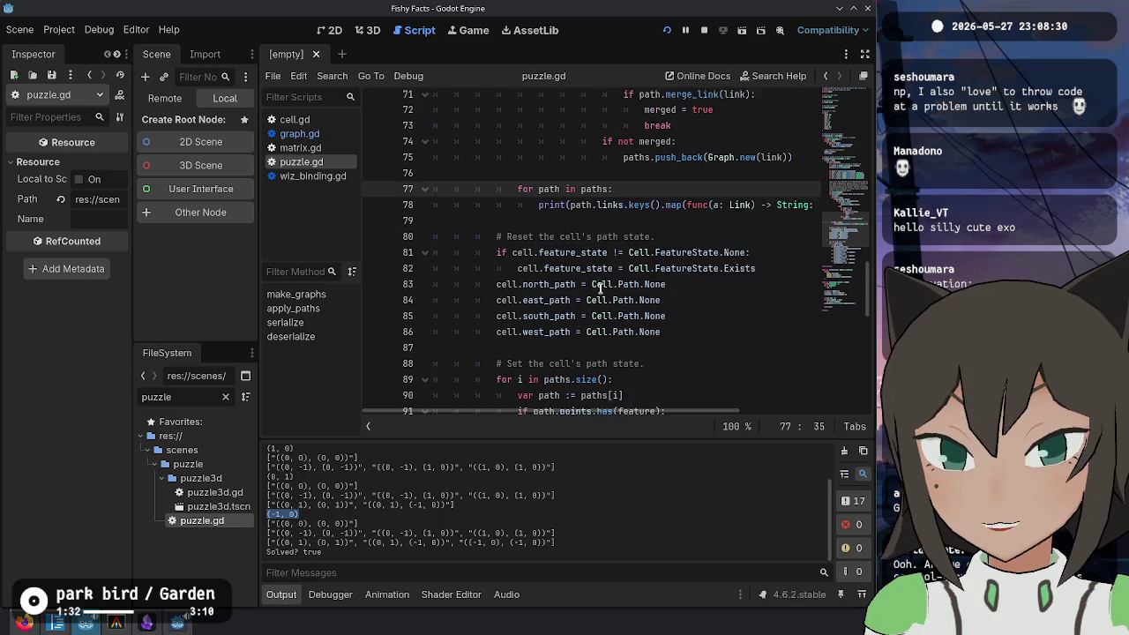
scroll(598, 268, "down", 3)
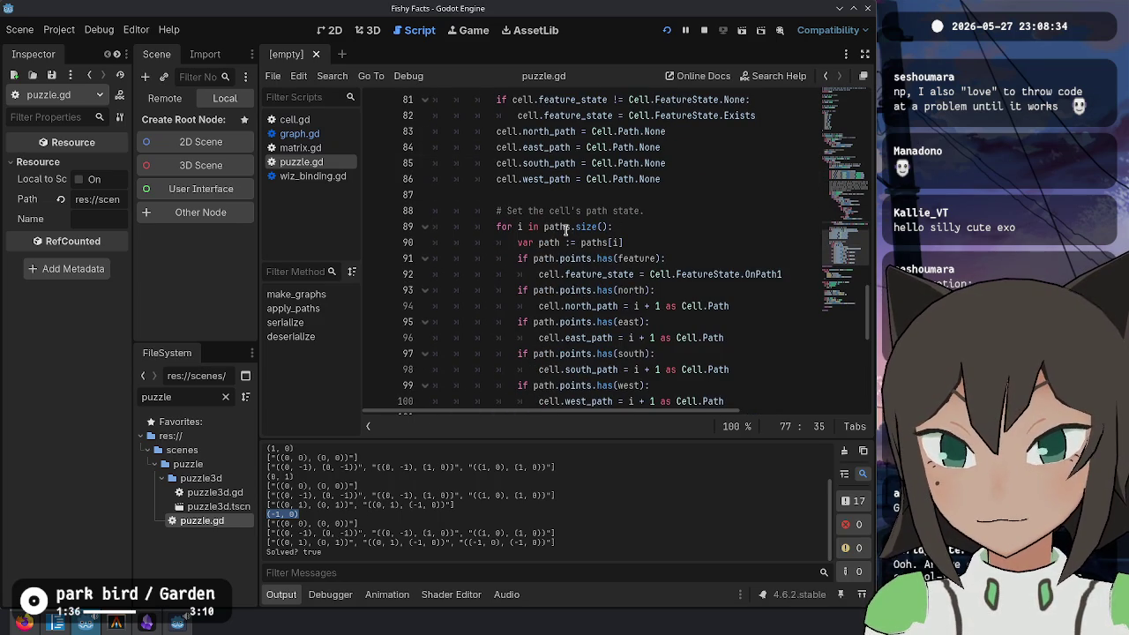
Step: Inspect the has(feature) and OnPath1 path-state lines, then relaunch the game with F5
left_click_drag(600, 257, 665, 258)
left_click(666, 274)
double_click(760, 275)
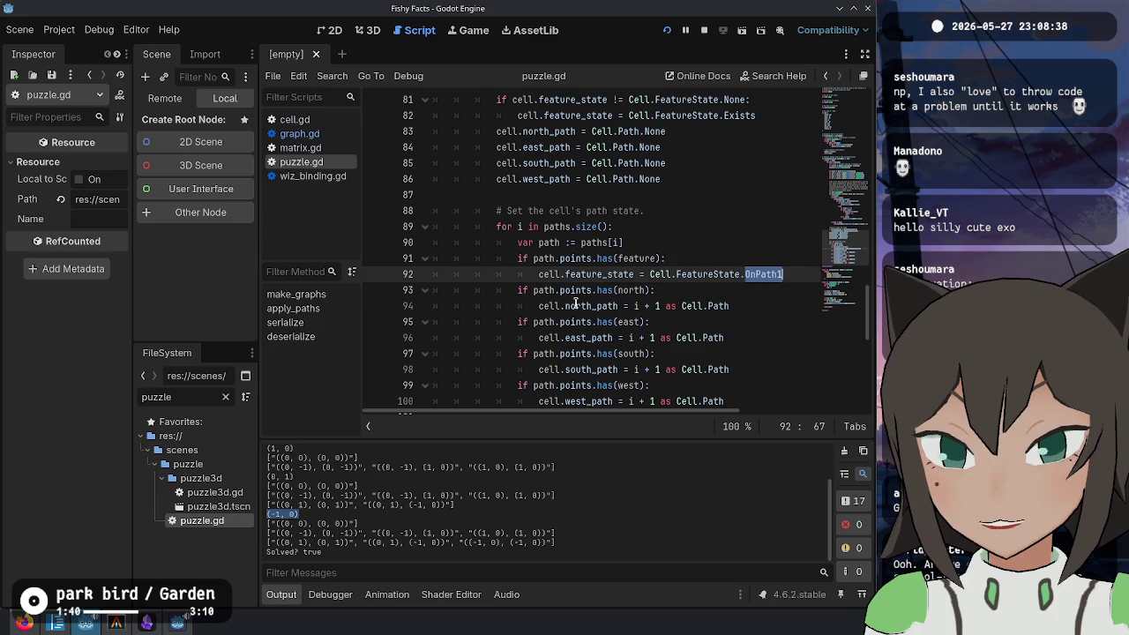
left_click(571, 292)
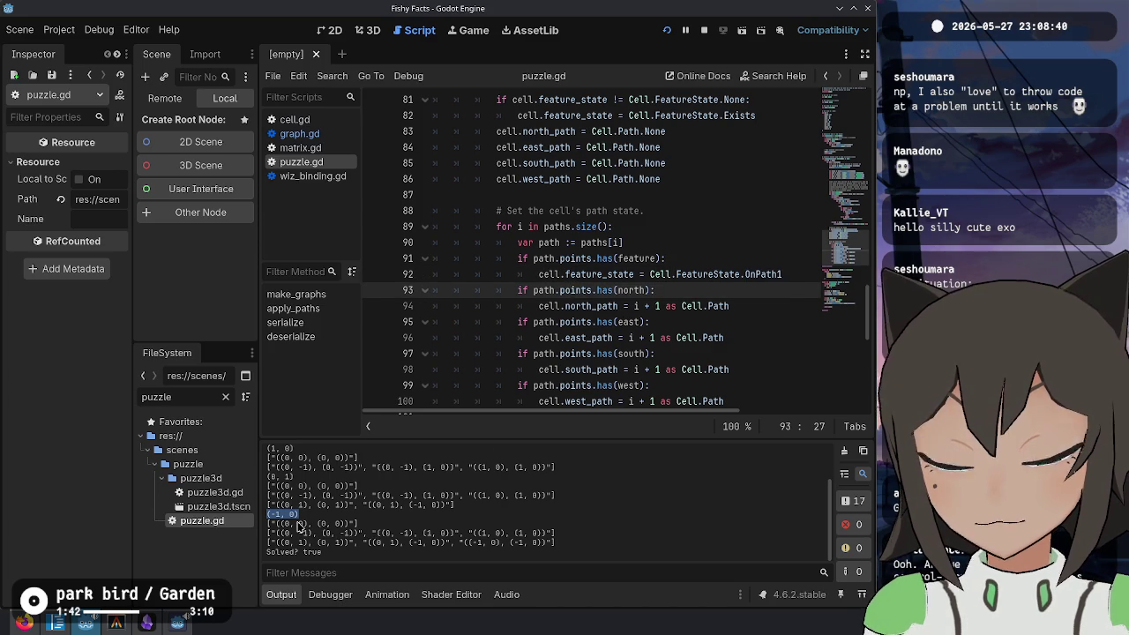
scroll(632, 303, "down", 3)
left_click(745, 240)
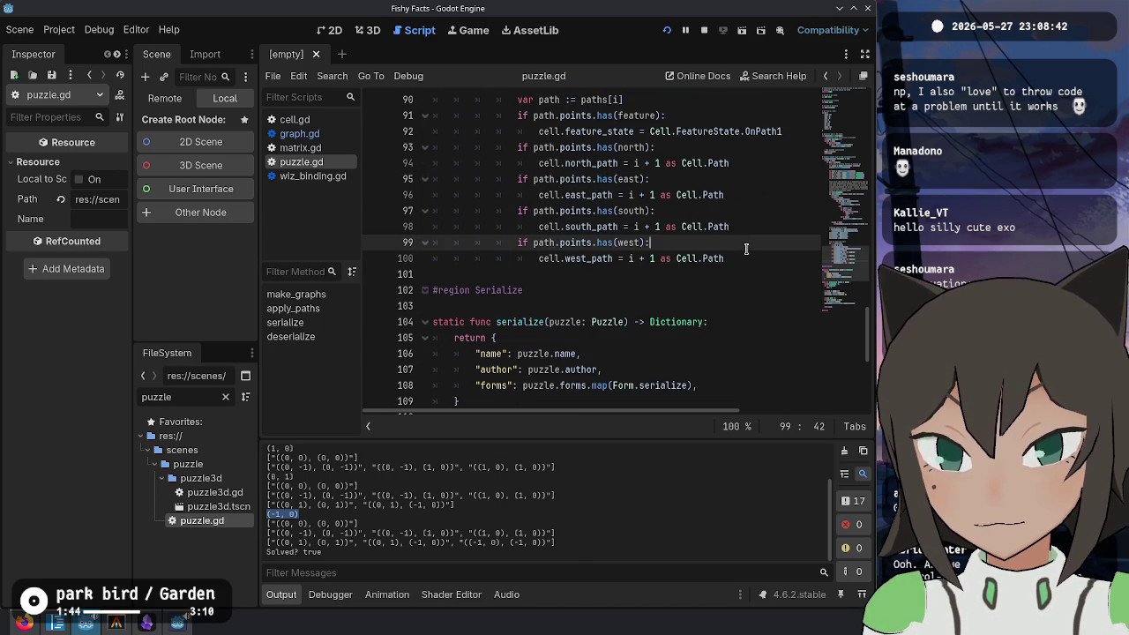
left_click(745, 259)
scroll(745, 256, "up", 3)
key("F5")
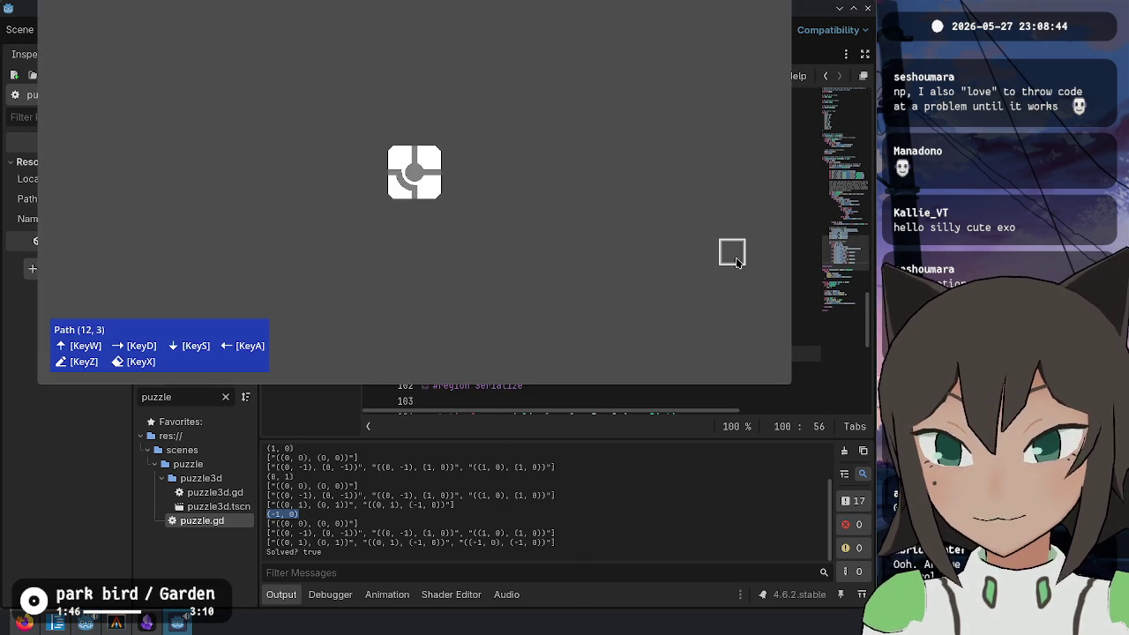
Step: Stop the game and add a print call after line 100 with feature_state and the cell's north path
key("alt+Tab")
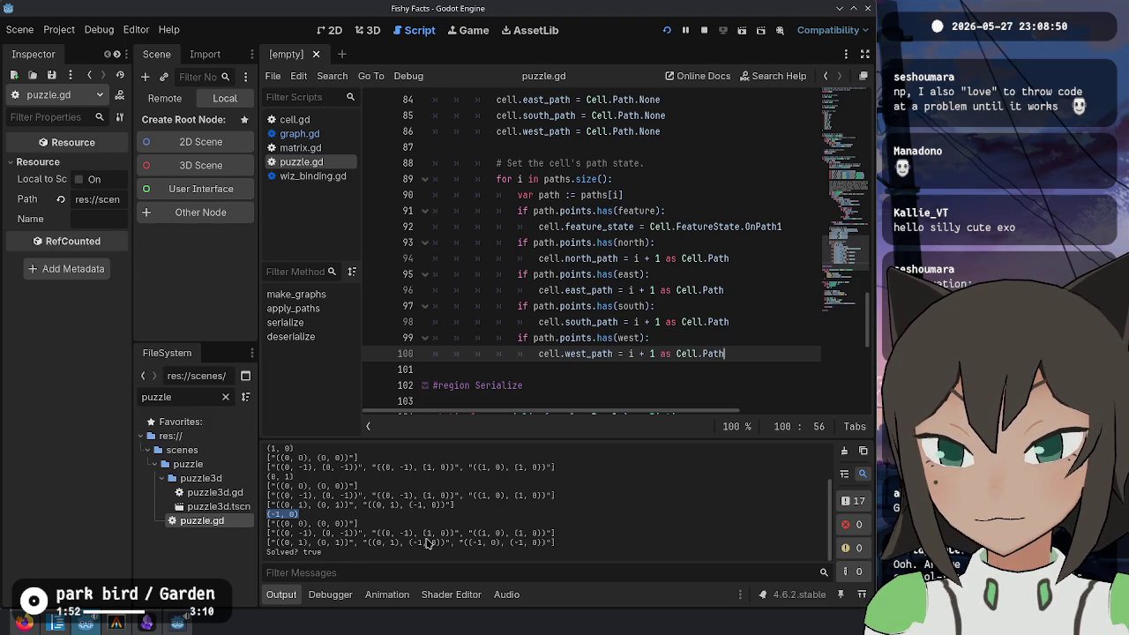
left_click(624, 256)
left_click(667, 166)
left_click(678, 181)
left_click(758, 342)
left_click(752, 352)
key("Return")
key("BackSpace")
key("BackSpace")
key("BackSpace")
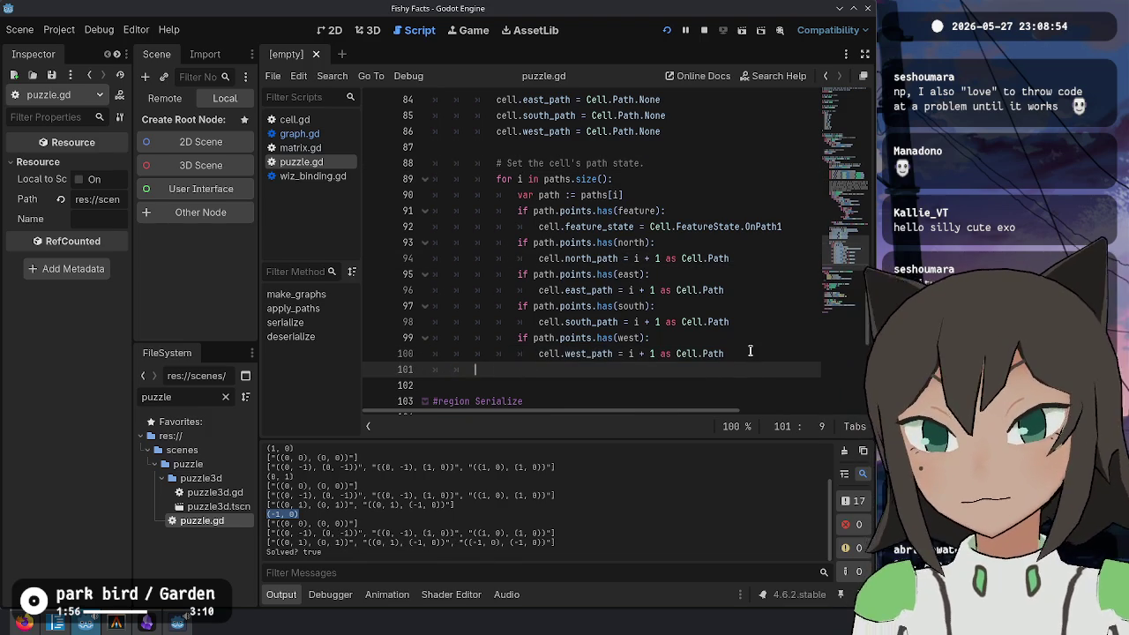
type("print(cel")
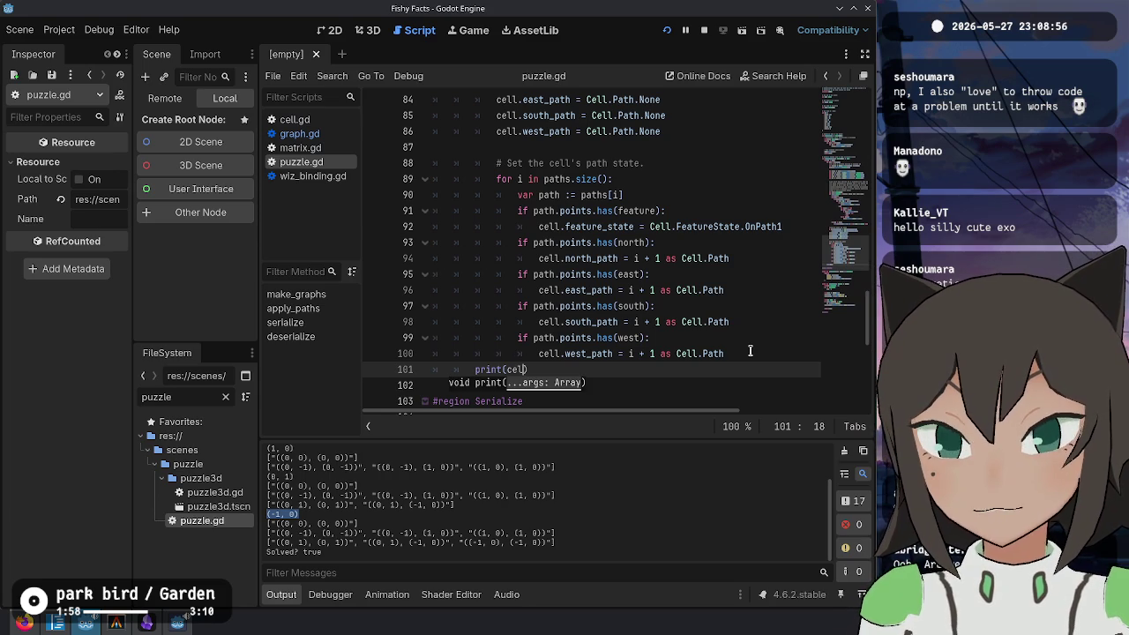
type("feaut")
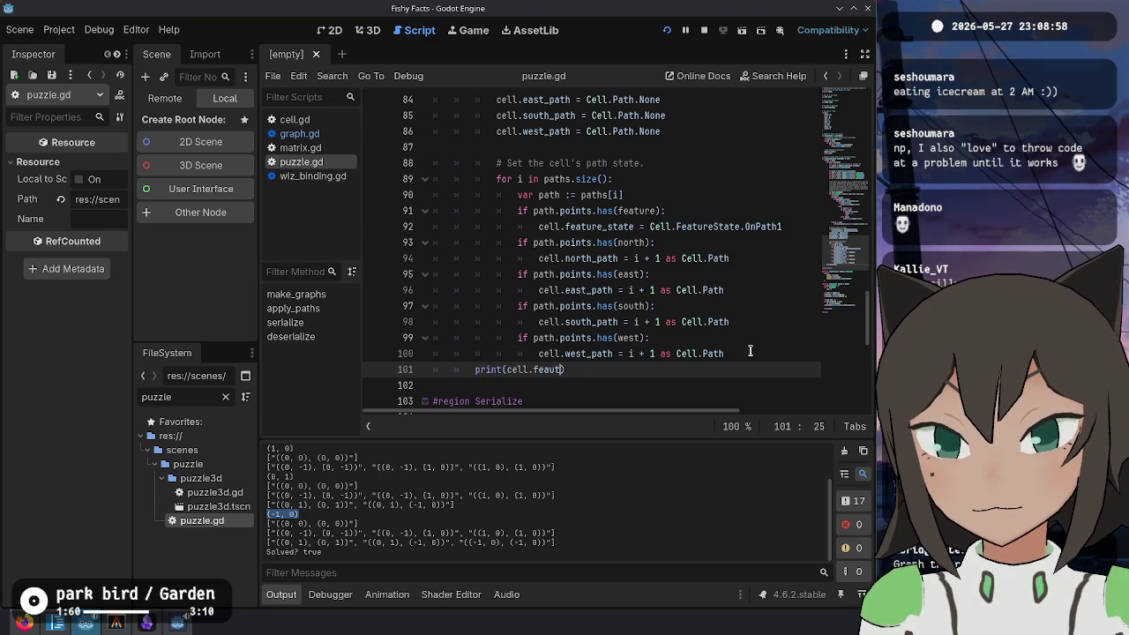
type("ure_state,")
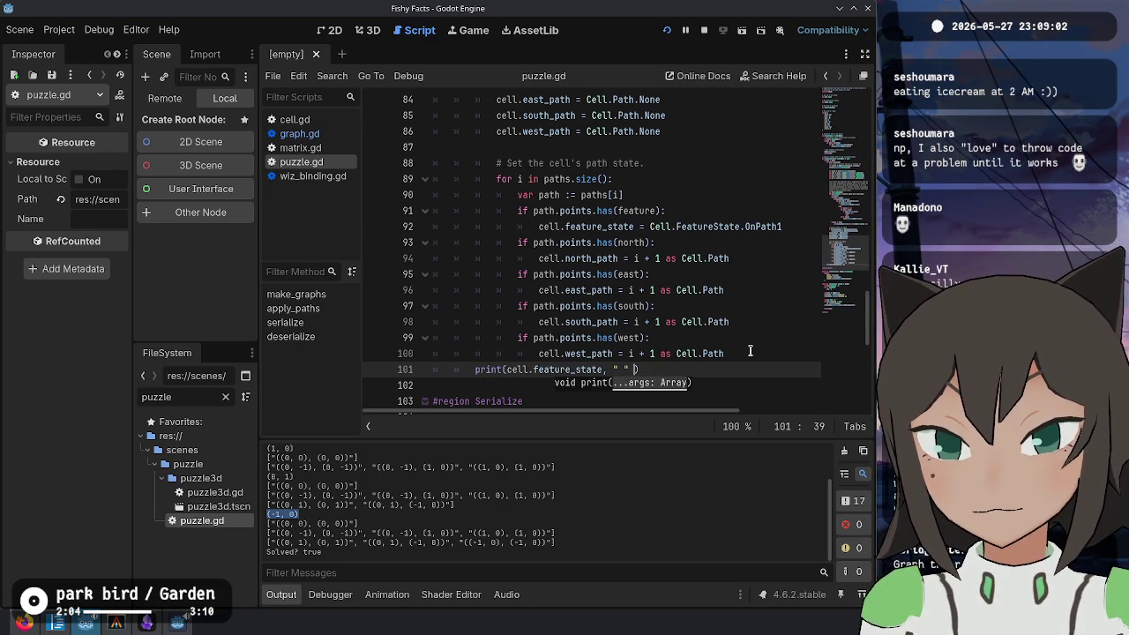
type(" cell.norht")
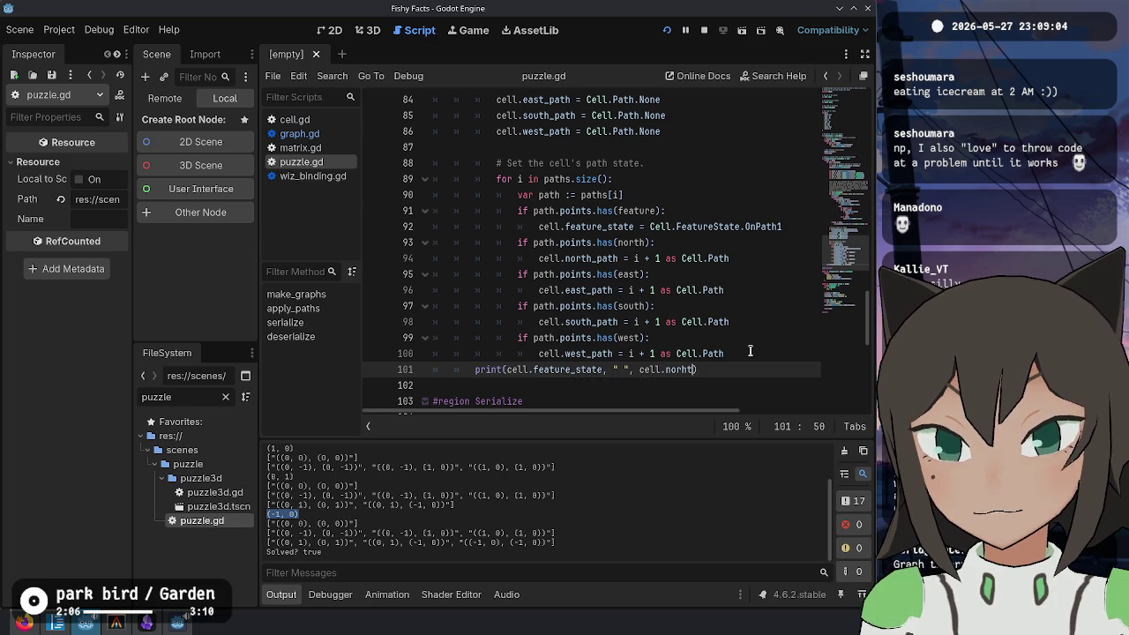
key("BackSpace")
key("BackSpace")
type("th_path")
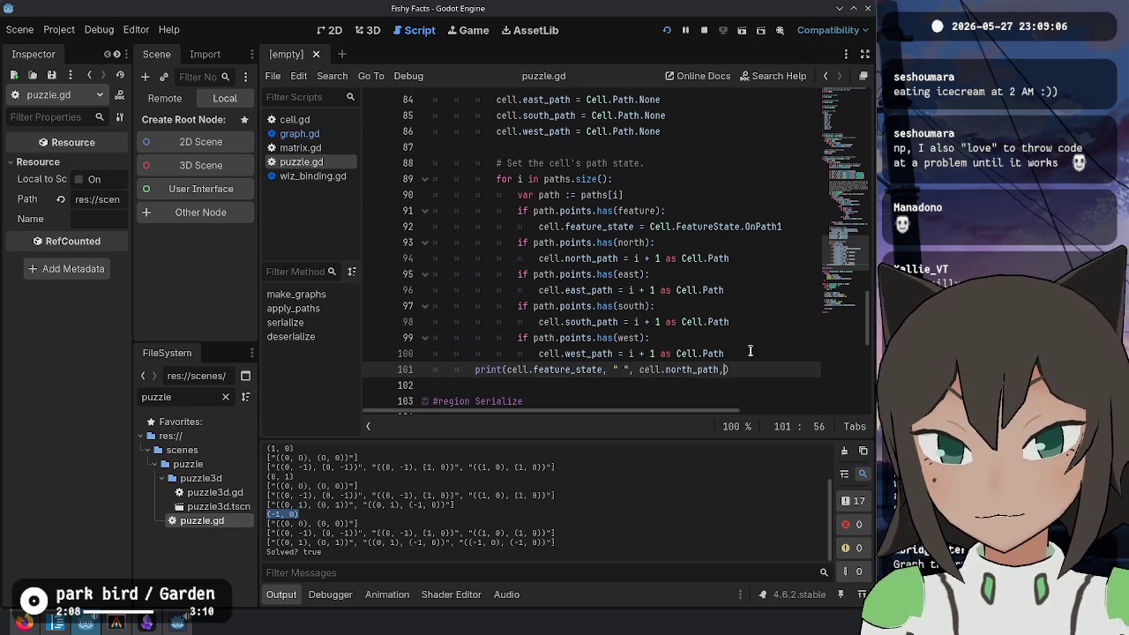
type(",")
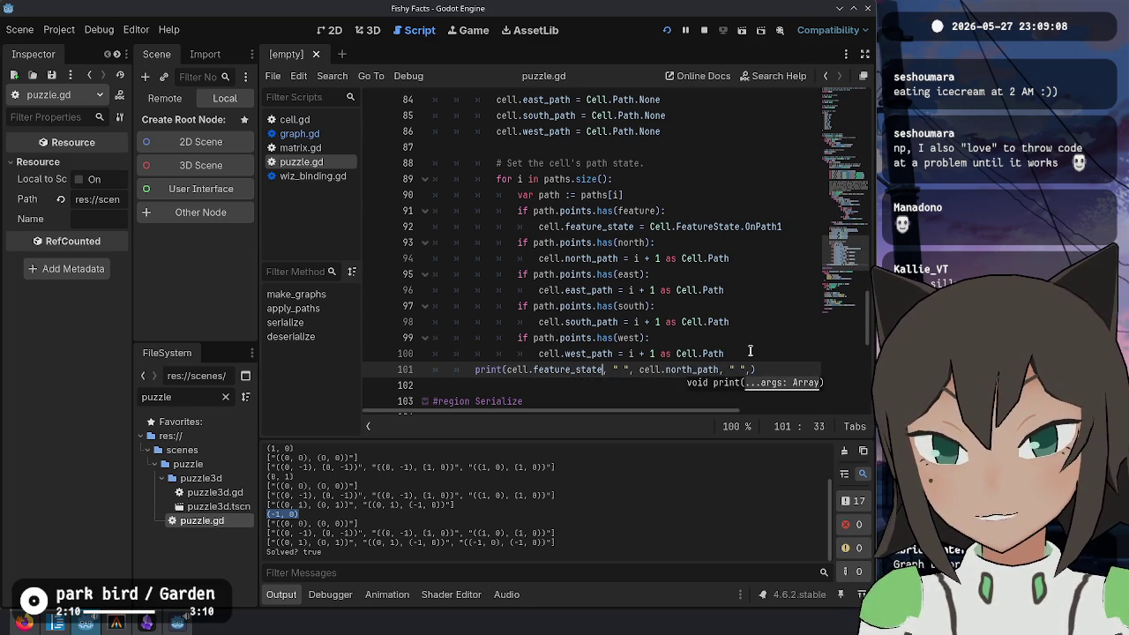
Step: Split the print arguments onto separate lines and add the east path argument
key("Return")
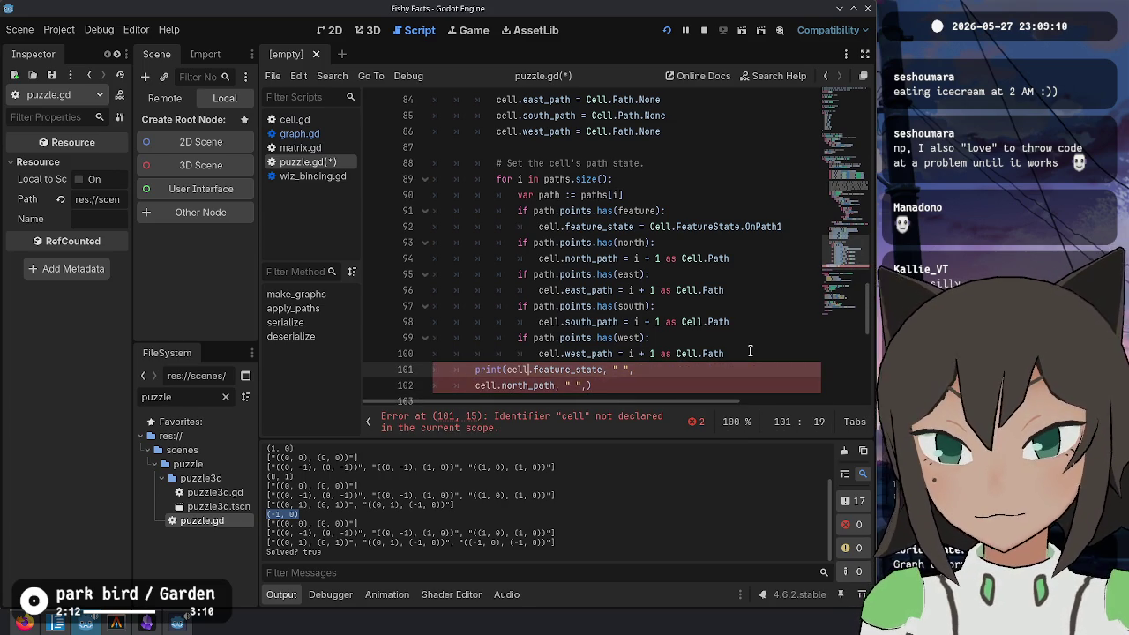
key("Return")
key("Down")
key("End")
key("Left")
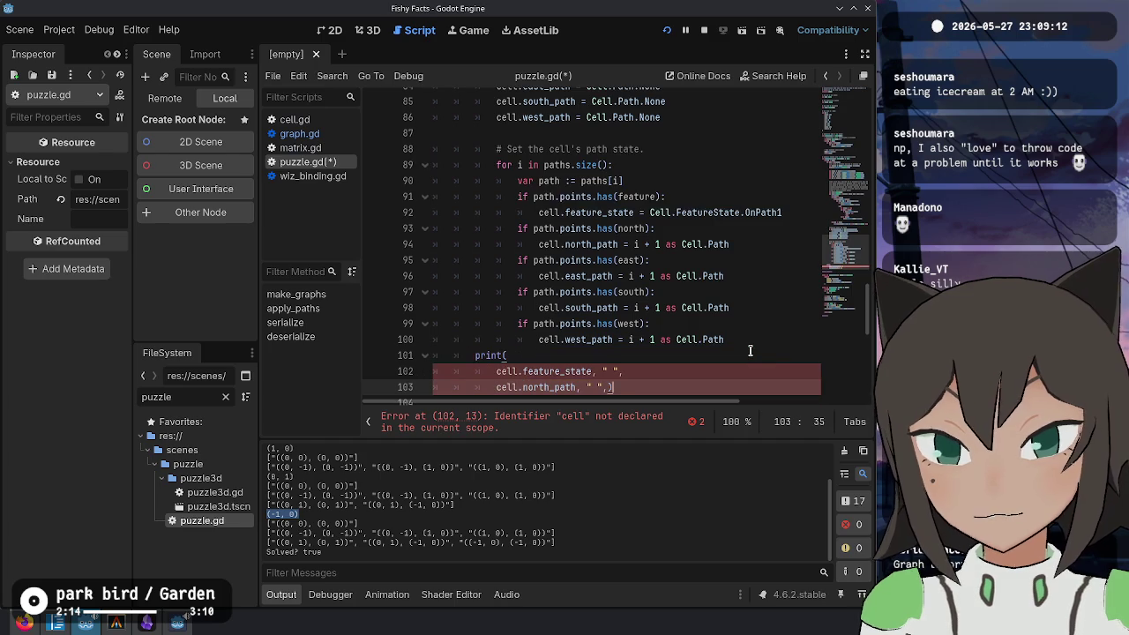
key("Return")
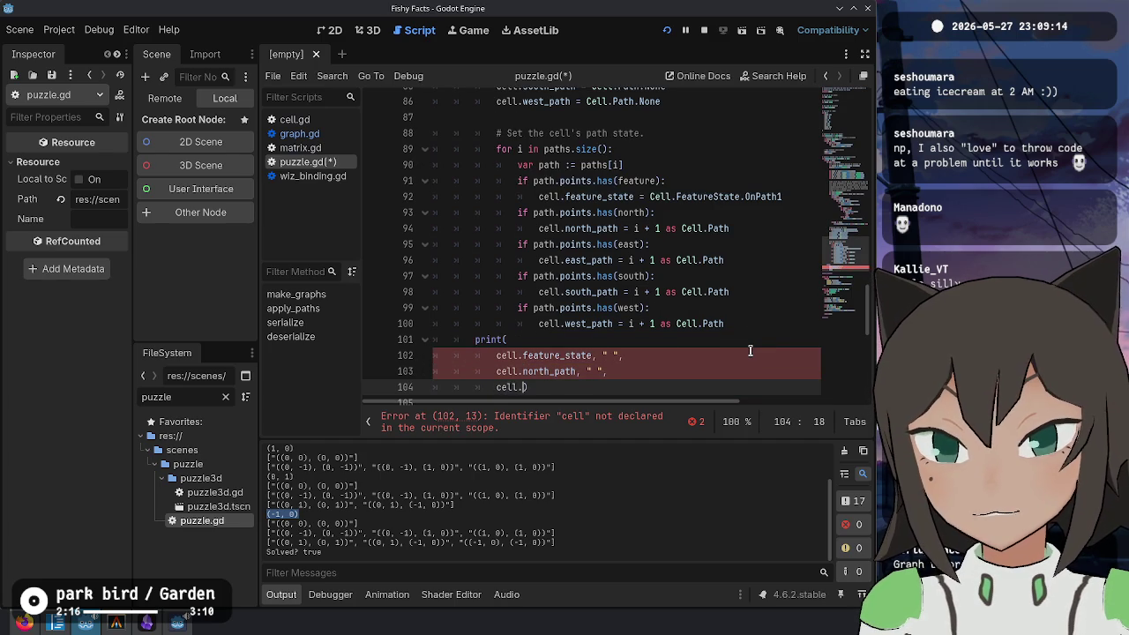
type("east_path")
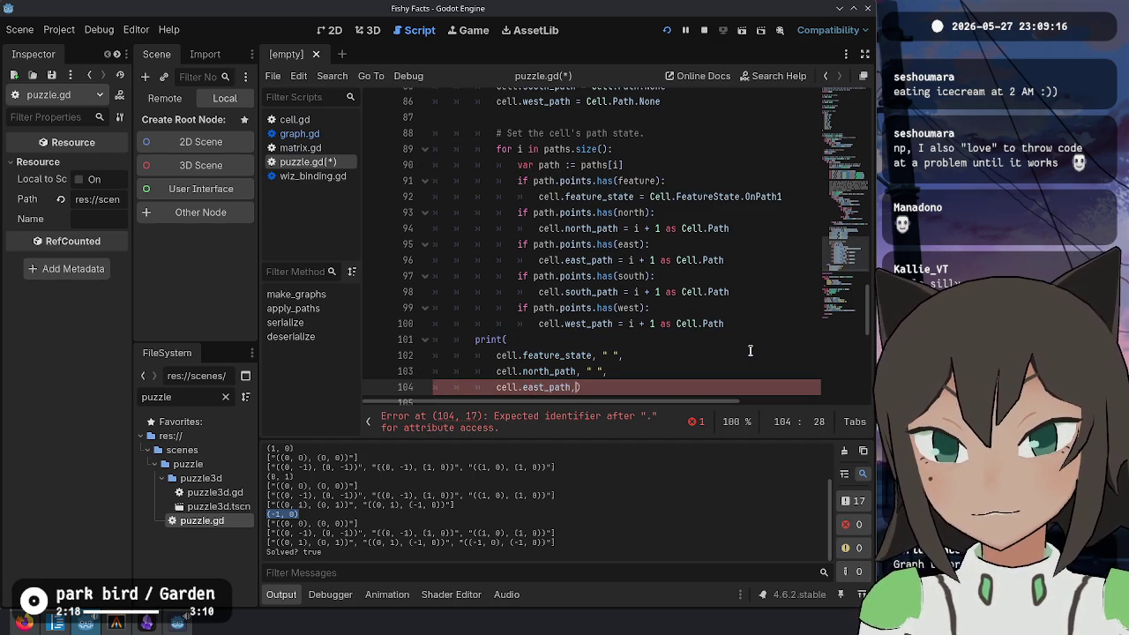
type(",")
key("shift+Up")
key("shift+Up")
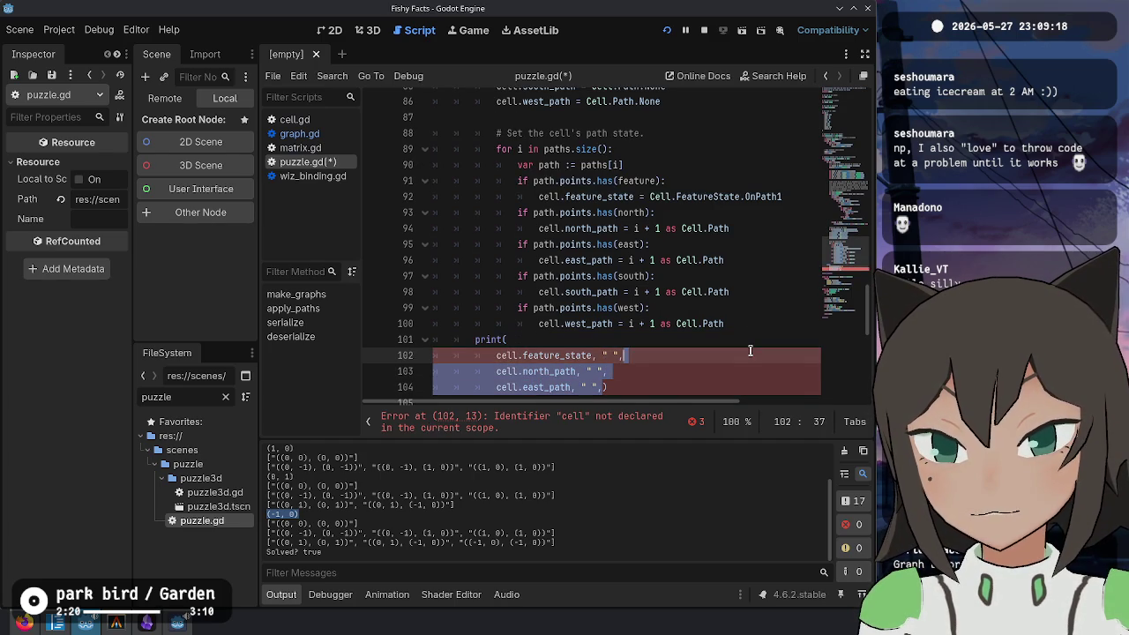
Step: Duplicate the east path line into south and west path arguments, with the closing parenthesis on its own line
key("ctrl+shift+d")
key("ctrl+shift+d")
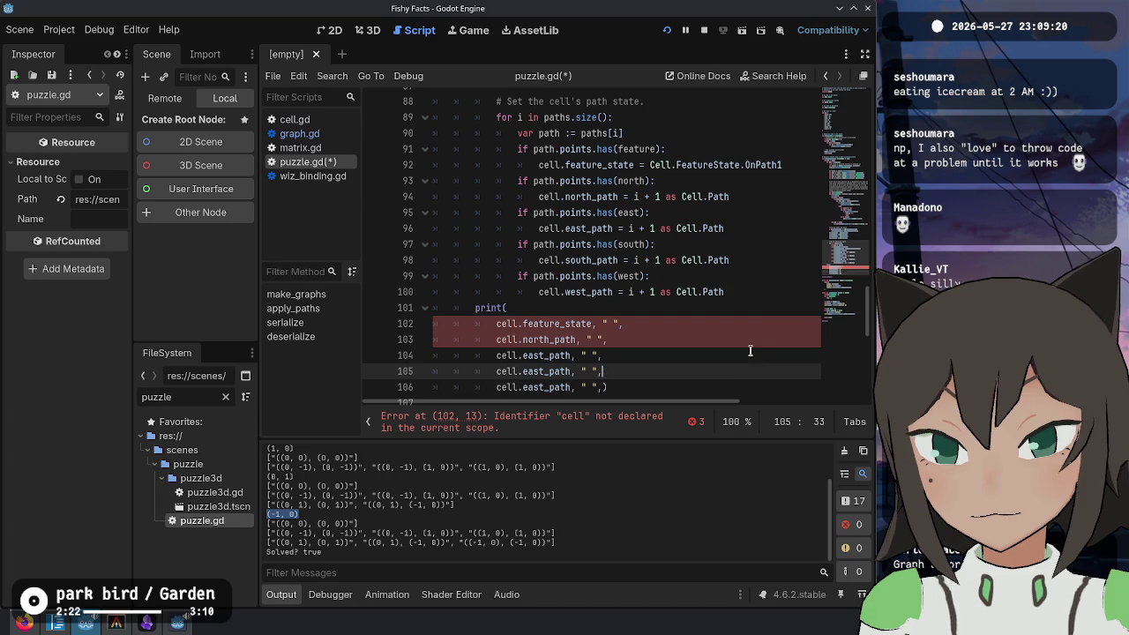
key("Delete")
key("Delete")
key("Delete")
type("south")
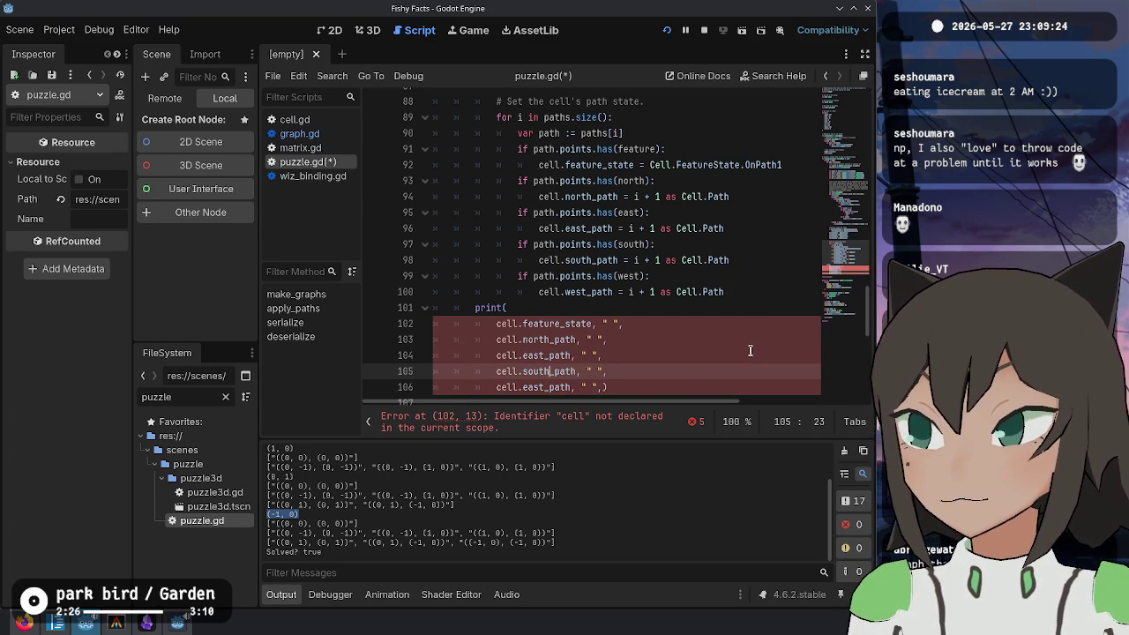
key("Down")
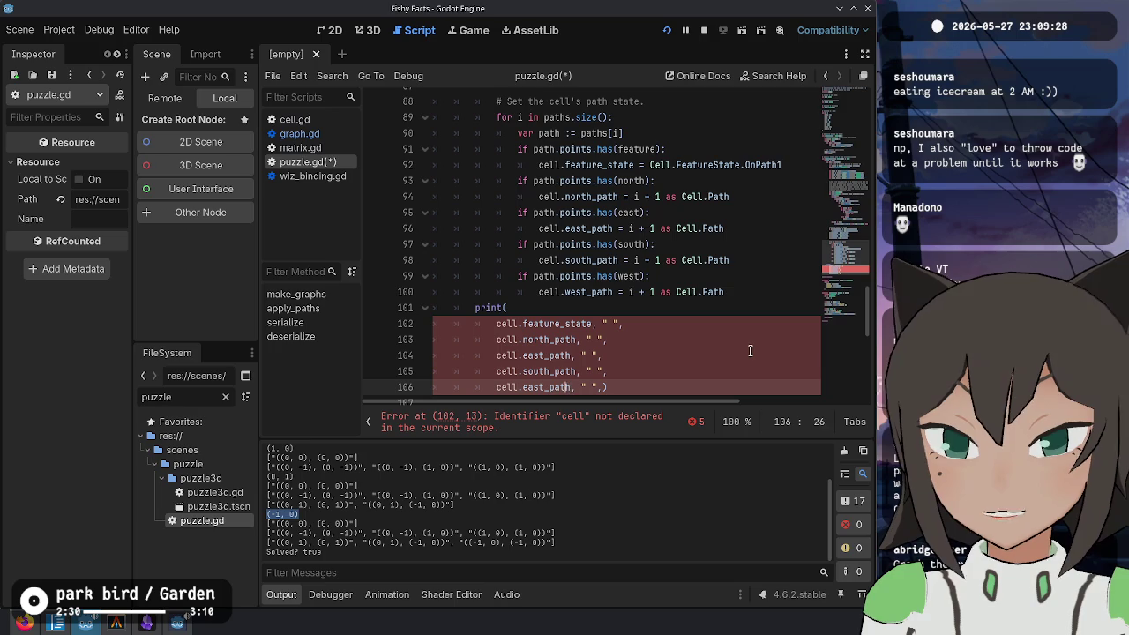
key("Left")
key("Left")
key("Left")
key("Delete")
key("Delete")
key("Delete")
type("west")
key("End")
key("Left")
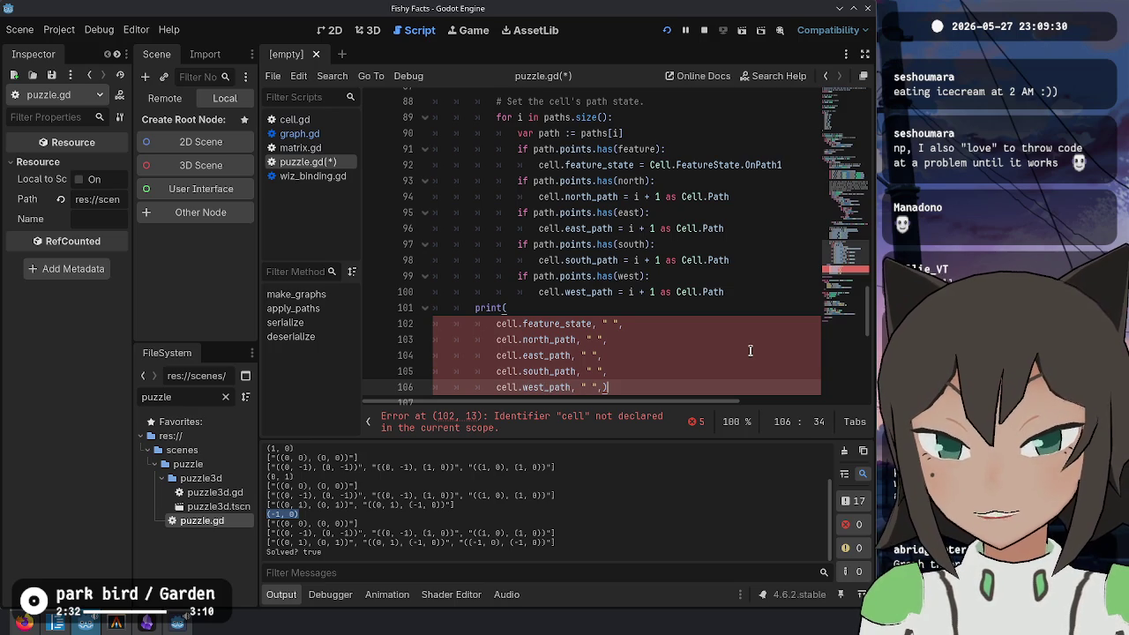
key("Return")
key("BackSpace")
key("Up")
Step: Indent the print block into the for loop, save puzzle.gd, and run the game
key("Up")
key("Up")
key("Up")
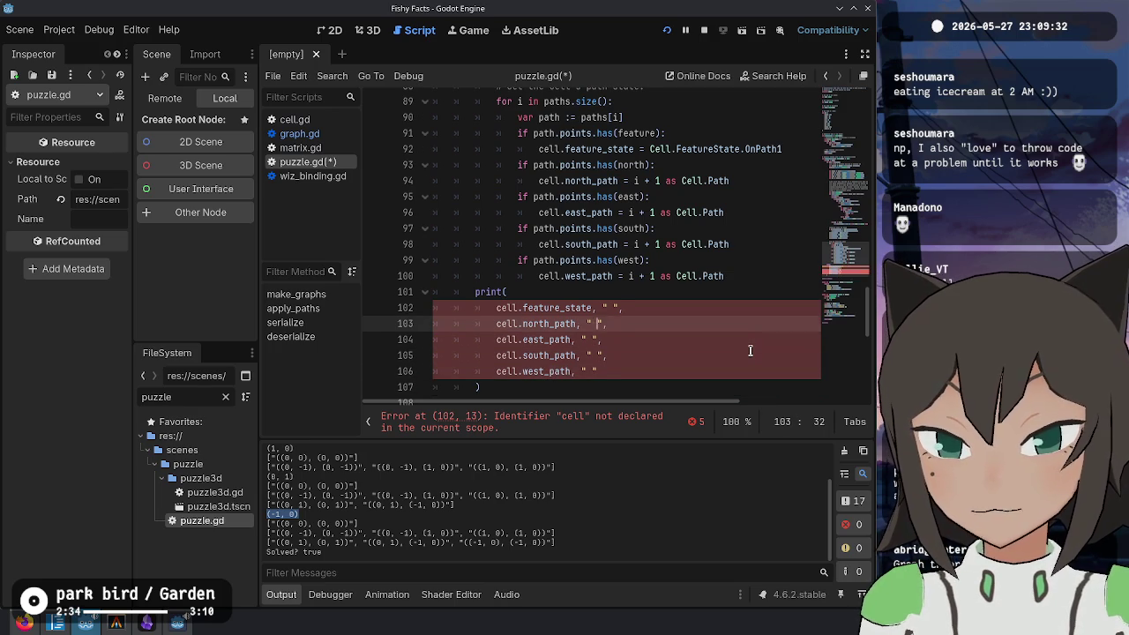
key("Home")
key("Up")
key("shift+Down")
key("shift+Down")
key("shift+Down")
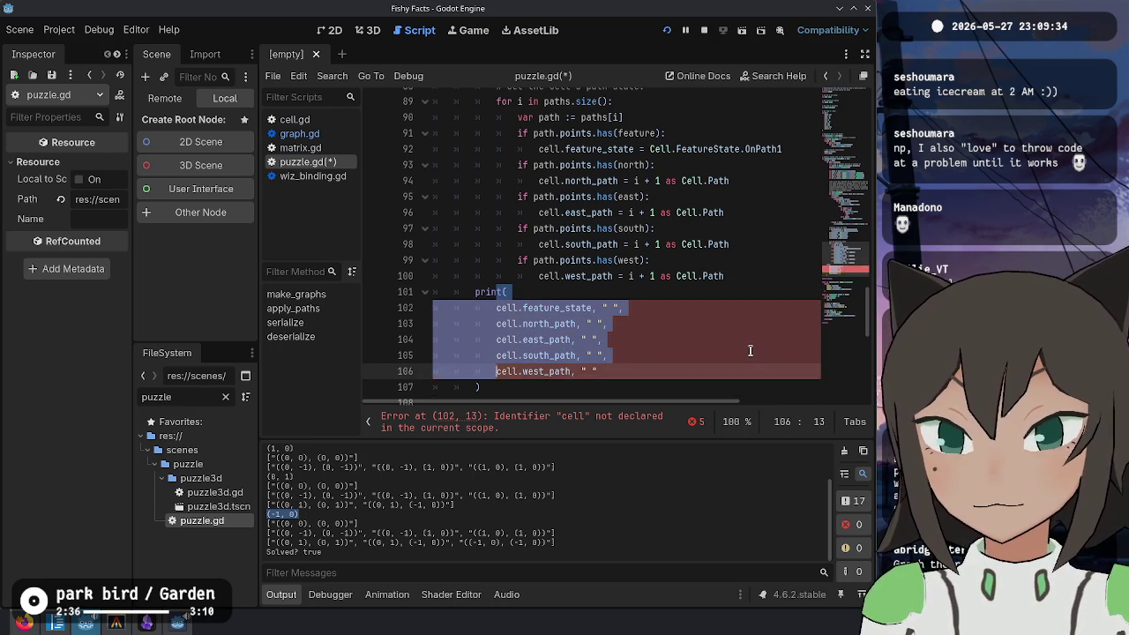
key("Tab")
key("ctrl+s")
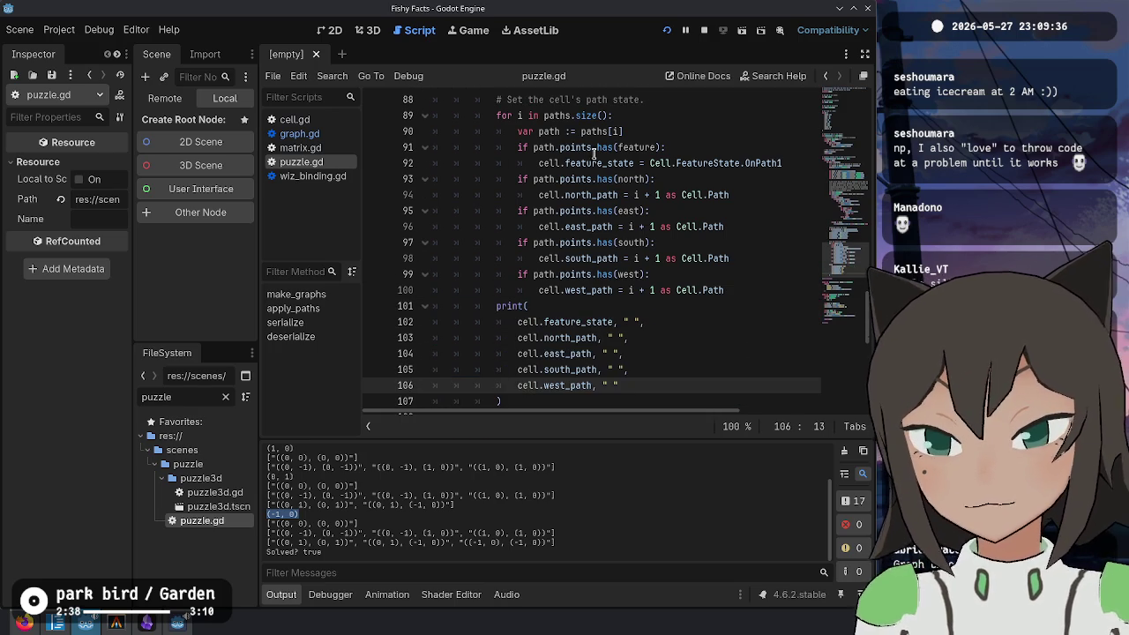
key("F5")
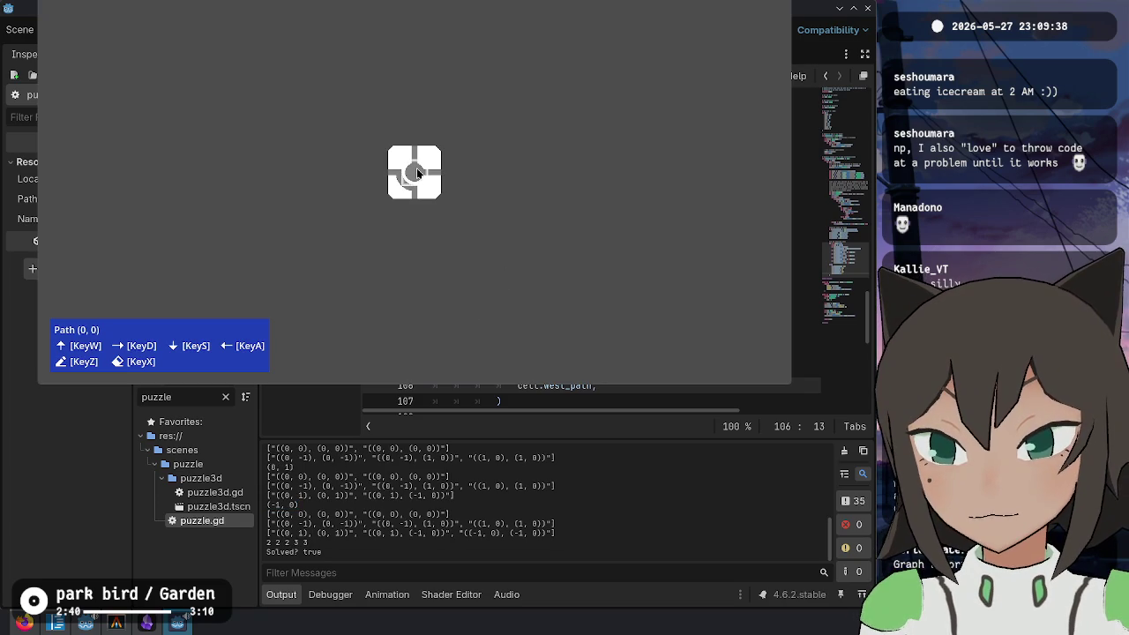
Step: Stop the game, look up the OnPath1 definition in cell.gd, and navigate back to puzzle.gd
key("F8")
left_click(573, 338)
double_click(572, 338)
left_click(570, 307)
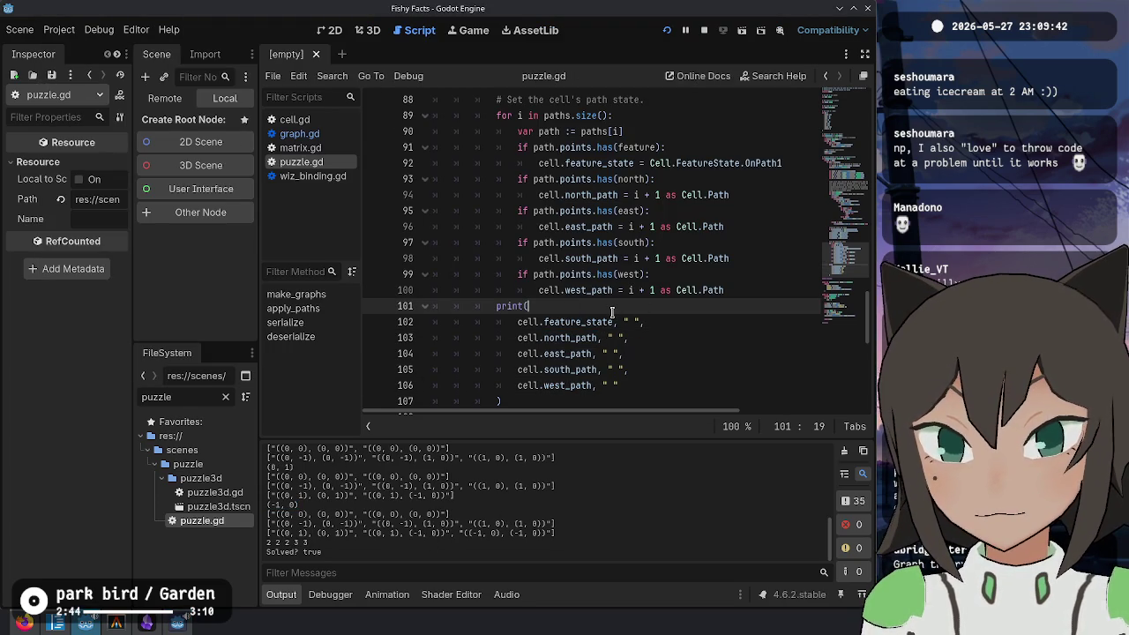
left_click(773, 164, "ctrl")
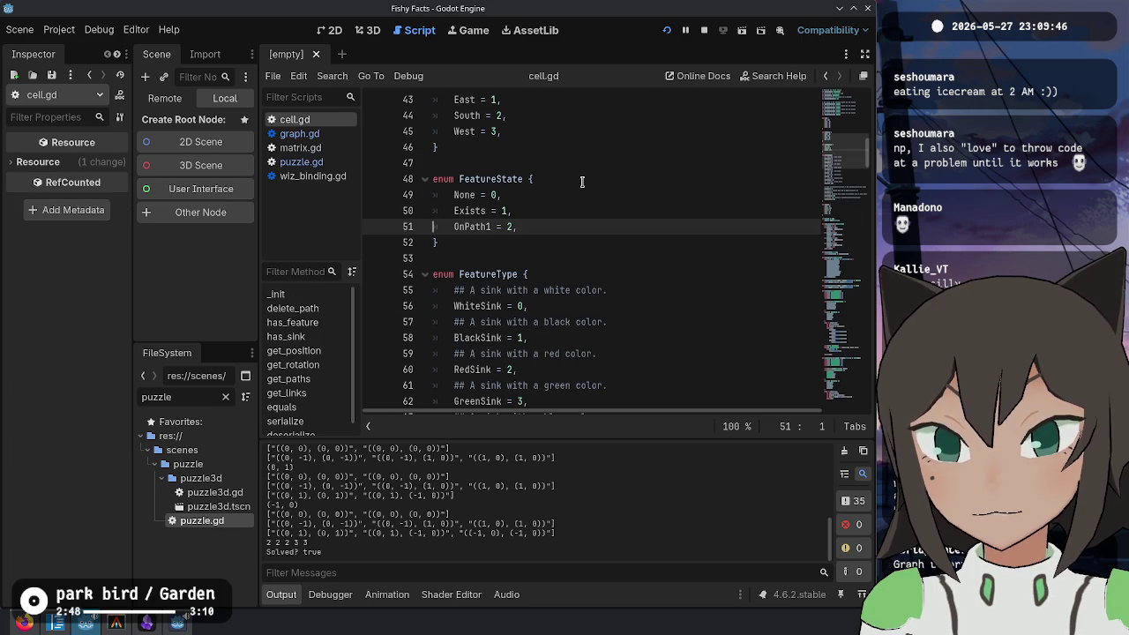
left_click(827, 77)
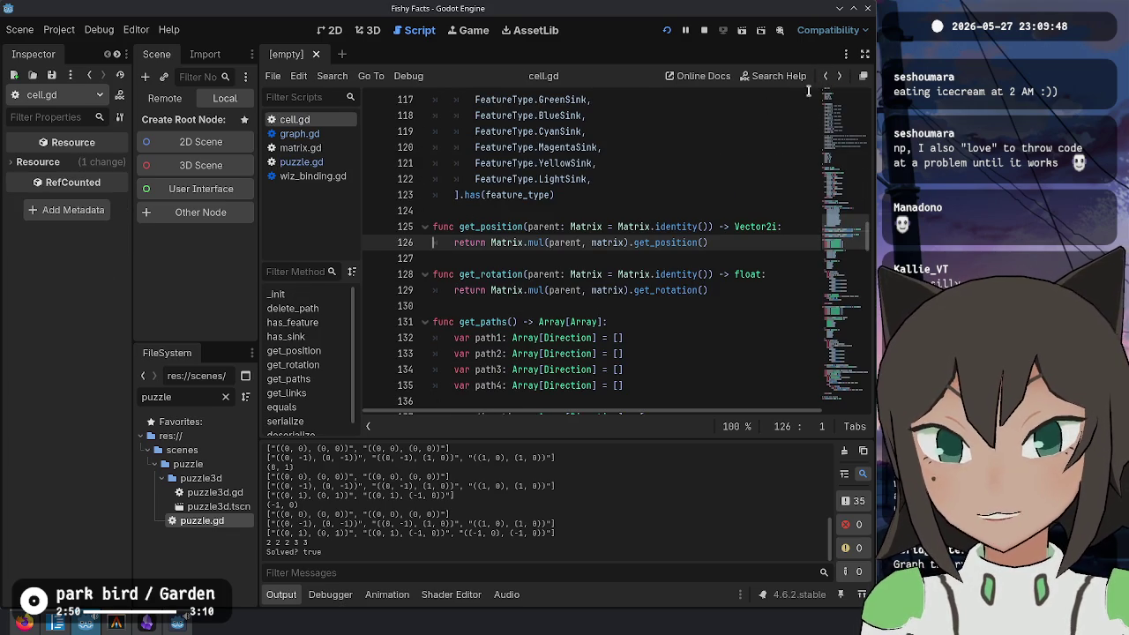
left_click(825, 77)
left_click(825, 77)
left_click(825, 77)
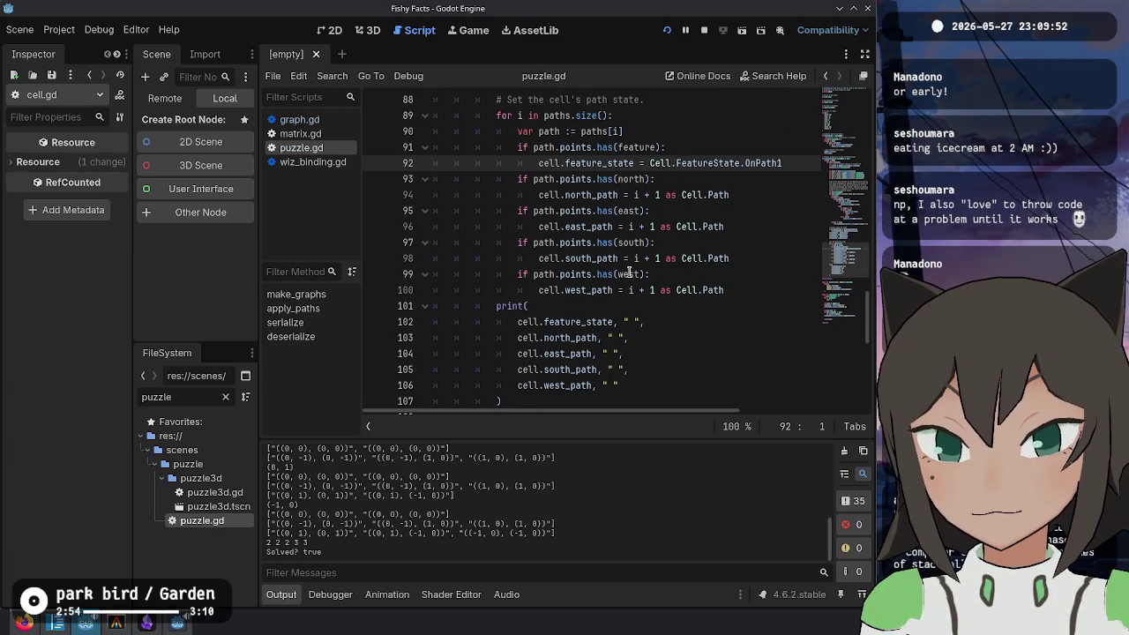
Step: Check the Cell.Path enum definition, close cell.gd, and select the '2 2 3 3' output line
double_click(575, 323)
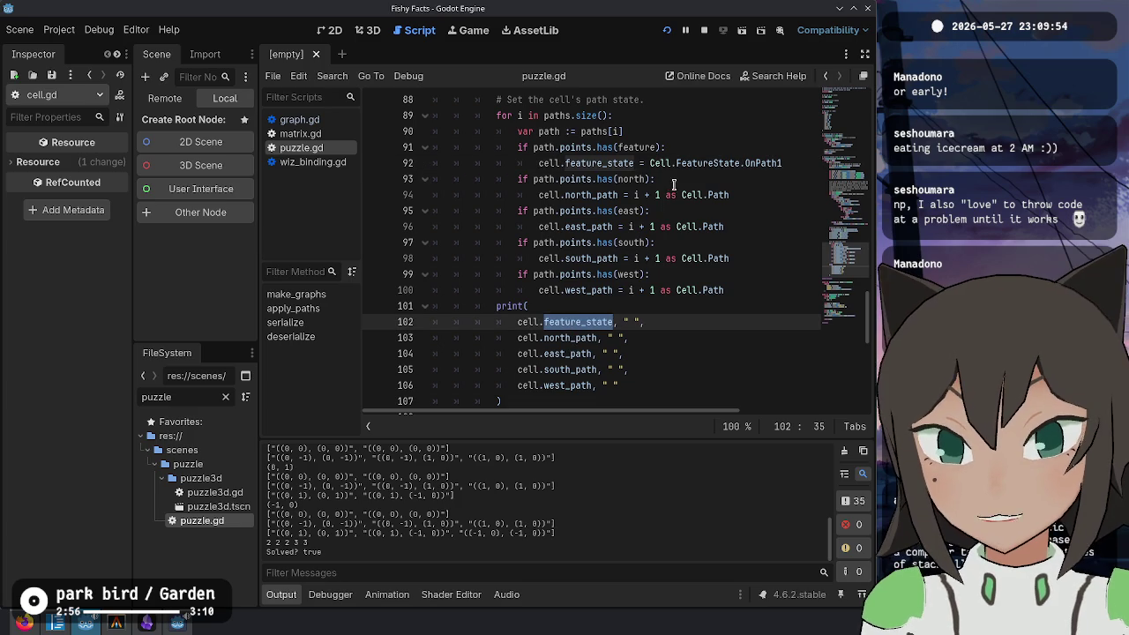
mouse_move(606, 194)
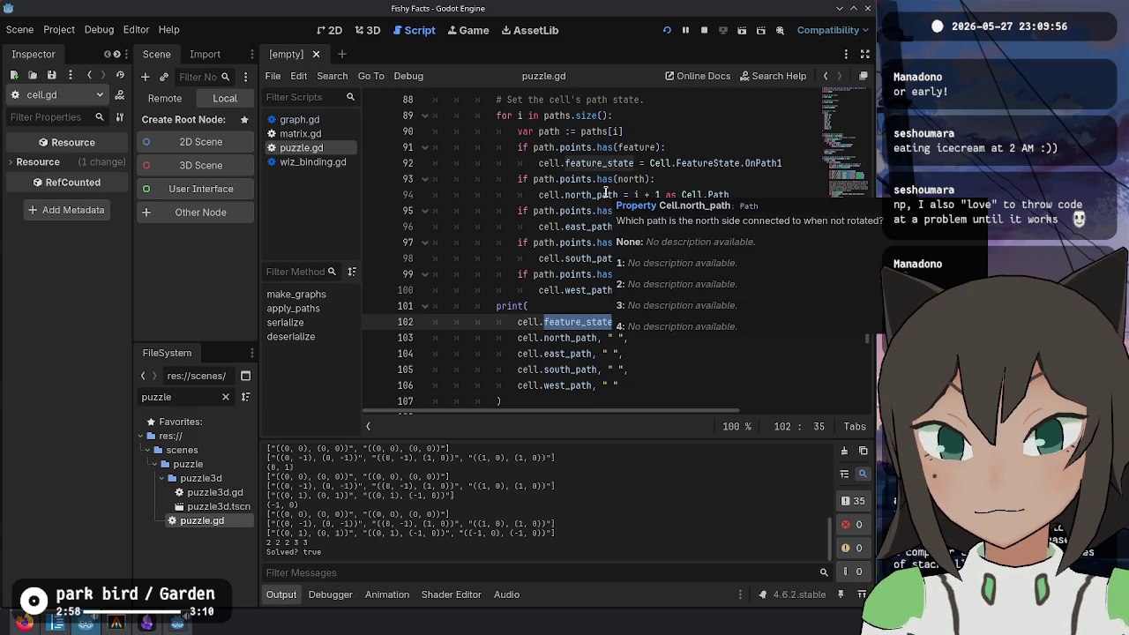
mouse_move(720, 195)
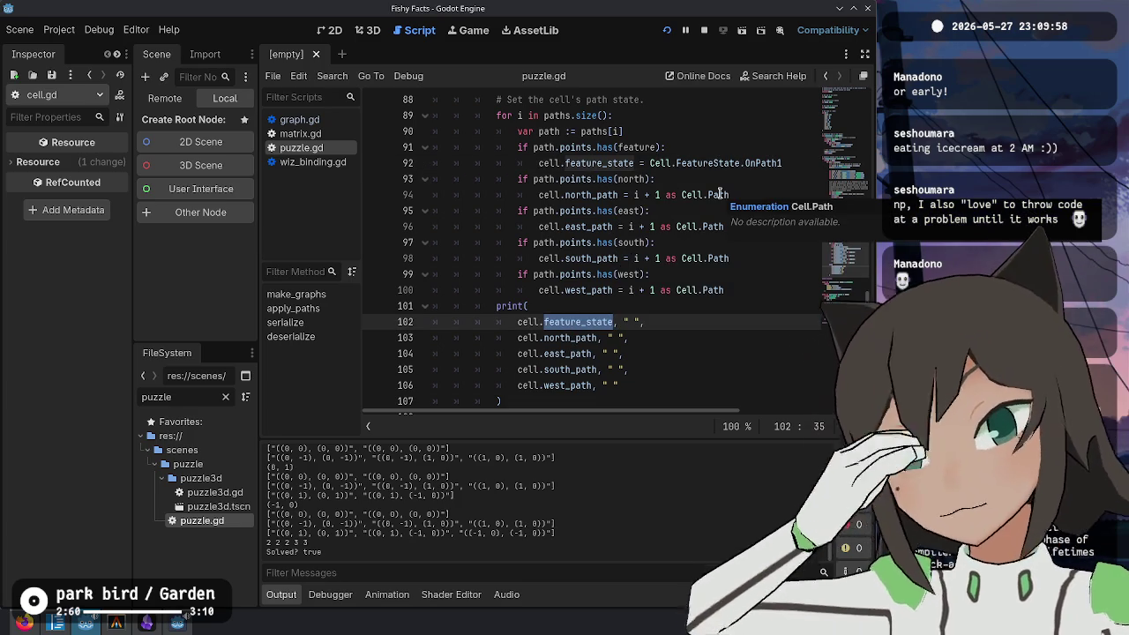
left_click(719, 194, "ctrl")
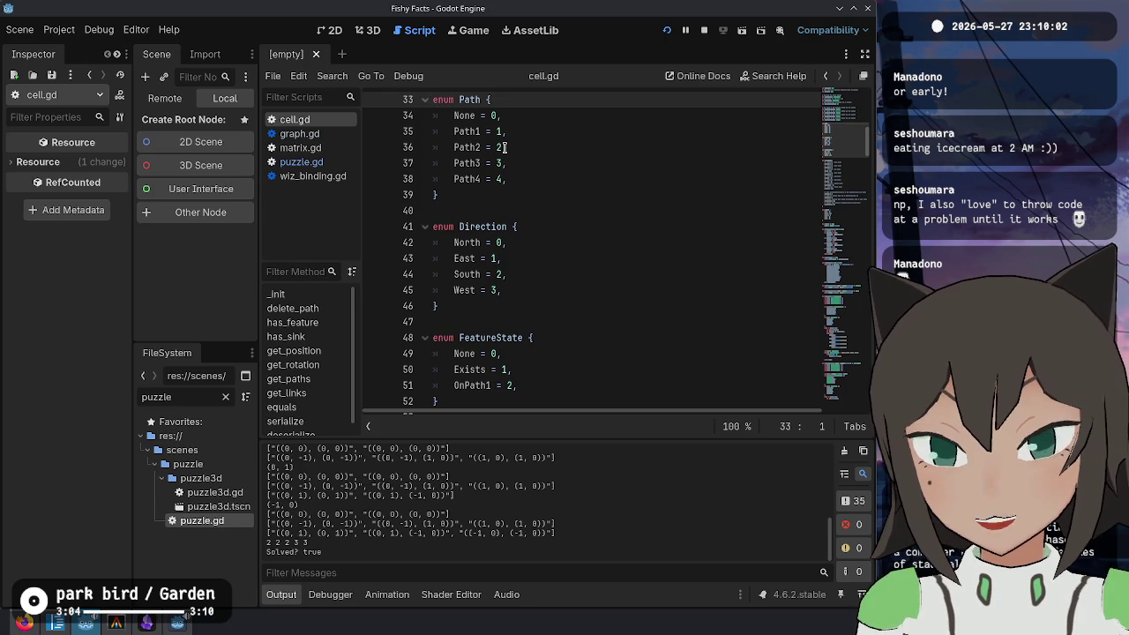
key("ctrl+w")
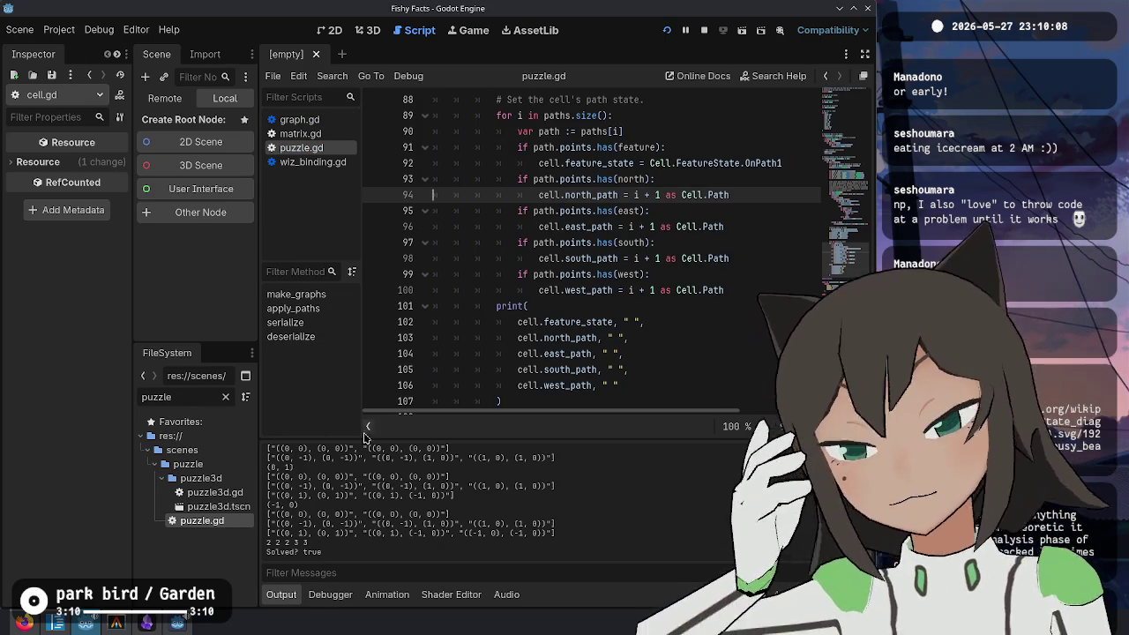
left_click_drag(312, 544, 267, 545)
Step: Relaunch the game and load its Debug puzzle from the game's menu panel
key("F5")
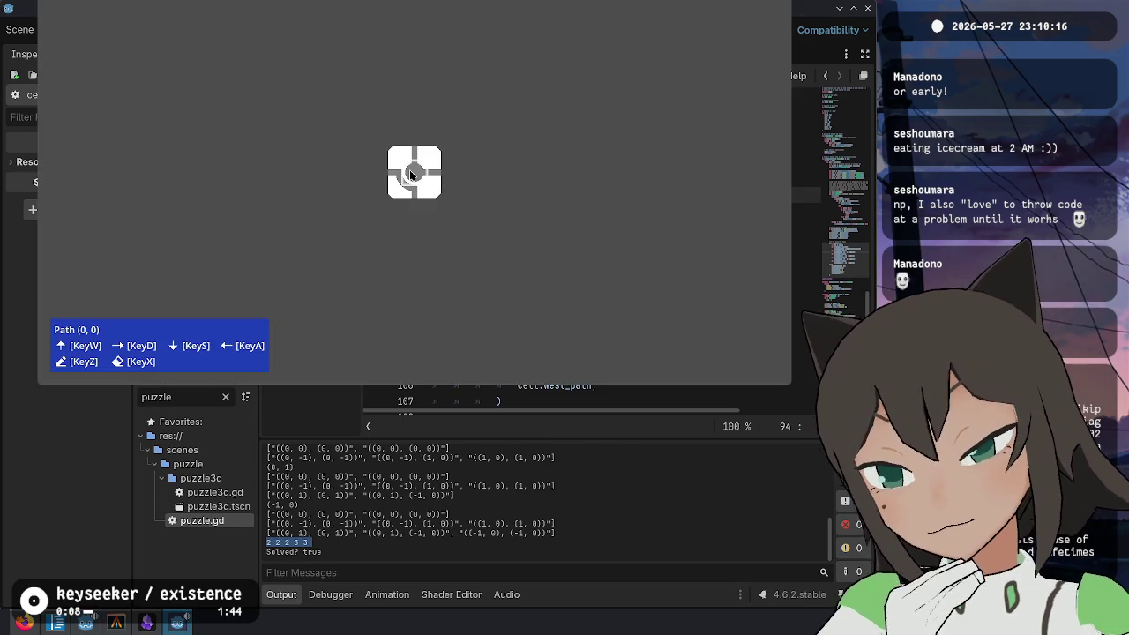
left_click(803, 287)
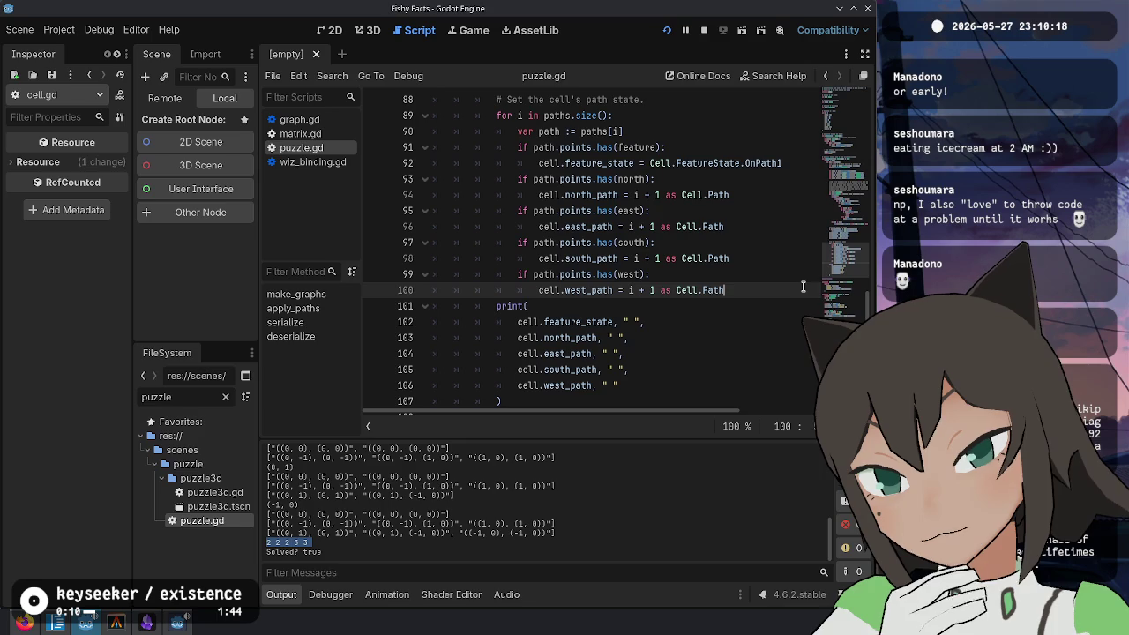
left_click(657, 305)
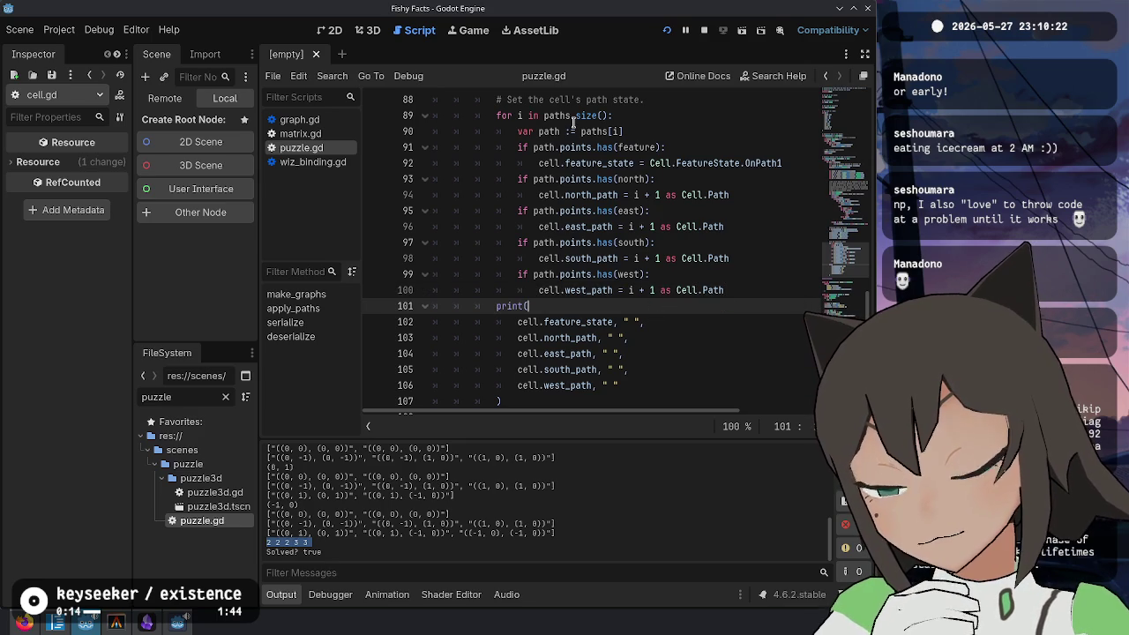
key("alt+Tab")
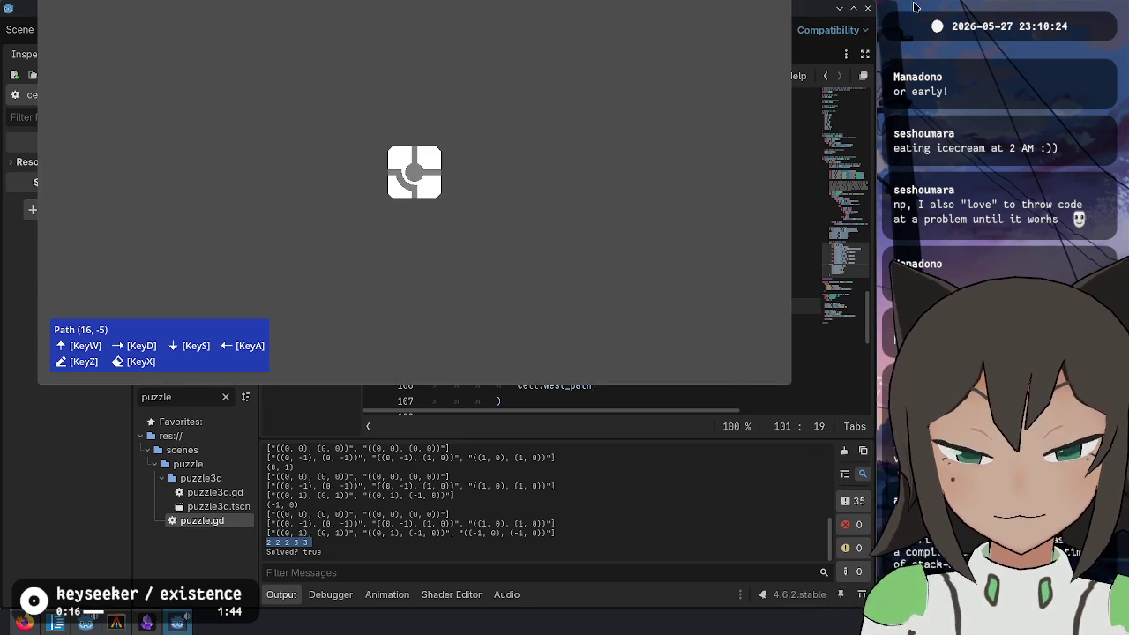
left_click(760, 54)
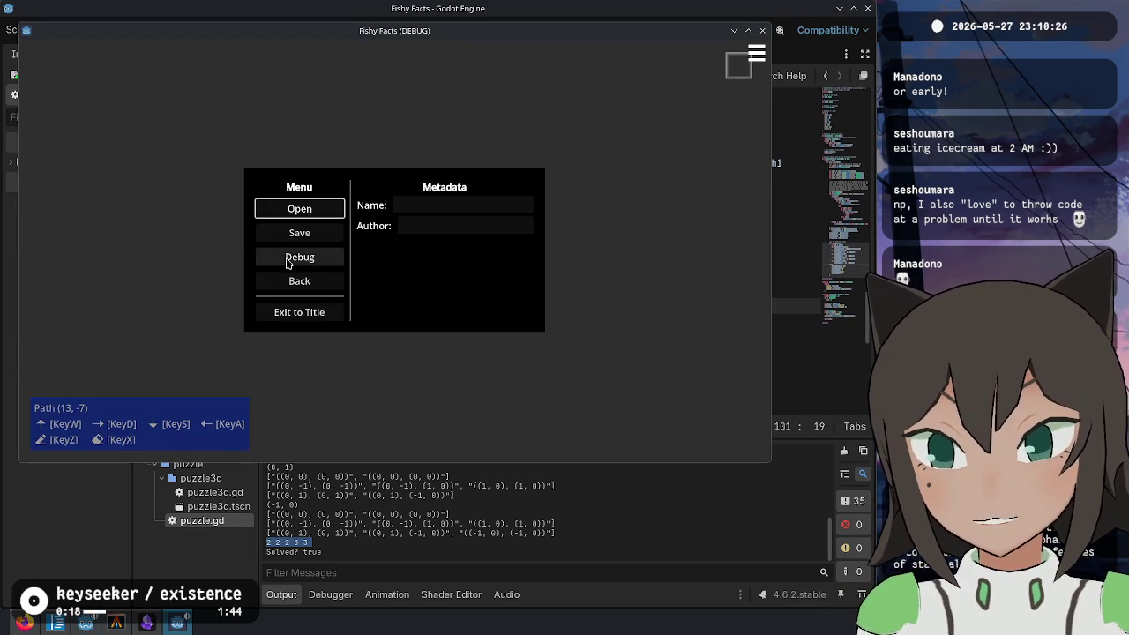
left_click(288, 262)
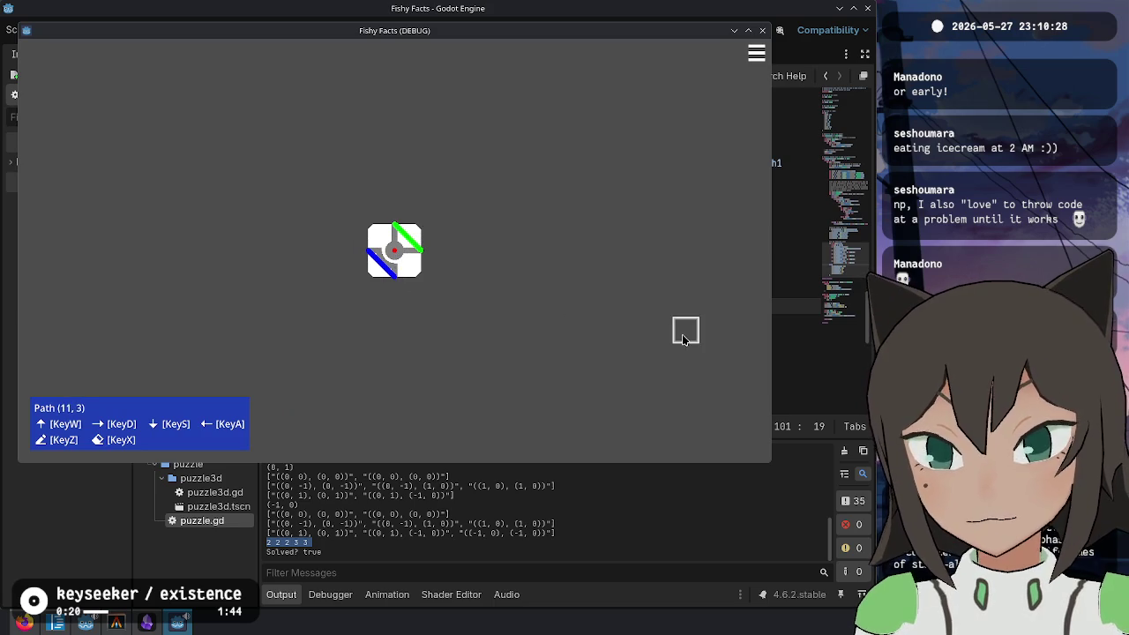
key("alt+Tab")
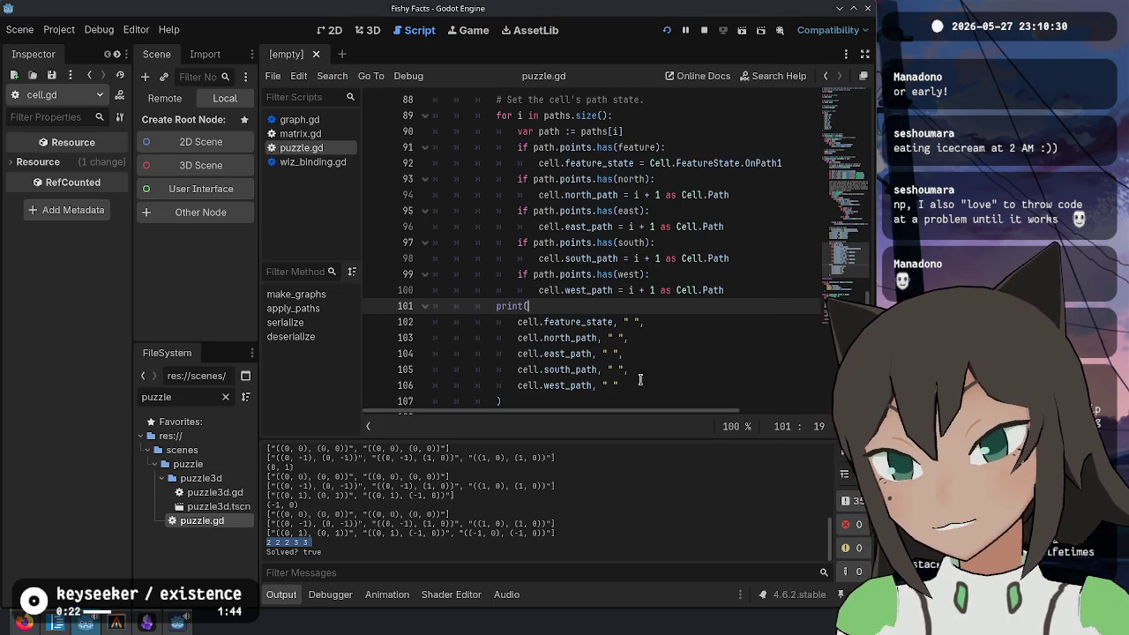
Step: Jump from the print arguments to north_path's definition in cell.gd, hiding the output panel
left_click(684, 321)
left_click(667, 354)
left_click(681, 371)
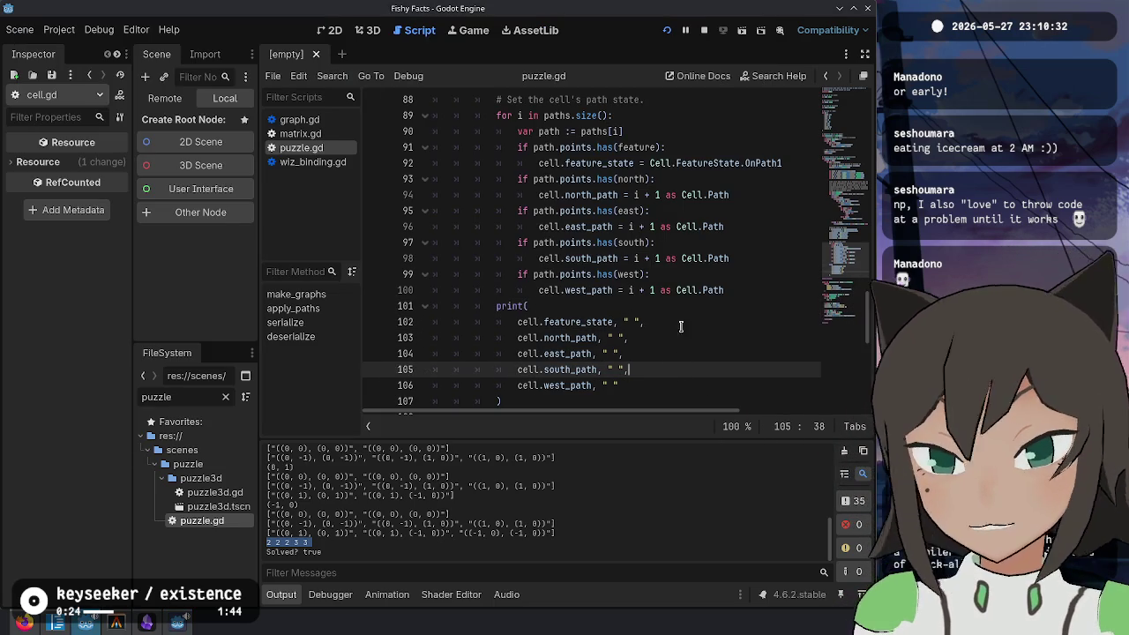
left_click(677, 302)
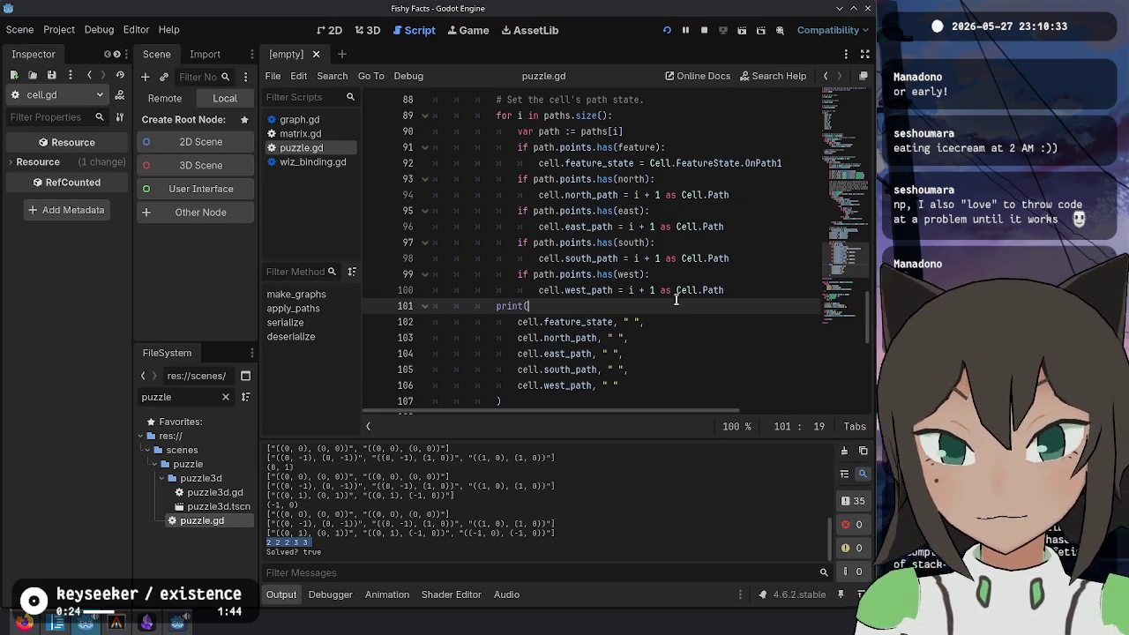
left_click(587, 194, "ctrl")
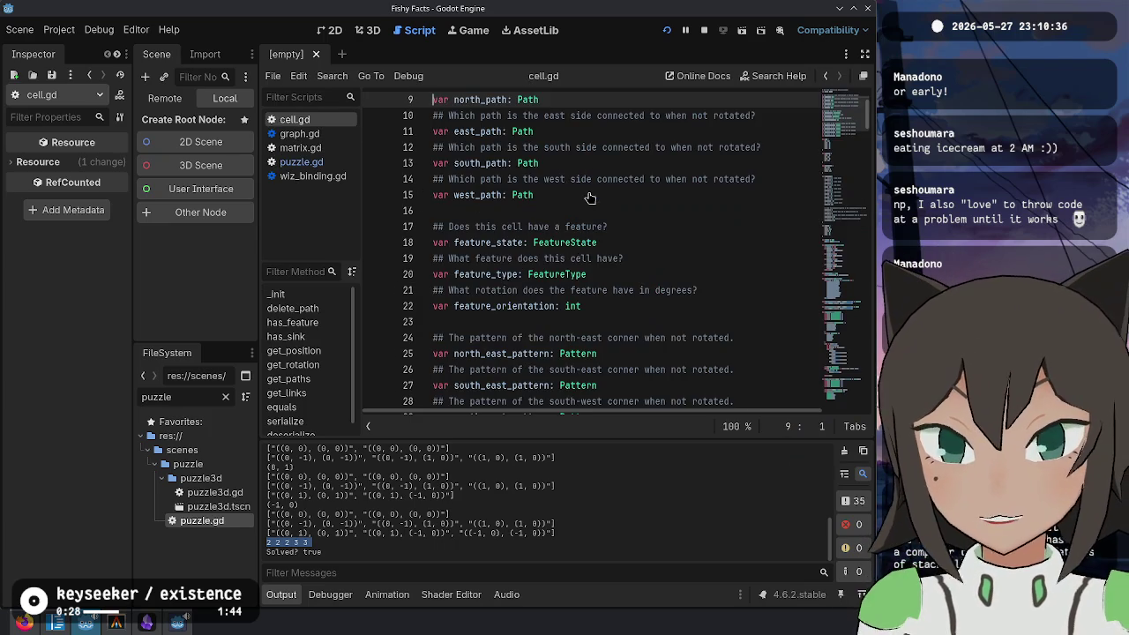
scroll(543, 198, "down", 3)
scroll(543, 198, "down", 20)
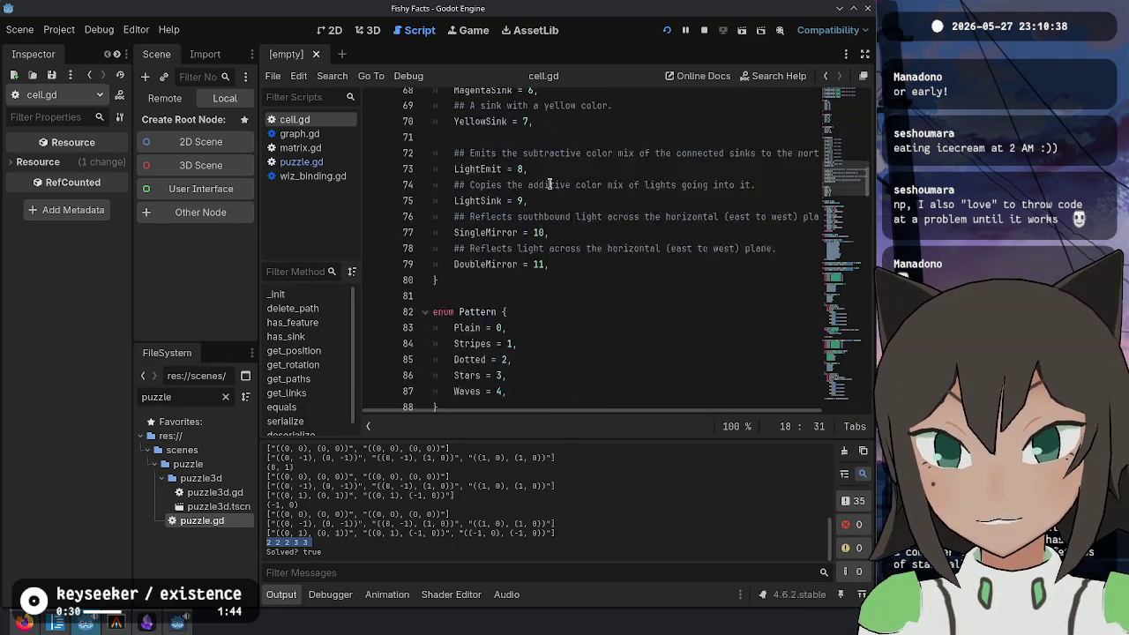
left_click(282, 597)
scroll(656, 331, "down", 8)
scroll(655, 331, "up", 6)
scroll(656, 331, "up", 9)
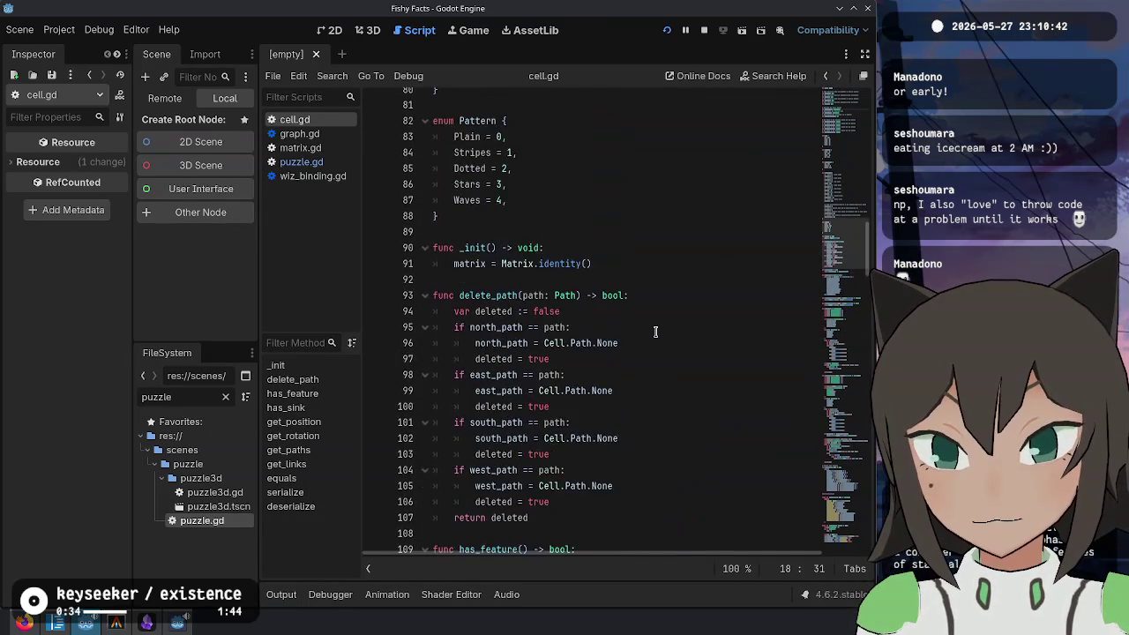
Step: Review cell.gd's get_paths function and the south_west_pattern equality check
scroll(655, 331, "down", 14)
scroll(656, 330, "down", 5)
scroll(656, 331, "up", 3)
left_click(499, 190)
scroll(563, 332, "down", 15)
scroll(563, 332, "down", 16)
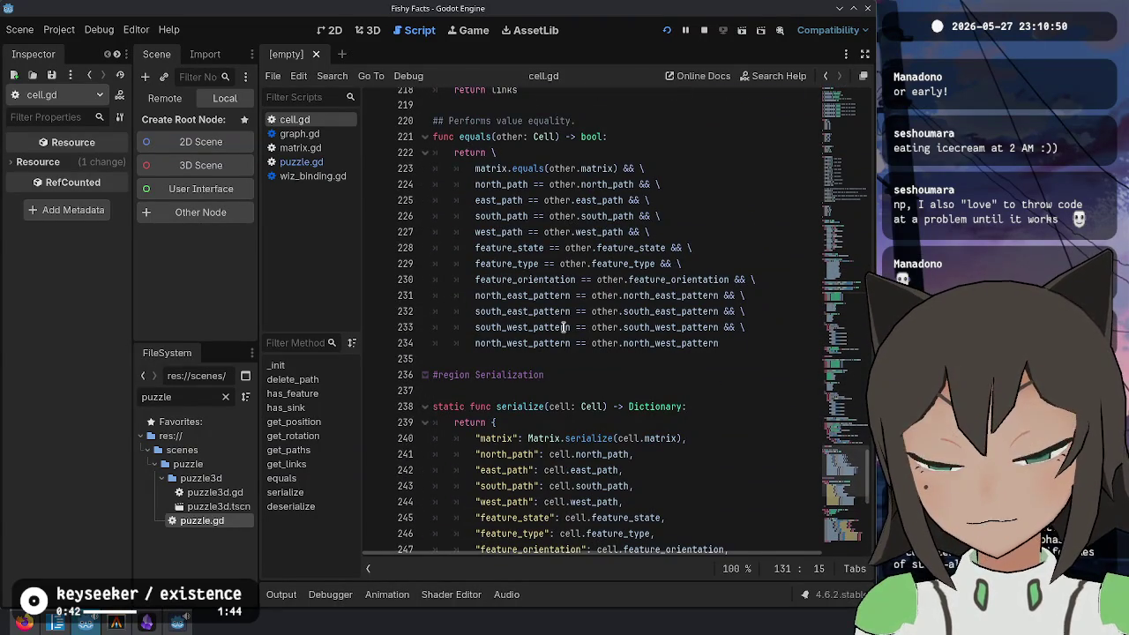
left_click(543, 326)
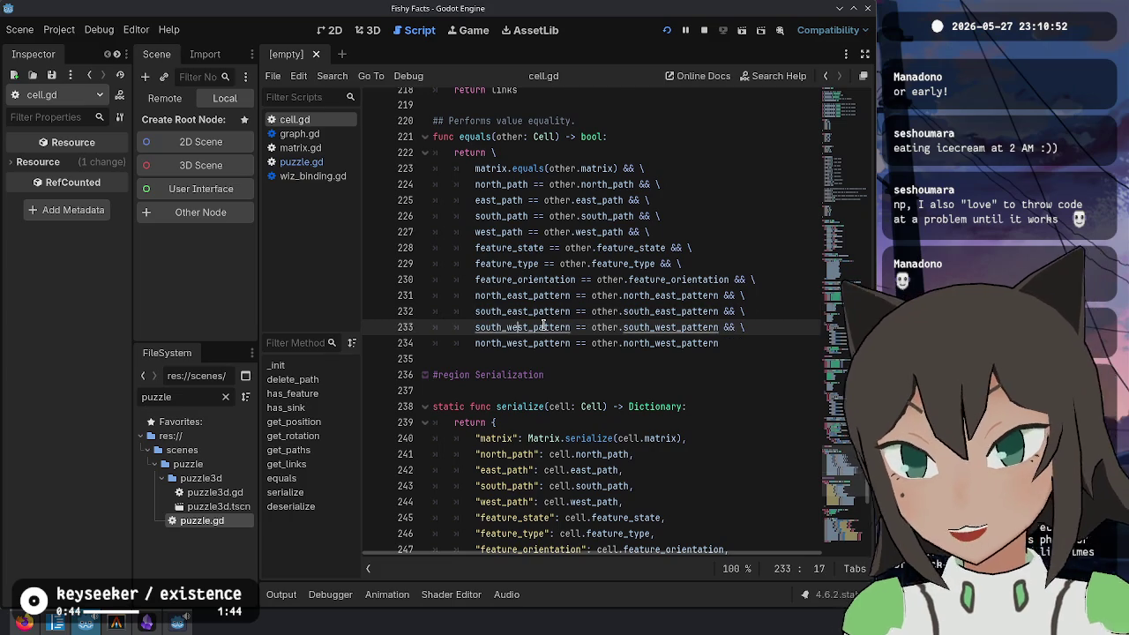
Step: Close cell.gd and quick-open cell3d.gd by searching 'cell3d'
key("ctrl+w")
key("shift+alt+o")
type("cell3d")
key("Return")
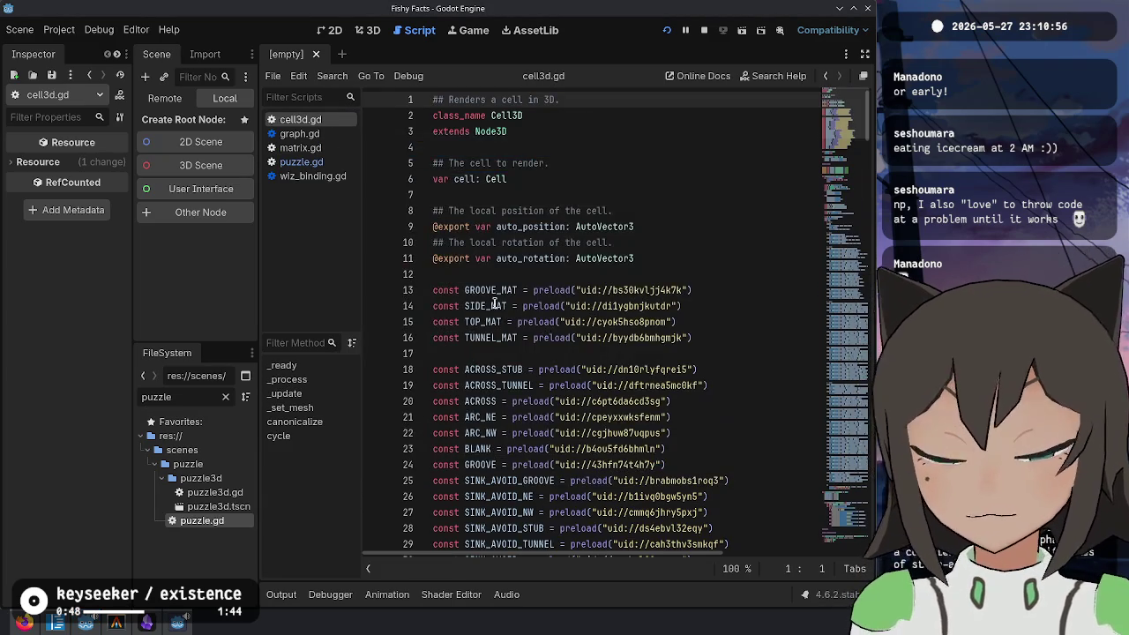
Step: Scroll cell3d.gd down to the '# 4 sides' mesh cases and select their start
scroll(508, 316, "down", 13)
scroll(540, 330, "down", 14)
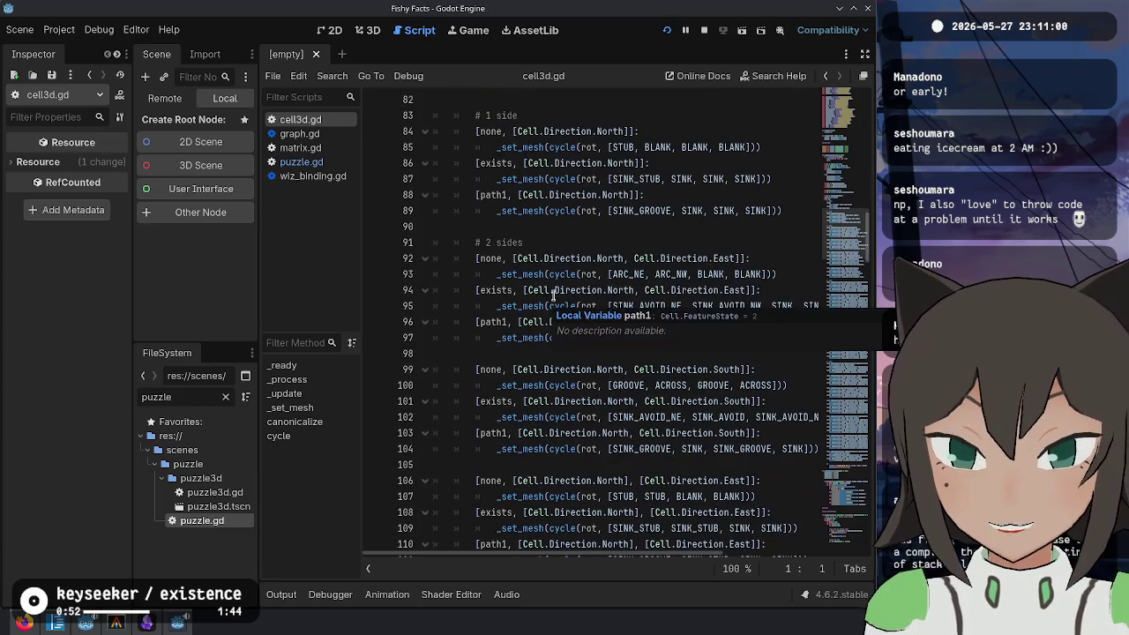
scroll(604, 246, "down", 14)
scroll(604, 246, "down", 9)
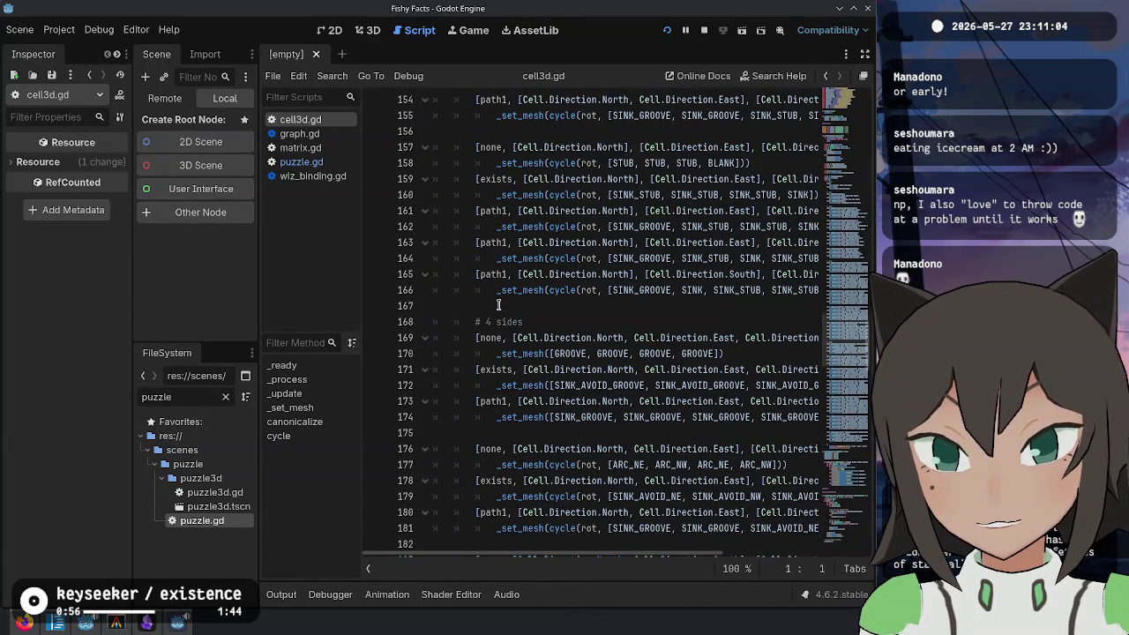
left_click_drag(477, 323, 589, 338)
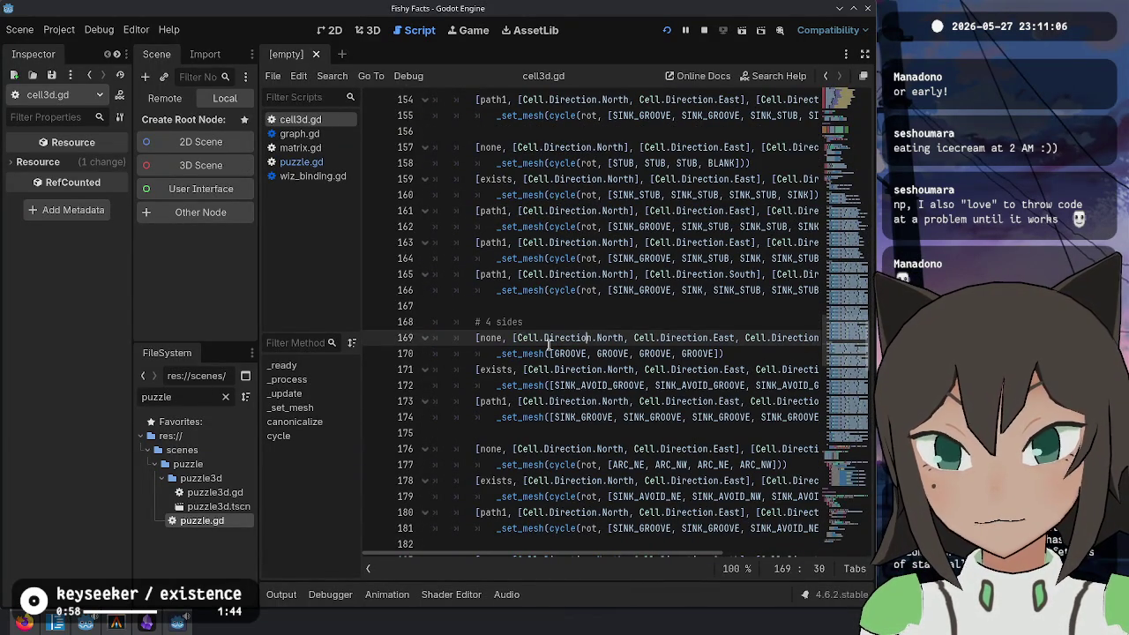
mouse_move(496, 340)
left_mouse_down()
mouse_move(811, 354)
mouse_move(504, 354)
mouse_move(807, 339)
mouse_move(608, 344)
left_mouse_up()
key("alt+Tab")
key("alt+Tab")
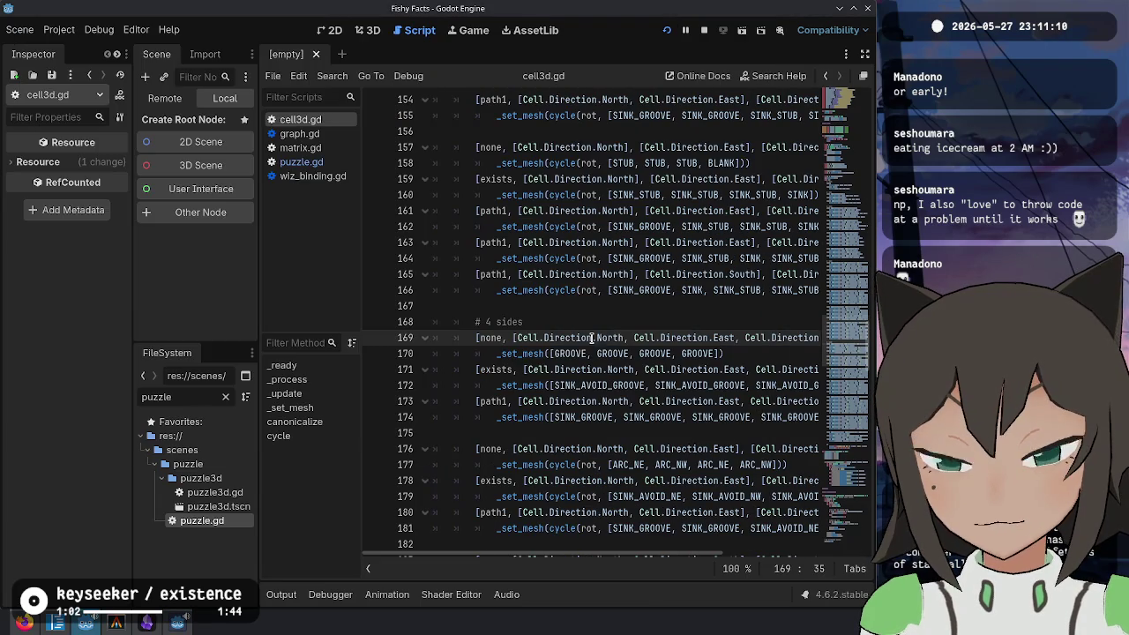
Step: Inspect the _set_mesh calls and select the path1 case label on line 180
left_click(512, 355)
left_click(667, 417)
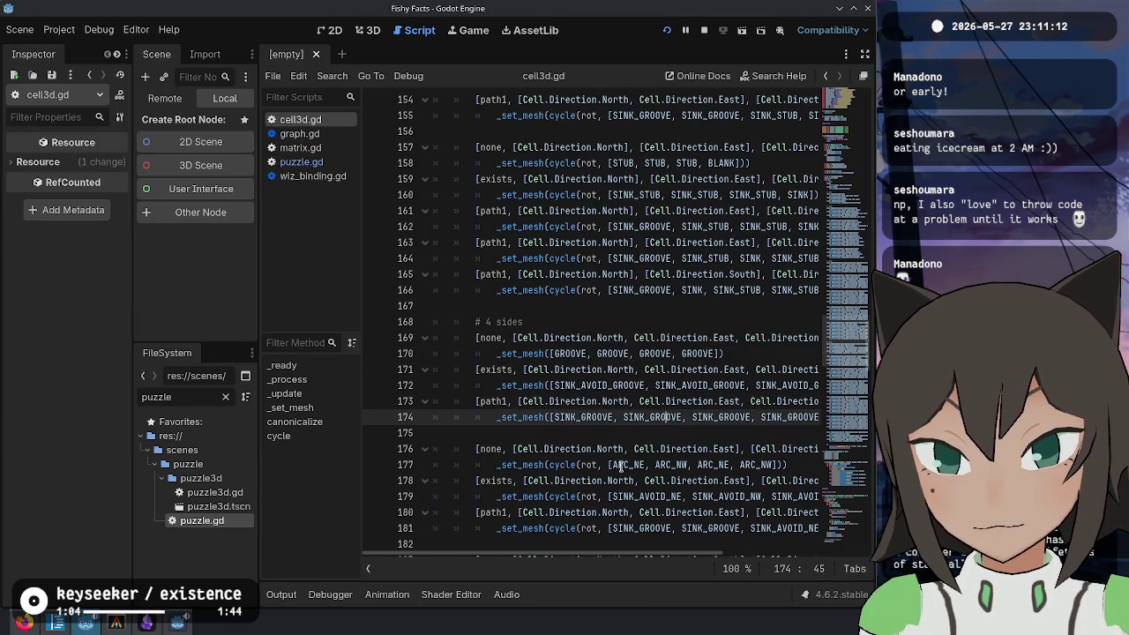
scroll(552, 371, "down", 2)
mouse_move(532, 547)
left_mouse_down()
mouse_move(597, 548)
mouse_move(452, 529)
mouse_move(744, 556)
mouse_move(380, 558)
left_mouse_up()
left_click(520, 418)
left_click_drag(497, 418, 548, 420)
double_click(491, 418)
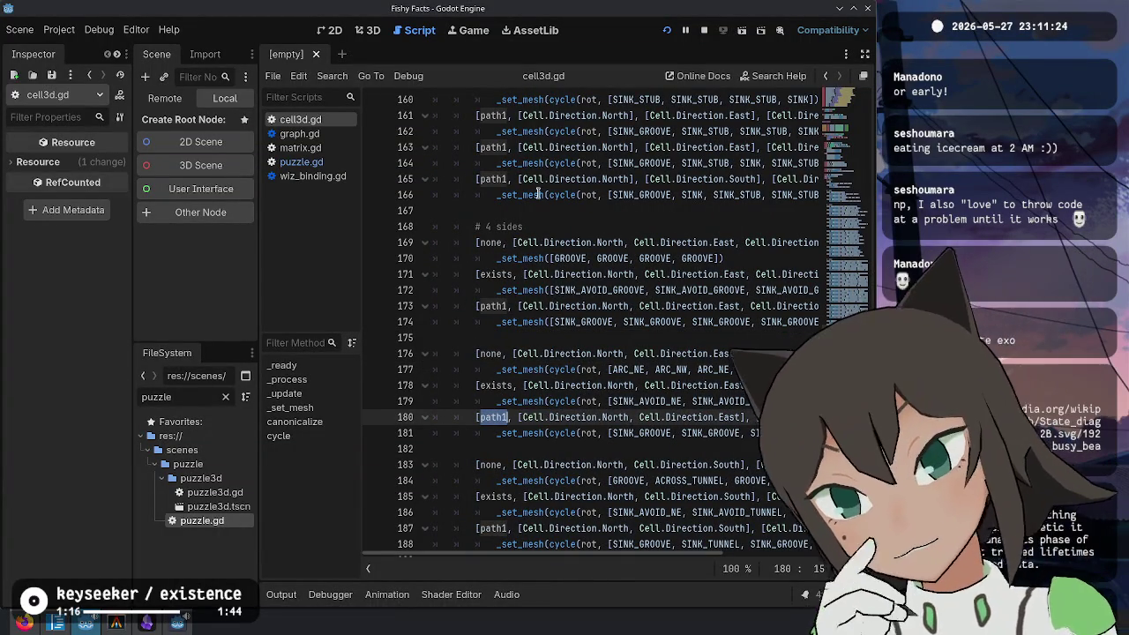
Step: Return to puzzle.gd and select the OnPath1 line in apply_paths
left_click(301, 161)
left_click(642, 319)
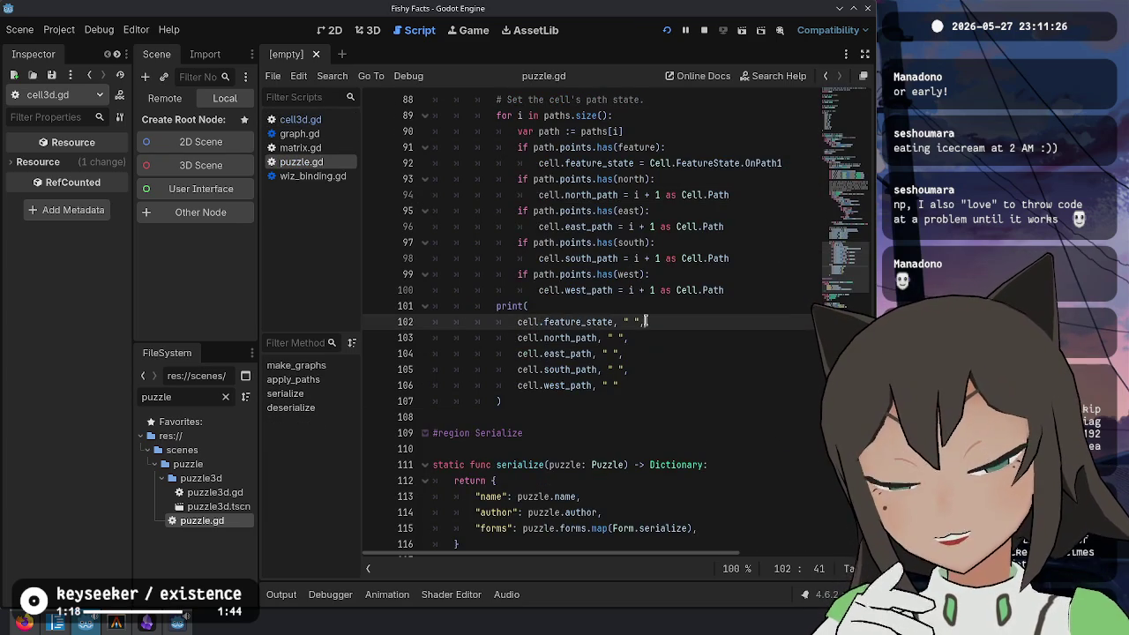
scroll(609, 326, "up", 2)
left_click_drag(675, 258, 750, 258)
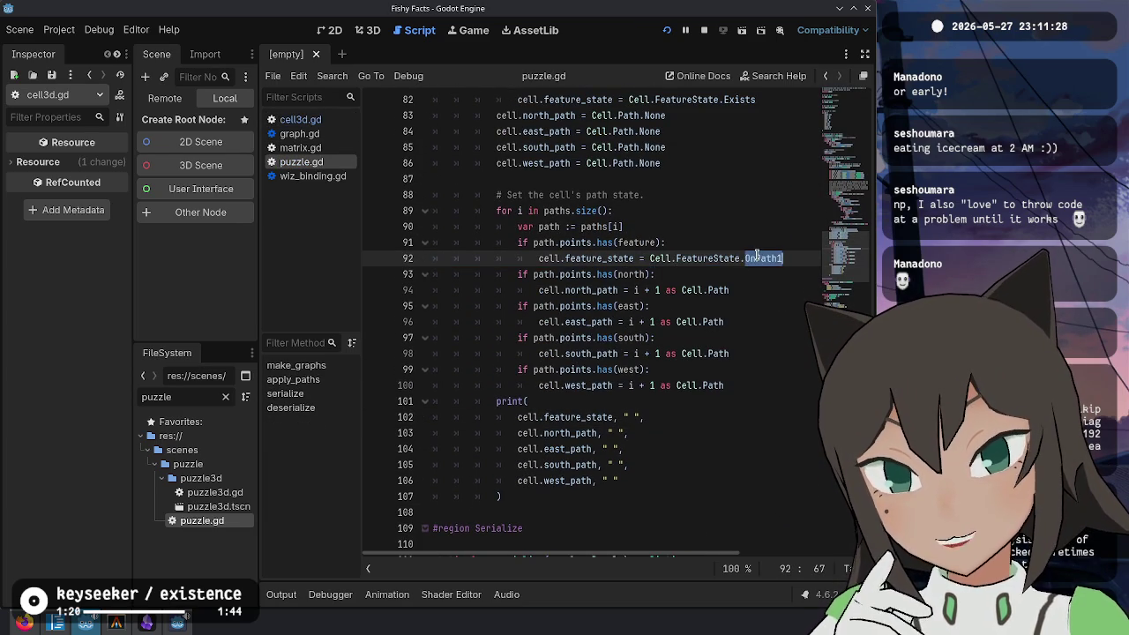
Step: Nest an 'if path.points.size() > 1:' check under line 91's feature check, indenting the OnPath1 assignment beneath it
left_click(559, 243)
key("End")
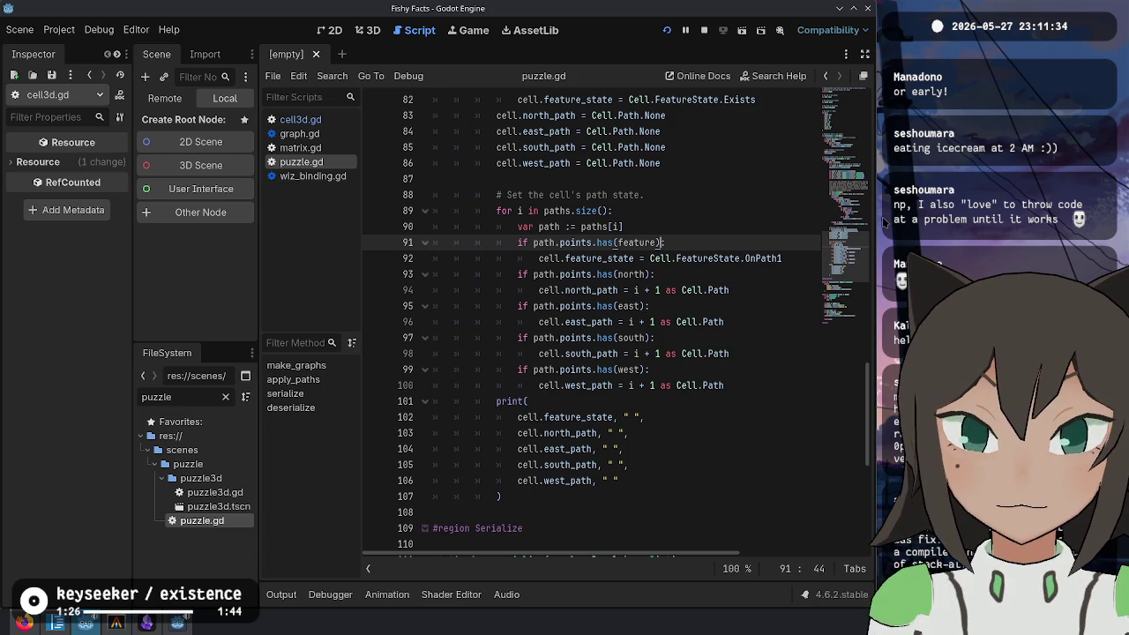
type("path.poin")
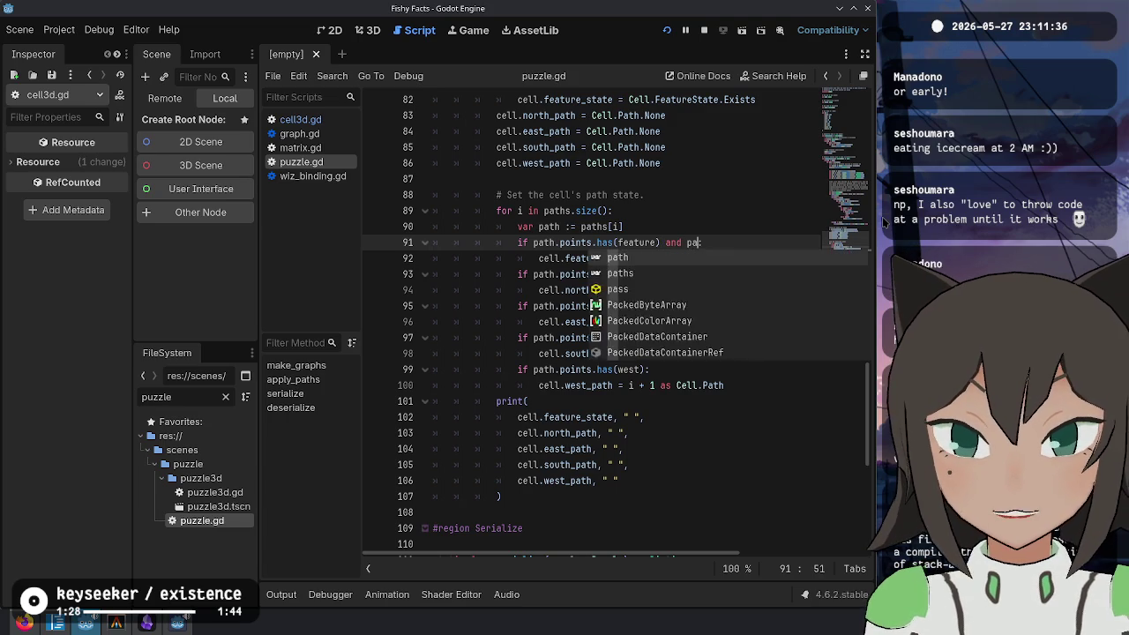
type("ts.s")
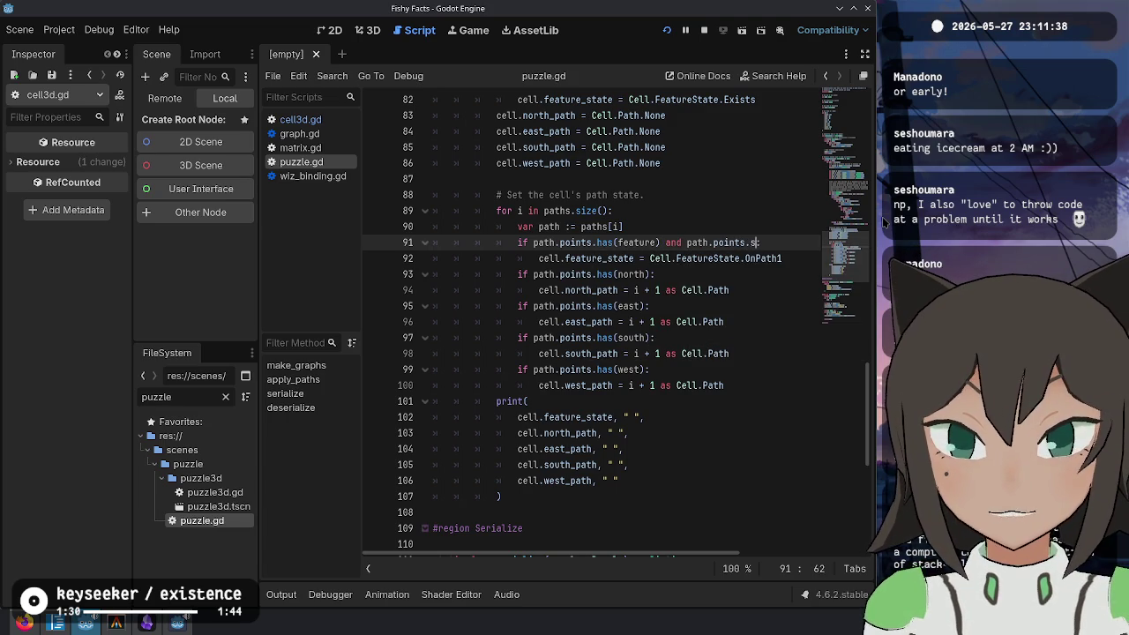
type("ize() > 1")
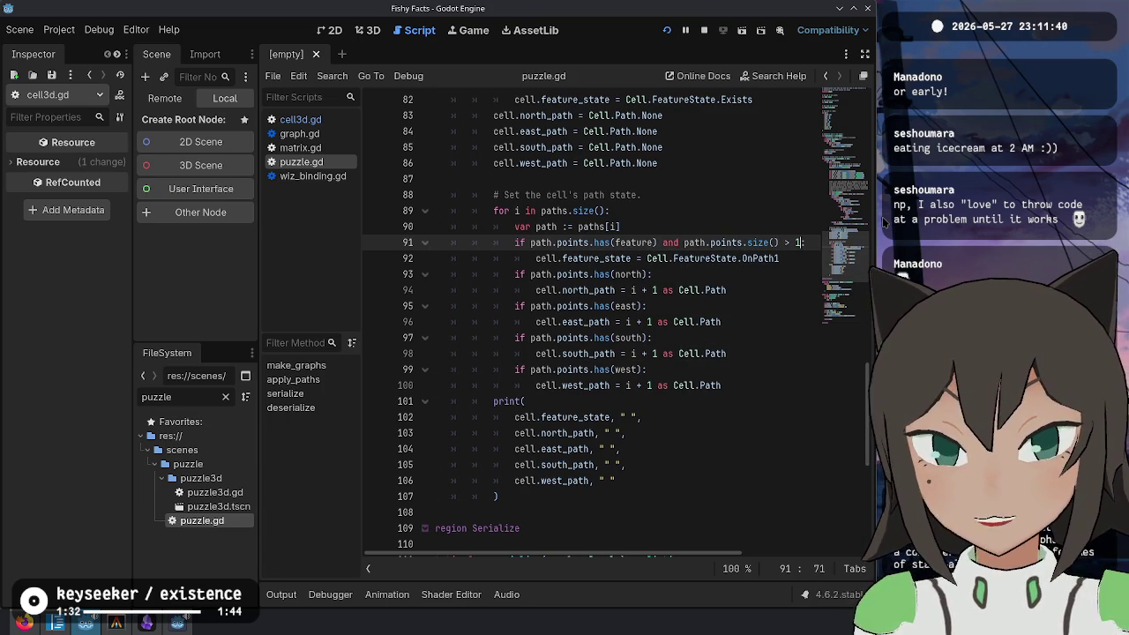
key("Down")
key("End")
key("Return")
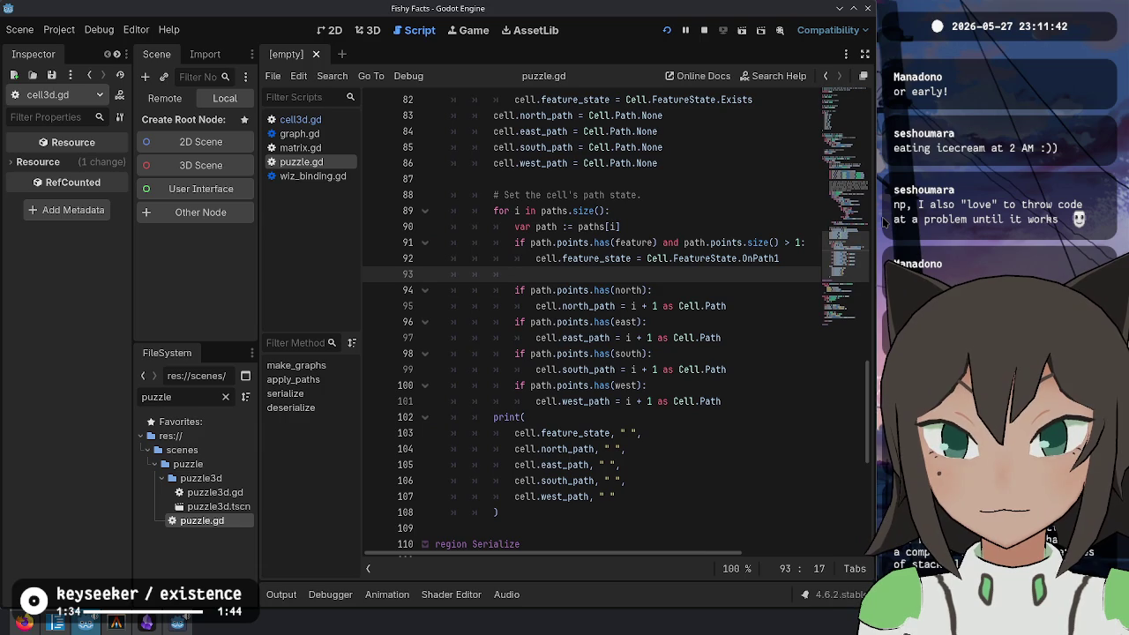
key("ctrl+shift+k")
key("Up")
key("Up")
key("Right")
key("Right")
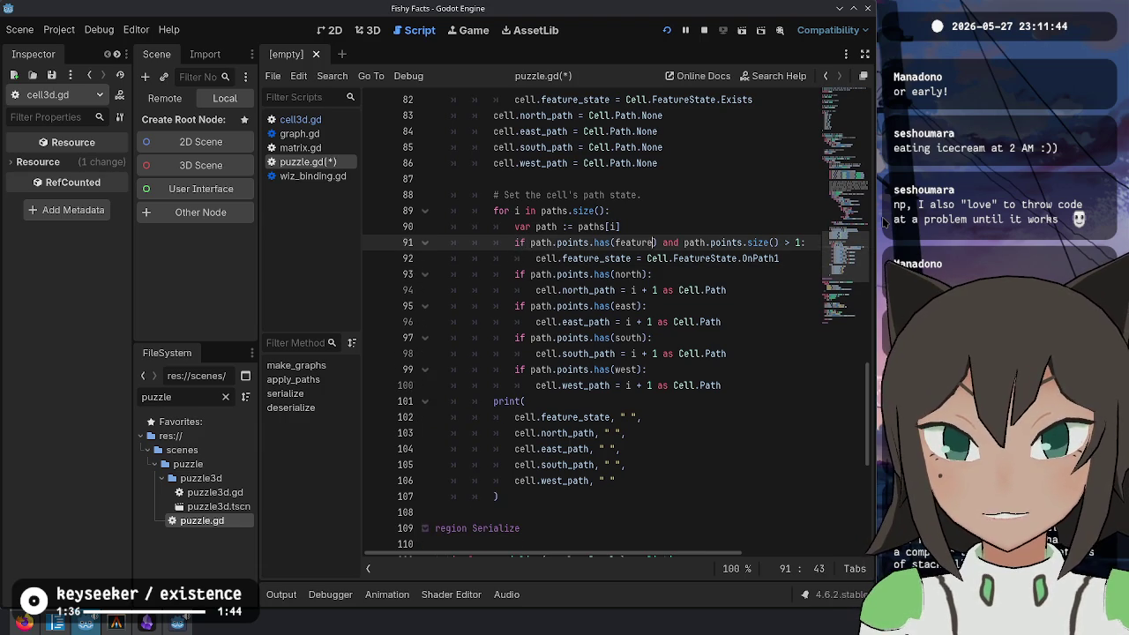
key("ctrl+BackSpace")
type(":")
key("Return")
type("if")
key("Down")
key("Tab")
key("Up")
key("Down")
key("Tab")
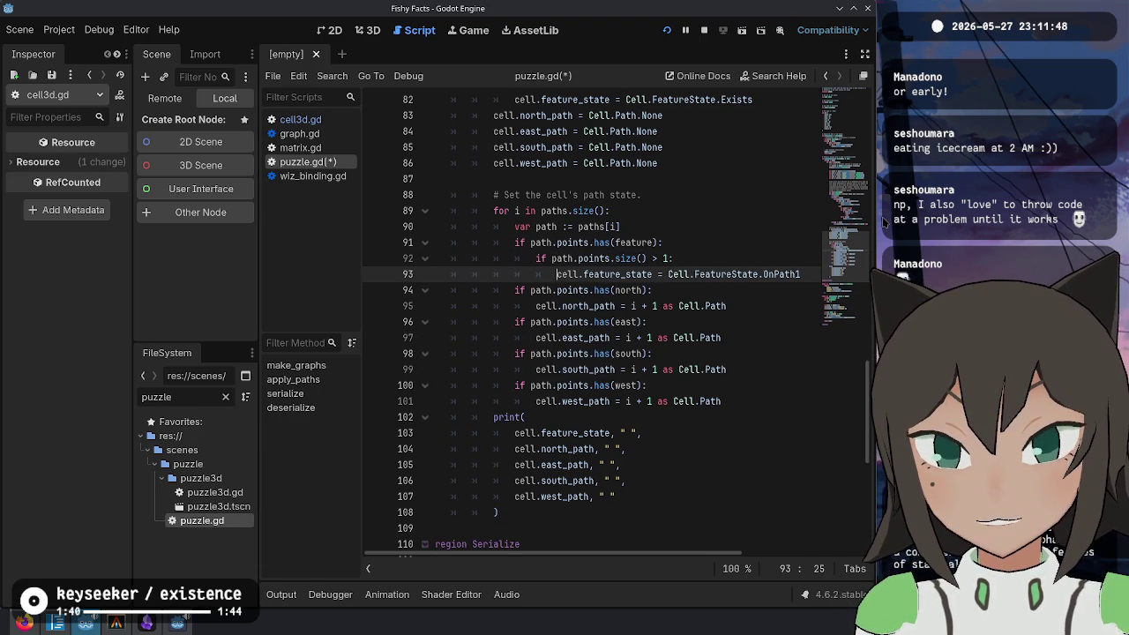
Step: Add an else branch setting feature_state to FeatureState.Exists, then save puzzle.gd and run the game
key("End")
key("Return")
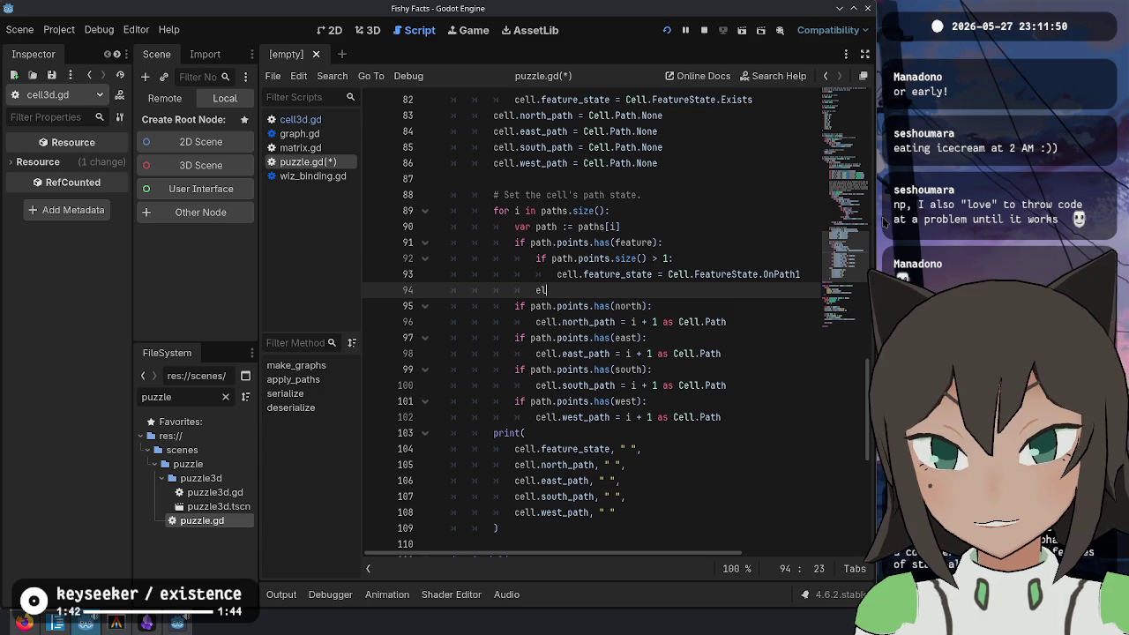
key("Return")
key("Up")
key("Up")
key("Home")
key("shift+End")
key("ctrl+c")
key("Down")
key("Down")
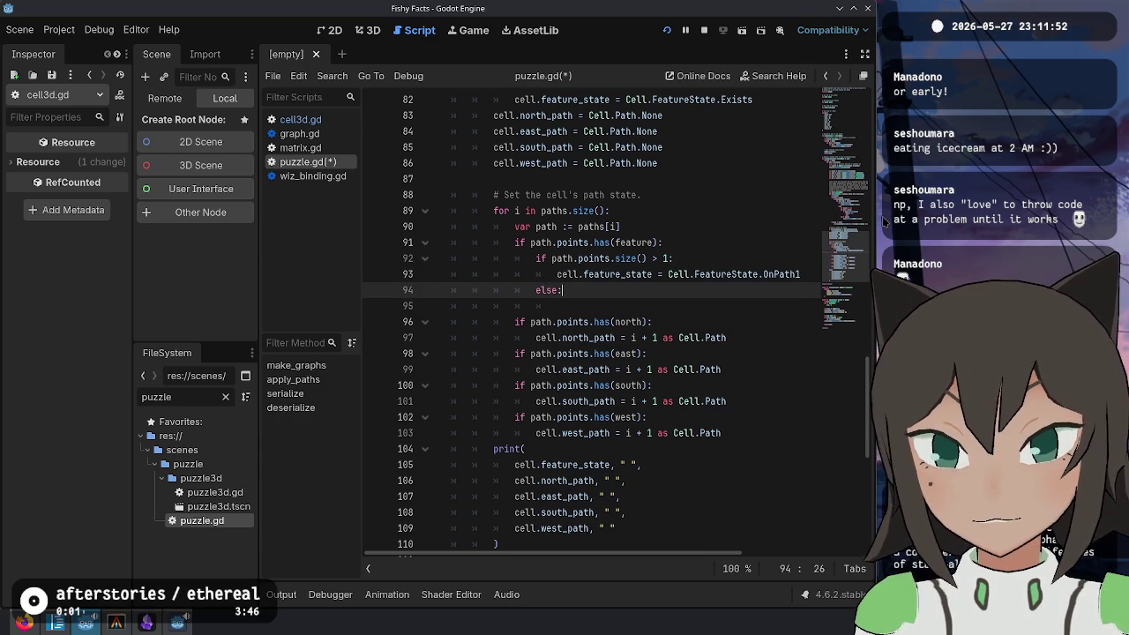
key("ctrl+v")
key("ctrl+BackSpace")
type("E")
key("Return")
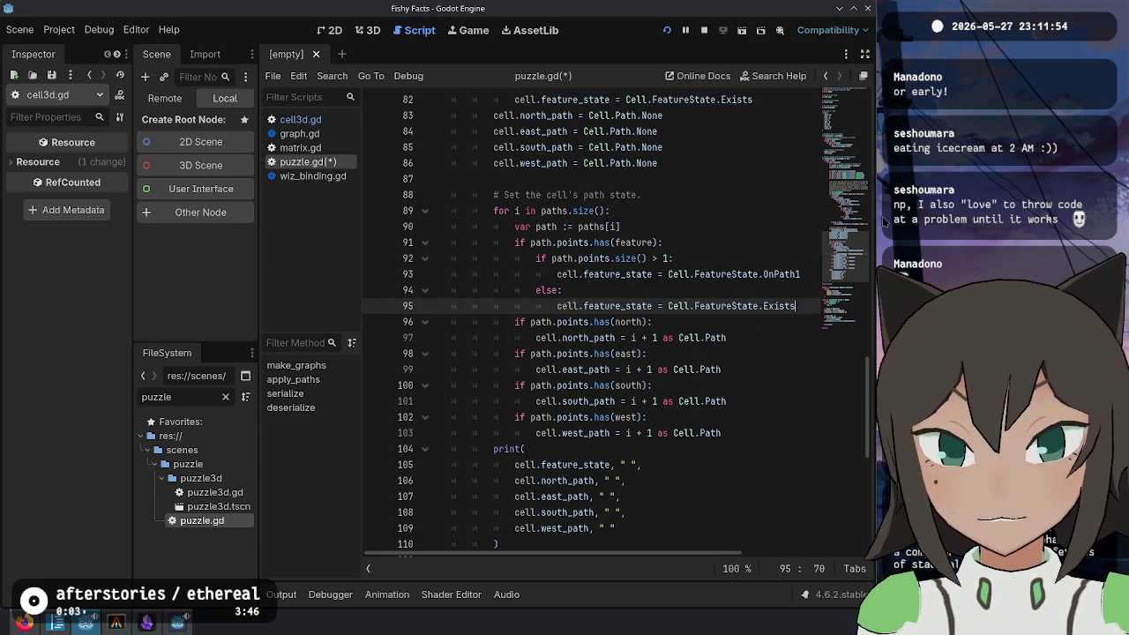
key("Down")
key("ctrl+s")
key("F5")
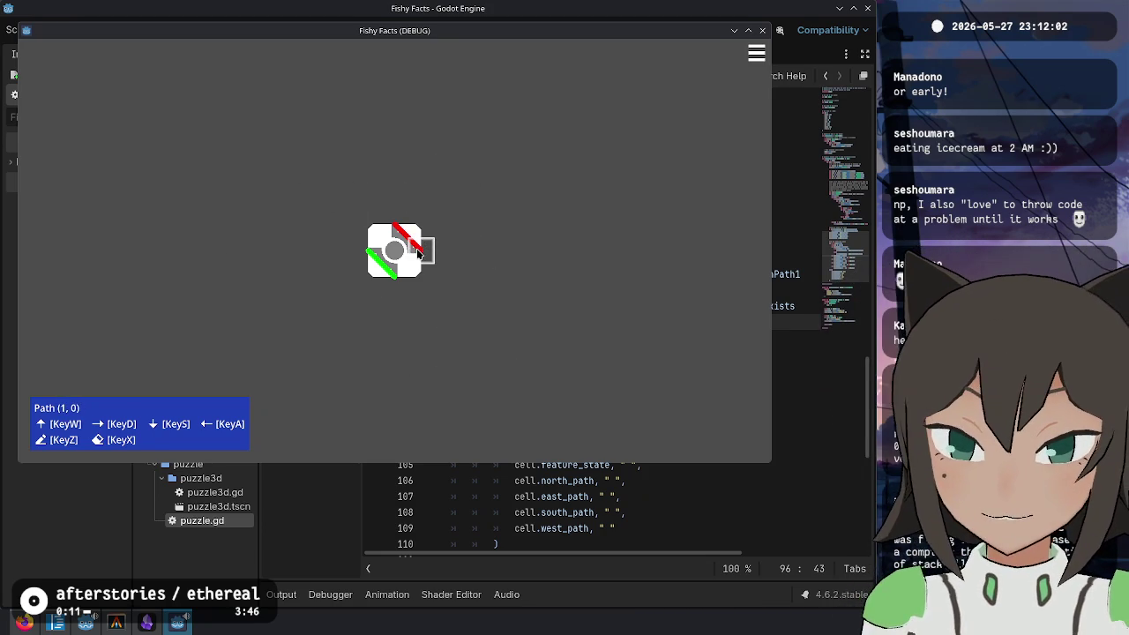
Step: Edit the tile's paths until the debugger breaks at graph.gd line 82, inspect it, then stop and relaunch
key("x")
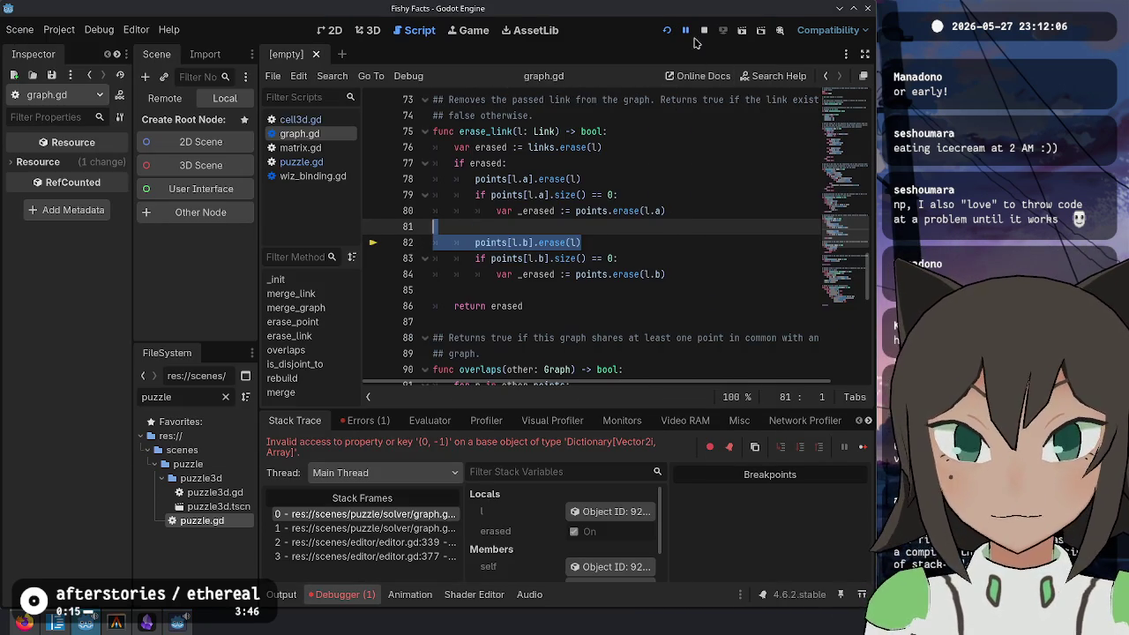
left_click(646, 245)
left_click(500, 243)
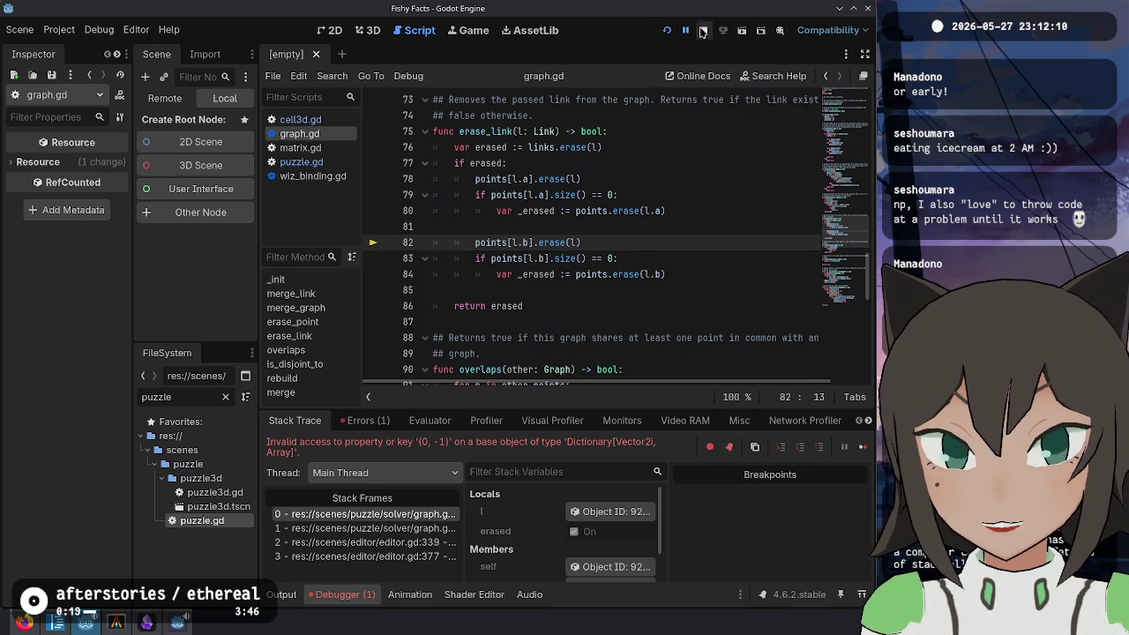
left_click(704, 30)
left_click(667, 30)
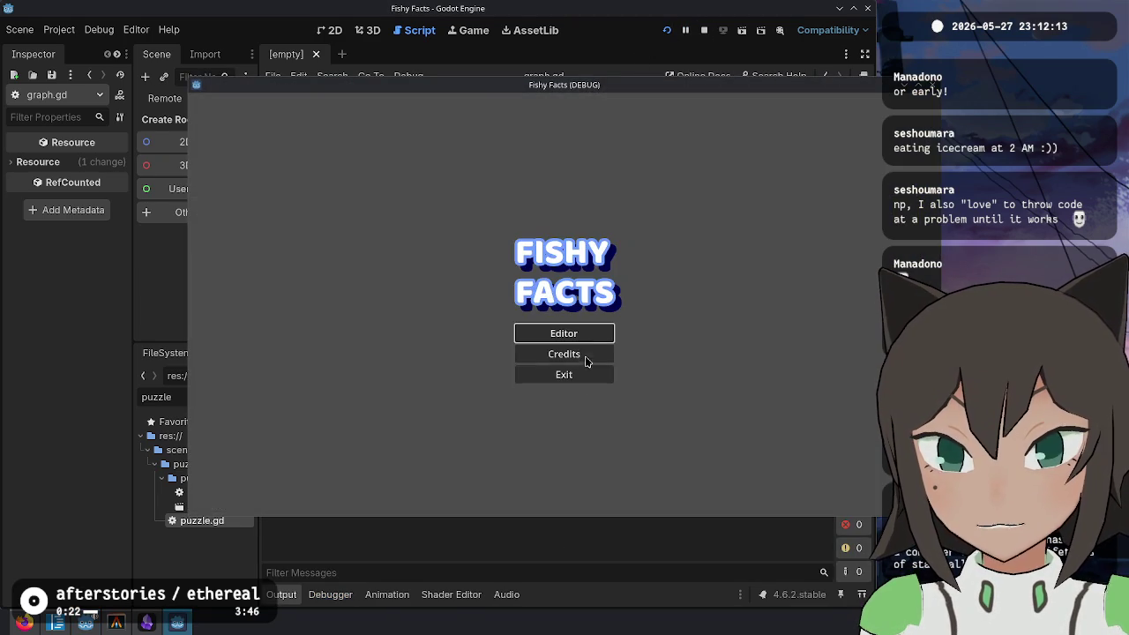
Step: Open the puzzle grid from the title menu and add a shape to the selected cell
left_click(573, 330)
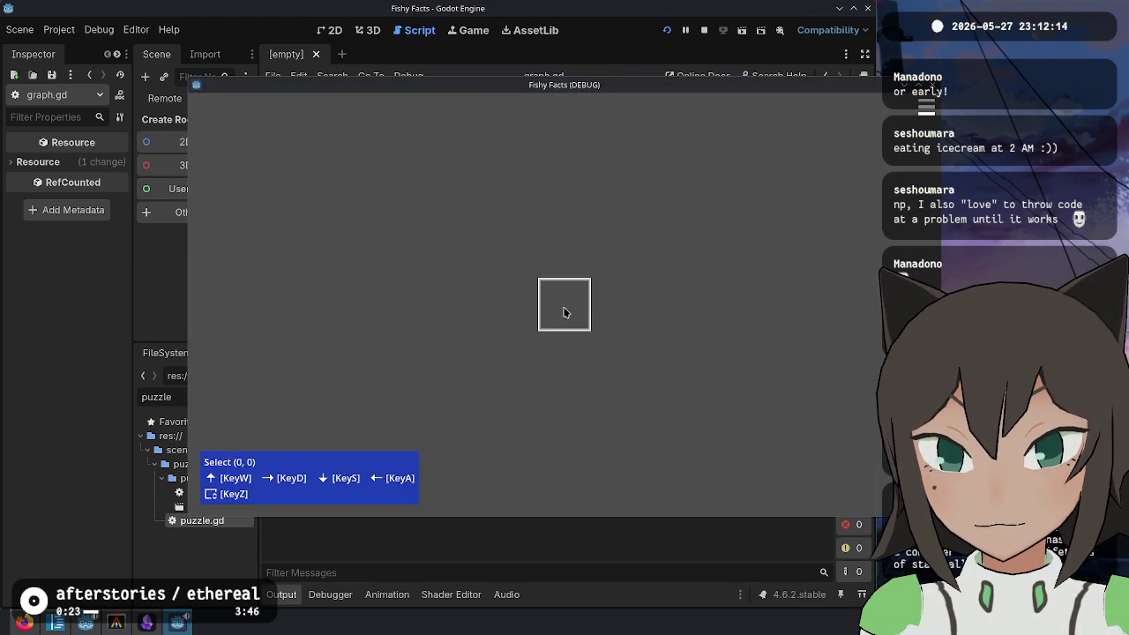
key("z")
key("z")
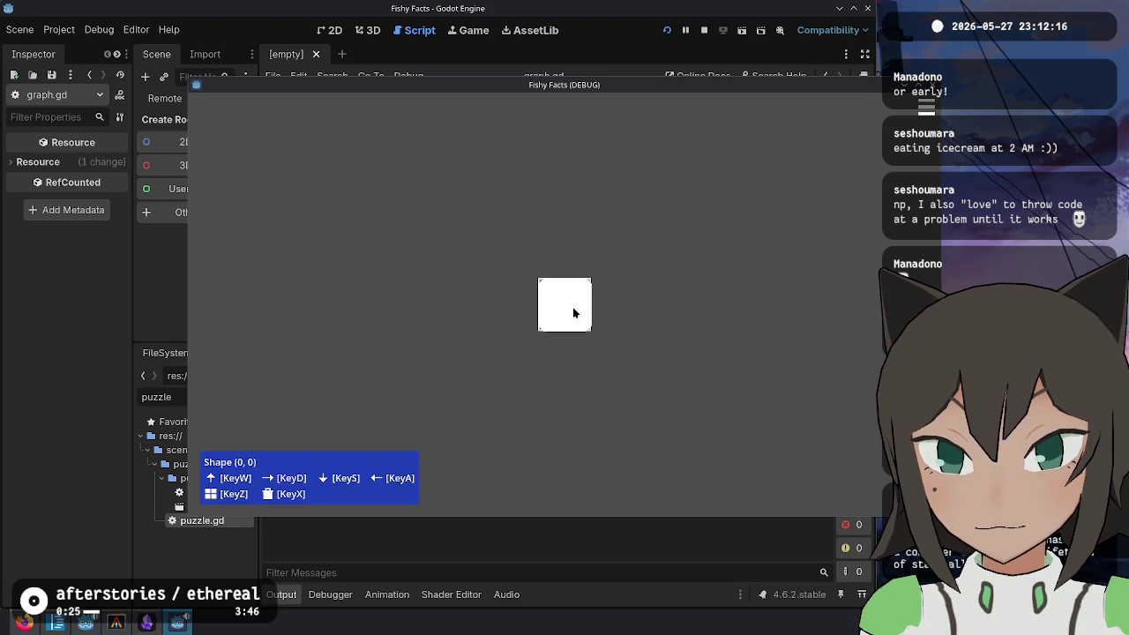
key("z")
key("z")
key("s")
key("s")
key("z")
key("a")
Step: Draw two curved paths through the tile, extend them into a loop, then remove part of it
key("d")
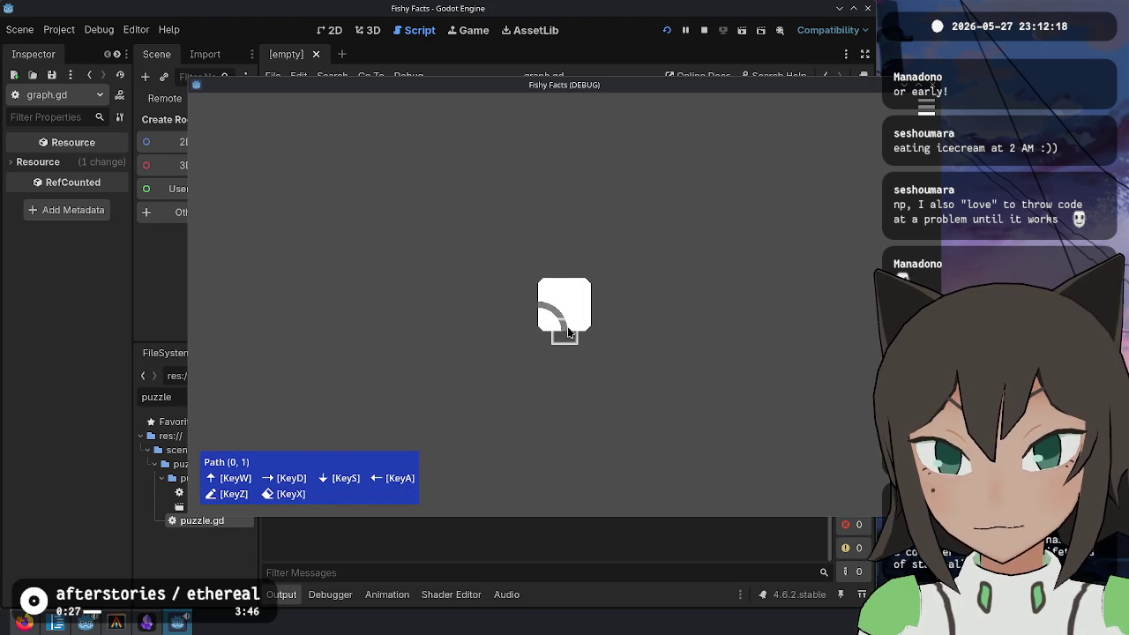
key("s")
key("z")
left_click(615, 334)
key("w")
key("d")
key("a")
key("s")
key("w")
key("d")
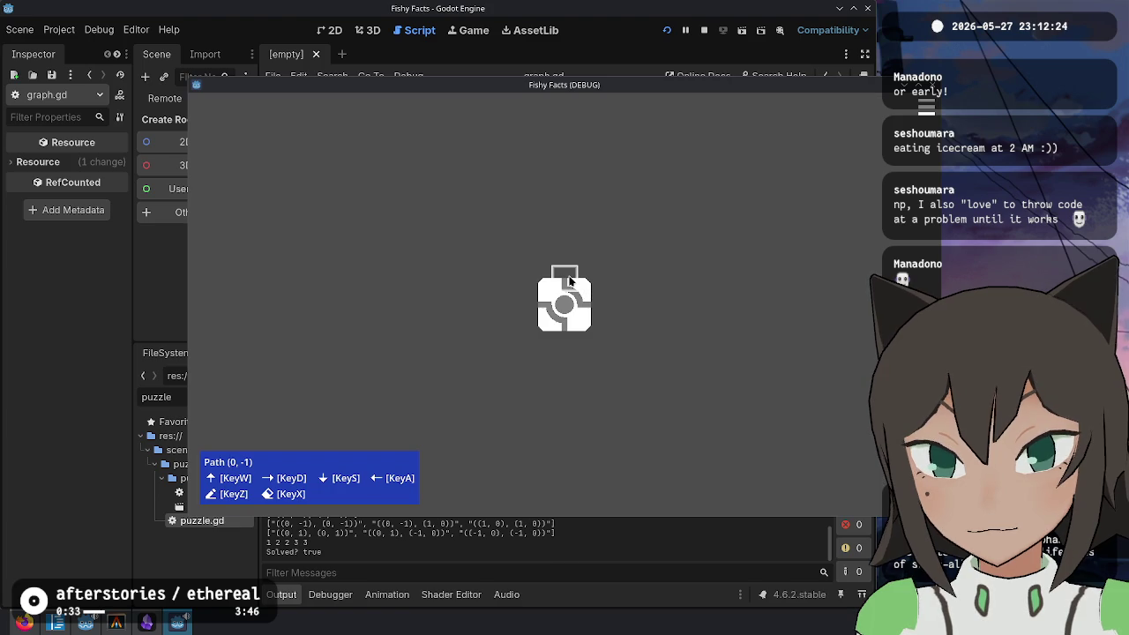
key("x")
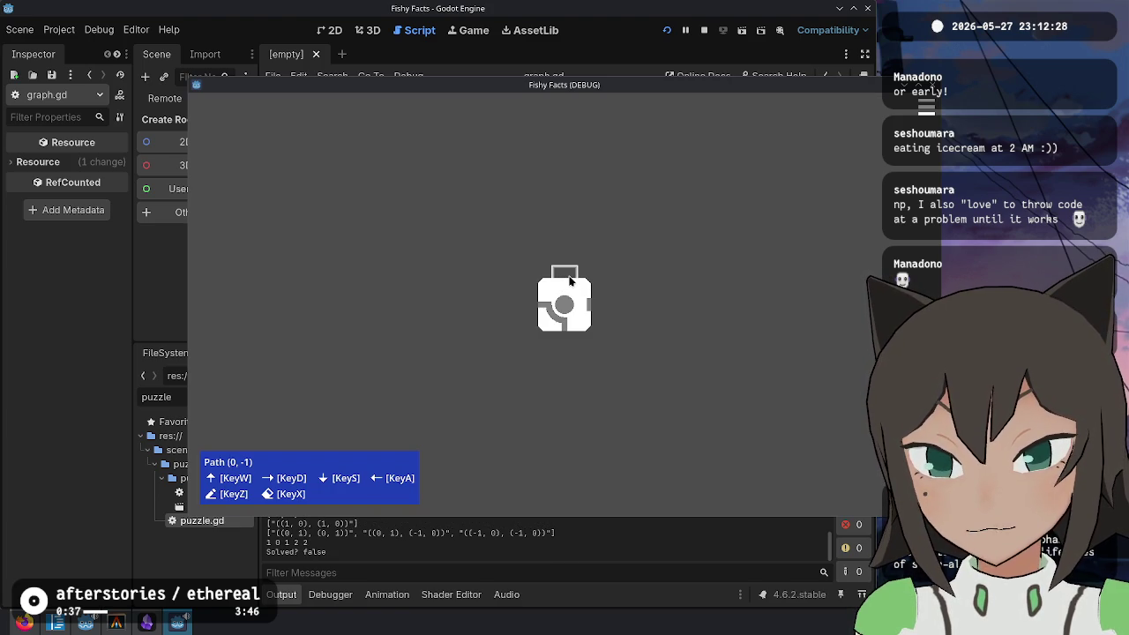
Step: Check graph.gd in the editor, then change a path in the game, crashing again at line 82
left_click(283, 536)
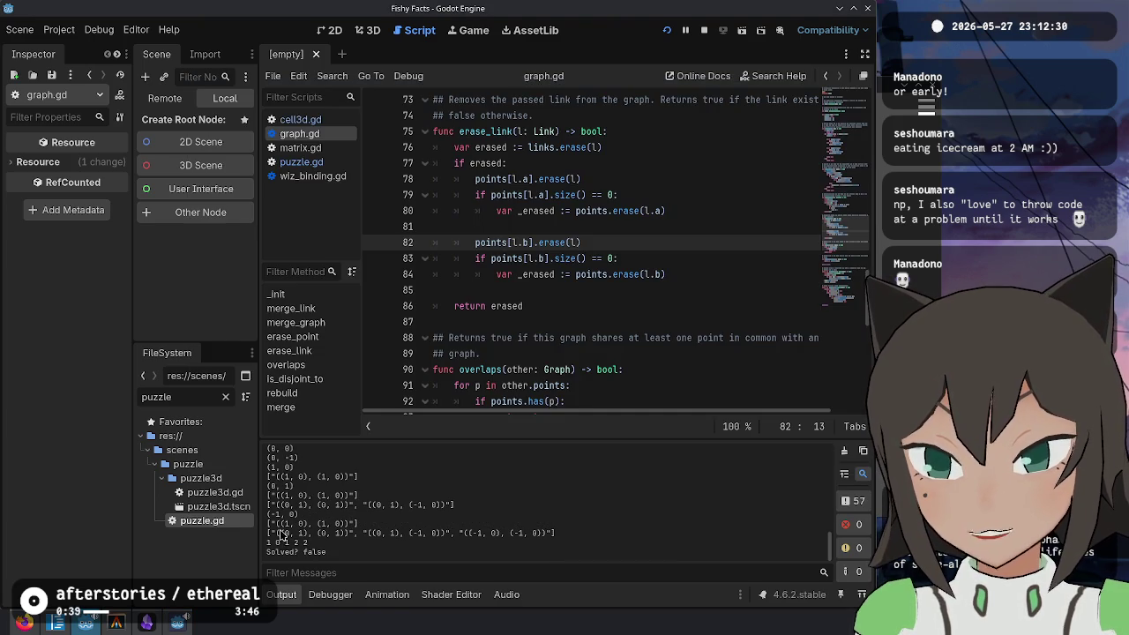
key("alt+Tab")
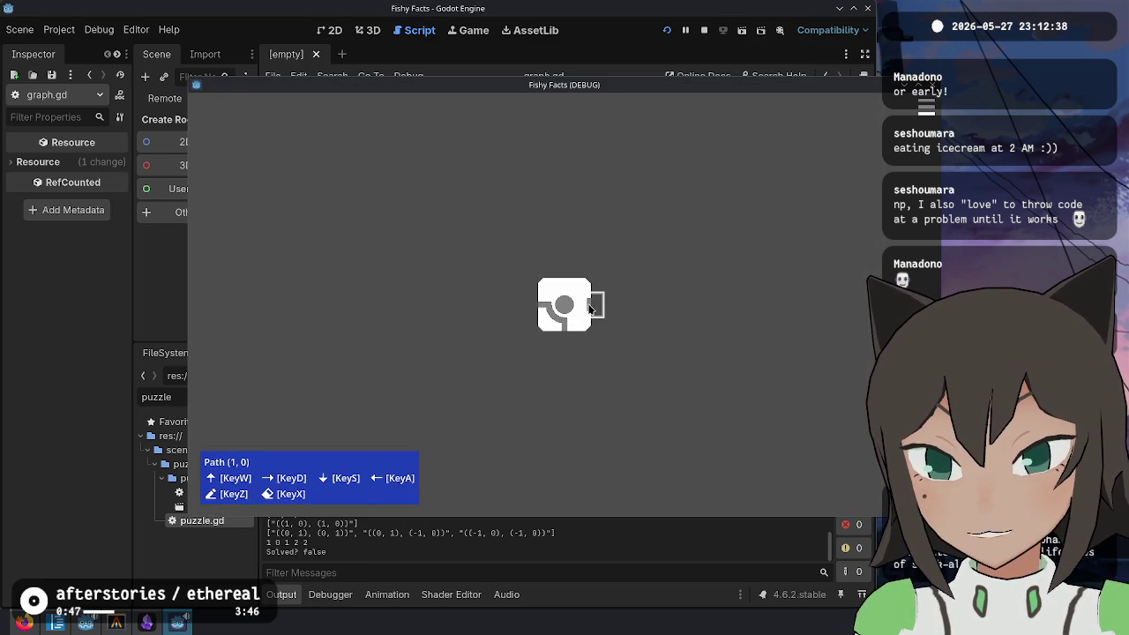
key("alt+Tab")
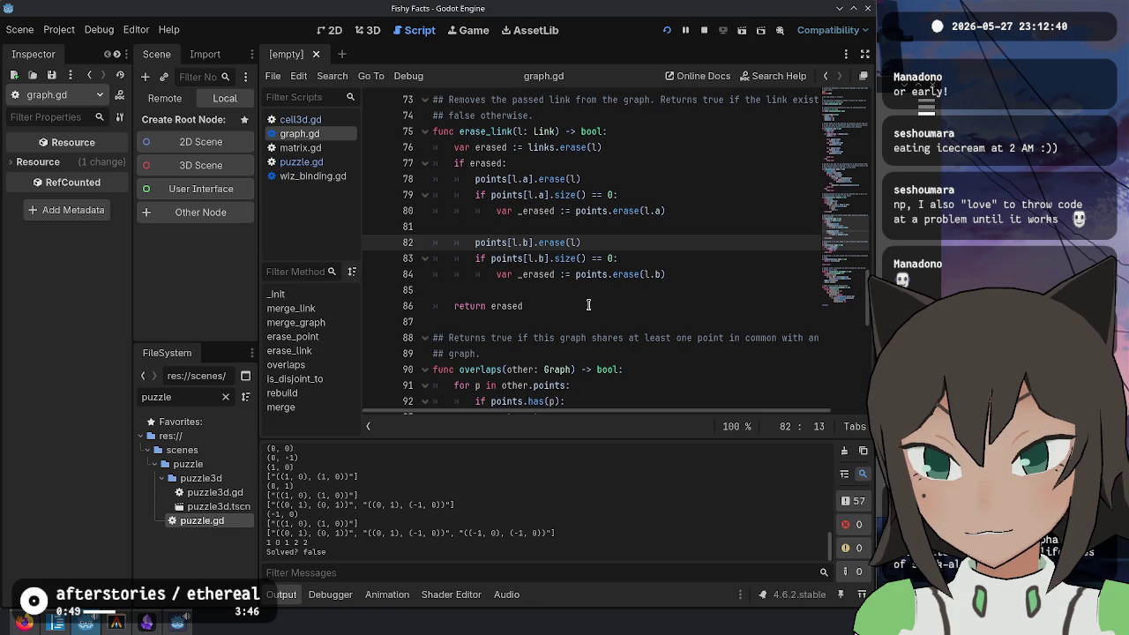
key("alt+Tab")
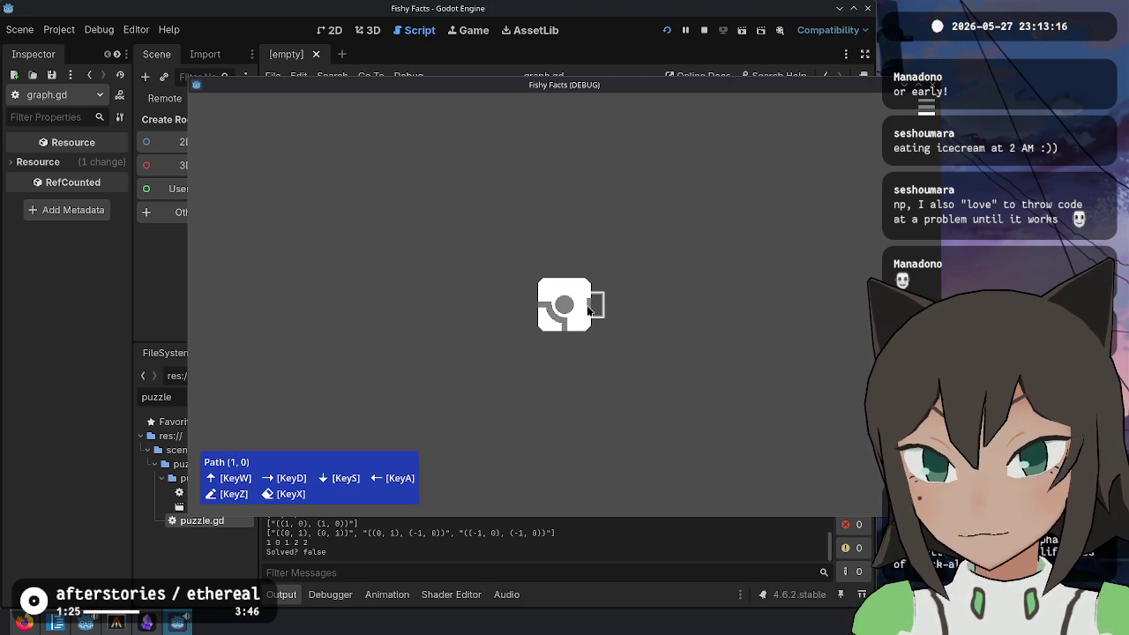
key("x")
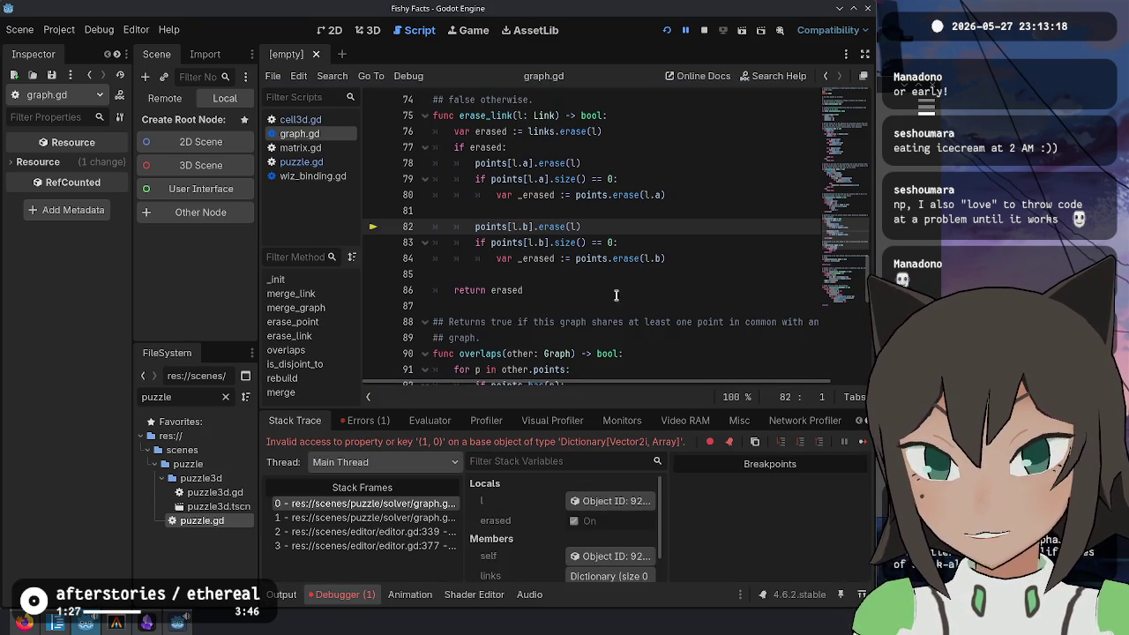
Step: Inspect line 82 of erase_link, highlighting uses of points and examining the link l's members
scroll(518, 274, "up", 1)
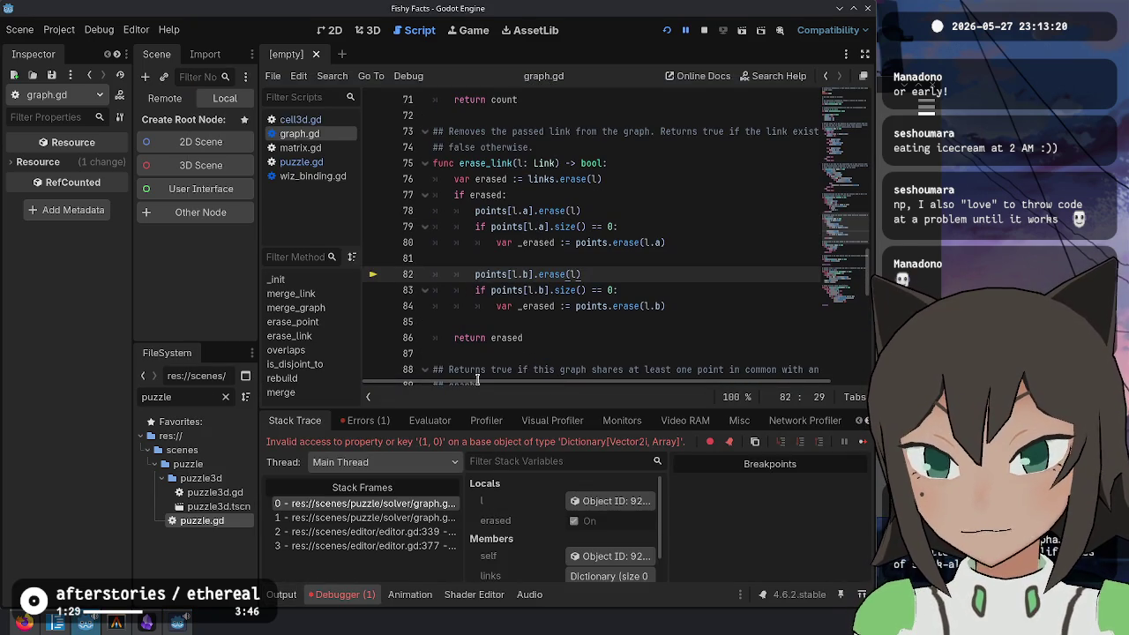
double_click(496, 274)
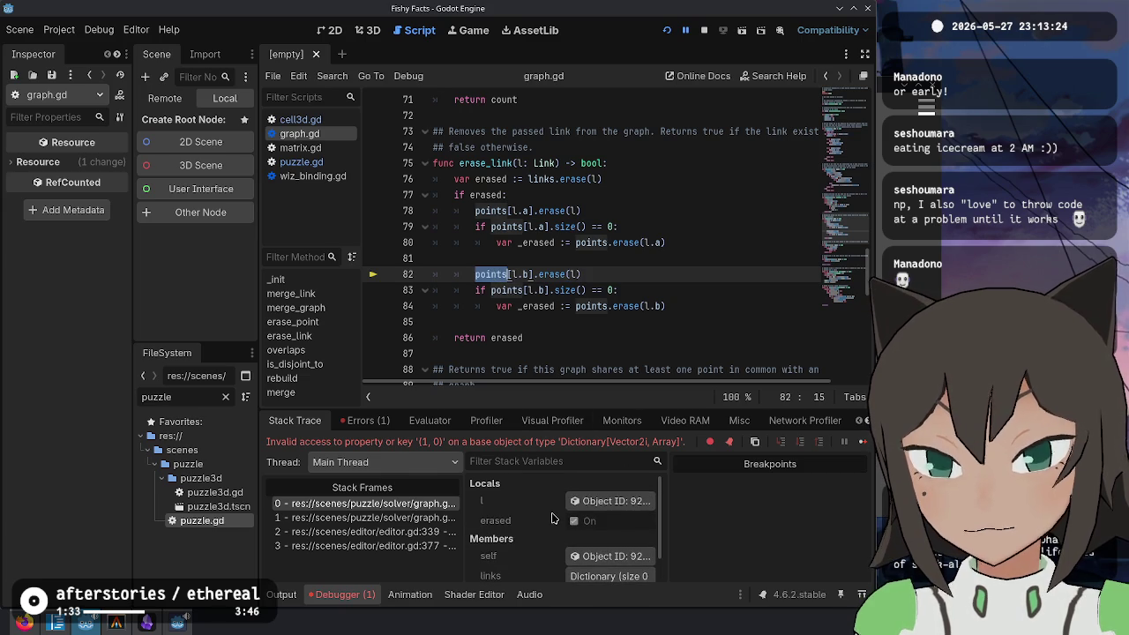
left_click(582, 502)
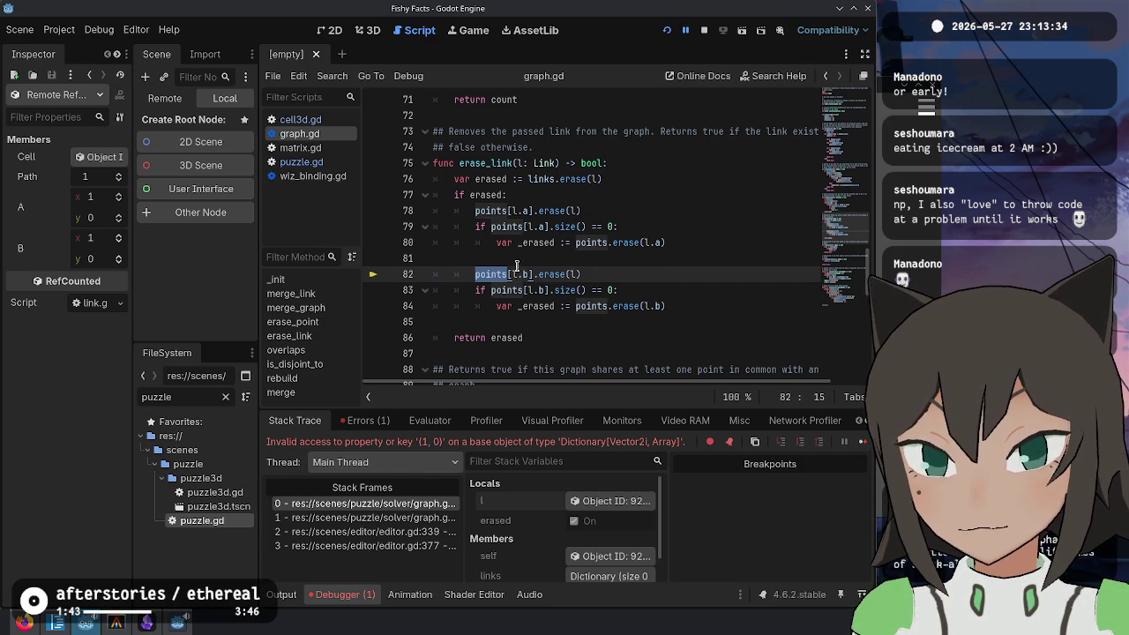
left_click(591, 275)
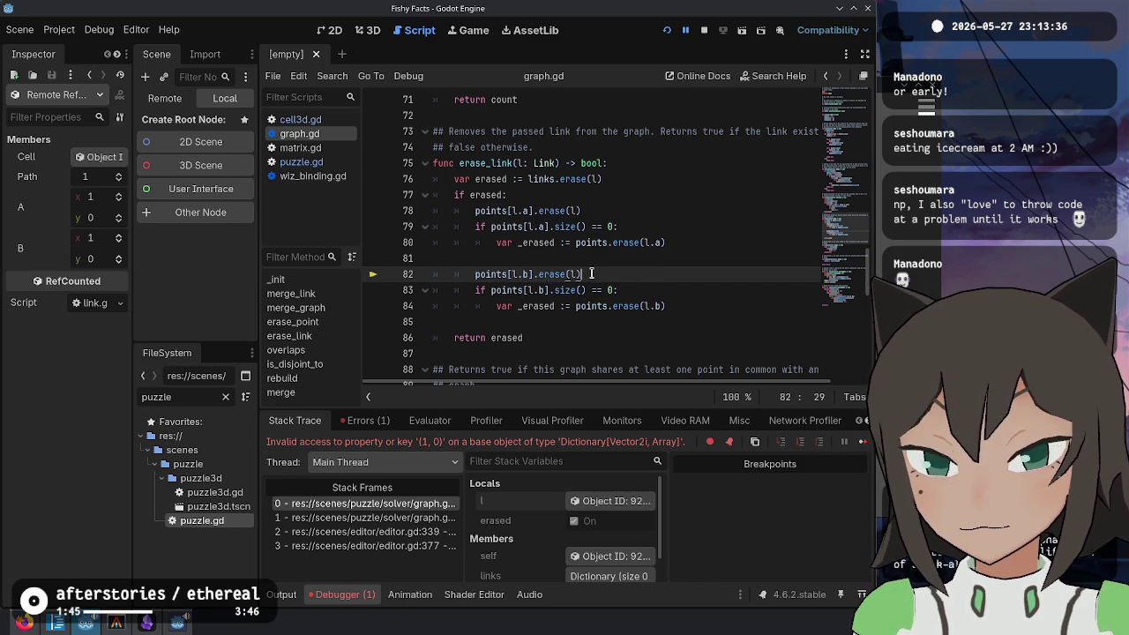
left_click_drag(505, 274, 578, 274)
Step: Stop the crashed debug session and insert a new indented line before line 82
left_click(458, 257)
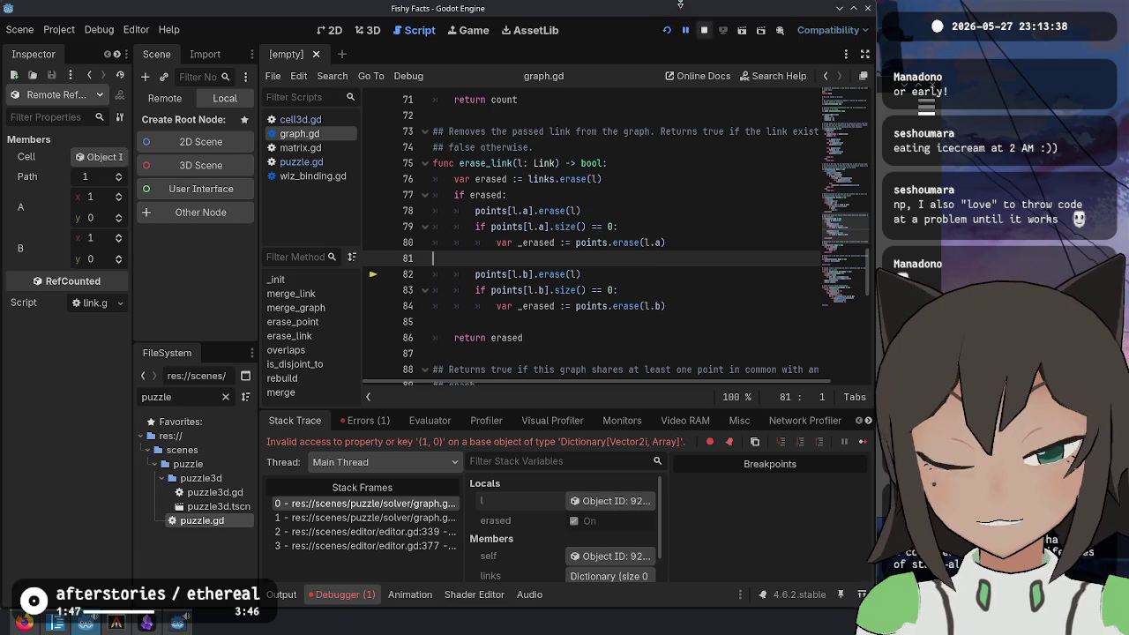
left_click(702, 30)
key("Return")
key("Tab")
key("Tab")
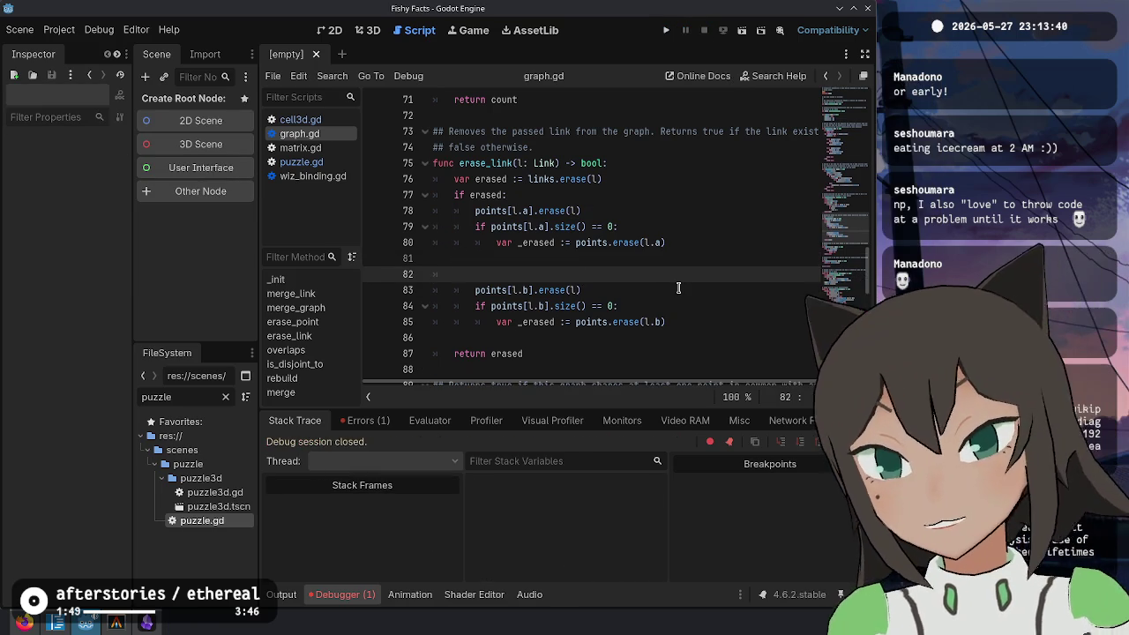
Step: Add an 'if points.has(l.b):' guard and indent the l.b erase code beneath it
type("[l.b]")
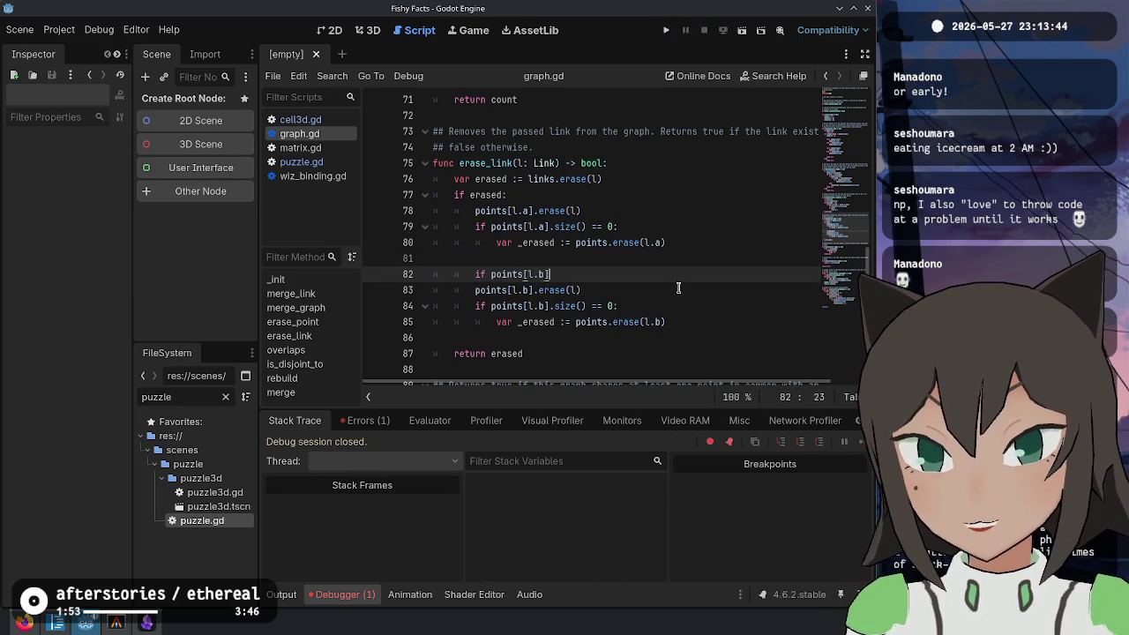
key("Delete")
key("BackSpace")
key("BackSpace")
type(".has(l")
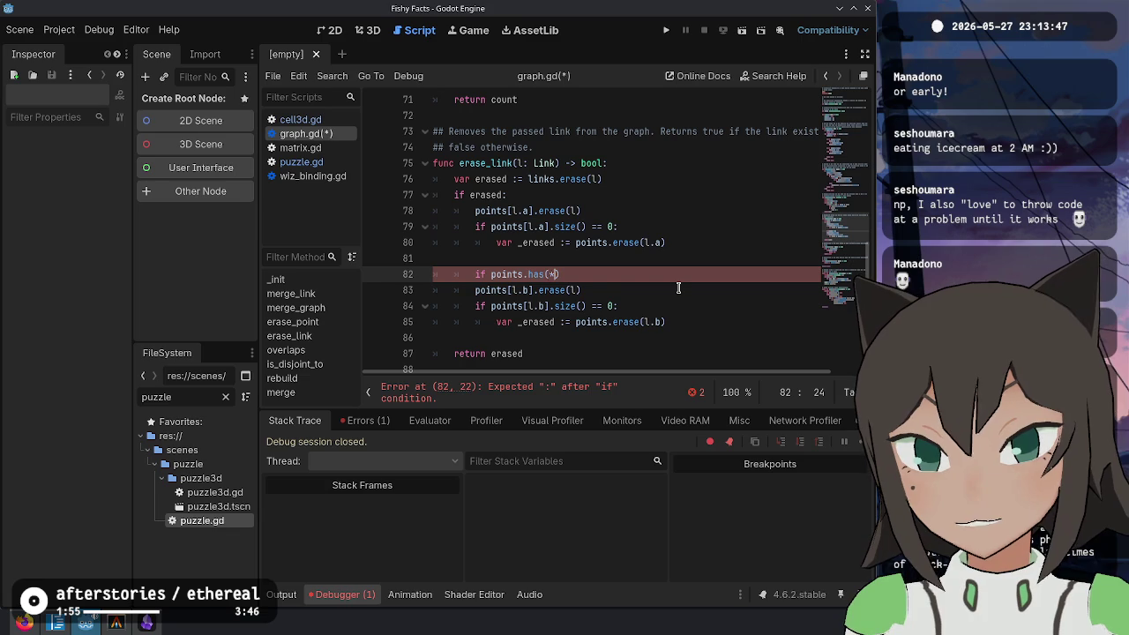
type("l.b):")
key("Down")
key("Home")
key("shift+Down")
key("shift+Down")
key("Tab")
key("Left")
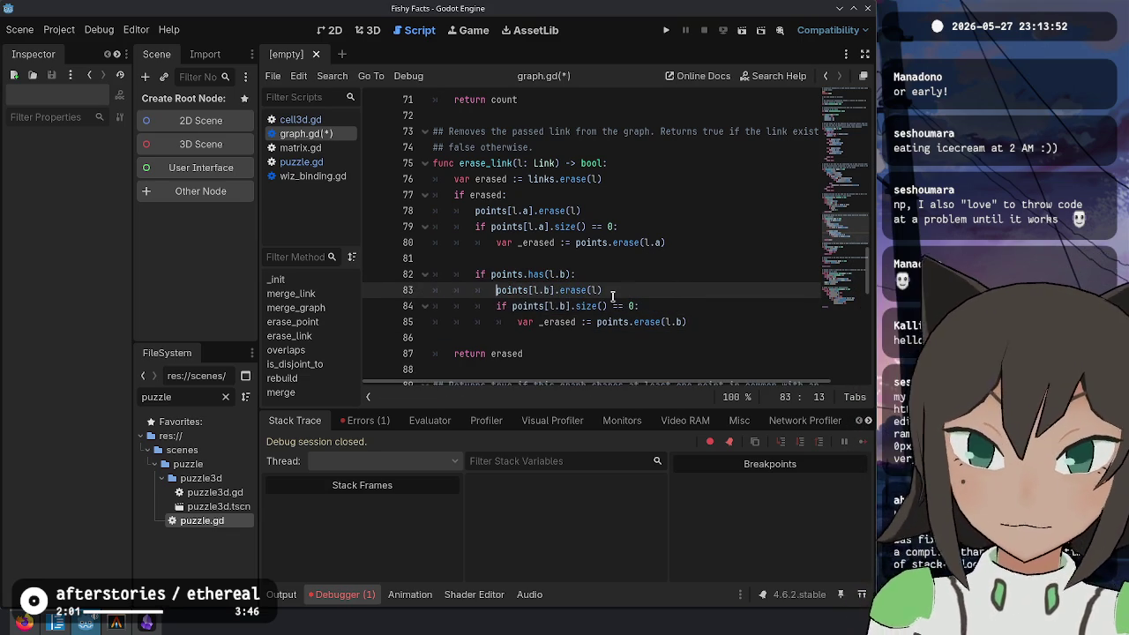
Step: Copy the guard for l.a, indent the l.a erase code, save graph.gd and relaunch the game
double_click(621, 260)
key("ctrl+c")
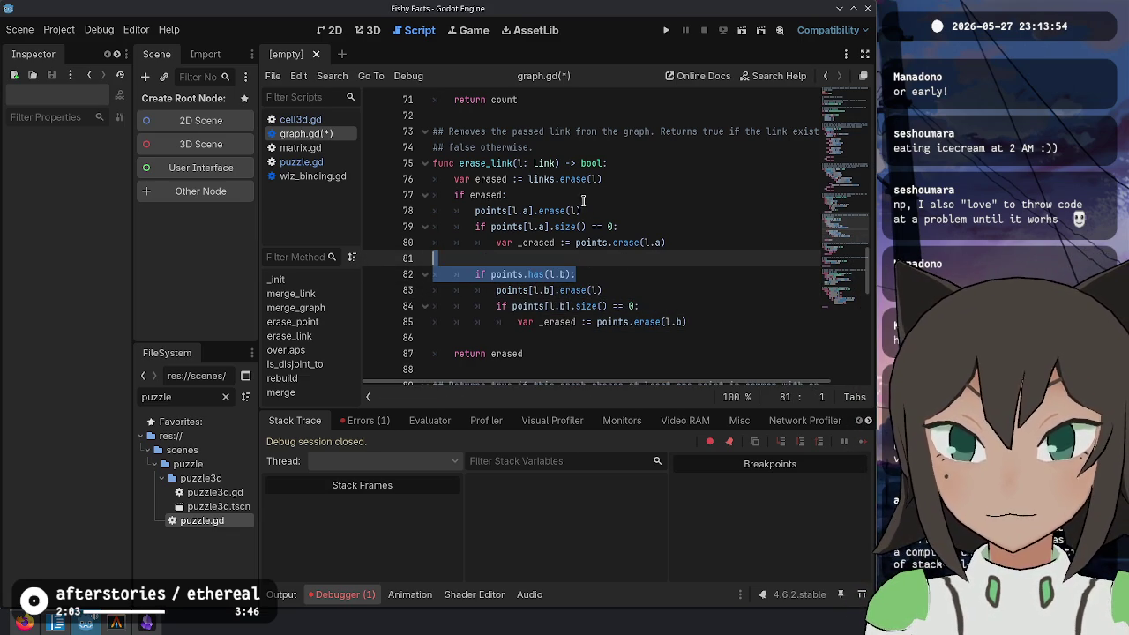
left_click(582, 198)
key("ctrl+v")
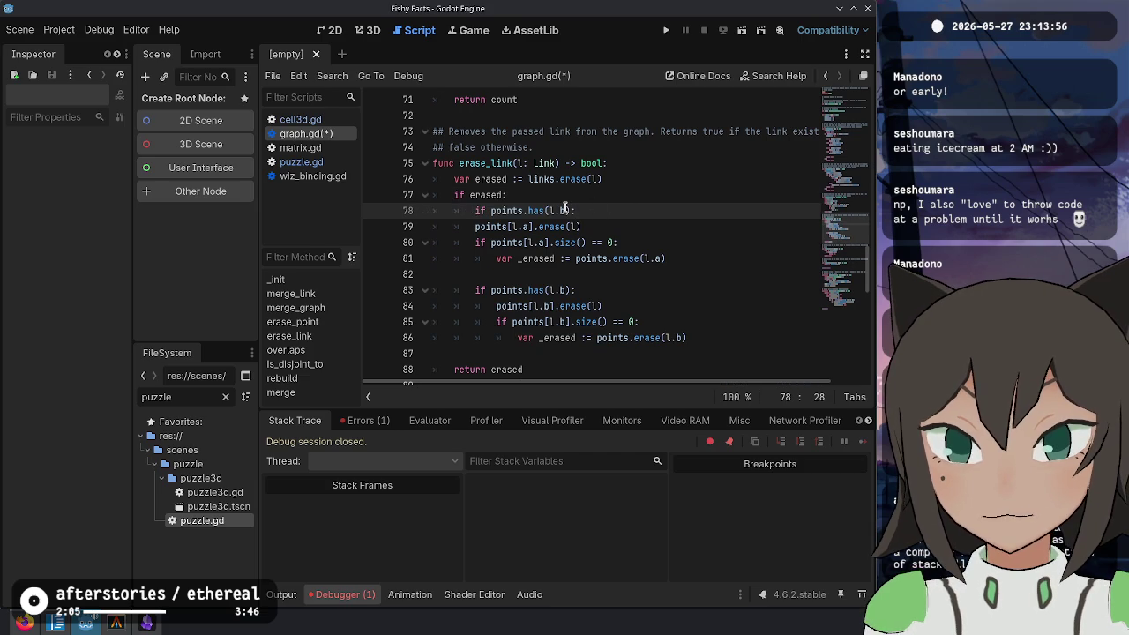
left_click_drag(532, 235, 712, 257)
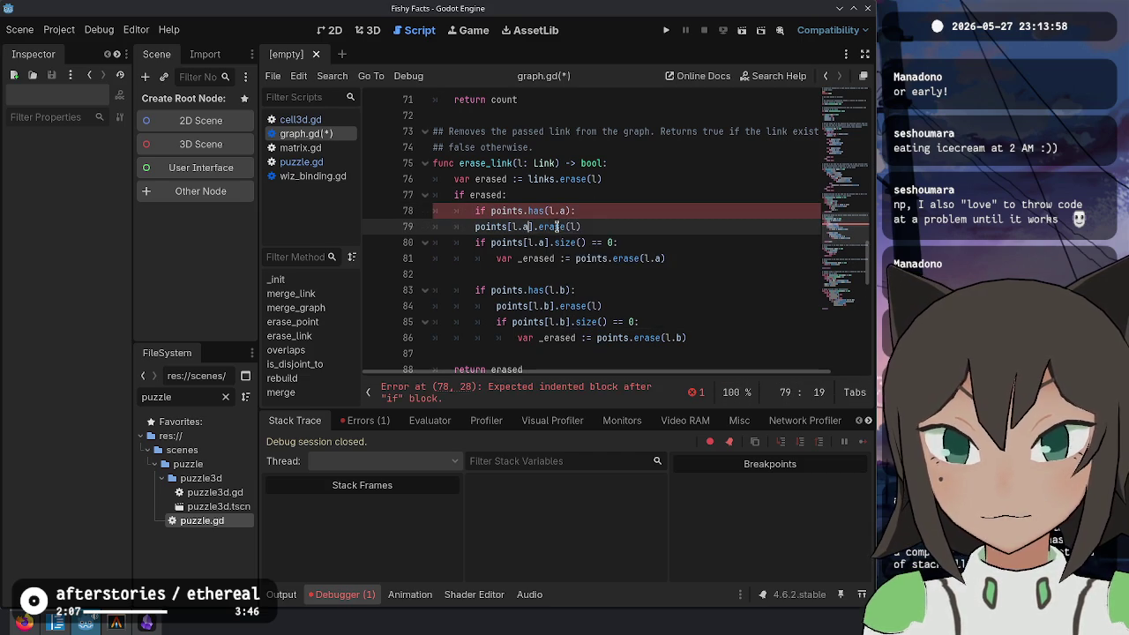
key("Tab")
key("ctrl+s")
key("Down")
key("Down")
key("Down")
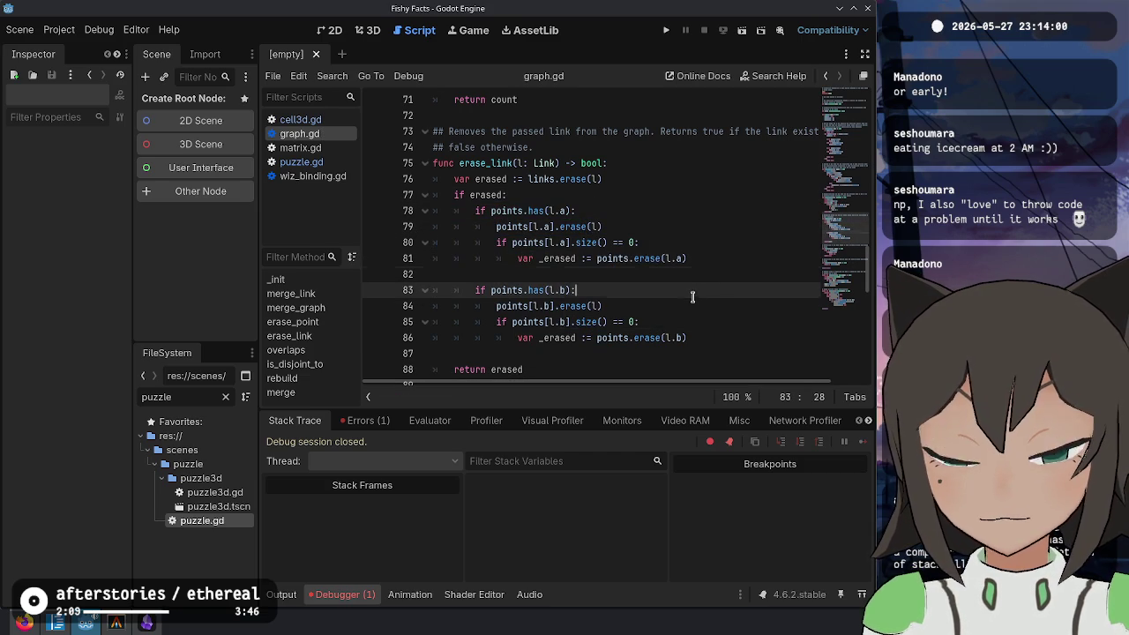
key("F5")
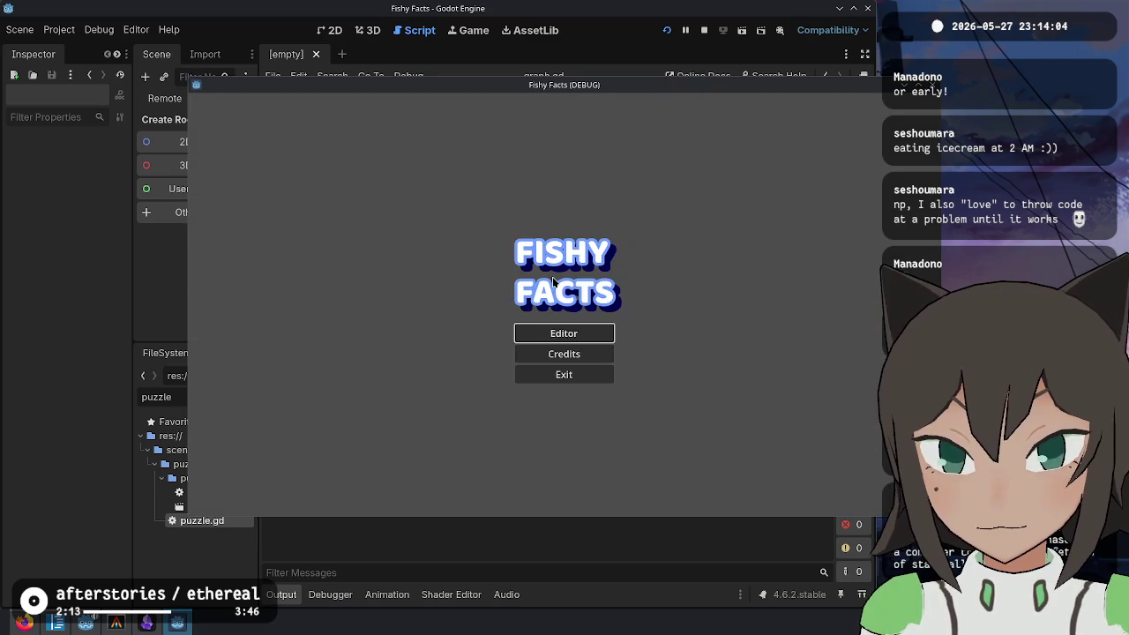
Step: Open the puzzle editor and grow the first cell's shape into a plus
left_click(540, 333)
left_click(631, 344)
key("Escape")
left_click(546, 302)
left_click(617, 296)
left_click(517, 303)
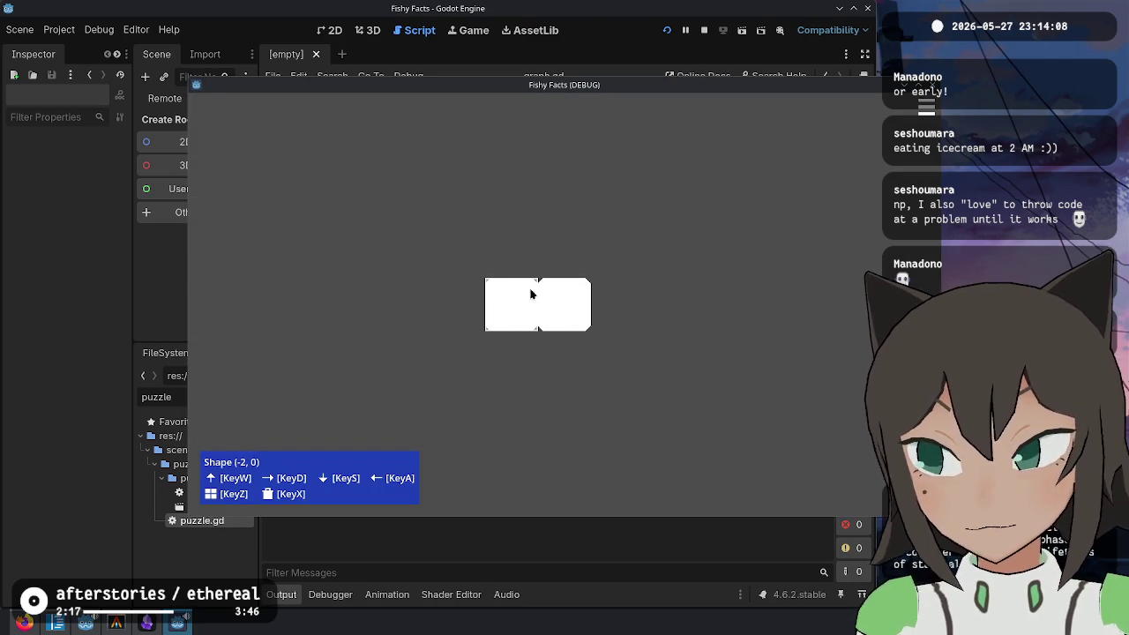
left_click(565, 256)
left_click(617, 300)
left_click(563, 357)
key("z")
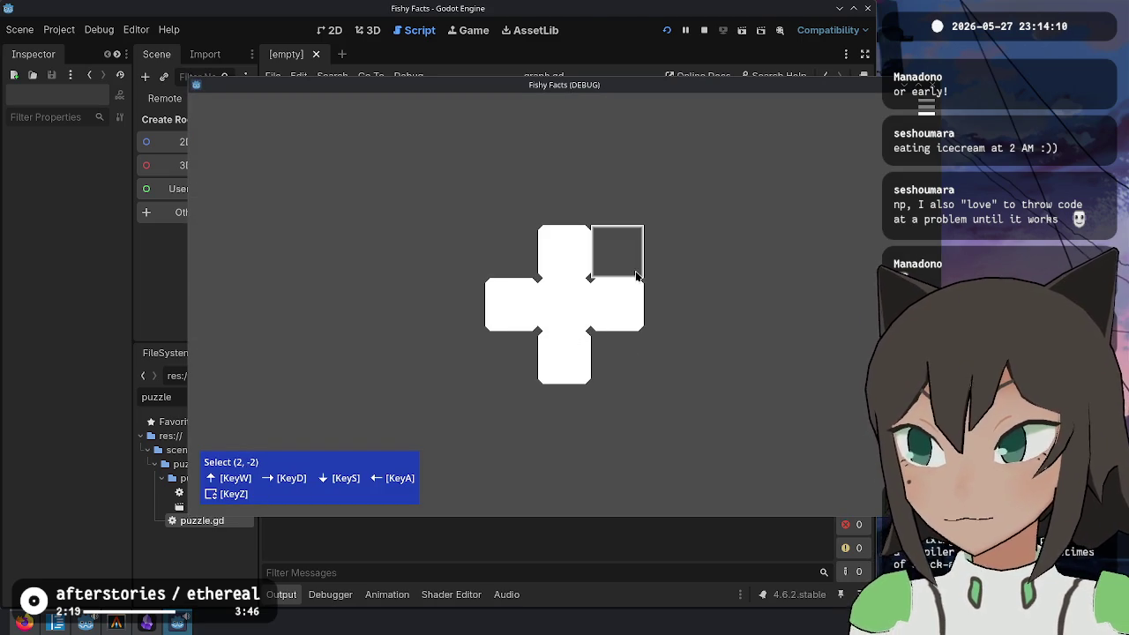
Step: Draw path arcs through the right, top, left and bottom arms, fixing the left path's endpoint
left_click(620, 257)
left_click(678, 280)
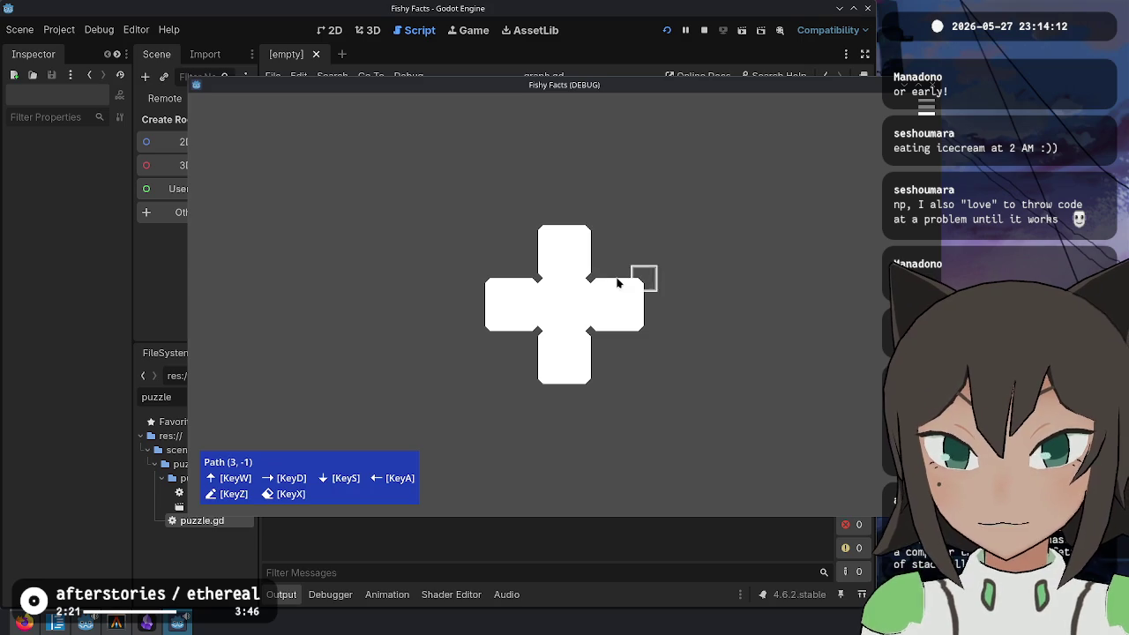
mouse_move(595, 308)
left_mouse_down()
mouse_move(569, 293)
mouse_move(574, 256)
mouse_move(590, 244)
mouse_move(590, 273)
mouse_move(571, 273)
left_mouse_up()
left_click(561, 255)
left_click(621, 282)
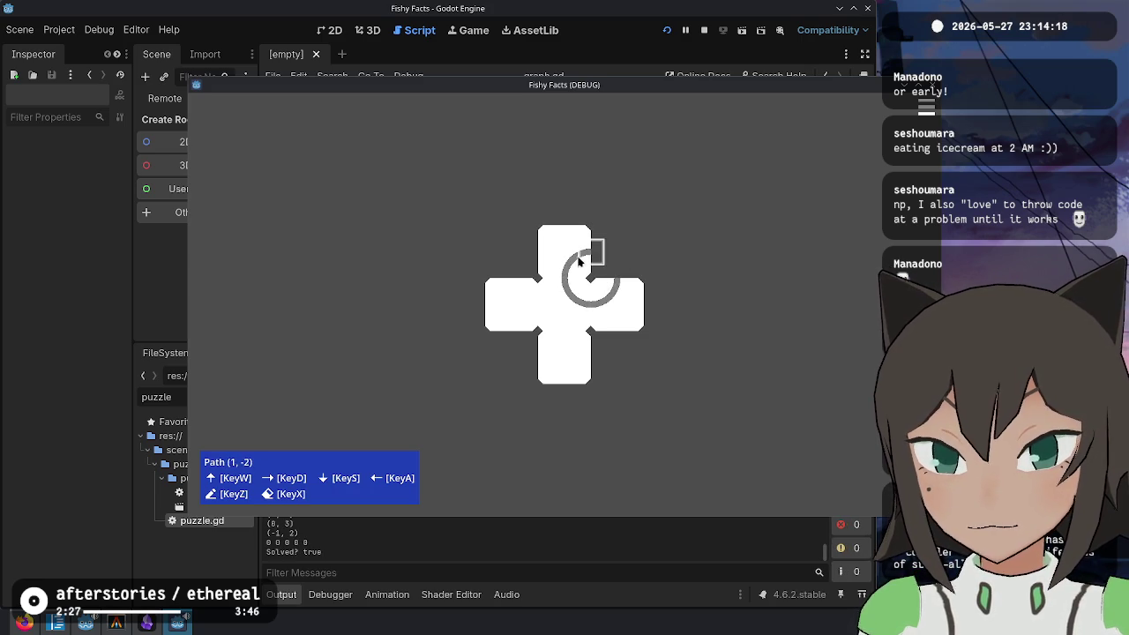
mouse_move(567, 239)
left_mouse_down()
mouse_move(569, 251)
mouse_move(563, 233)
left_mouse_up()
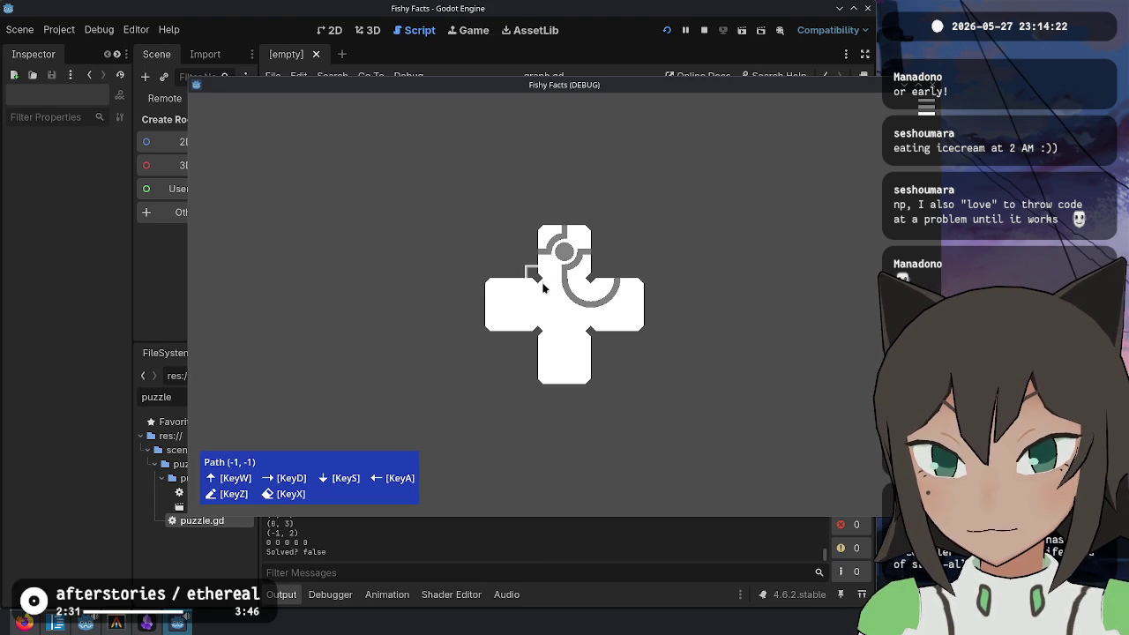
left_click_drag(535, 309, 503, 290)
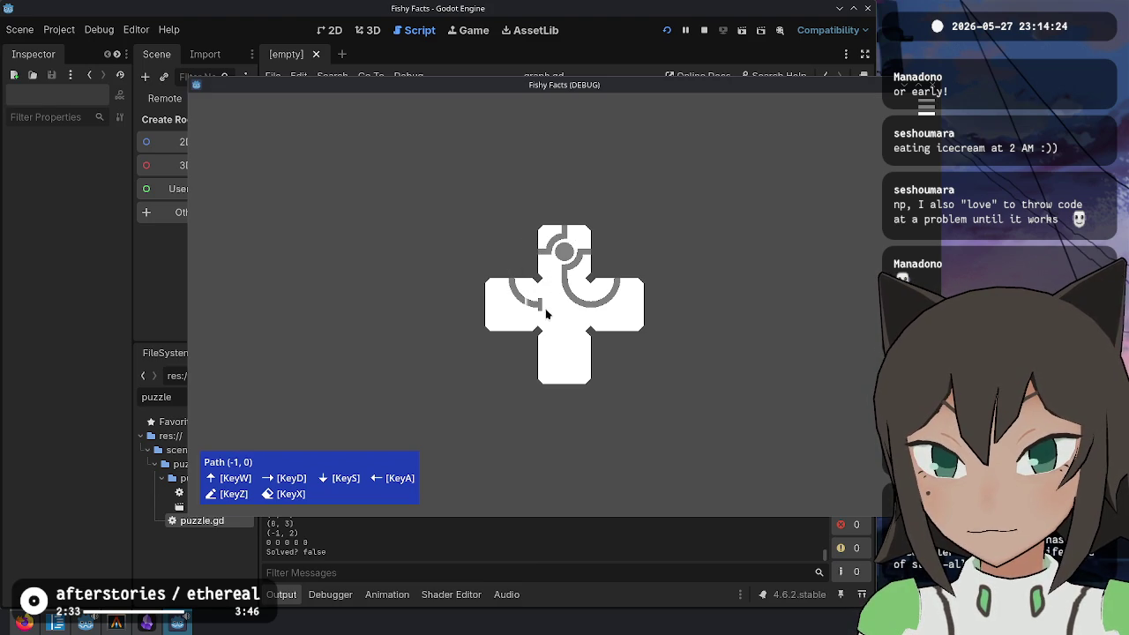
mouse_move(557, 333)
left_mouse_down()
mouse_move(566, 351)
mouse_move(581, 341)
mouse_move(565, 390)
mouse_move(529, 322)
left_mouse_up()
left_click(513, 303)
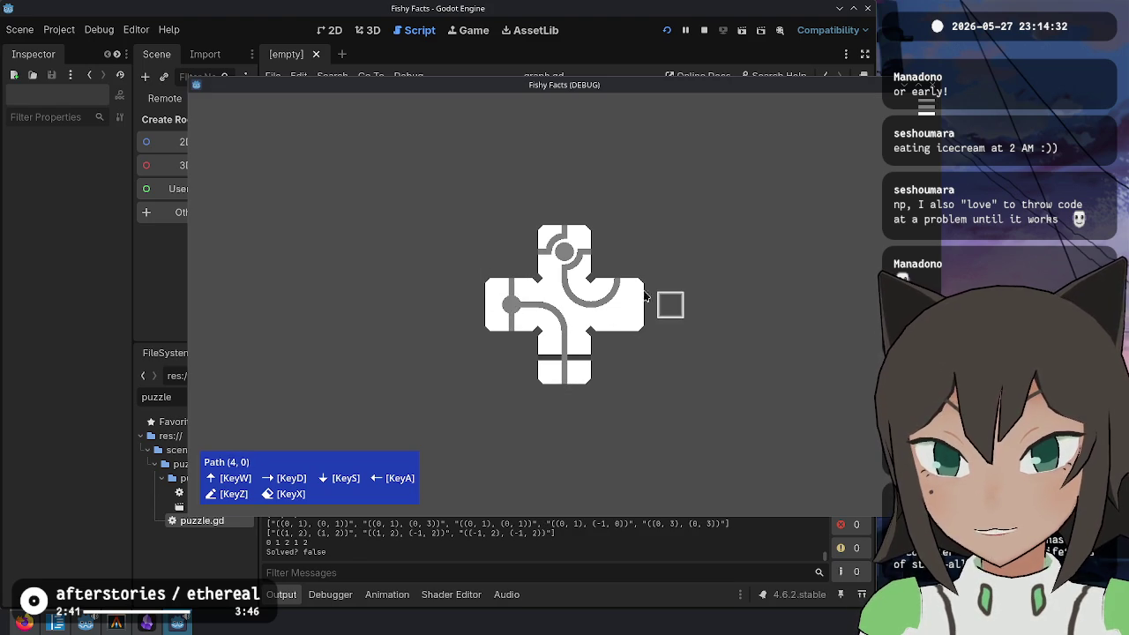
key("Escape")
Step: Add tiles to the top and remaining empty cells to complete the 3×3 board
right_click(543, 225)
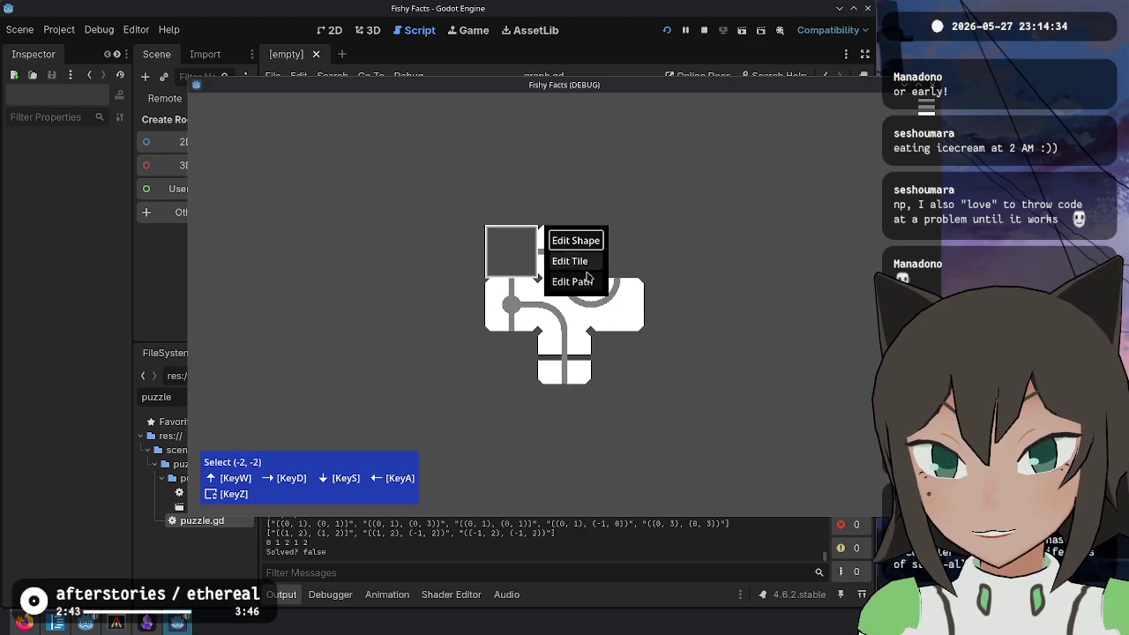
left_click(582, 238)
left_click(569, 252)
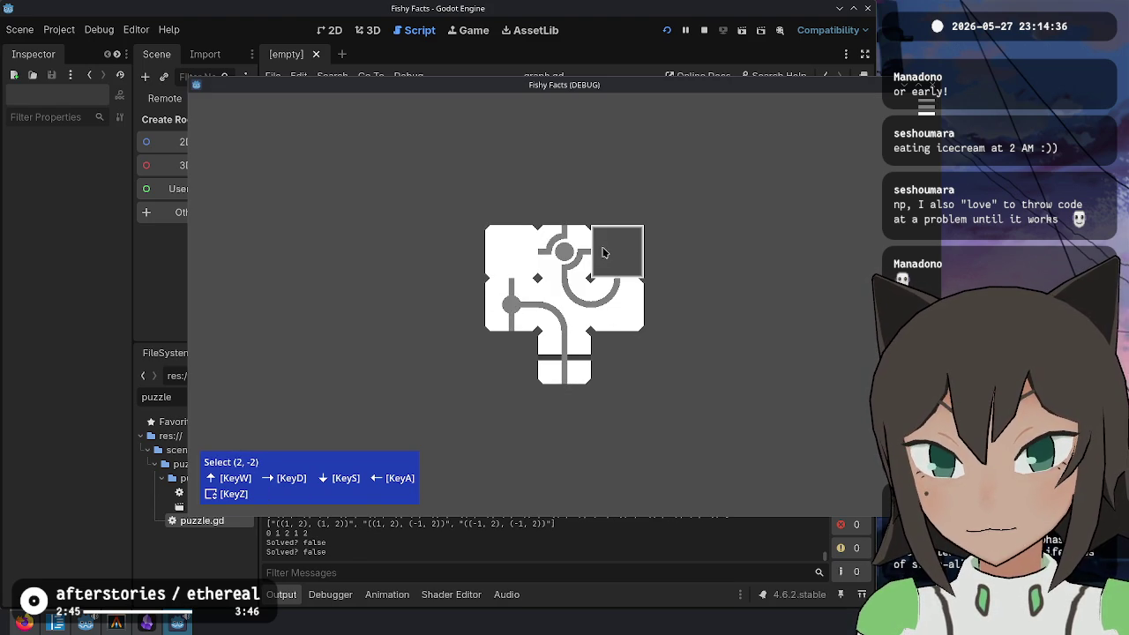
right_click(628, 265)
left_click(679, 258)
left_click(618, 358)
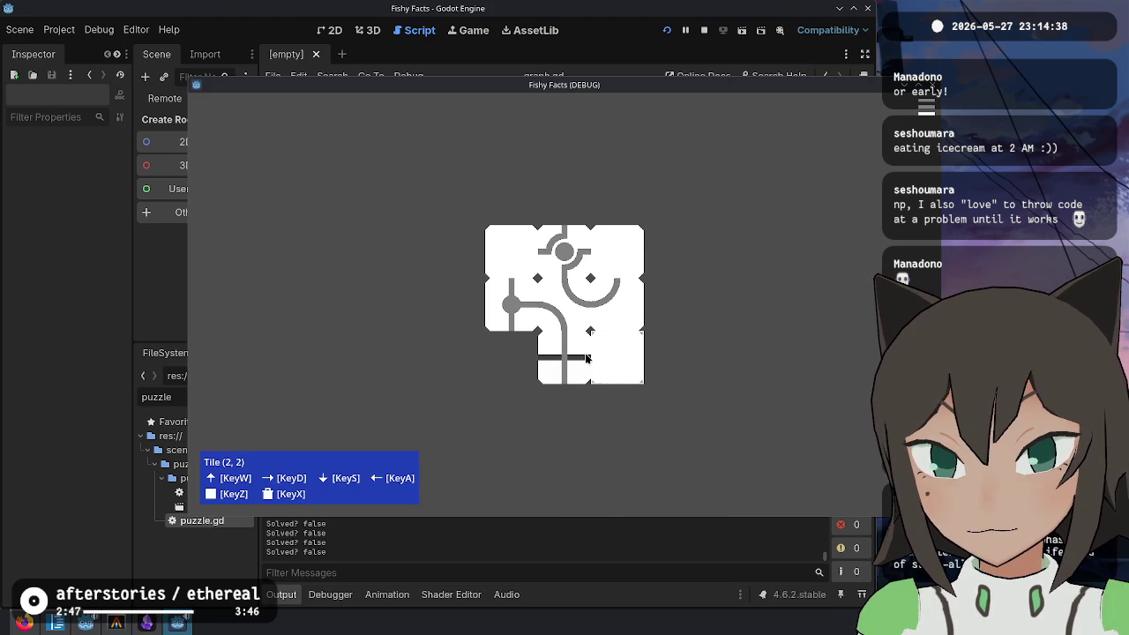
left_click(518, 349)
Step: Draw curved paths around the top-right circle, down the right side and along the bottom
right_click(728, 318)
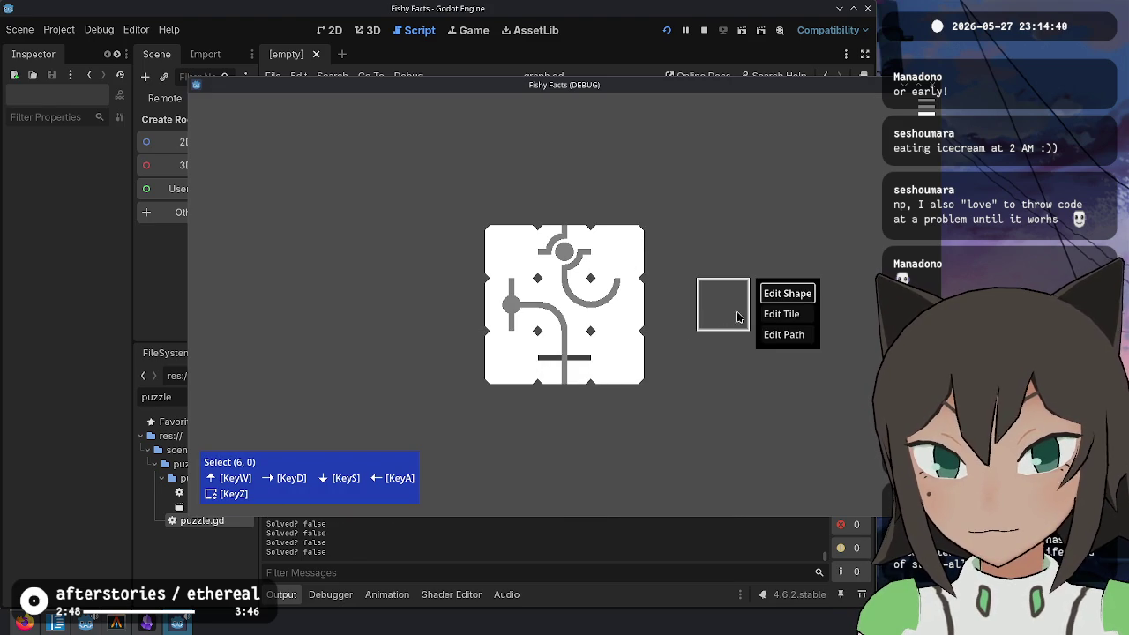
left_click(794, 340)
left_click_drag(622, 295, 596, 256)
key("Escape")
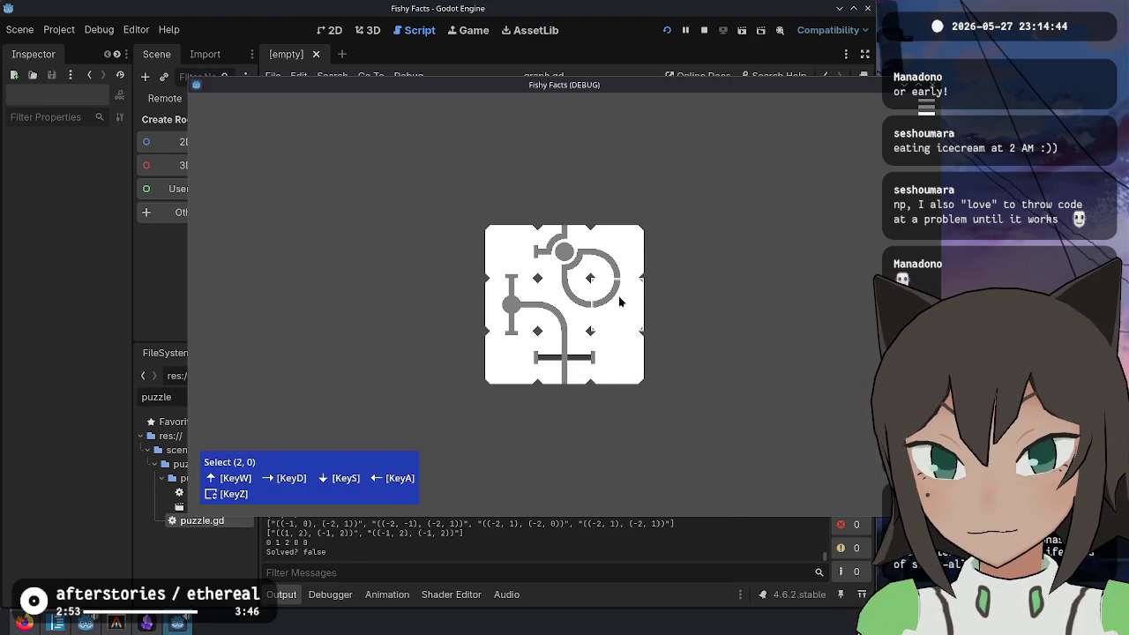
right_click(620, 293)
left_click(679, 335)
mouse_move(598, 312)
left_mouse_down()
mouse_move(616, 333)
mouse_move(582, 362)
left_mouse_up()
key("Escape")
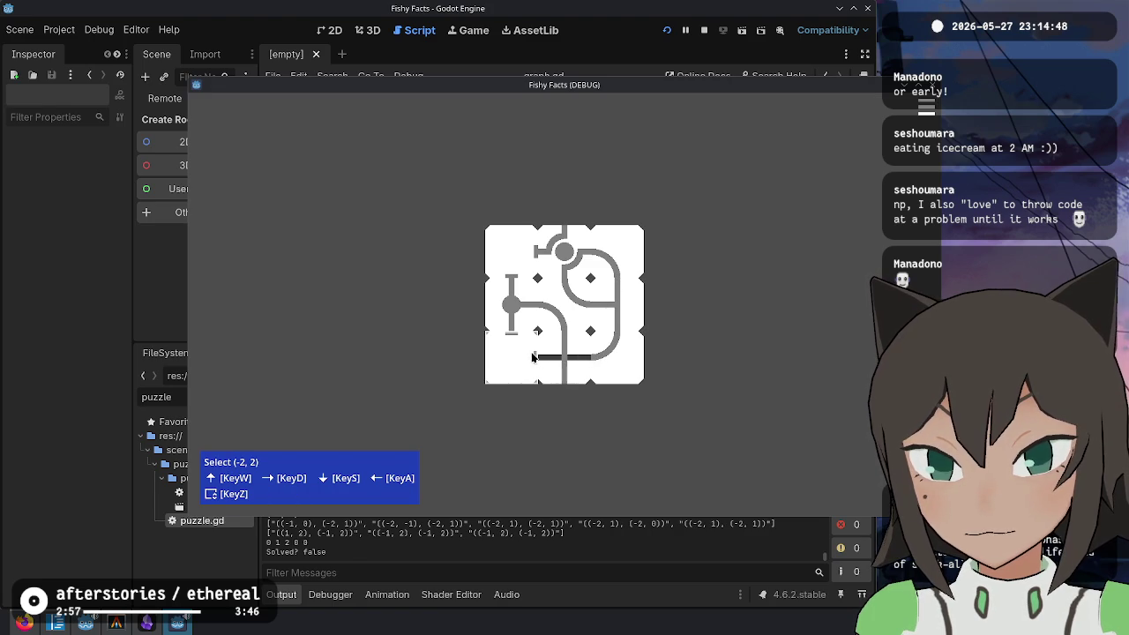
right_click(530, 356)
left_click(570, 387)
left_click_drag(536, 362, 514, 349)
key("Escape")
Step: Draw a path from the top toward the left circle, closing the loop and removing a stray endpoint
right_click(540, 254)
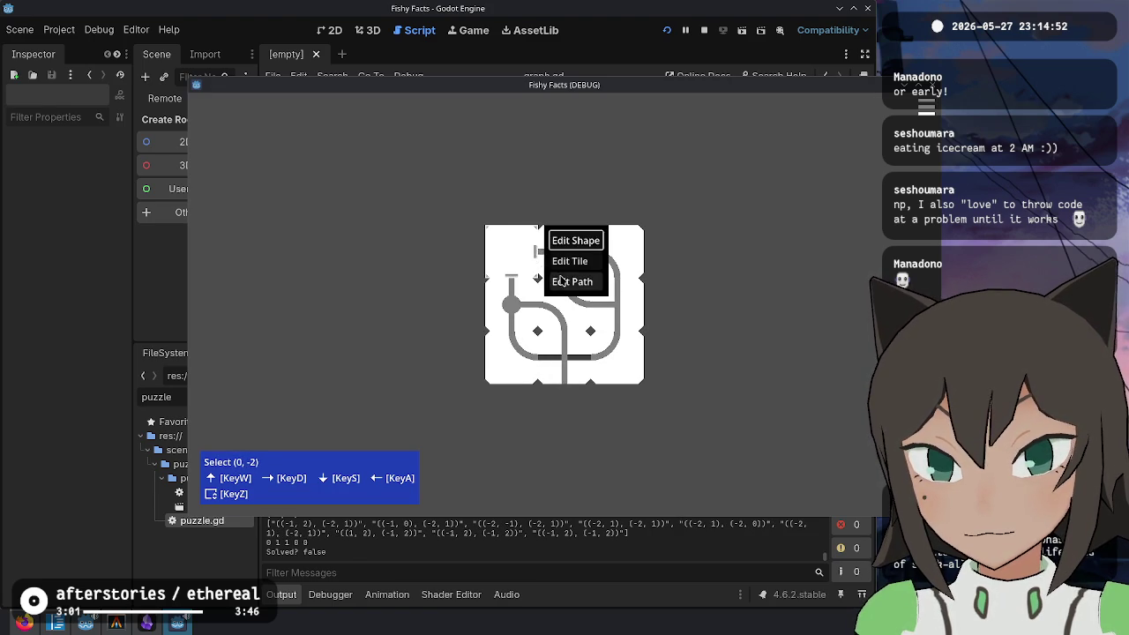
left_click(557, 280)
mouse_move(536, 257)
left_mouse_down()
mouse_move(516, 271)
mouse_move(565, 253)
left_mouse_up()
left_click(511, 256)
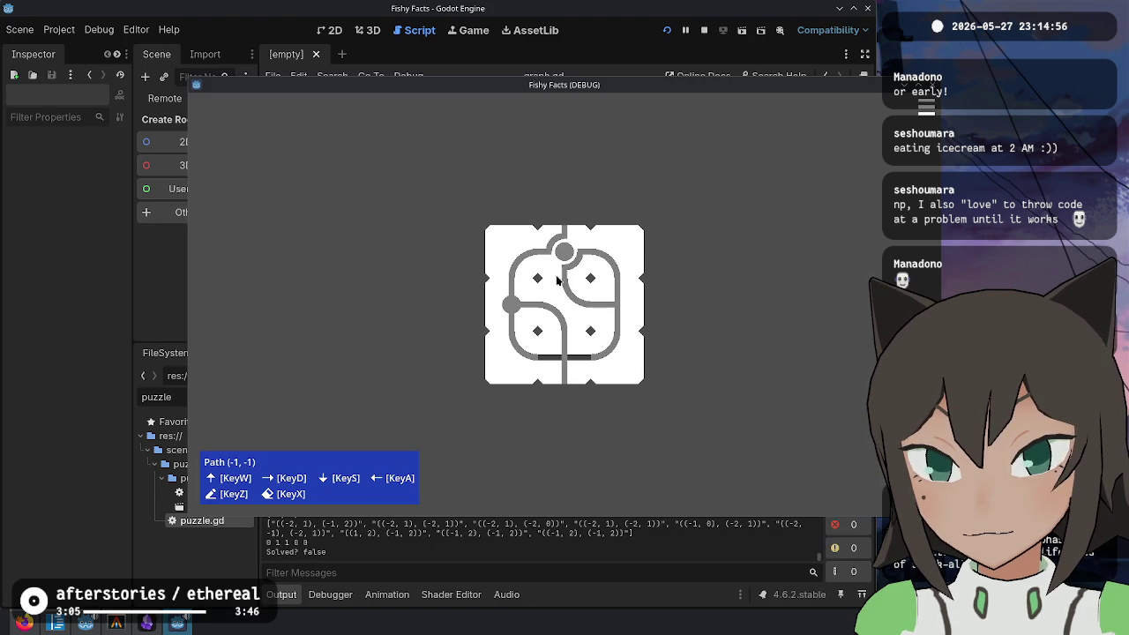
key("Escape")
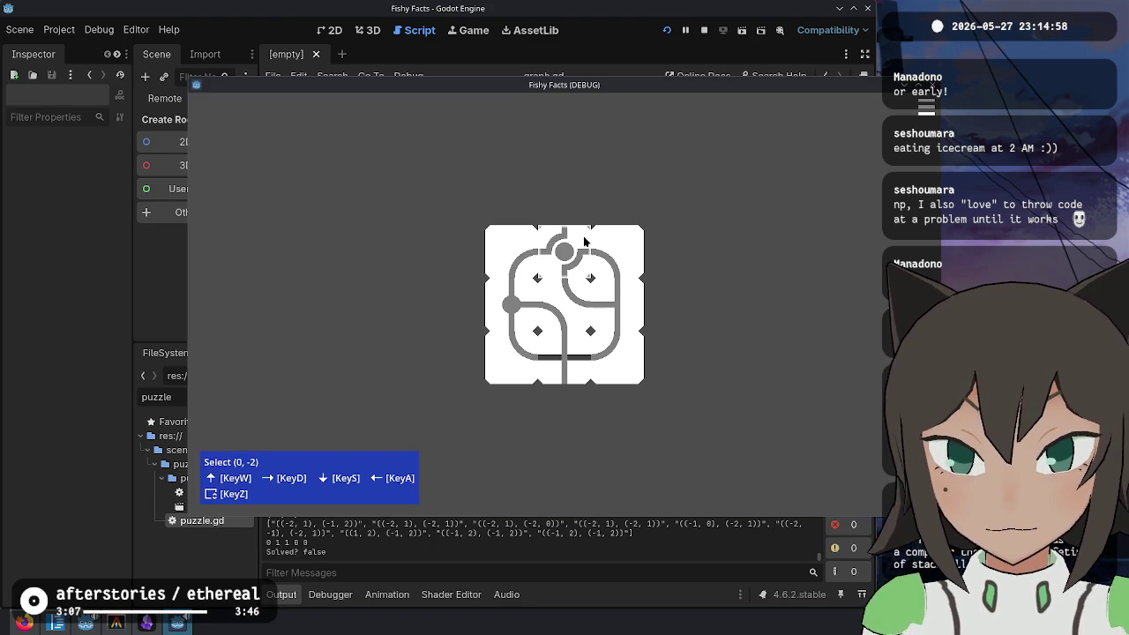
key("Escape")
key("Escape")
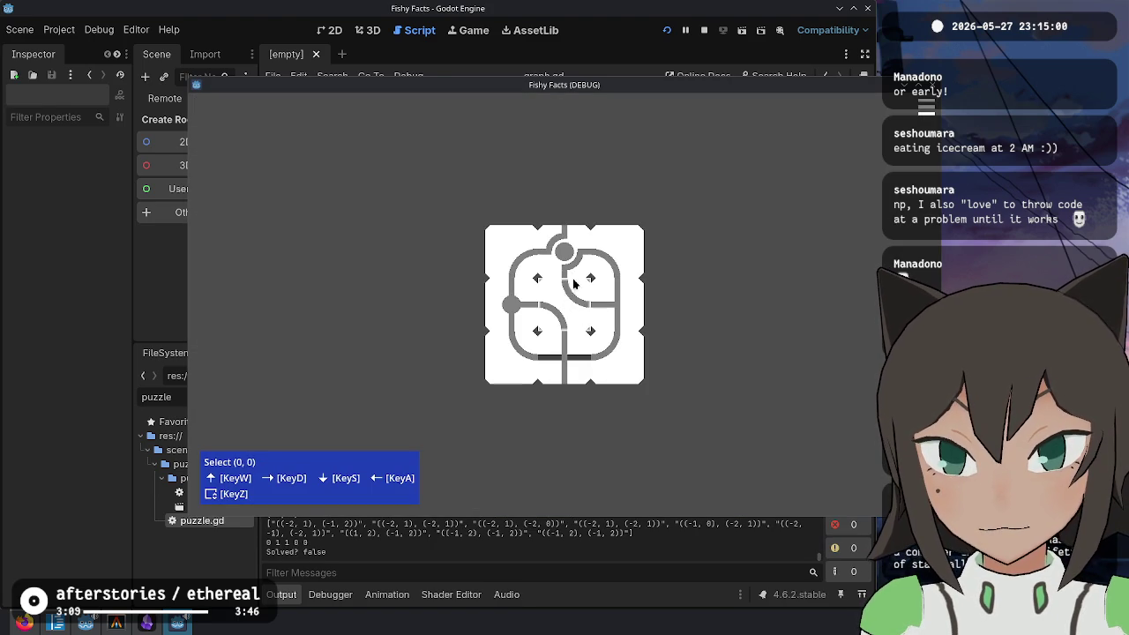
right_click(576, 214)
Step: Add two tiles above the board and draw a path segment into the top tile
left_click(626, 229)
key("Escape")
right_click(582, 211)
left_click(623, 209)
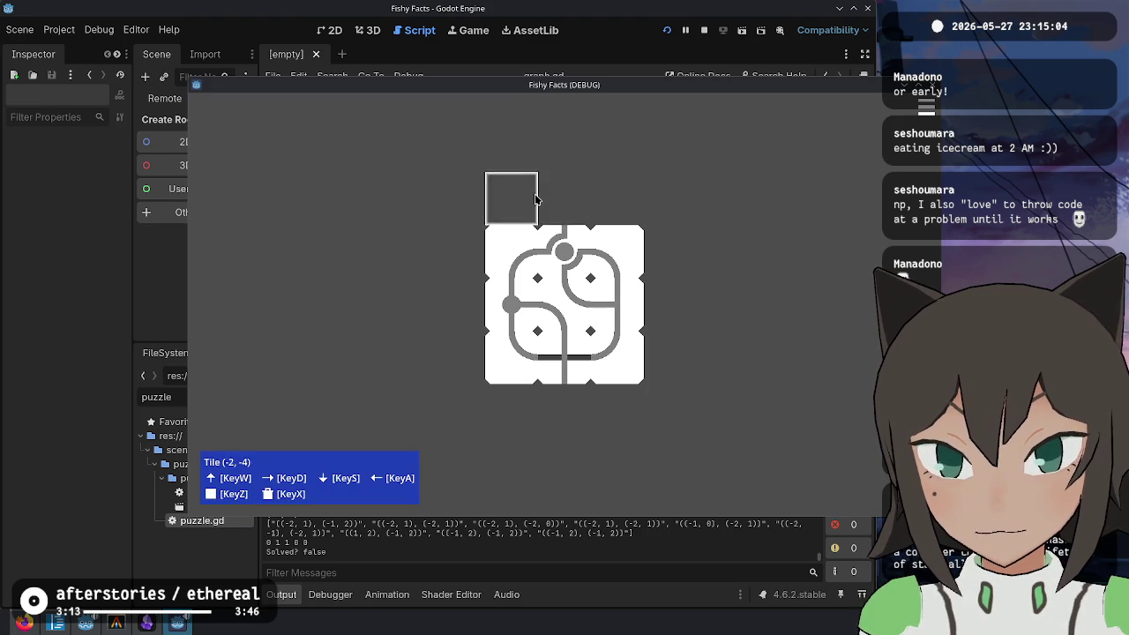
left_click(563, 205)
right_click(569, 212)
left_click(618, 228)
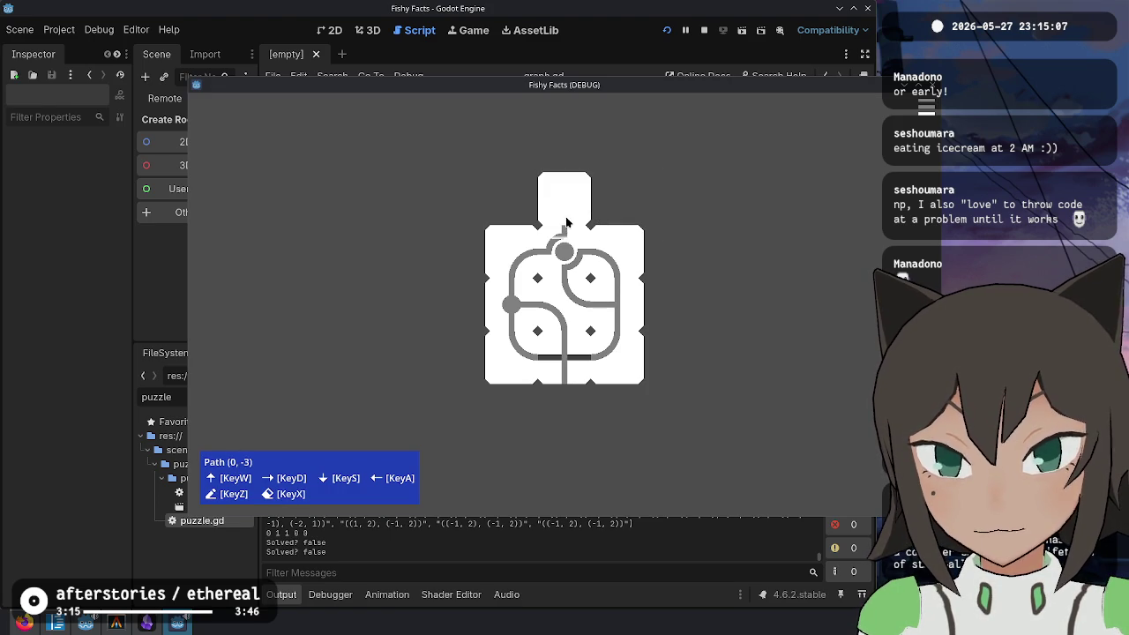
left_click_drag(561, 228, 589, 203)
key("Escape")
Step: Add a tile in the top-right cell and extend the path into it toward the third circle
right_click(638, 220)
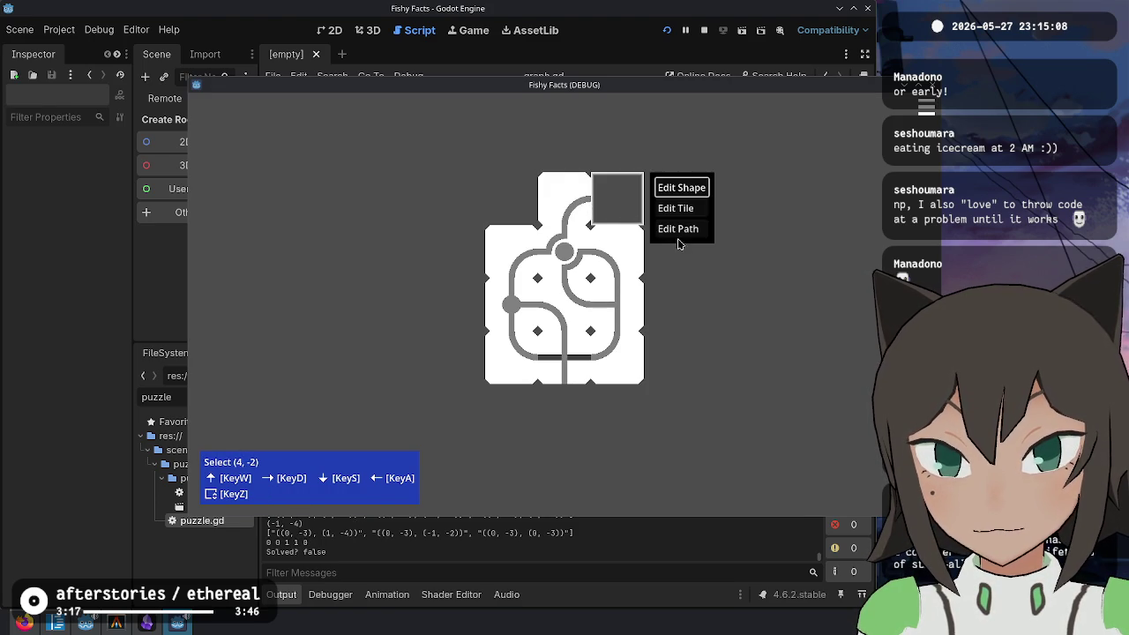
left_click(676, 231)
right_click(622, 194)
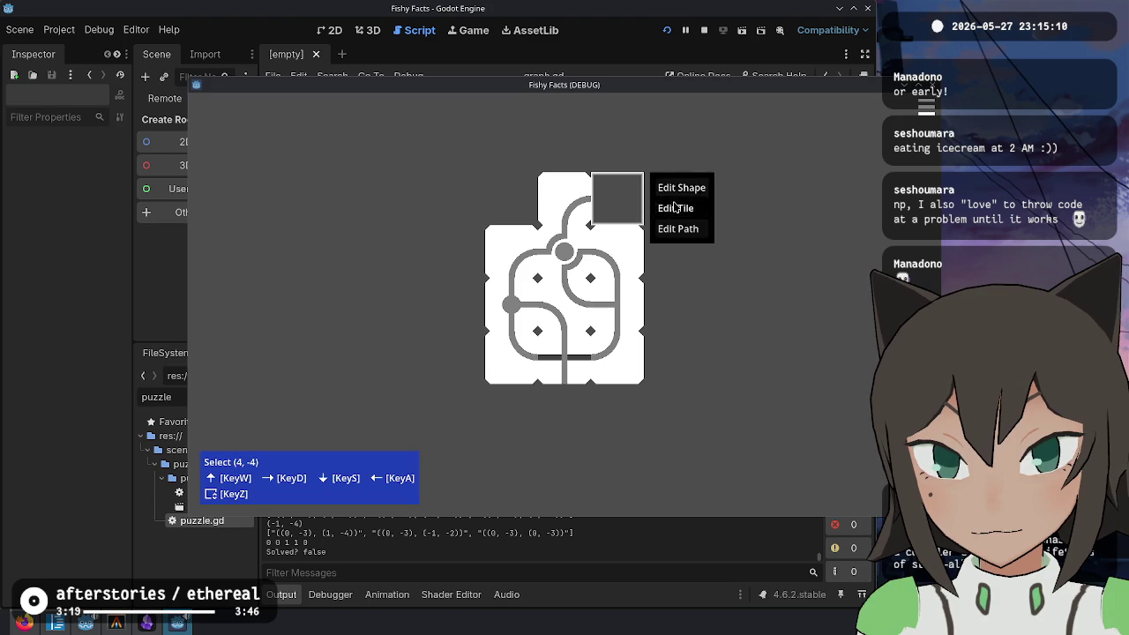
left_click(675, 206)
right_click(615, 208)
left_click(669, 228)
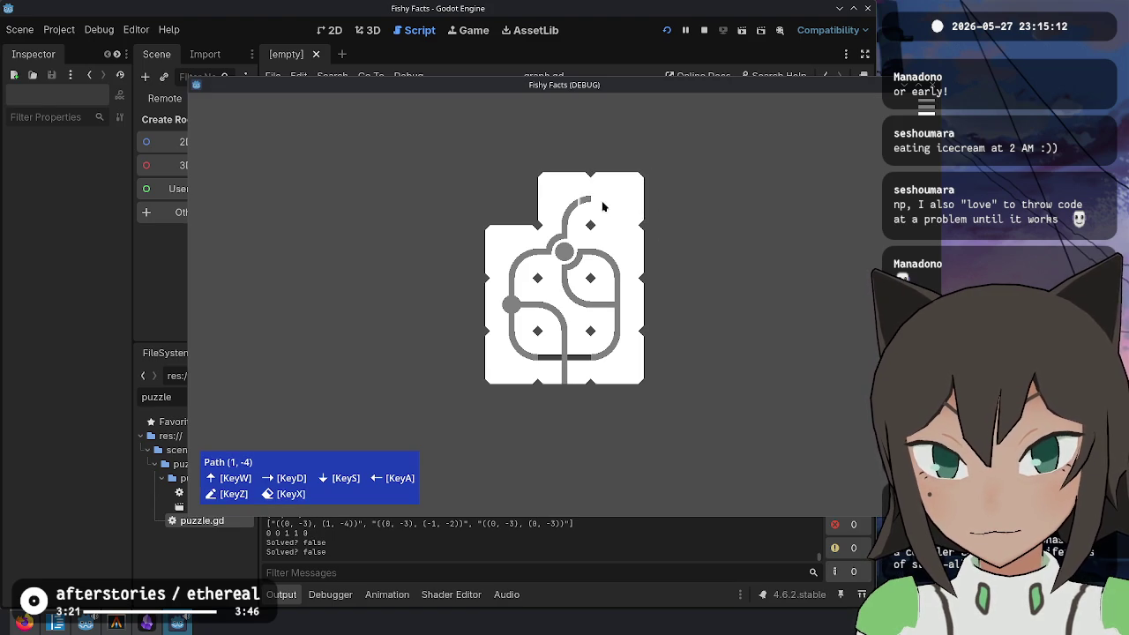
mouse_move(612, 204)
left_mouse_down()
mouse_move(623, 208)
mouse_move(619, 234)
mouse_move(697, 250)
mouse_move(568, 255)
mouse_move(650, 234)
left_mouse_up()
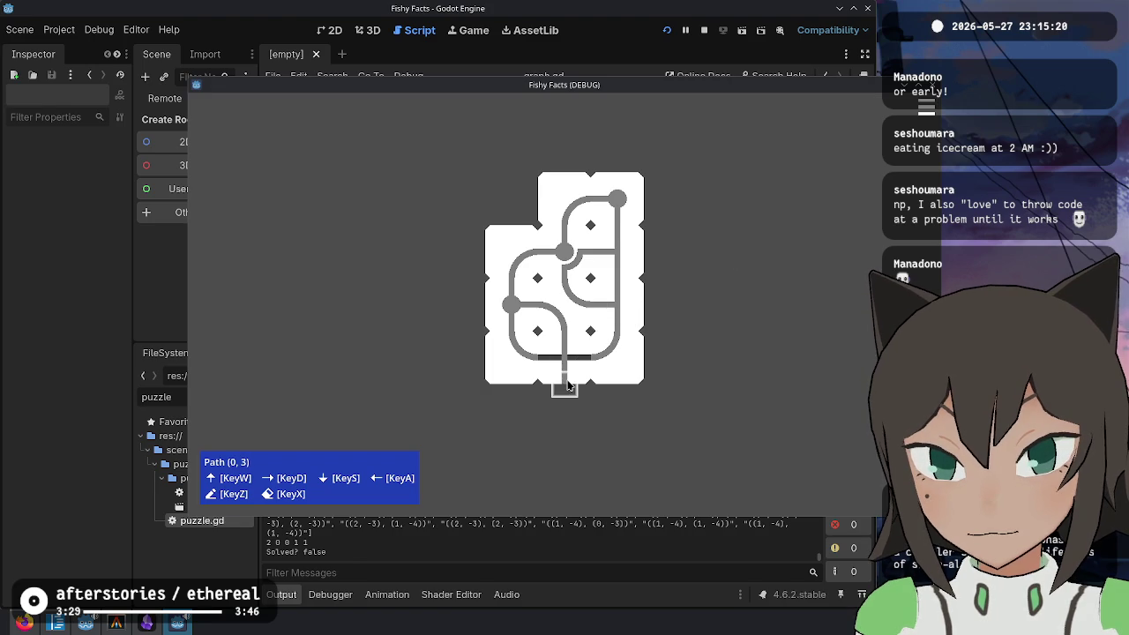
Step: Reroute the bottom path toward the board's bottom edge
right_click(569, 386)
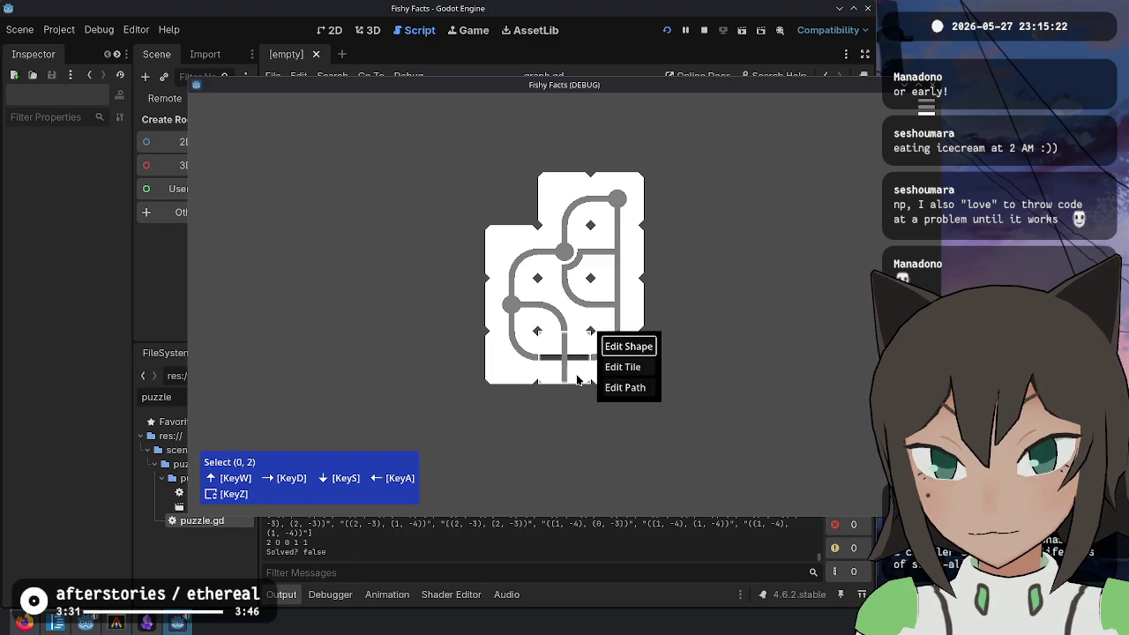
left_click(601, 389)
left_click(565, 386)
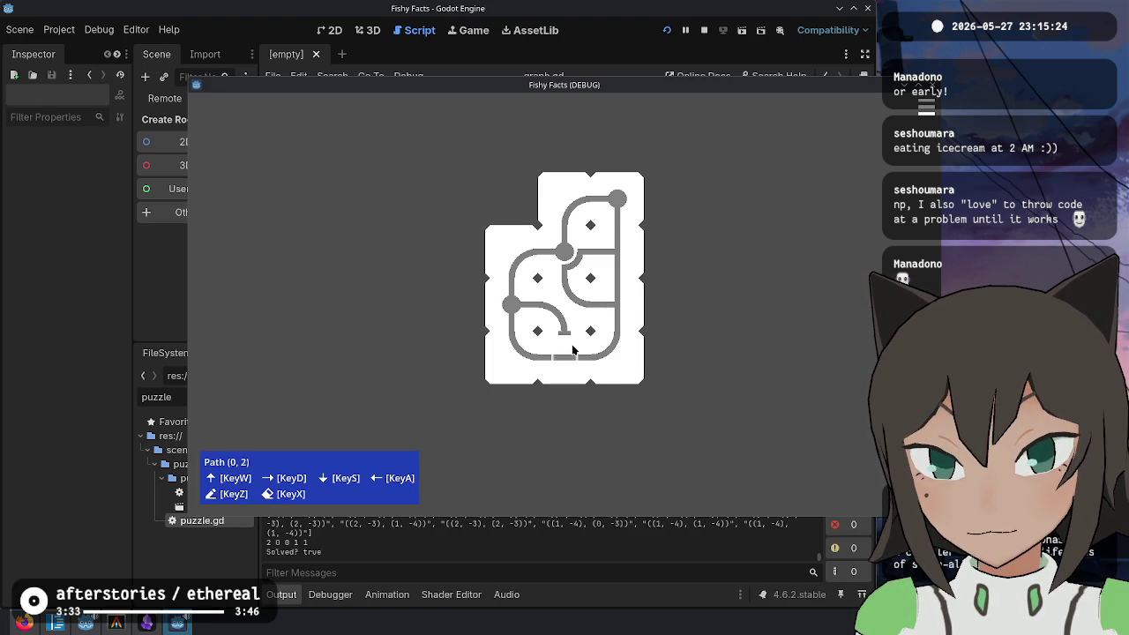
left_click(565, 385)
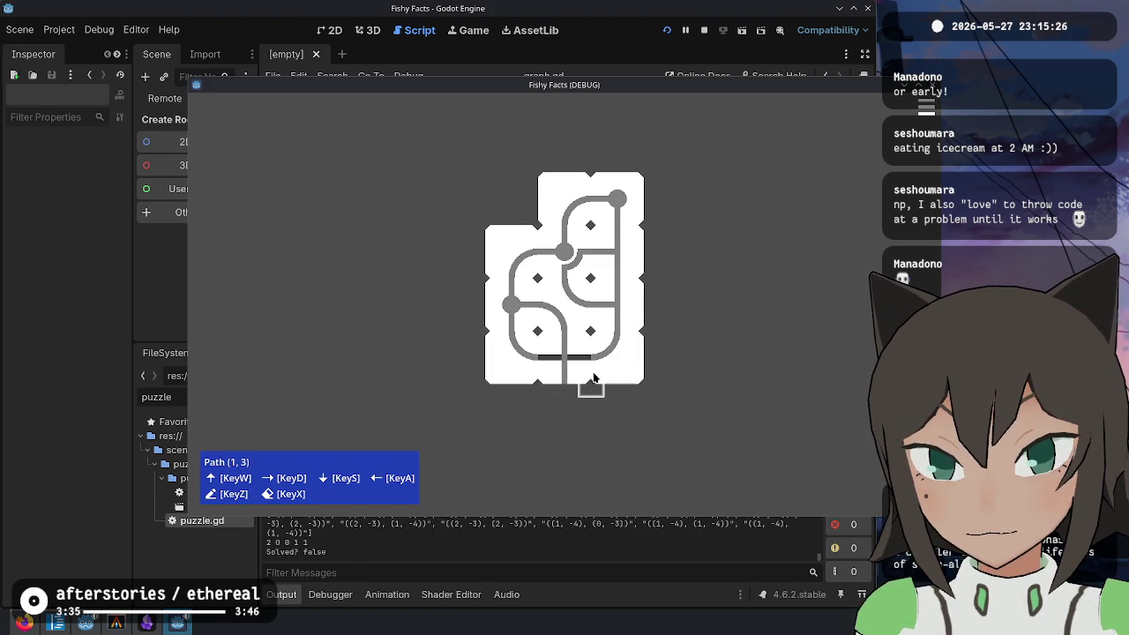
Step: Reshape the bottom-middle tile's path piece and put its cross piece back
right_click(613, 357)
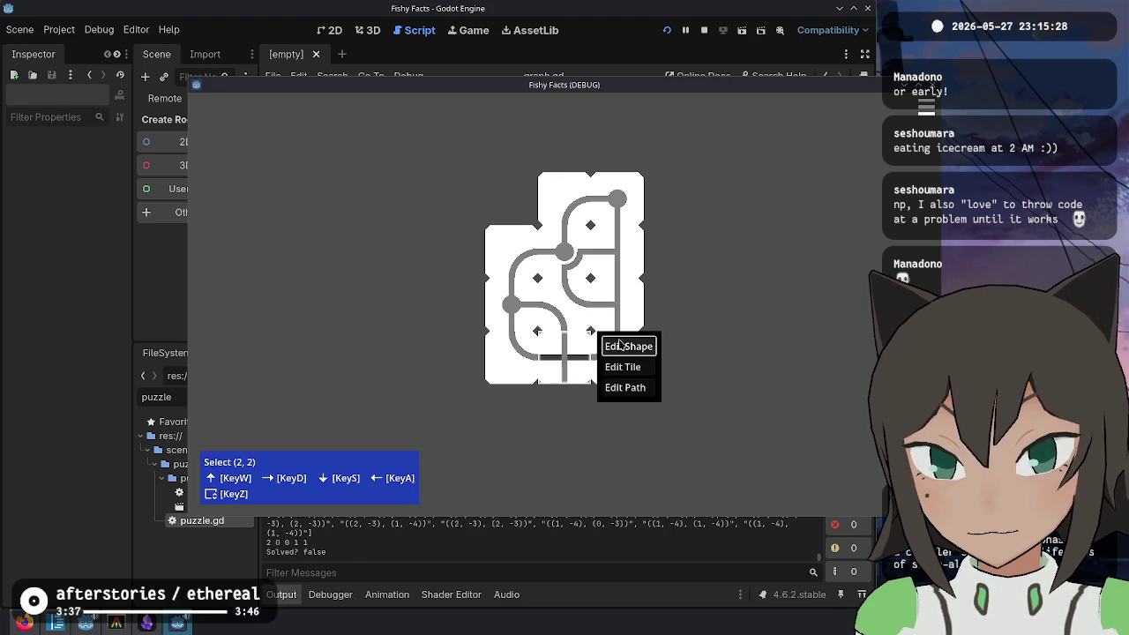
left_click(614, 346)
left_click(567, 361)
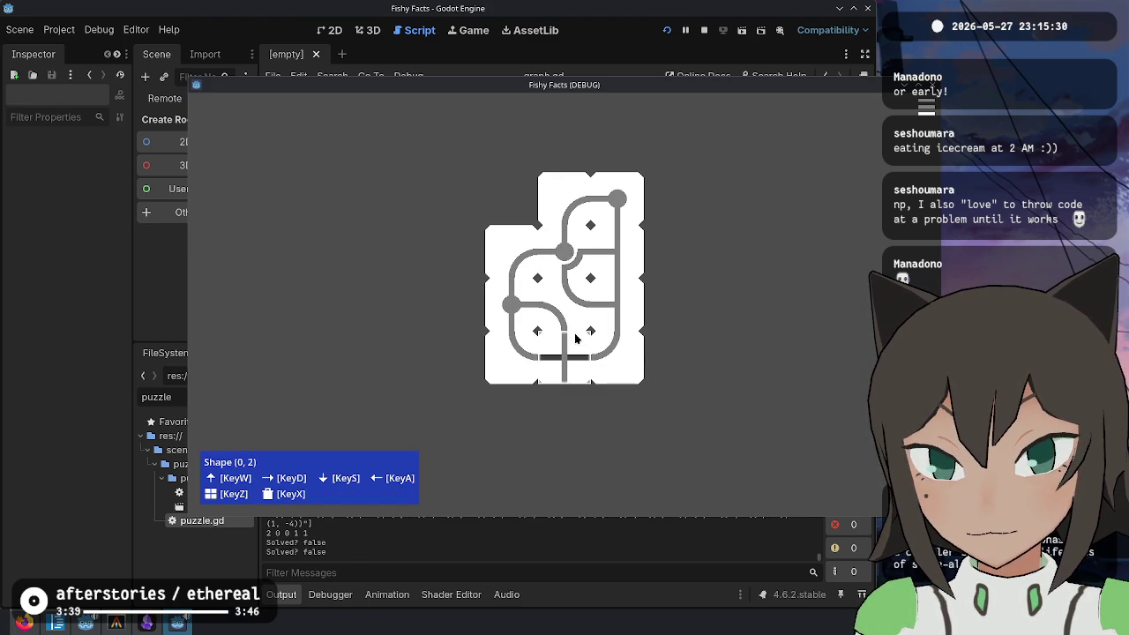
key("Escape")
right_click(566, 358)
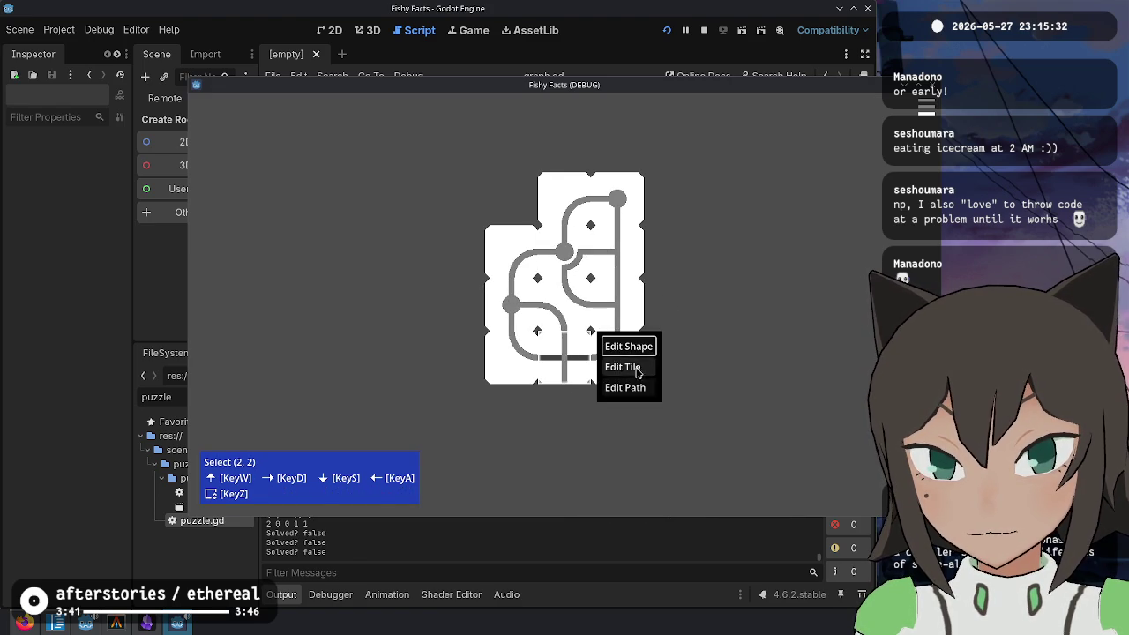
left_click(624, 367)
left_click(568, 355)
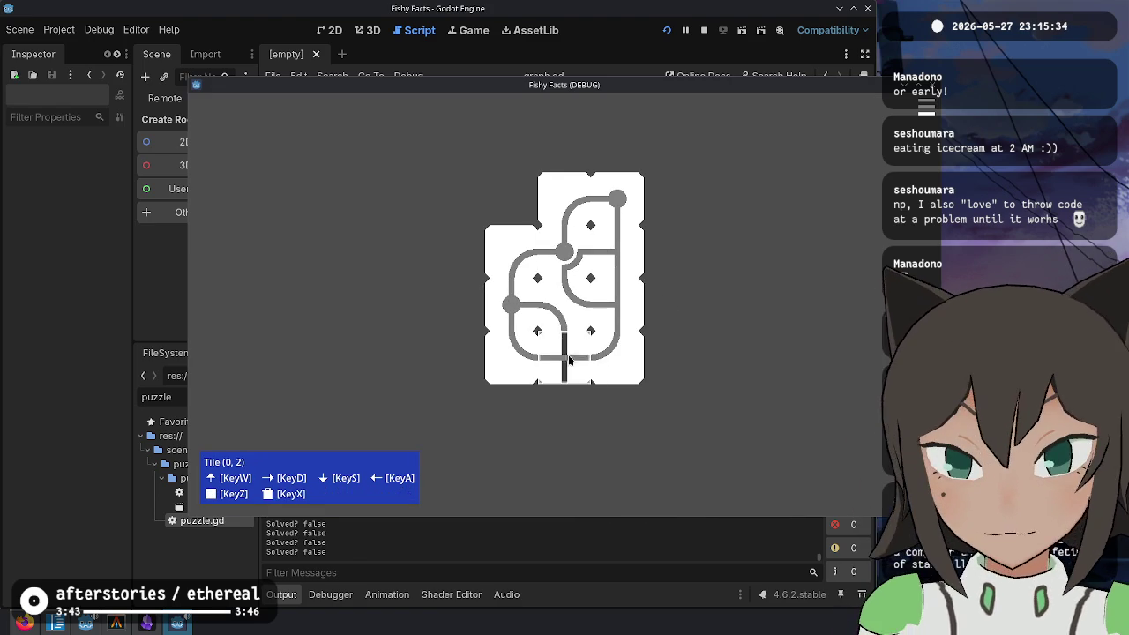
left_click(571, 361)
Step: Rotate the bottom-middle tile's cross piece in quarter turns with E, ending horizontal
key("e")
left_click(571, 361)
left_click(571, 361)
key("e")
left_click(571, 361)
left_click(571, 361)
key("e")
left_click(570, 361)
Step: Place the piece and redraw the bottom path so it exits the board's bottom edge
left_click(657, 344)
left_click(716, 387)
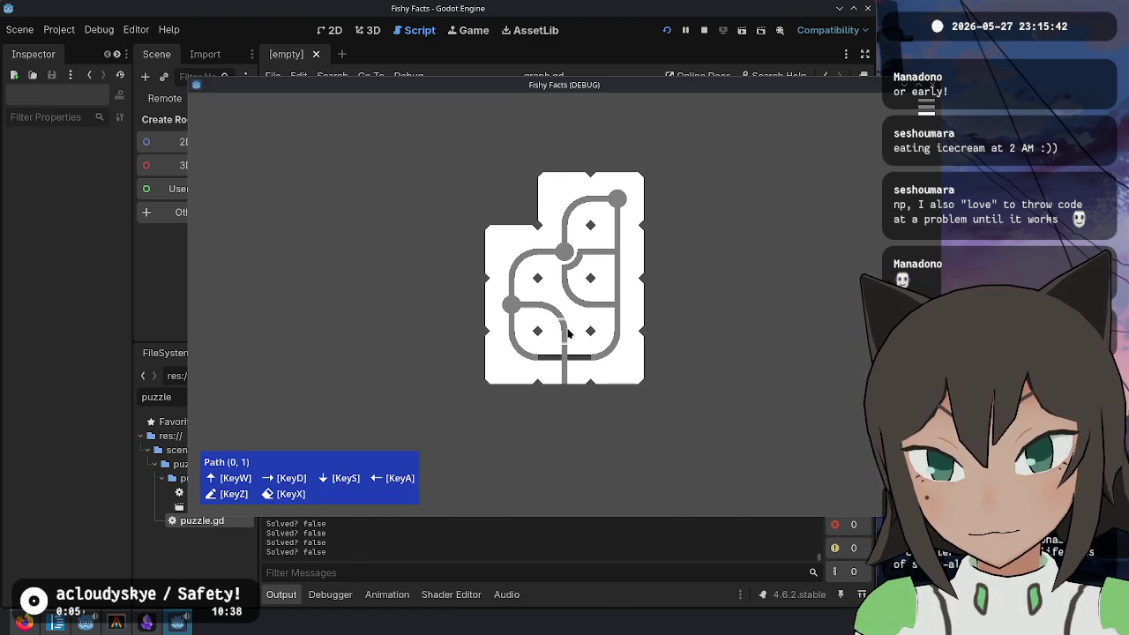
left_click(568, 333)
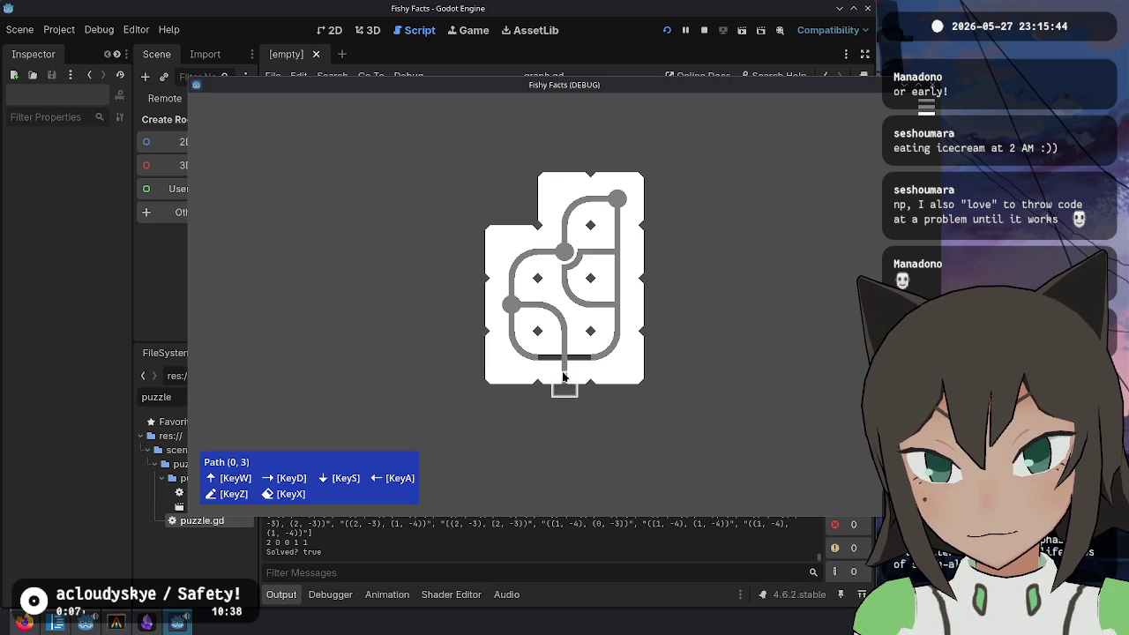
left_click(644, 360)
left_click(630, 396)
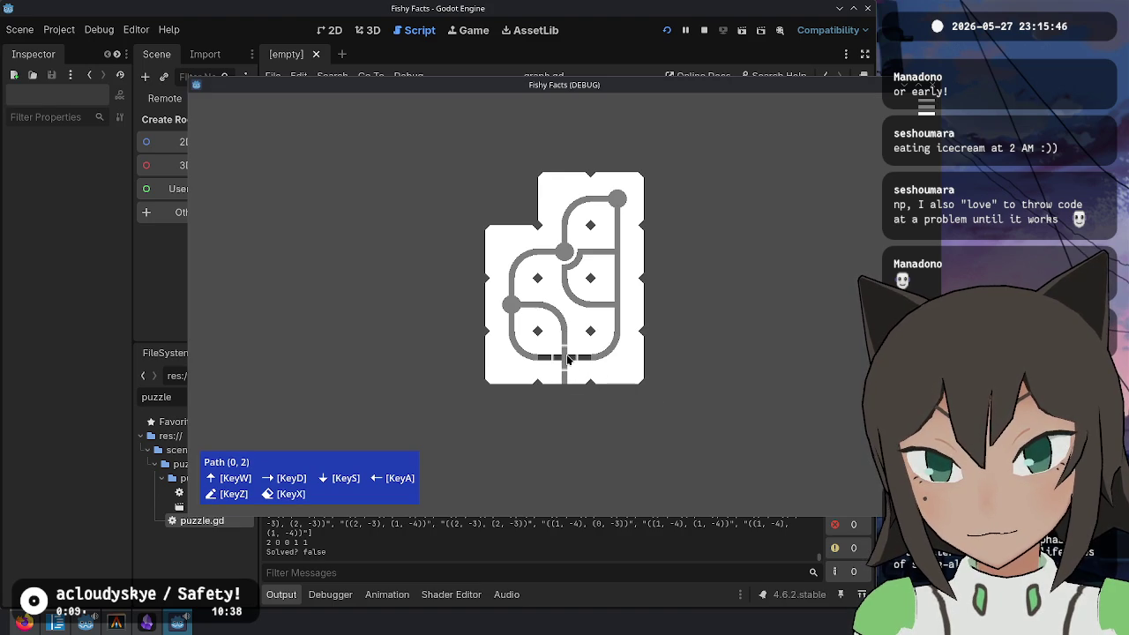
key("Escape")
key("Escape")
key("Escape")
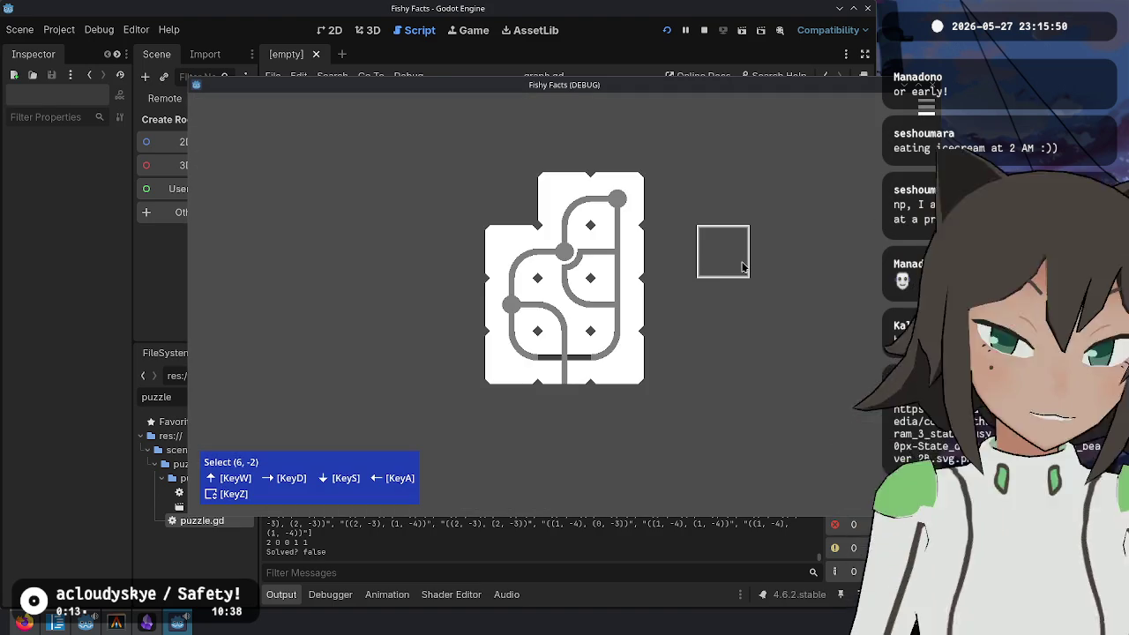
Step: Run git status and git add -p, answering n then q to leave the debug-print hunk unstaged
key("d")
key("d")
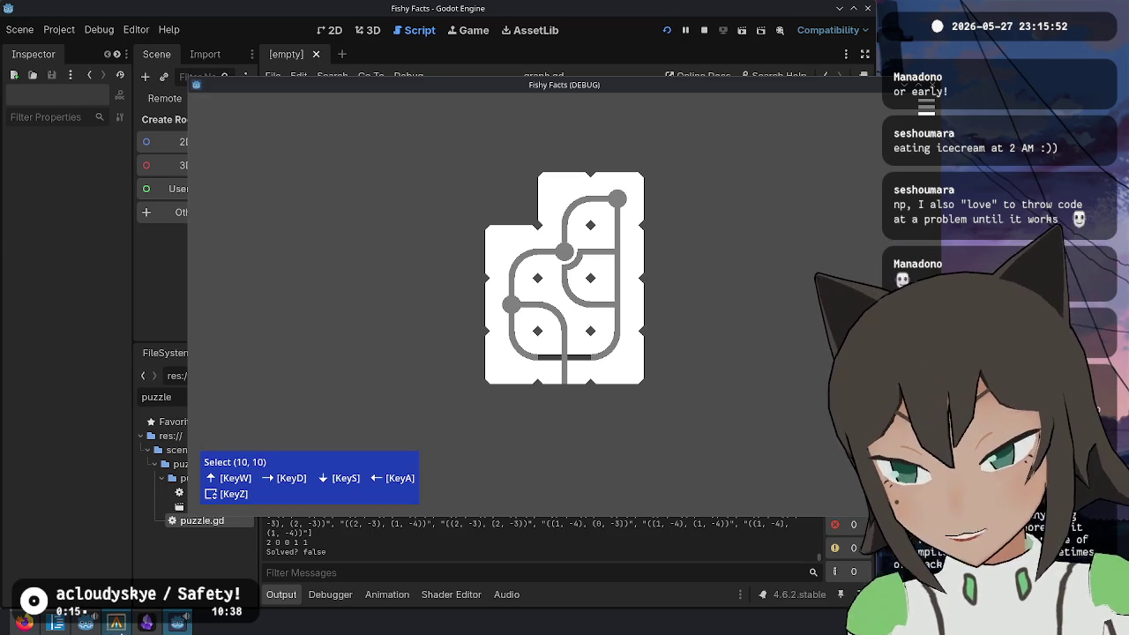
left_click(115, 623)
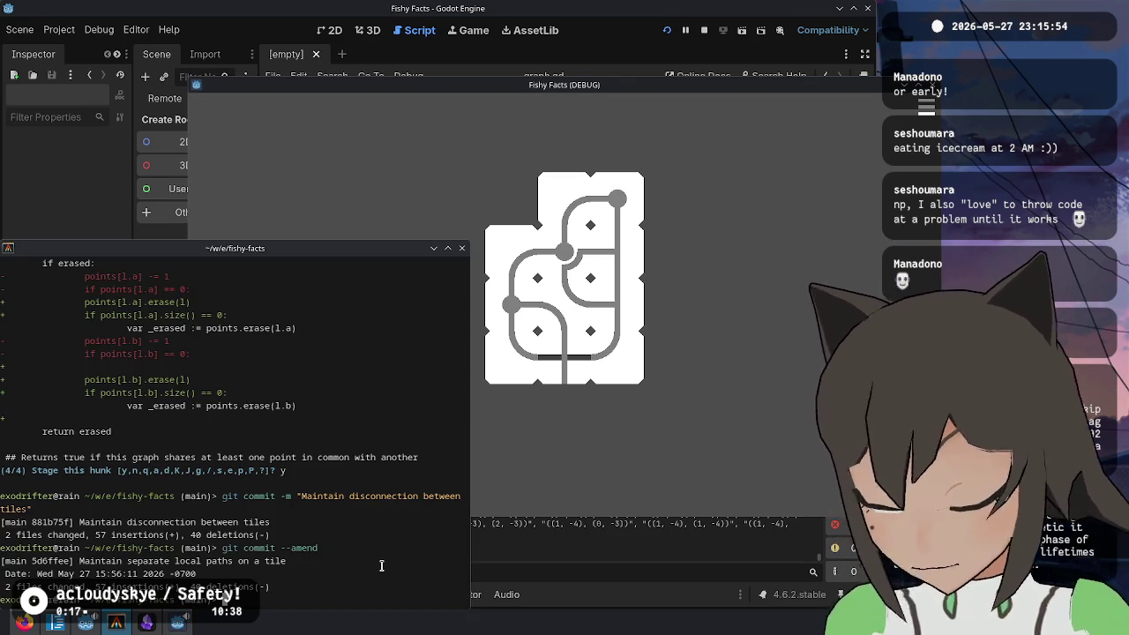
type("git status")
key("Return")
type("git add -p")
key("Return")
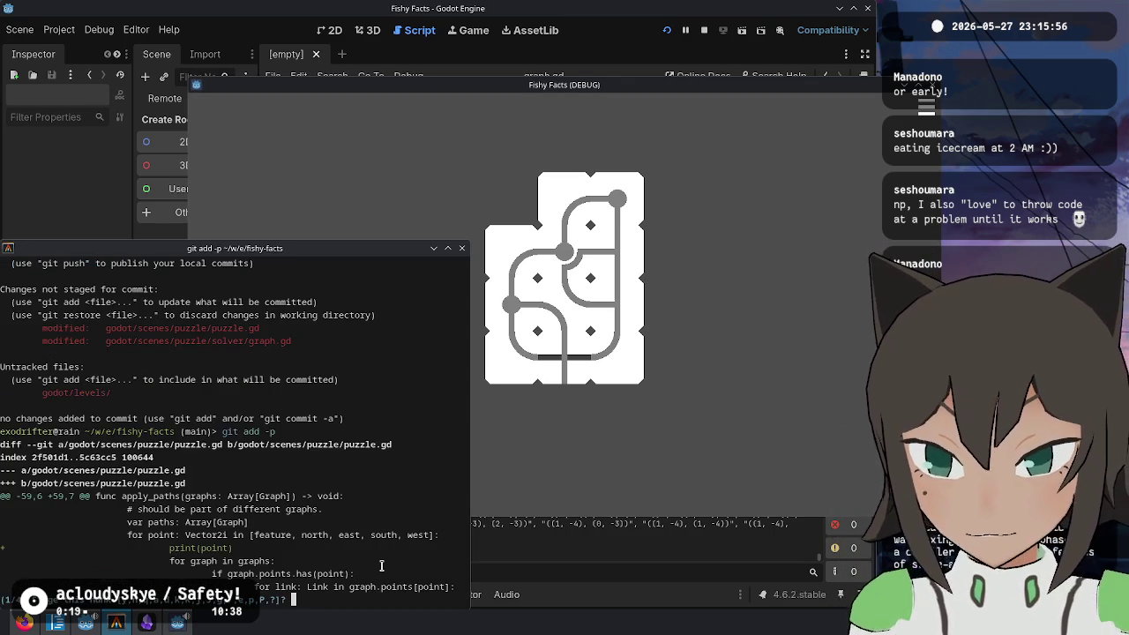
type("n")
key("Return")
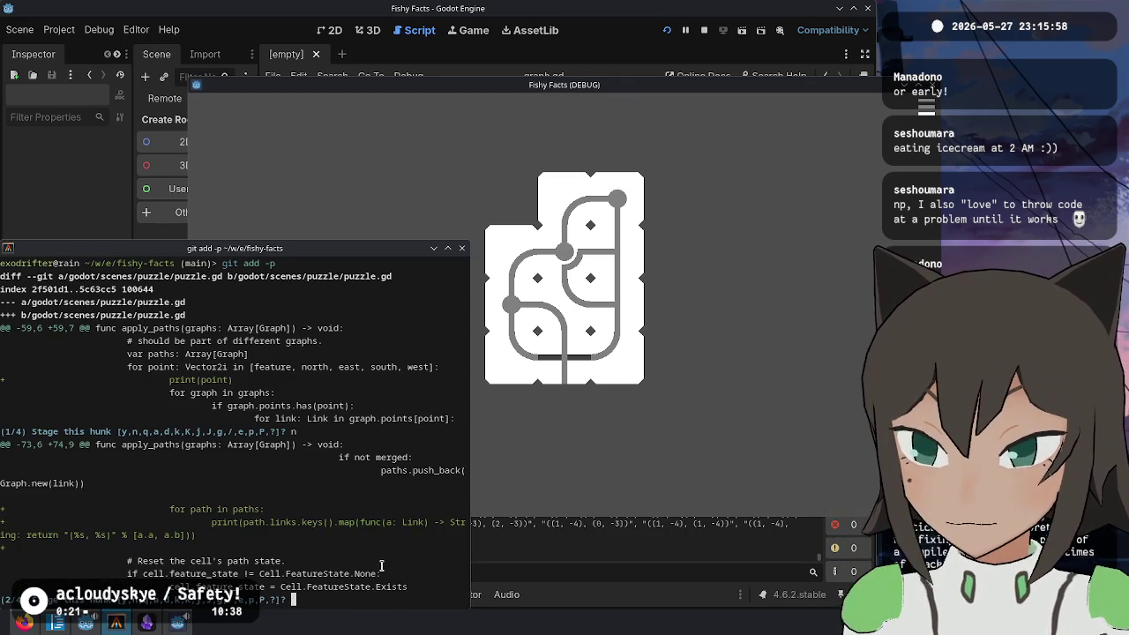
type("q")
key("Return")
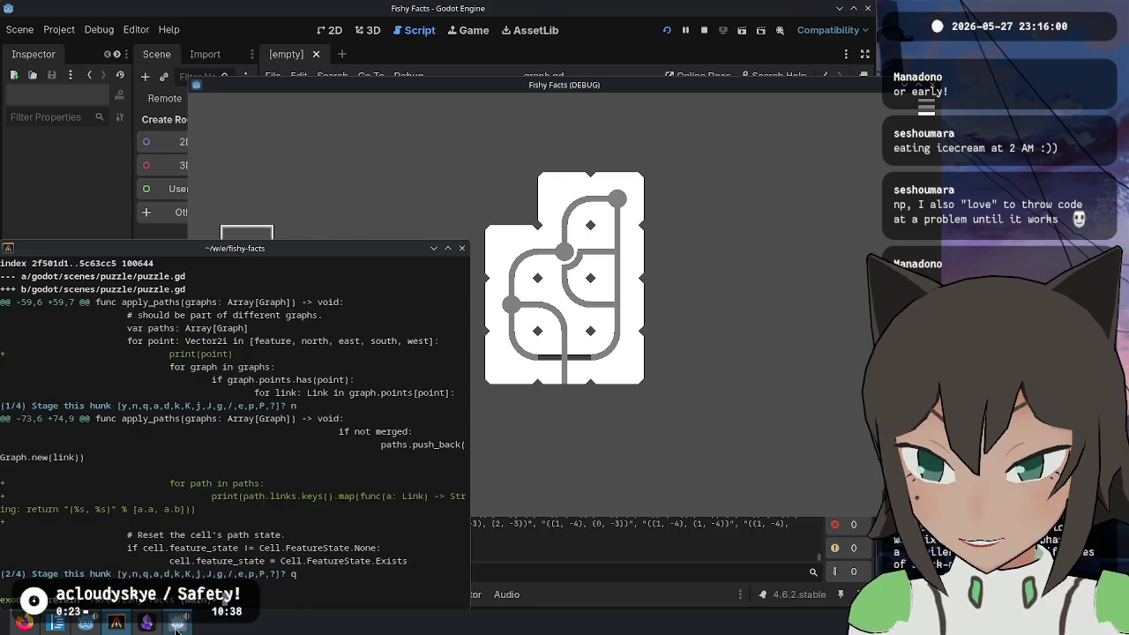
Step: Check the TODO notes, then return to graph.gd in the Godot script editor
left_click(155, 626)
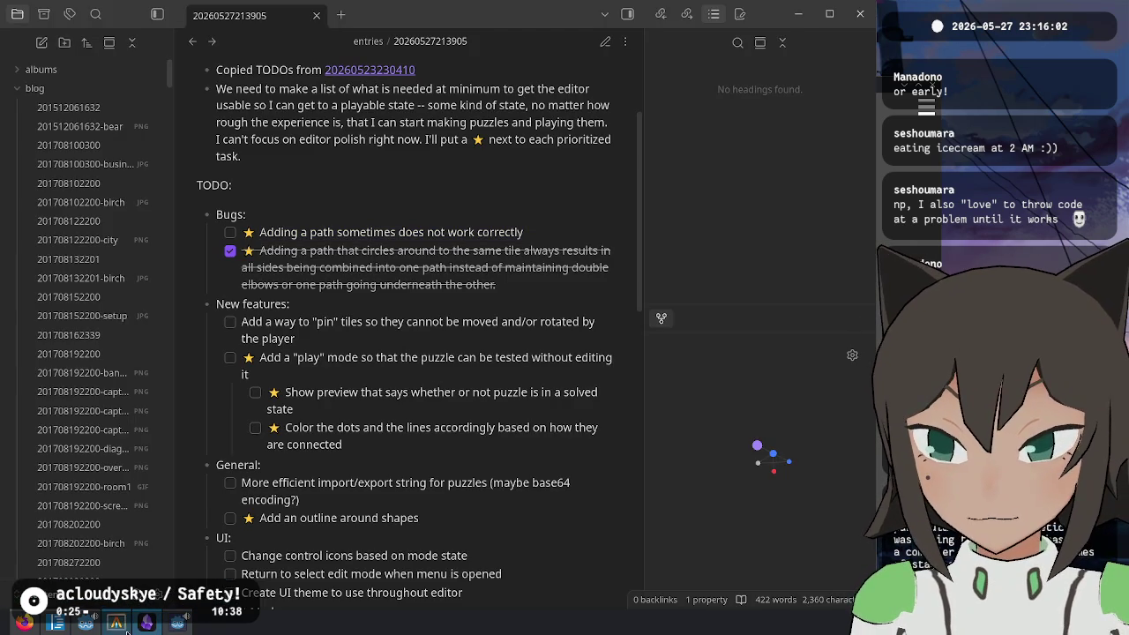
left_click(85, 623)
left_click(281, 595)
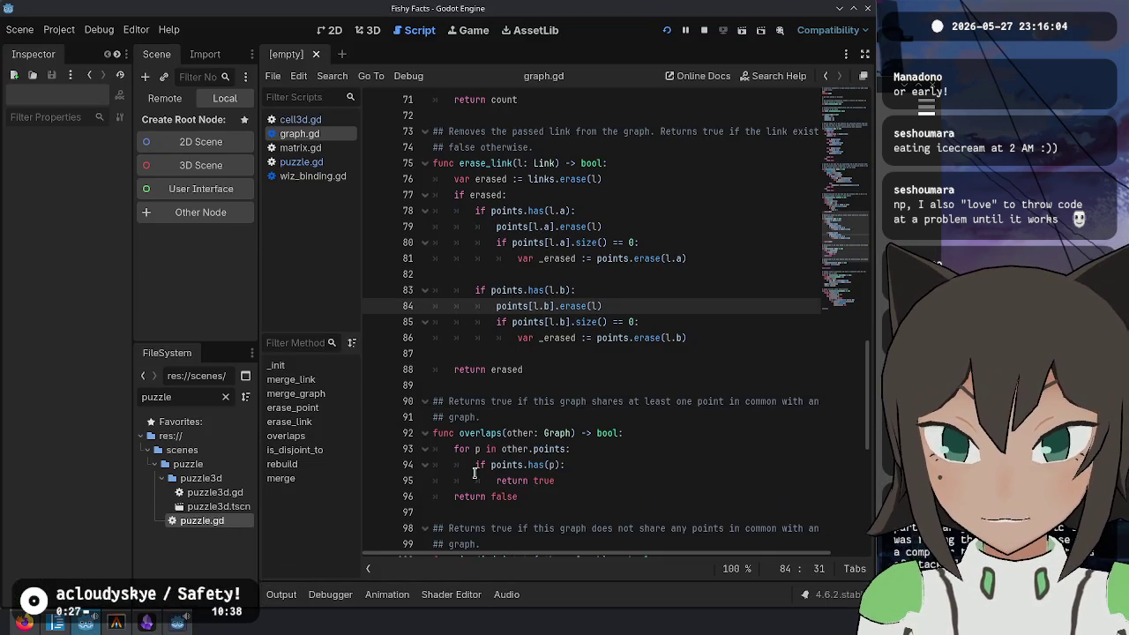
Step: Close graph.gd and delete the debug print block and per-path link-printing loop in puzzle.gd
left_click(590, 402)
left_click(558, 363)
key("ctrl+w")
scroll(534, 439, "down", 2)
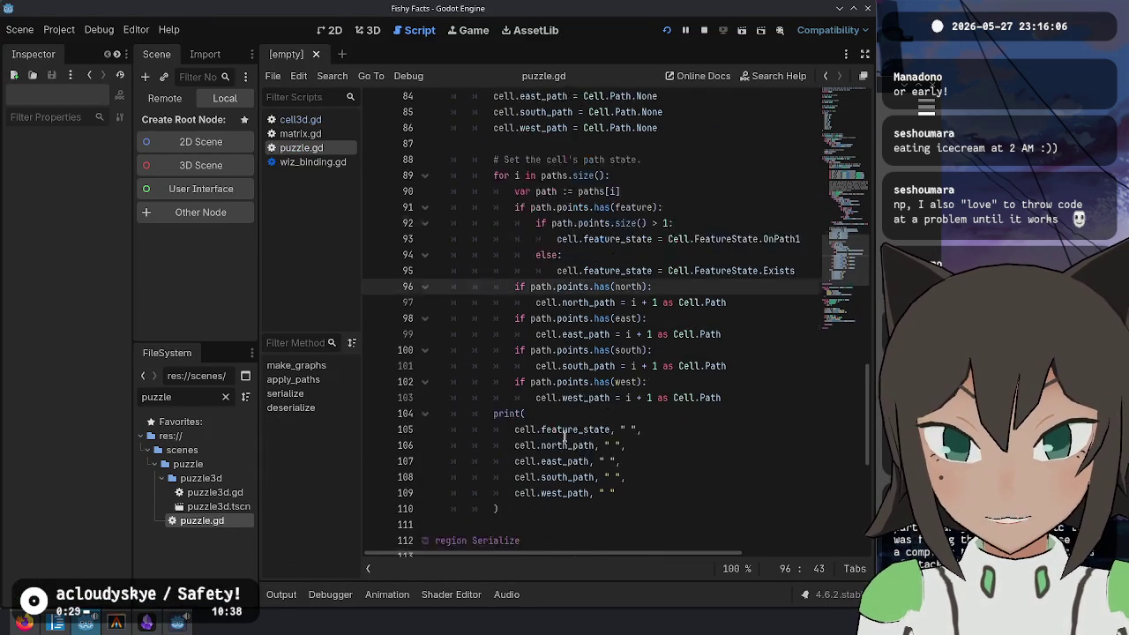
left_click_drag(532, 449, 741, 337)
key("BackSpace")
scroll(596, 338, "up", 5)
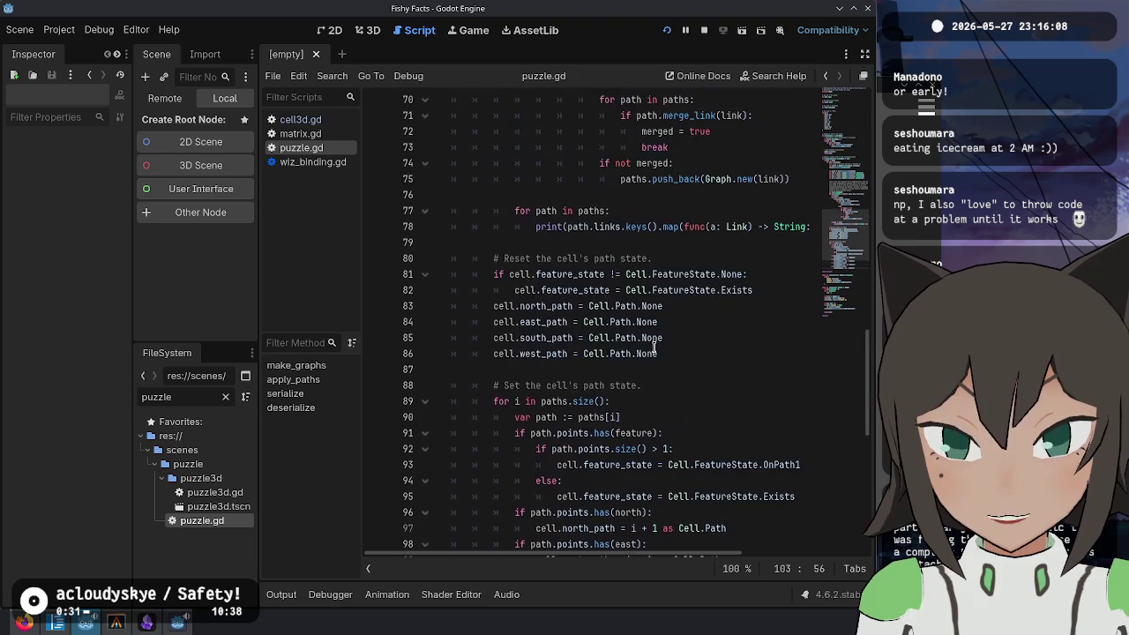
scroll(596, 338, "up", 3)
left_click_drag(572, 394, 527, 353)
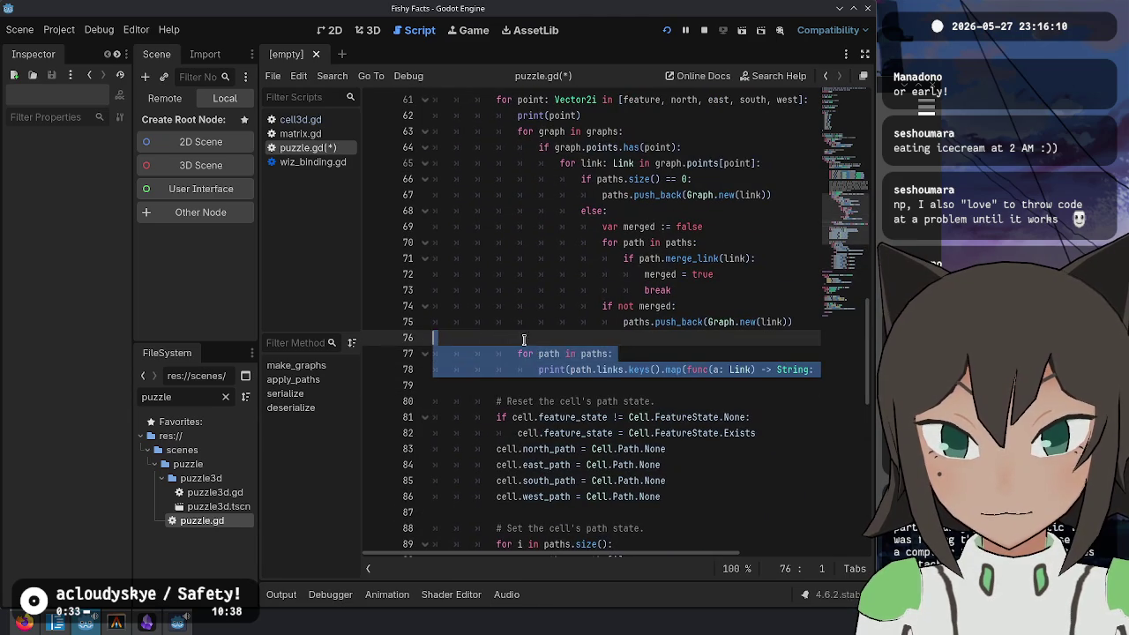
key("BackSpace")
Step: Delete the print(point) debug line and save puzzle.gd
scroll(527, 342, "up", 5)
left_click(608, 353)
key("ctrl+shift+k")
scroll(608, 353, "down", 2)
scroll(572, 196, "up", 5)
scroll(573, 196, "down", 7)
key("ctrl+s")
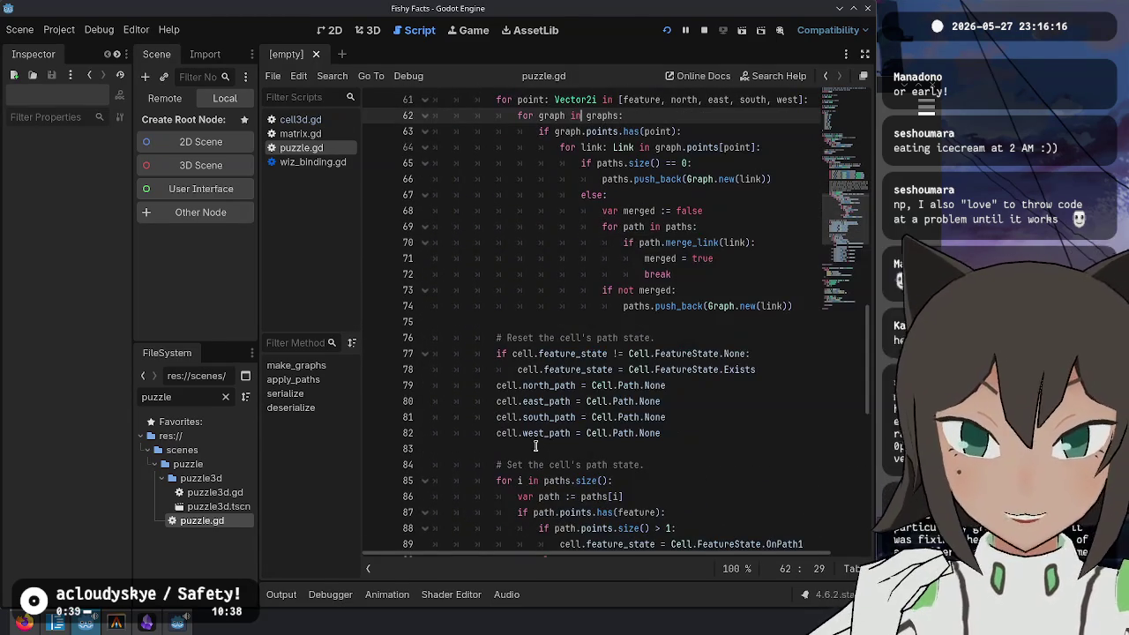
scroll(456, 506, "down", 6)
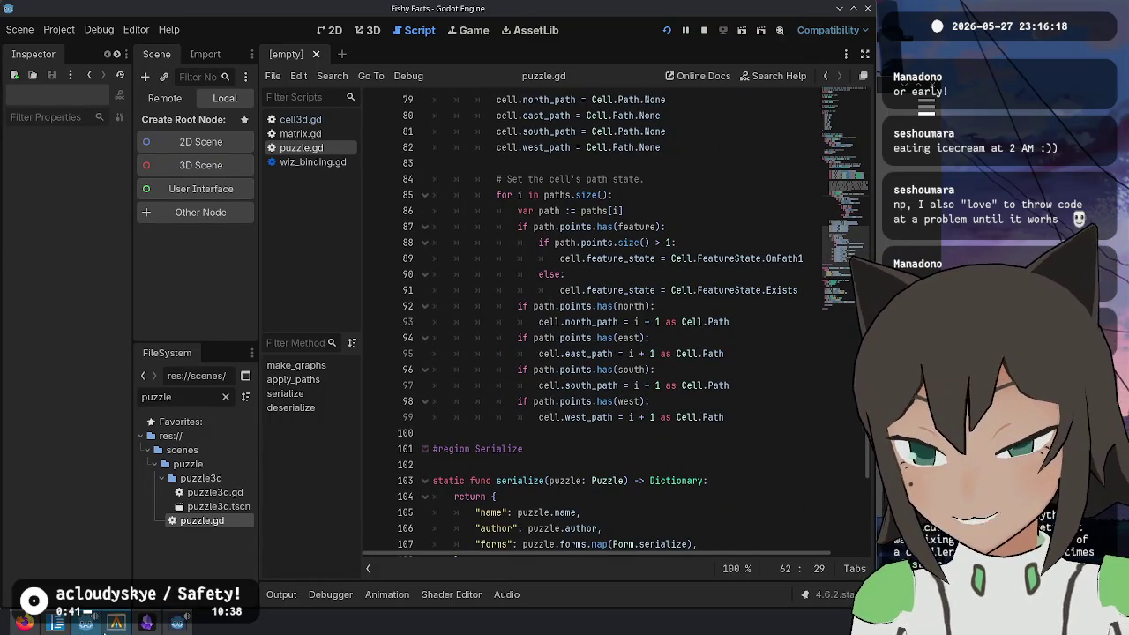
Step: Decline the first diff hunk and quit git add -p in the terminal
left_click(167, 623)
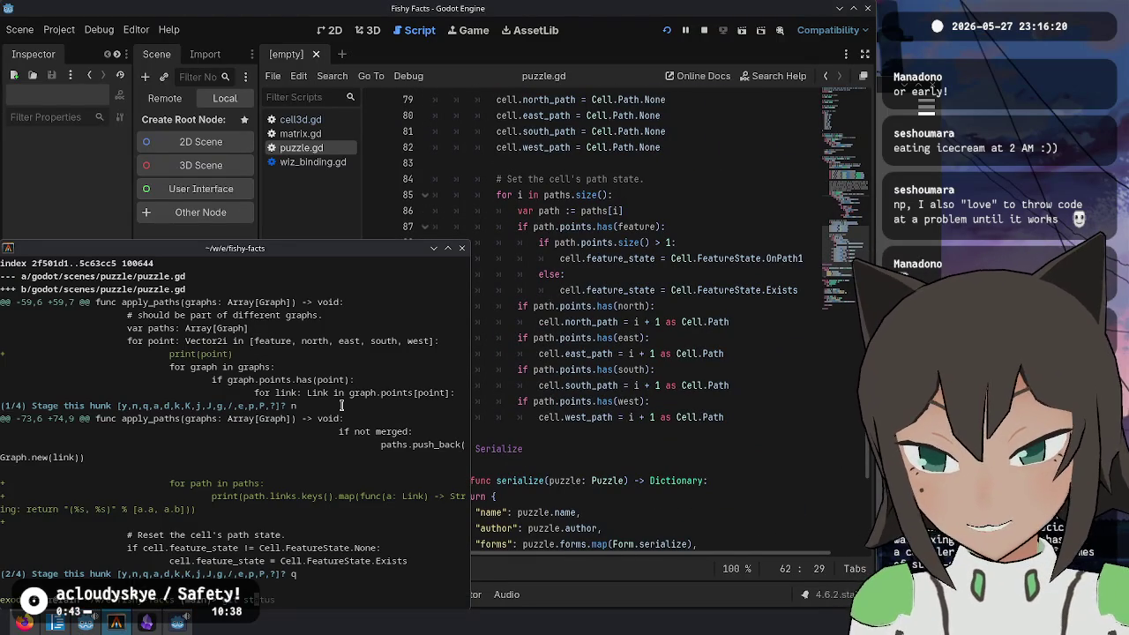
key("Return")
key("ctrl+d")
scroll(667, 297, "up", 4)
scroll(668, 296, "up", 5)
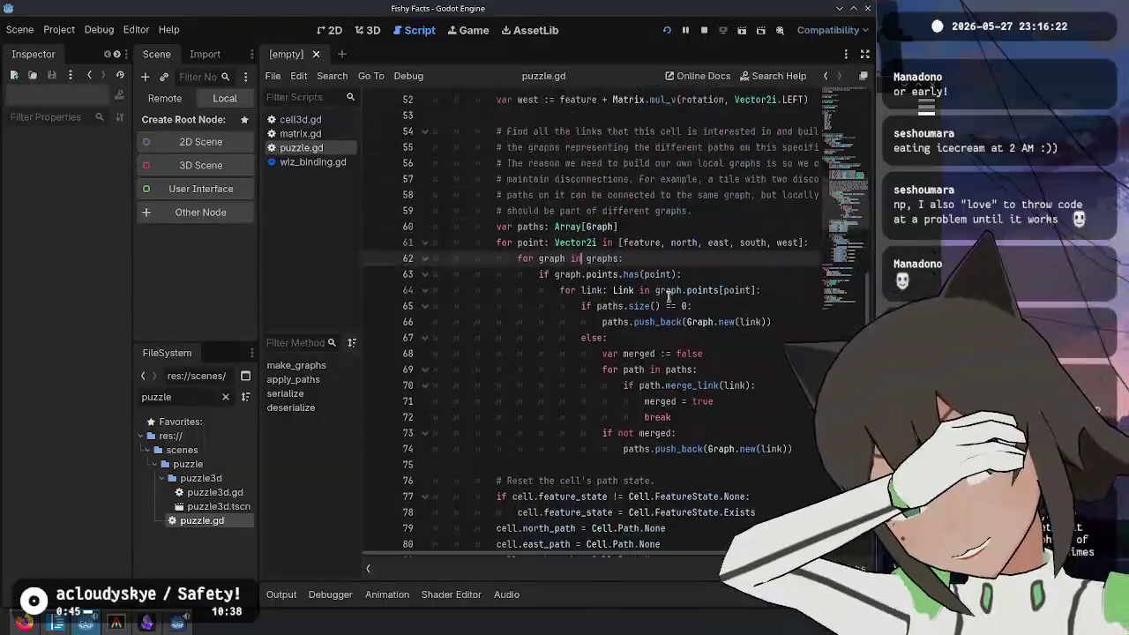
left_click(704, 449)
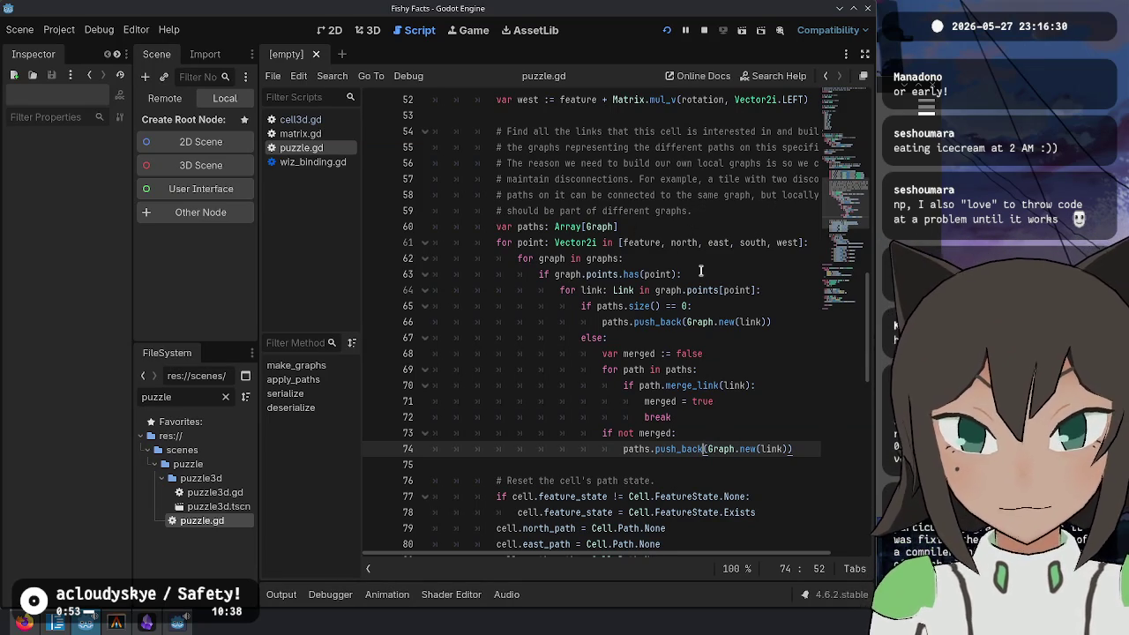
Step: Remove the empty-paths check, merged flag and old merge loop, keeping only paths.push_back(Graph.new(link))
mouse_move(582, 222)
left_mouse_down()
mouse_move(794, 449)
mouse_move(794, 465)
left_mouse_up()
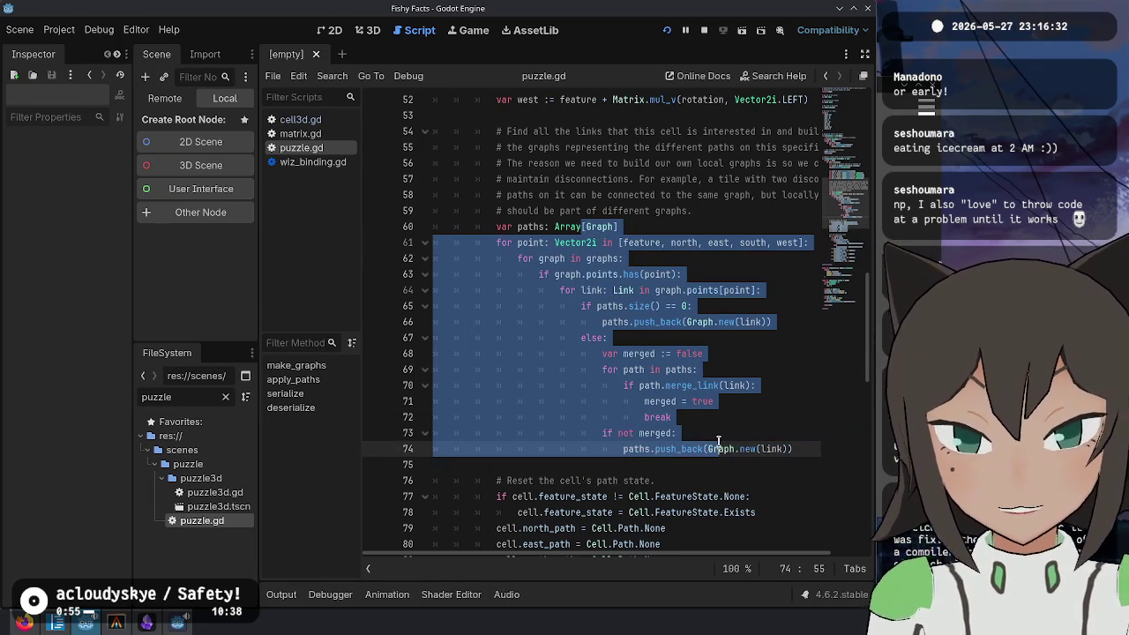
left_click(785, 322)
left_click(650, 259)
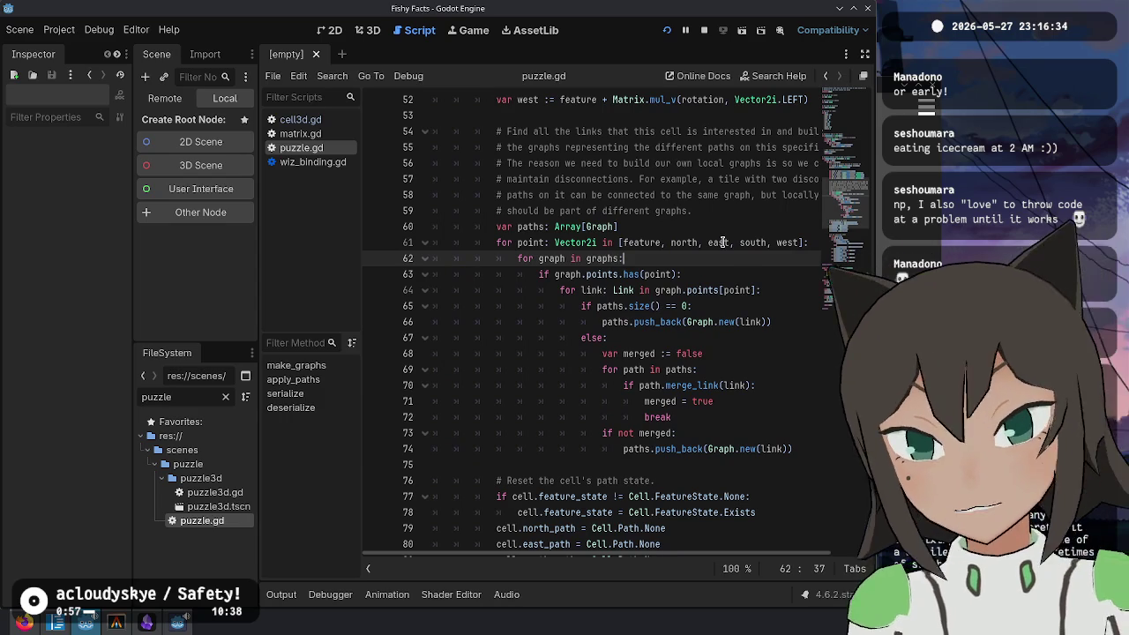
key("Down")
key("Down")
key("Down")
key("Down")
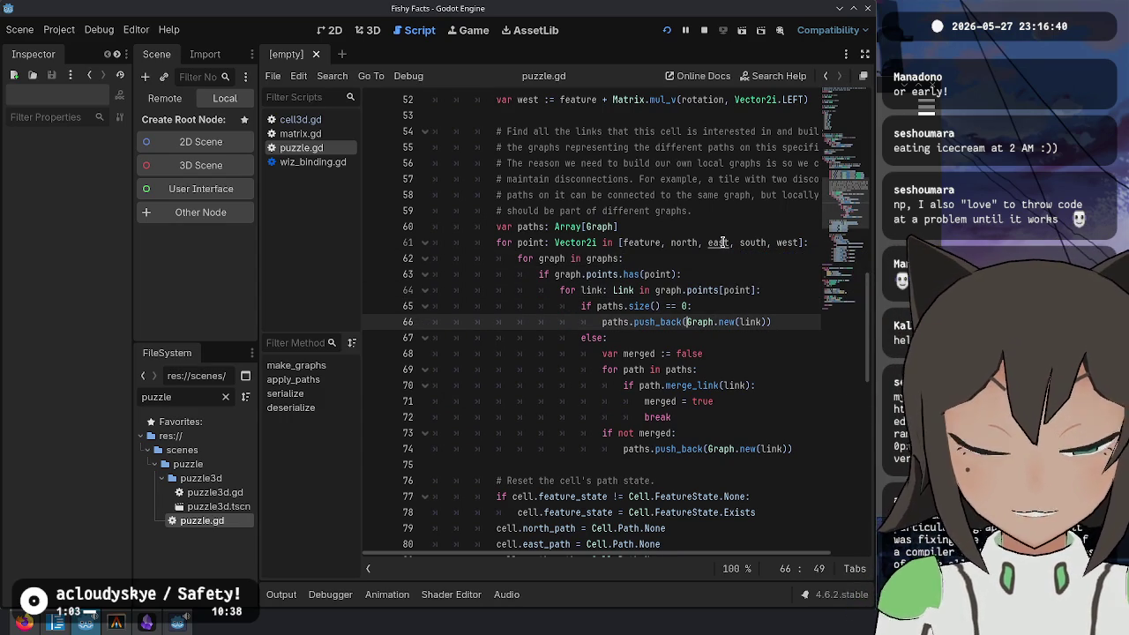
key("Down")
key("Up")
key("Up")
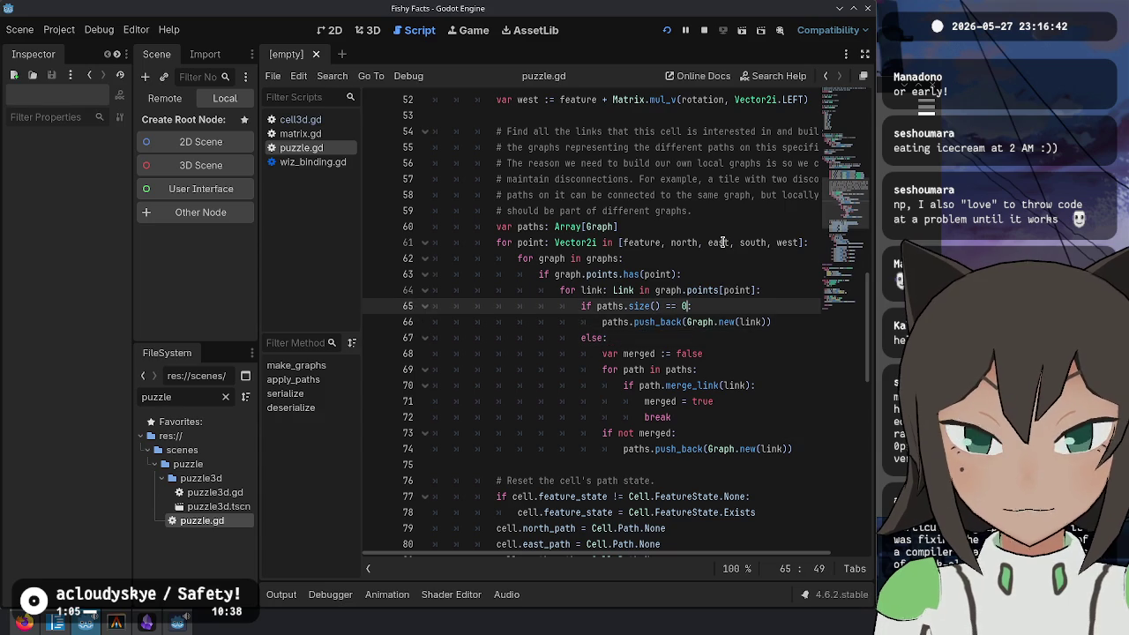
key("ctrl+shift+k")
key("Down")
key("ctrl+shift+k")
key("ctrl+shift+k")
key("ctrl+shift+k")
key("ctrl+shift+k")
key("ctrl+shift+k")
key("Up")
key("shift+Tab")
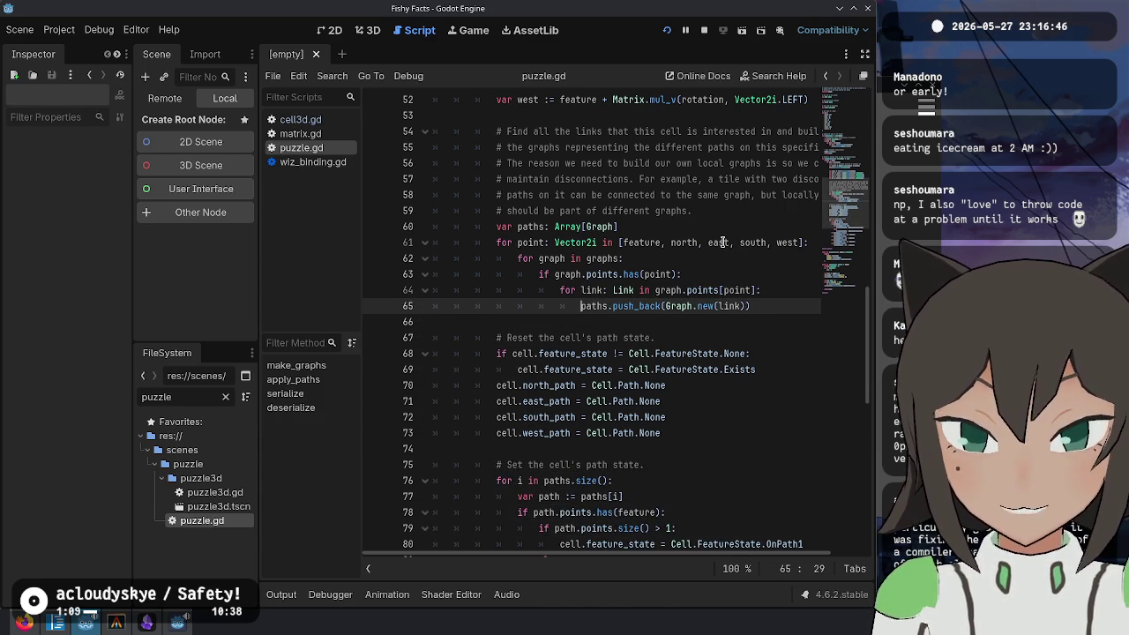
Step: Add Graph.merge(paths) after the loop and save the script
key("ctrl+Return")
type("Graph.merge(")
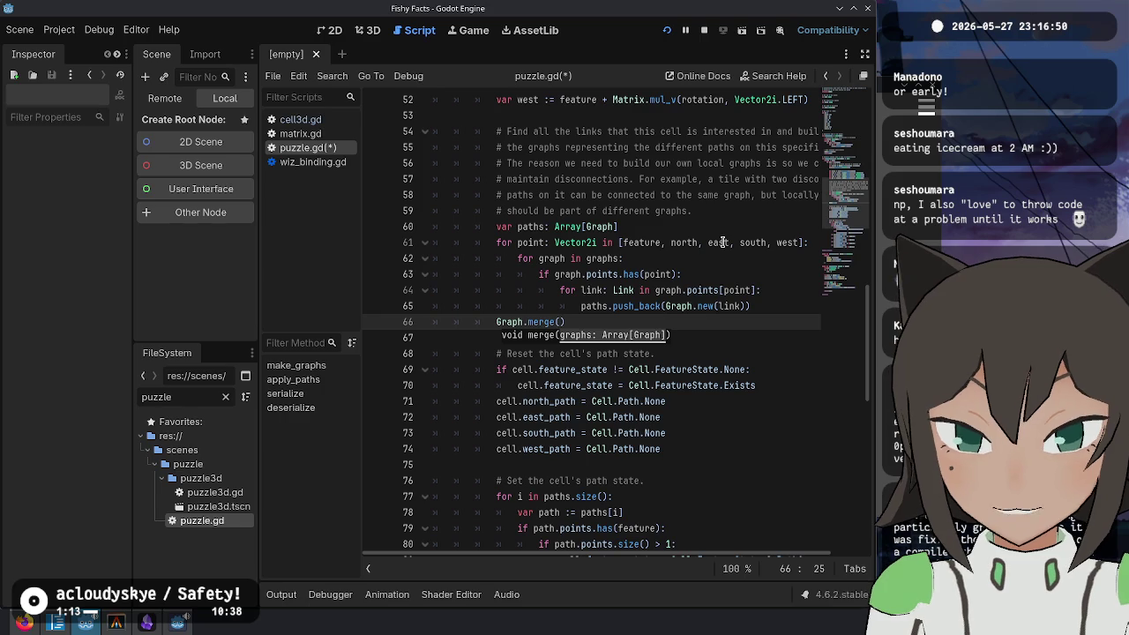
type("paths")
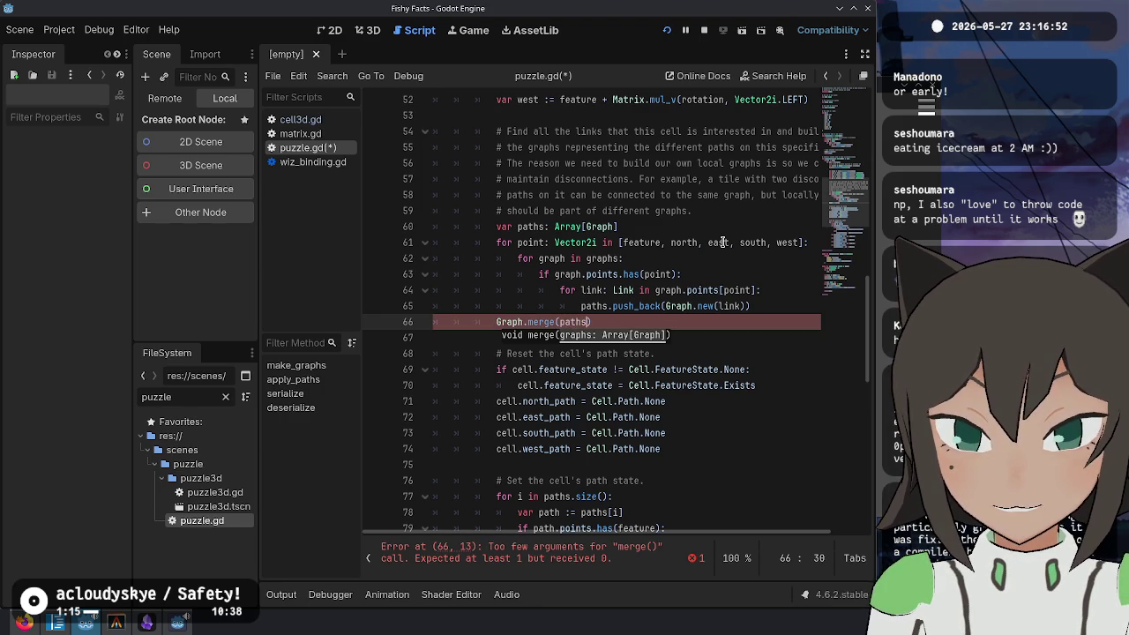
key("ctrl+s")
Step: Run the project with F5 and draw a closed circular path on a tile in Edit Path
key("F5")
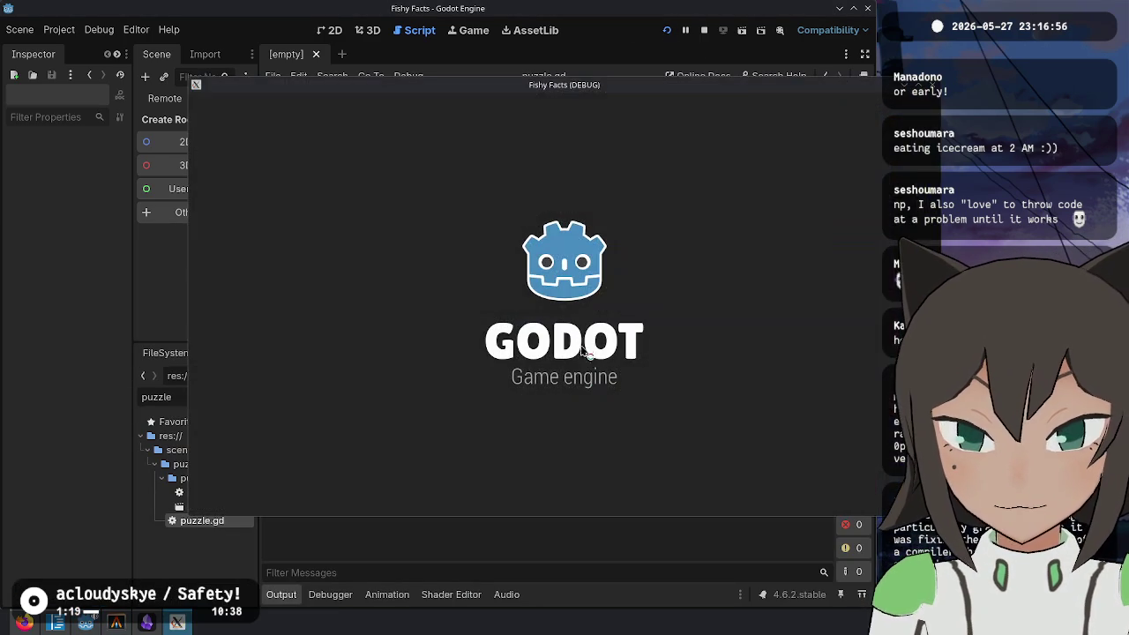
key("Return")
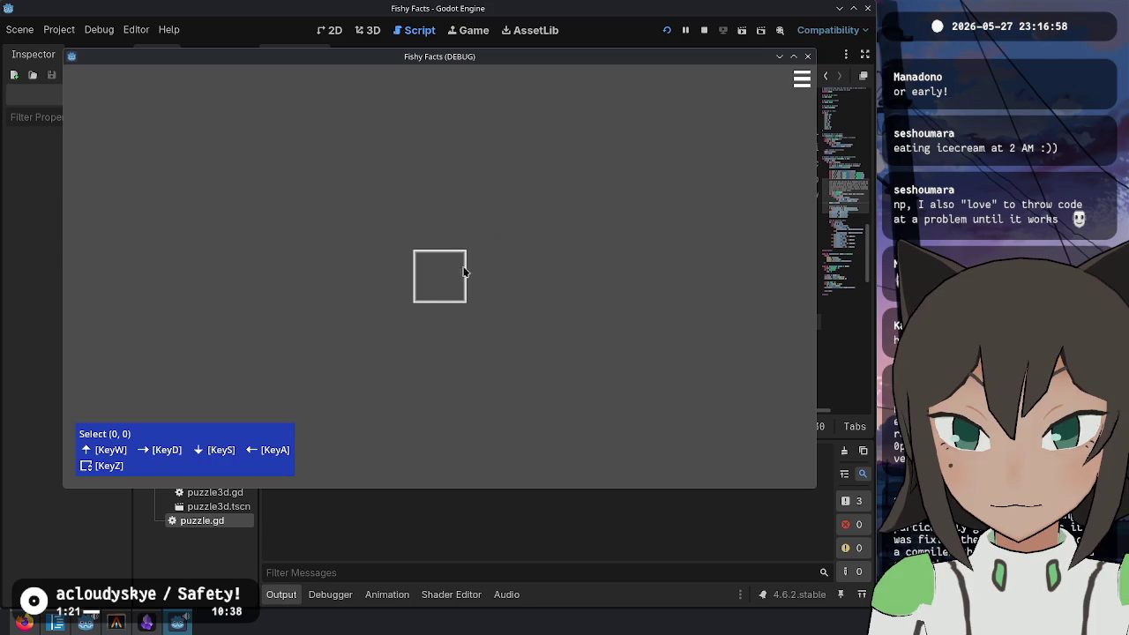
right_click(470, 257)
left_click(510, 309)
right_click(452, 285)
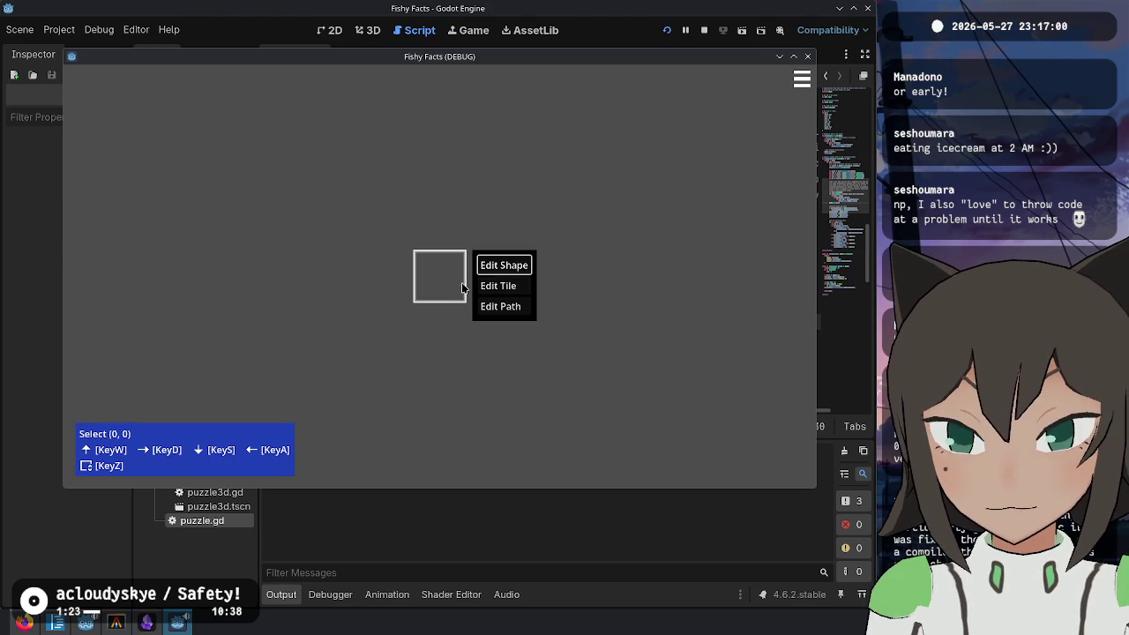
right_click(473, 294)
right_click(473, 296)
left_click(499, 306)
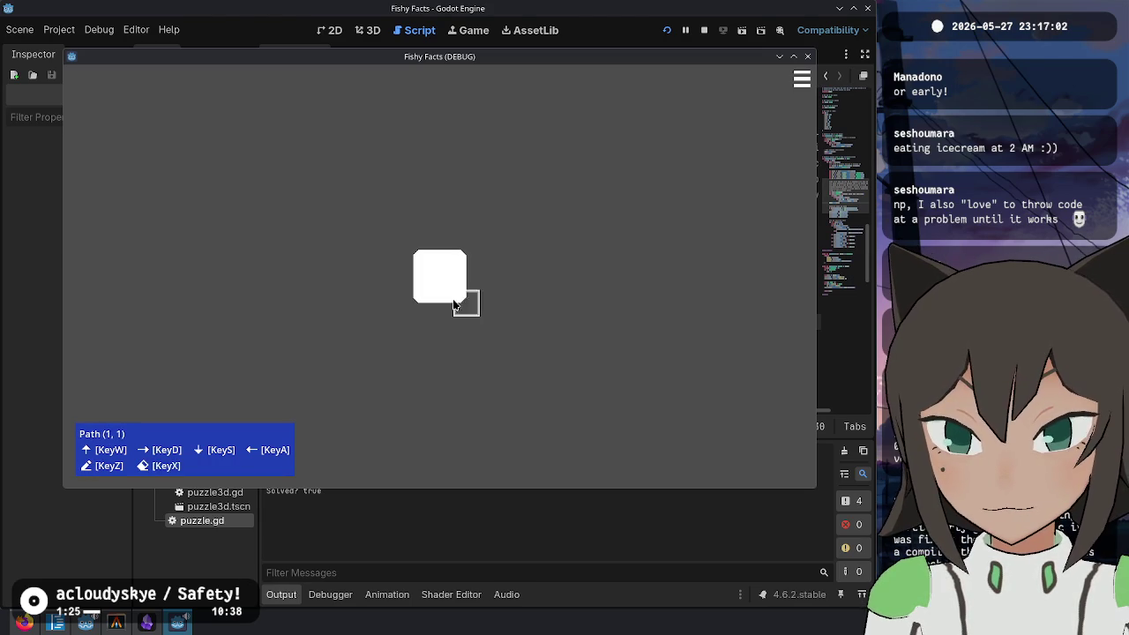
left_click(454, 276)
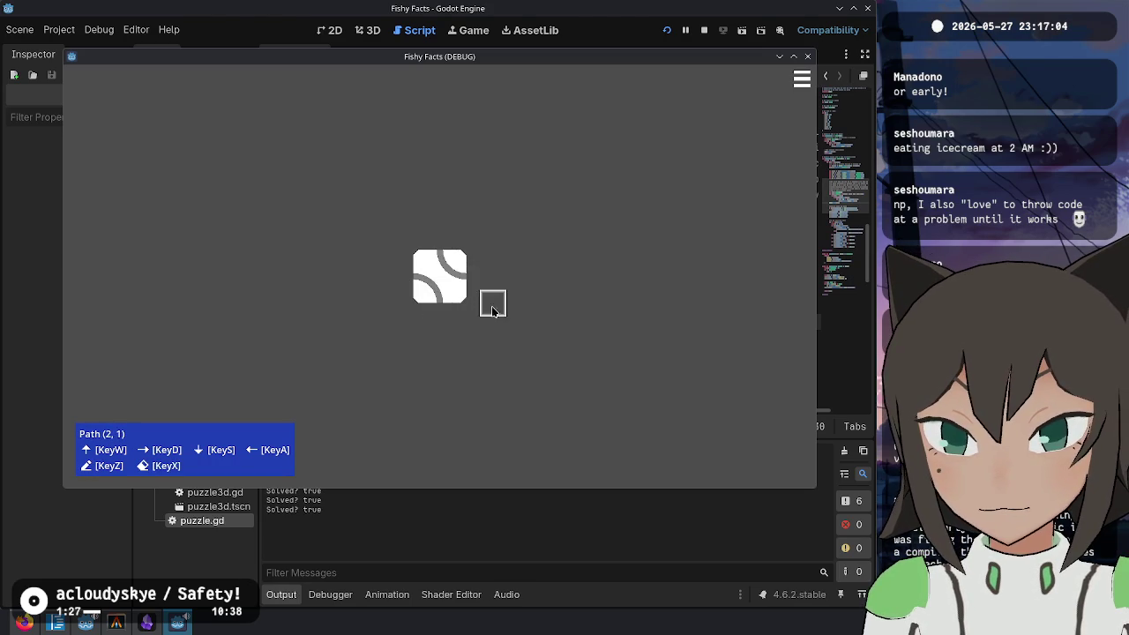
left_click(467, 277)
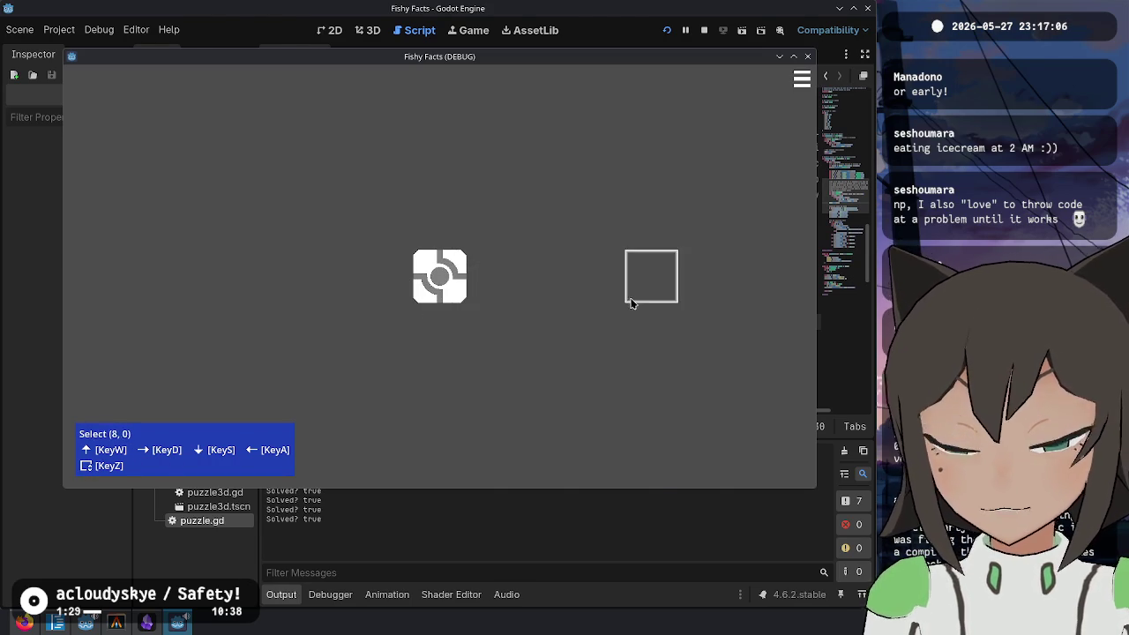
key("alt+Tab")
left_click(722, 228)
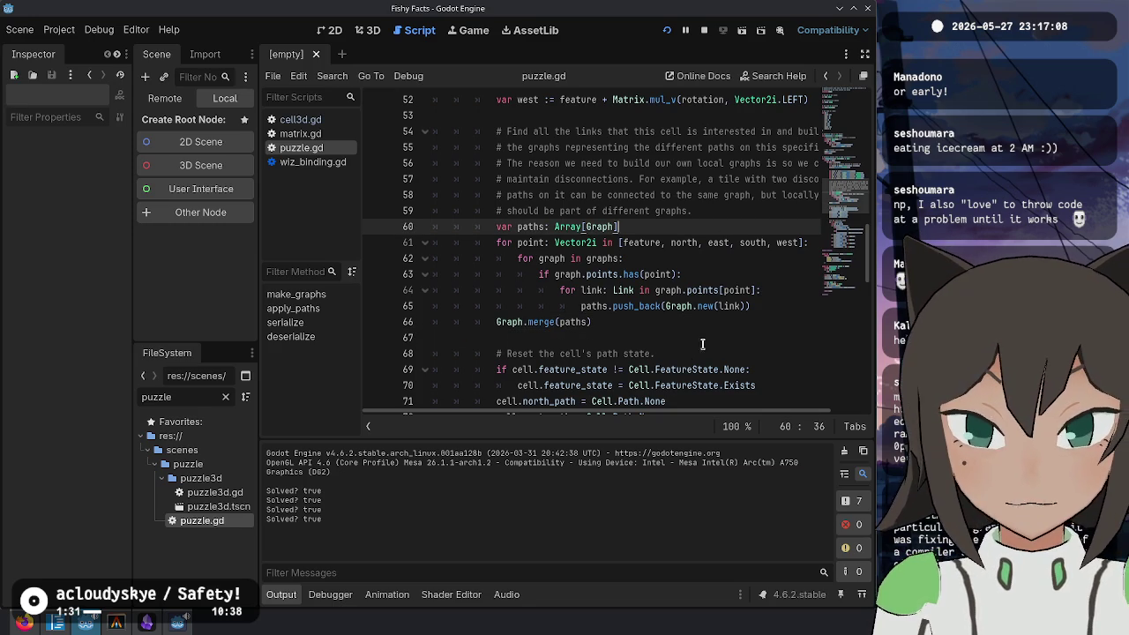
Step: Add .map() after graph.points[point] on line 64, consulting the Array map documentation
mouse_move(592, 322)
left_mouse_down()
mouse_move(471, 322)
mouse_move(496, 322)
left_mouse_up()
mouse_move(759, 307)
left_mouse_down()
mouse_move(618, 291)
mouse_move(574, 304)
left_mouse_up()
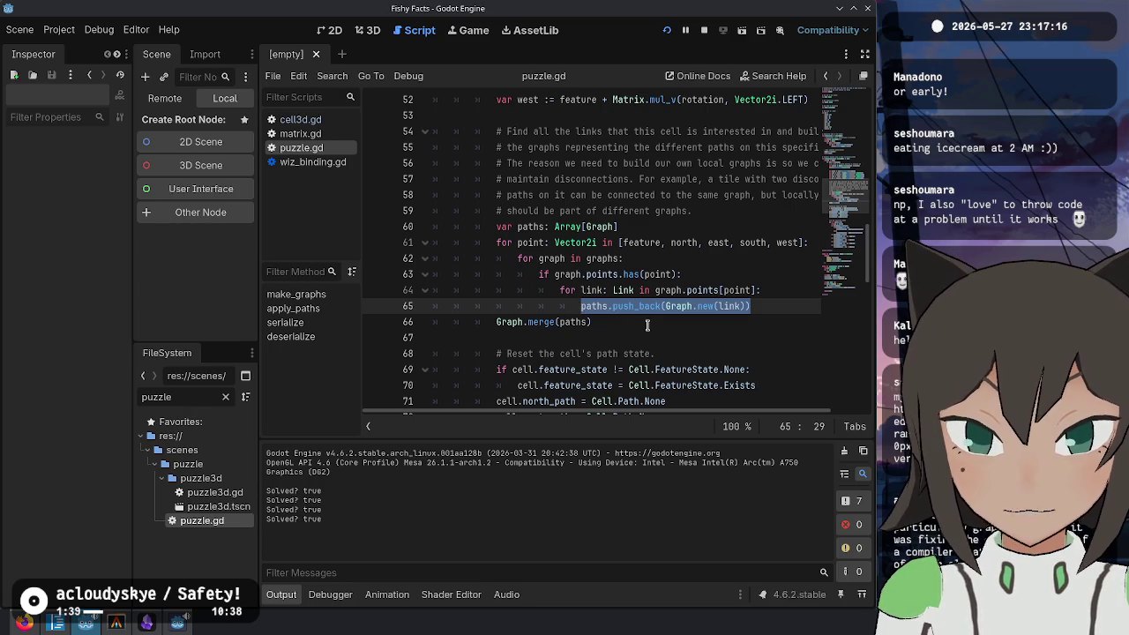
left_click(647, 323)
left_click(649, 290)
left_click_drag(583, 290, 744, 290)
left_click(745, 290)
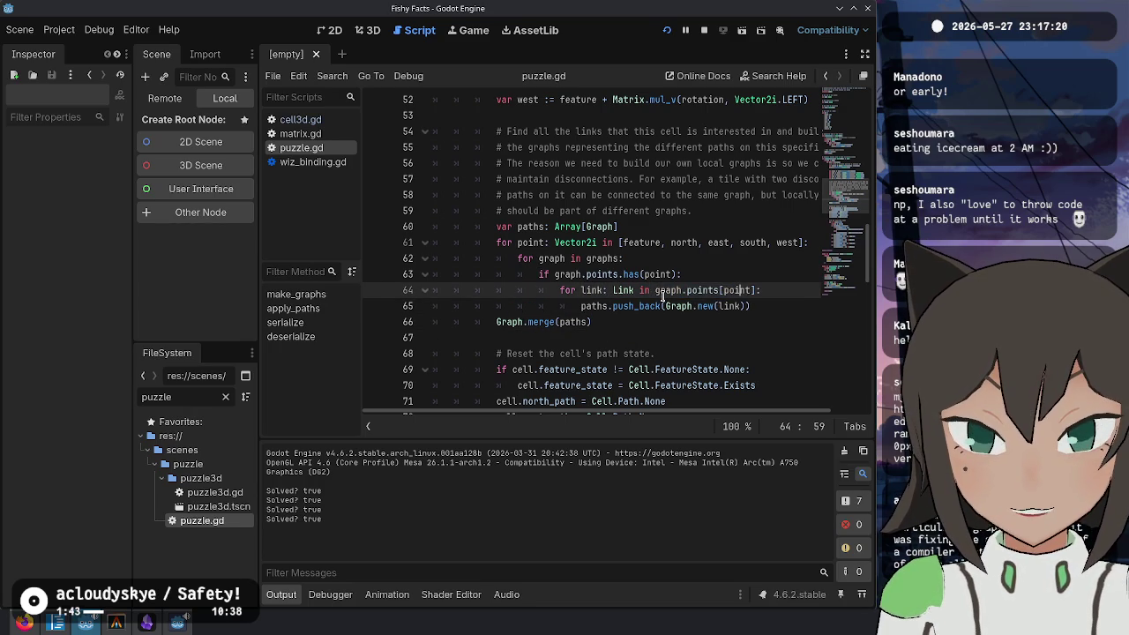
left_click_drag(654, 290, 756, 290)
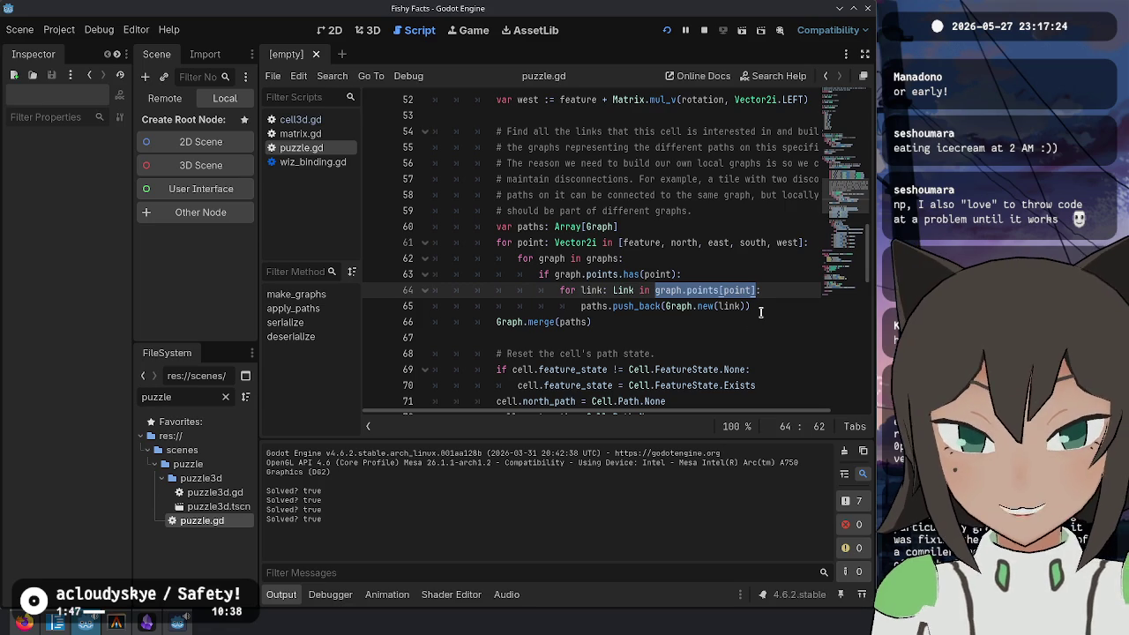
left_click(756, 303)
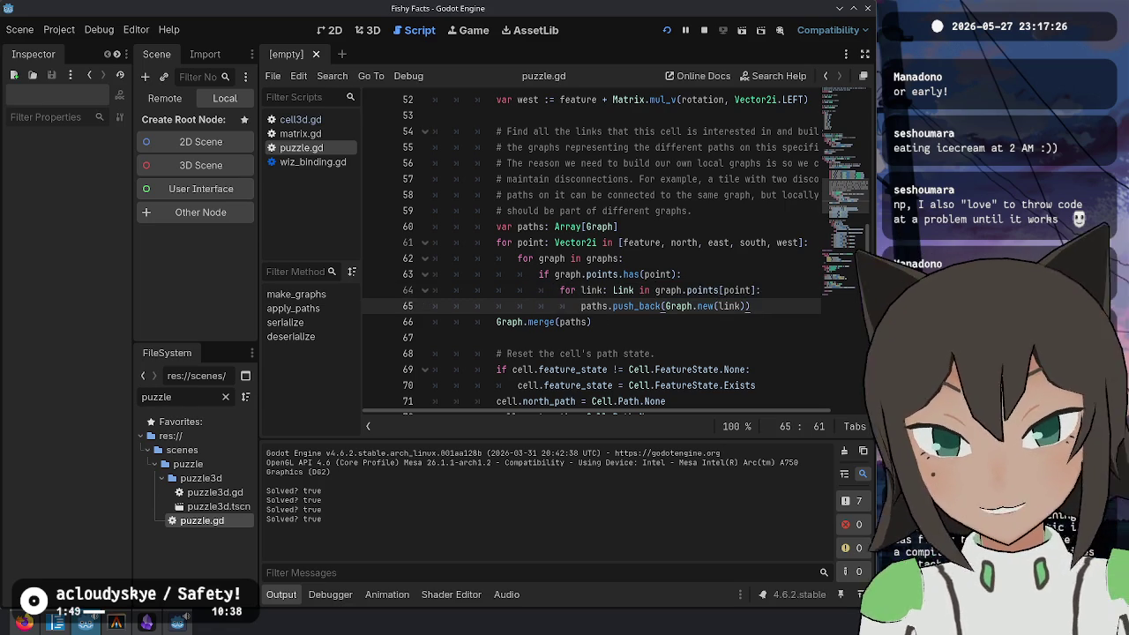
left_click(739, 291)
type(".map")
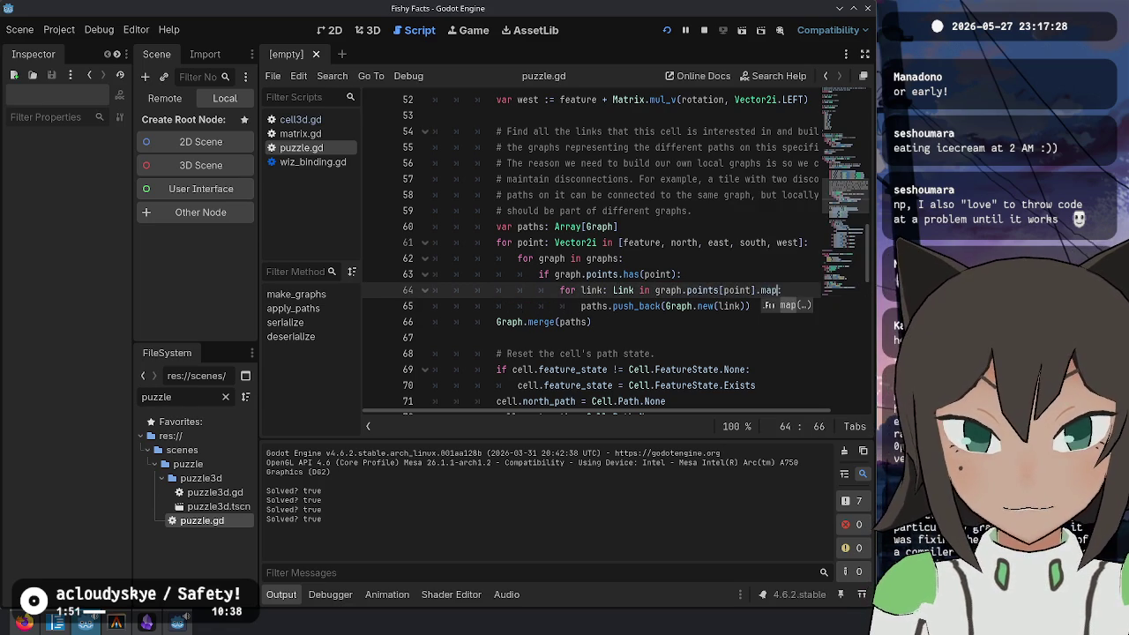
type("(")
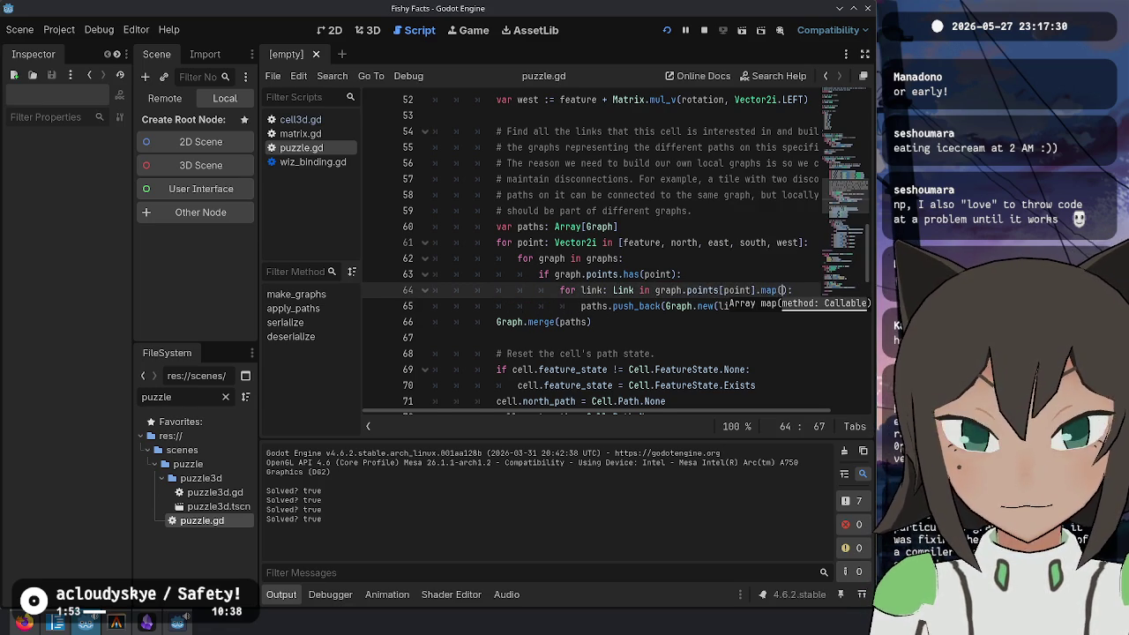
left_click(769, 290, "ctrl")
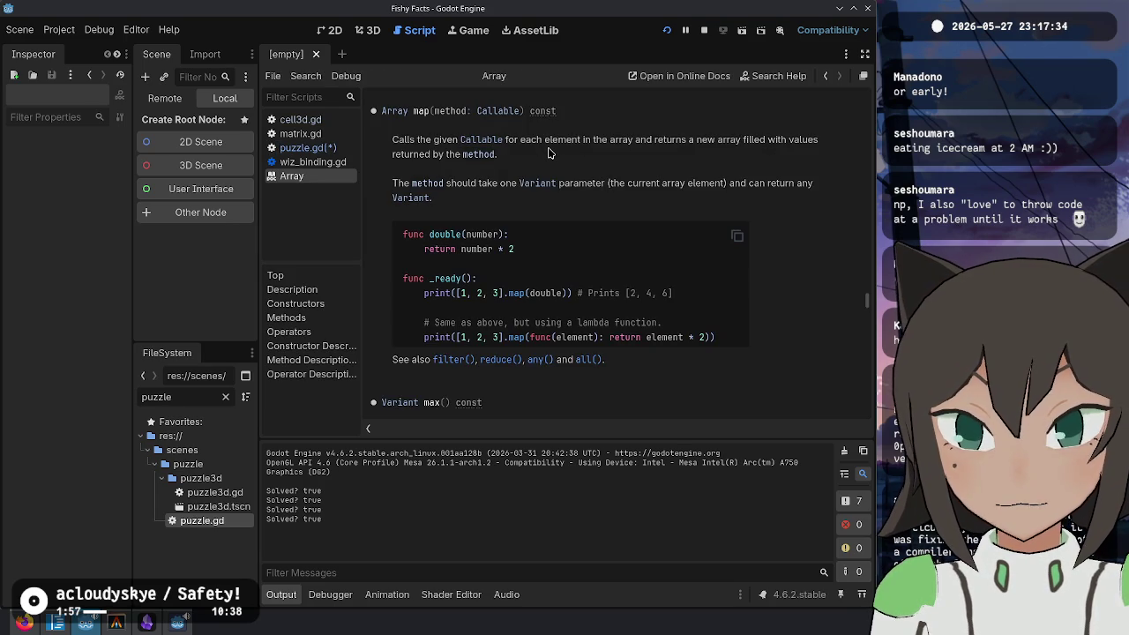
key("ctrl+w")
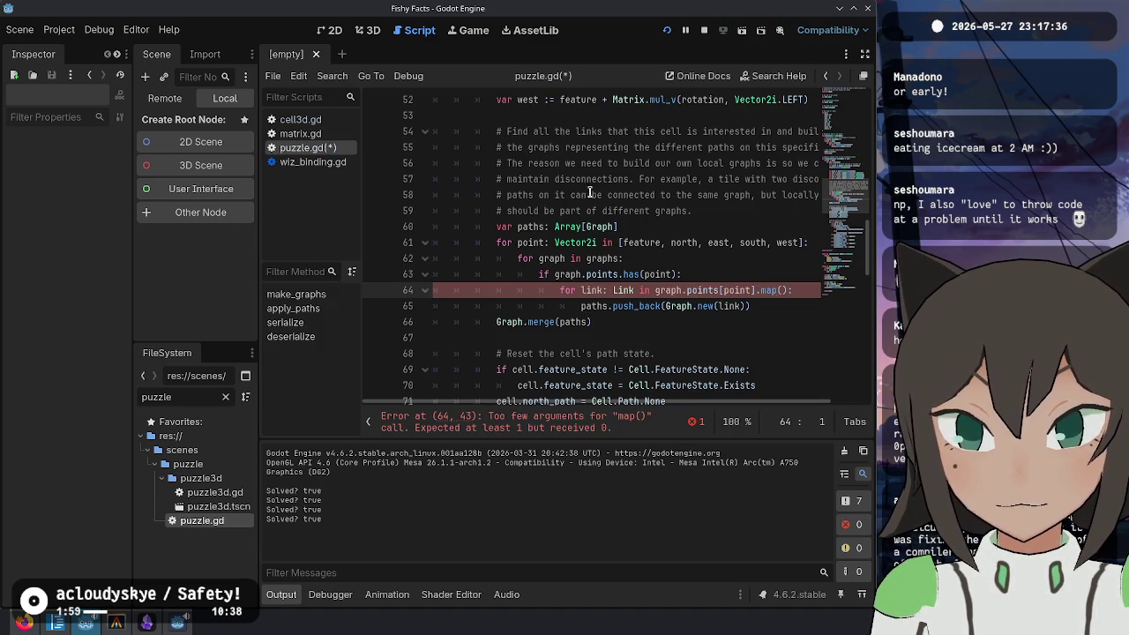
Step: Rewrite line 64 as paths.append(graph.points[point].map(Graph.new)), drop the push_back line, and save
key("Delete")
key("Delete")
key("Delete")
key("ctrl+BackSpace")
key("ctrl+BackSpace")
key("ctrl+BackSpace")
type("paths.appen")
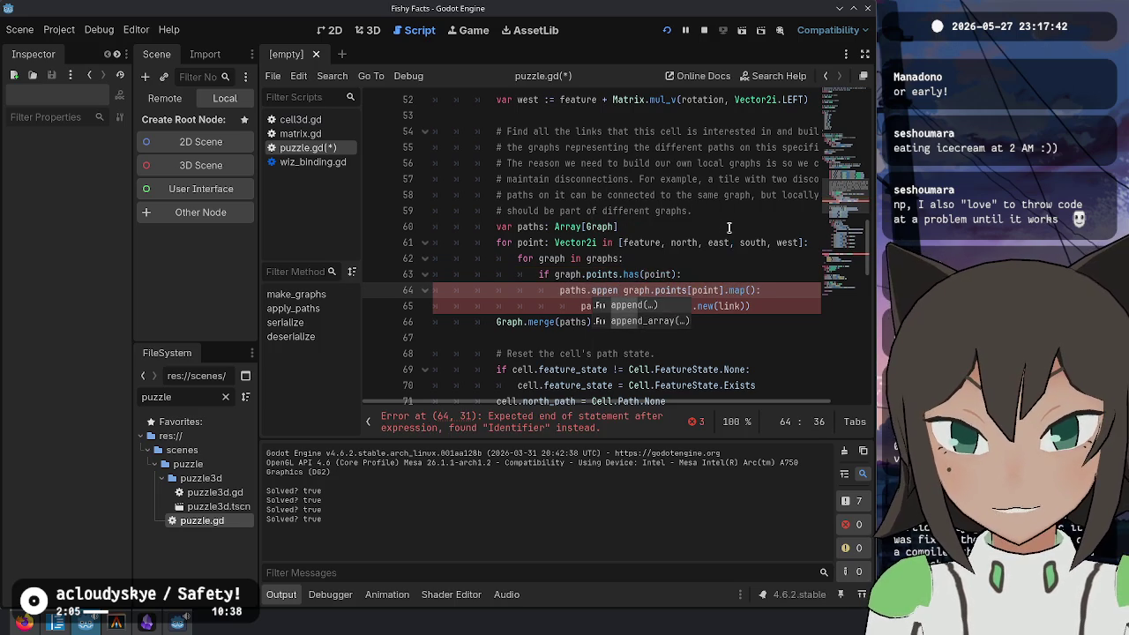
key("Return")
key("End")
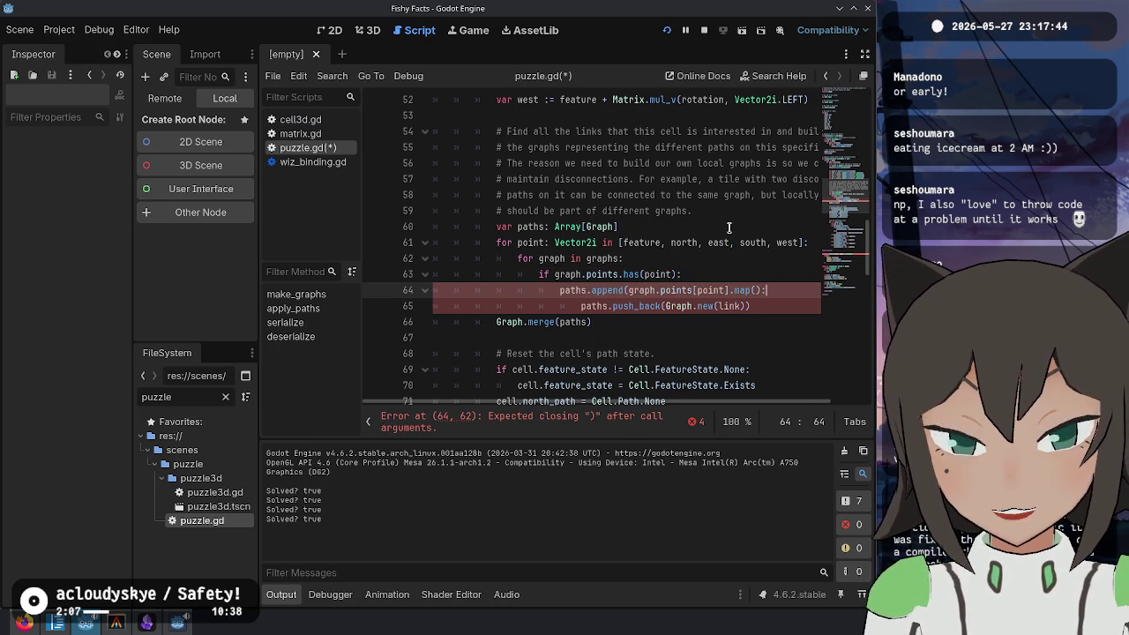
key("Down")
key("ctrl+shift+k")
key("Up")
key("Left")
key("Left")
type("G")
type("ew")
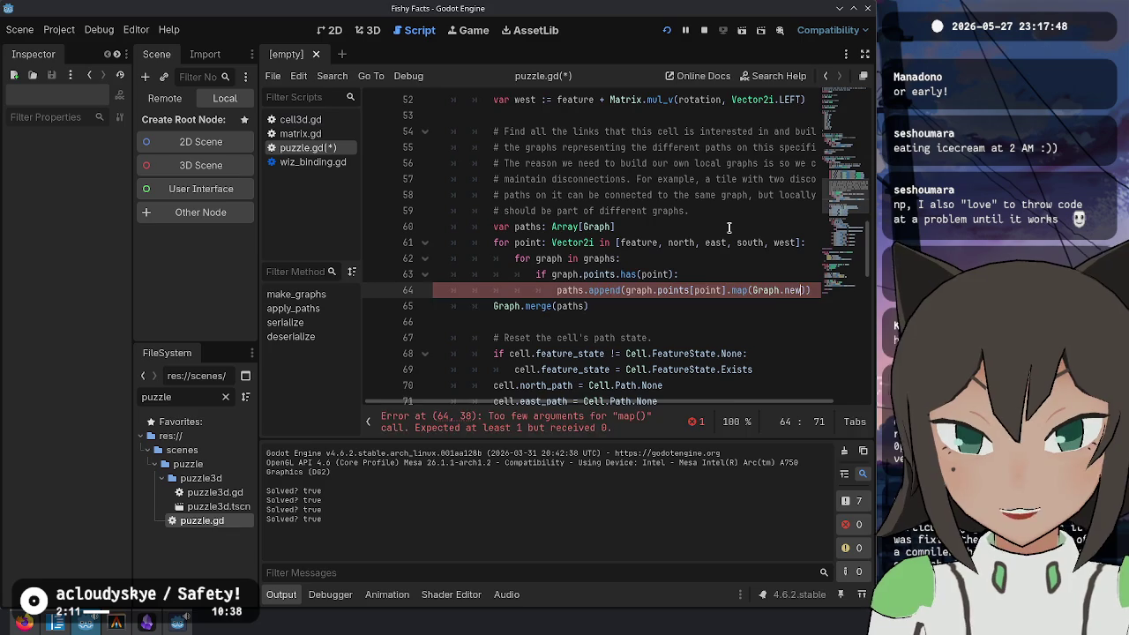
key("Down")
key("ctrl+s")
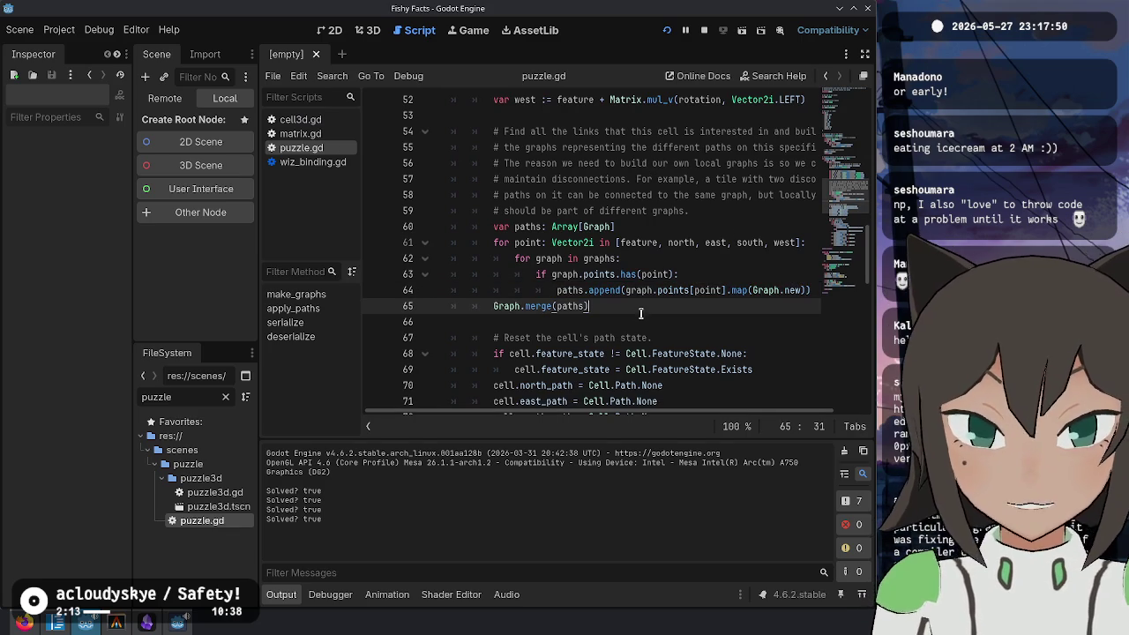
Step: Hide the script and method lists, review lines 63-65, and switch to the git terminal
key("ctrl+backslash")
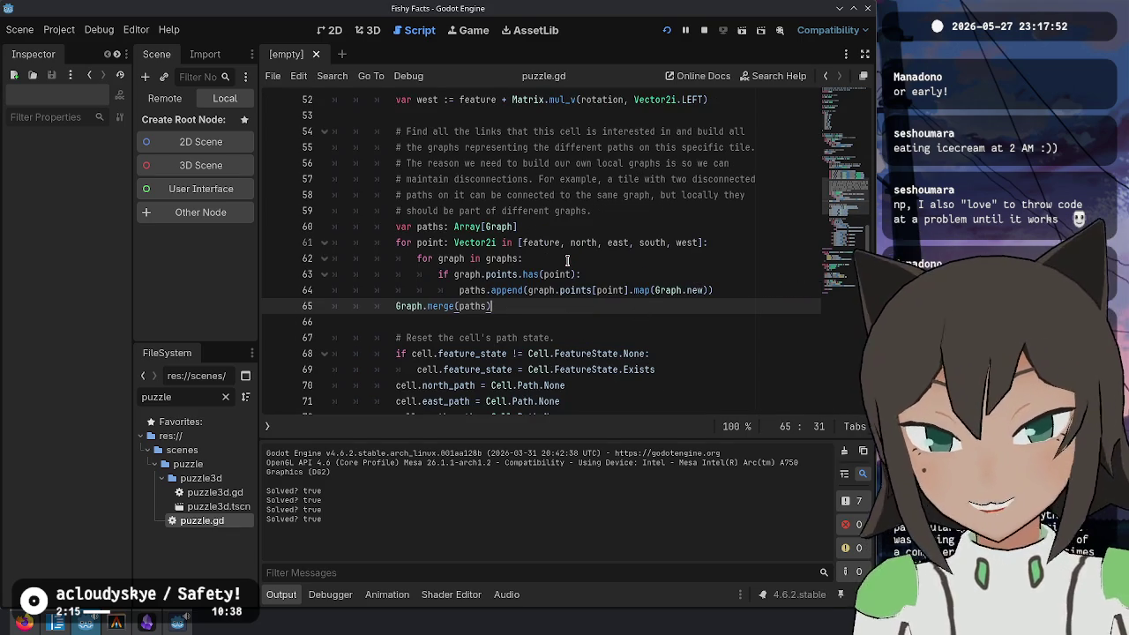
left_click(613, 286)
left_click(642, 270)
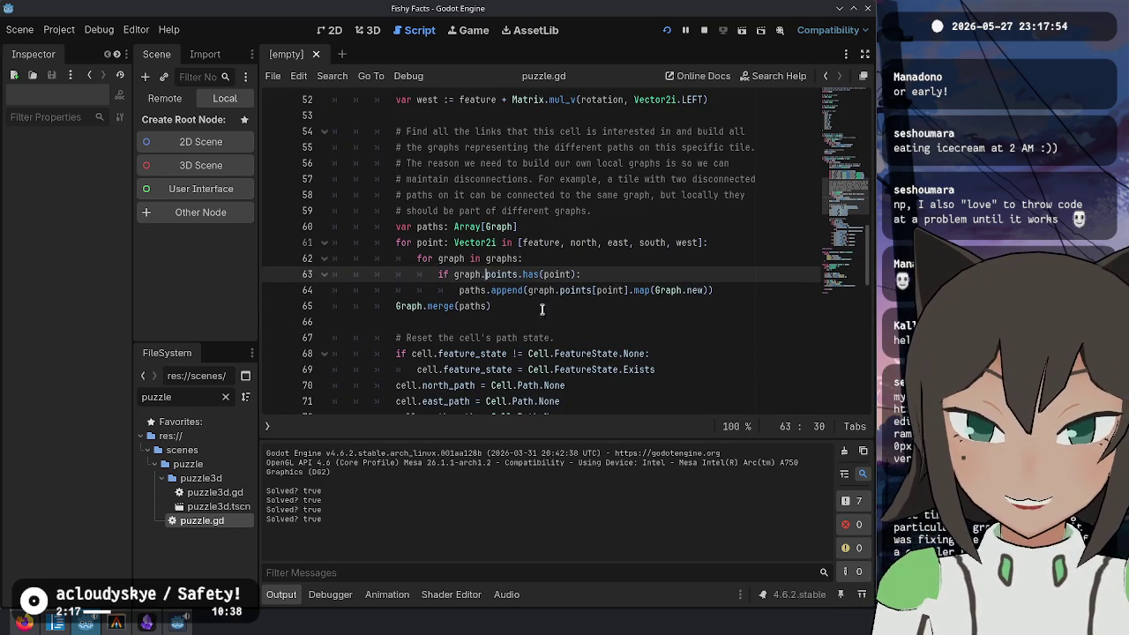
left_click(534, 305)
left_click(642, 276)
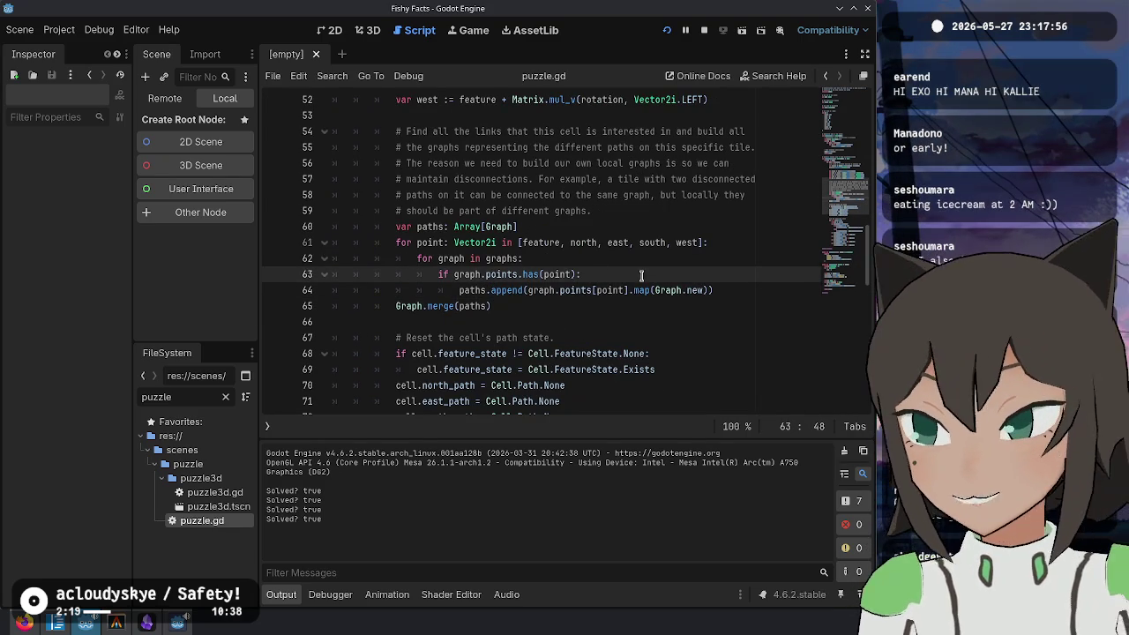
key("Up")
key("alt+Tab")
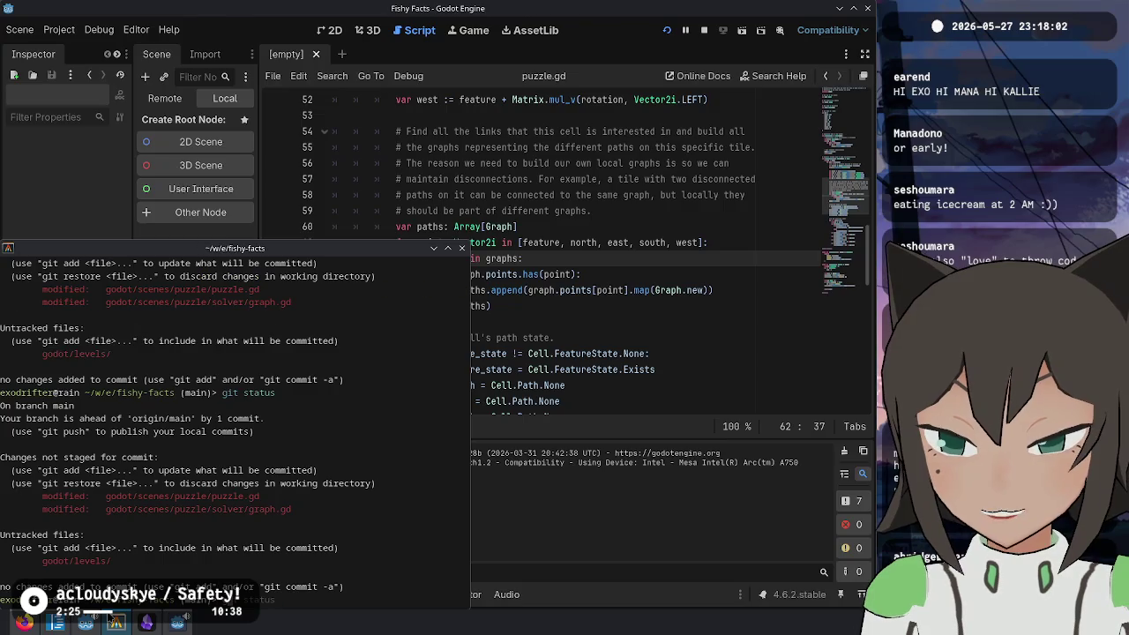
Step: Stage the two puzzle.gd hunks and the graph.gd hunk interactively with git add -p
type("p")
key("Return")
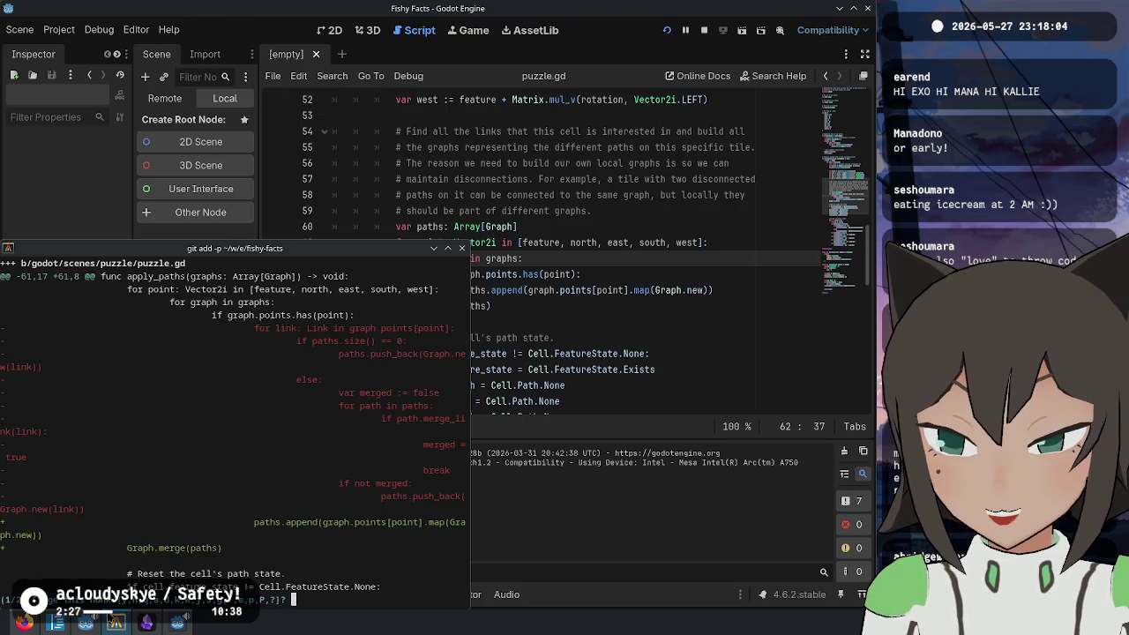
type("y")
key("Return")
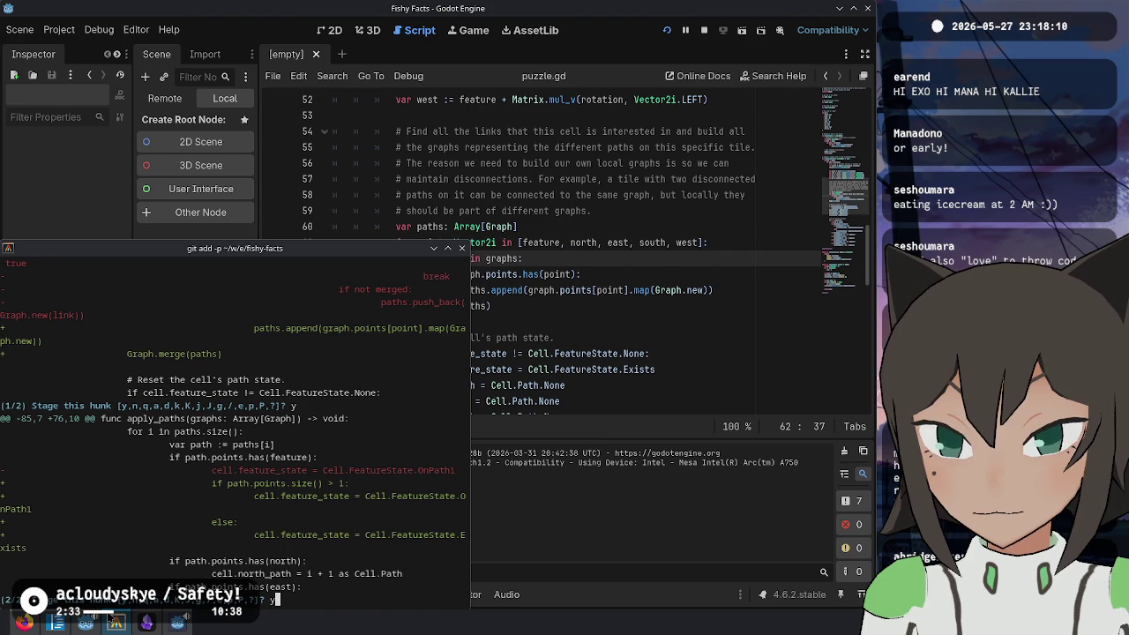
key("Return")
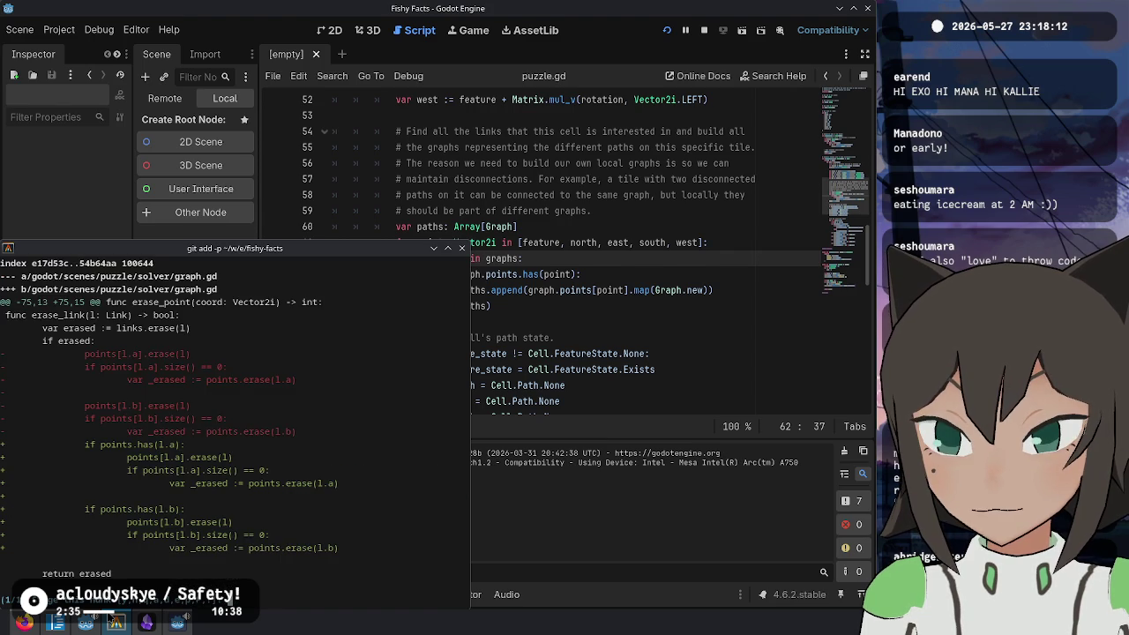
type("y")
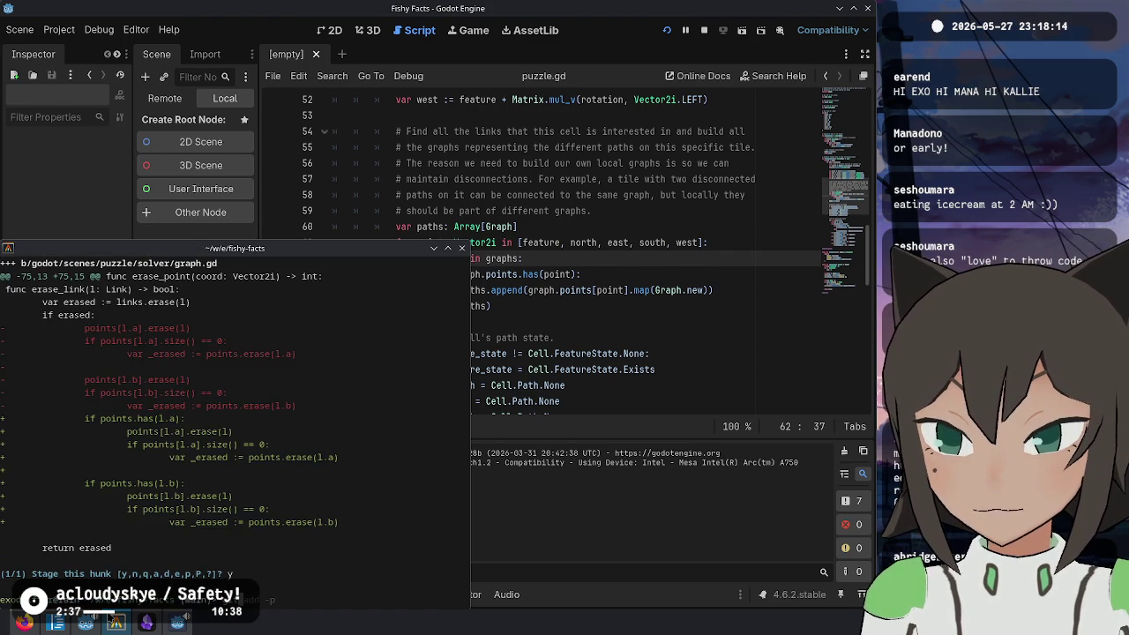
type("git statu")
key("Return")
Step: Check git status, then amend the previous commit with the staged changes, keeping its message
type("git status")
key("Return")
type("co")
type("mmit -m \"")
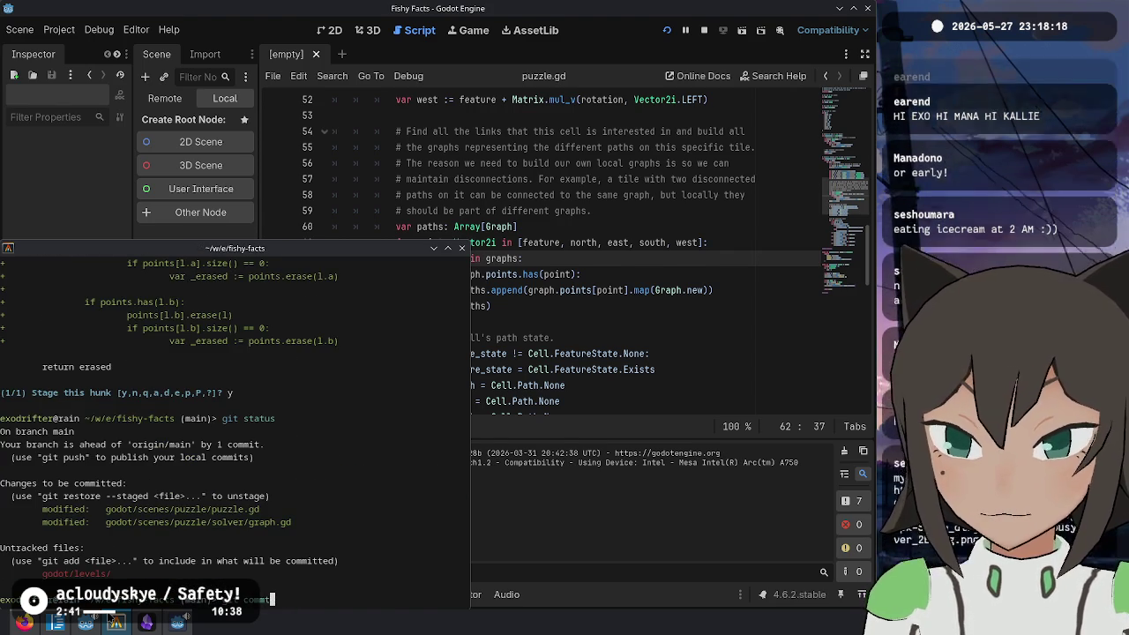
key("BackSpace")
key("BackSpace")
key("BackSpace")
type("--amend")
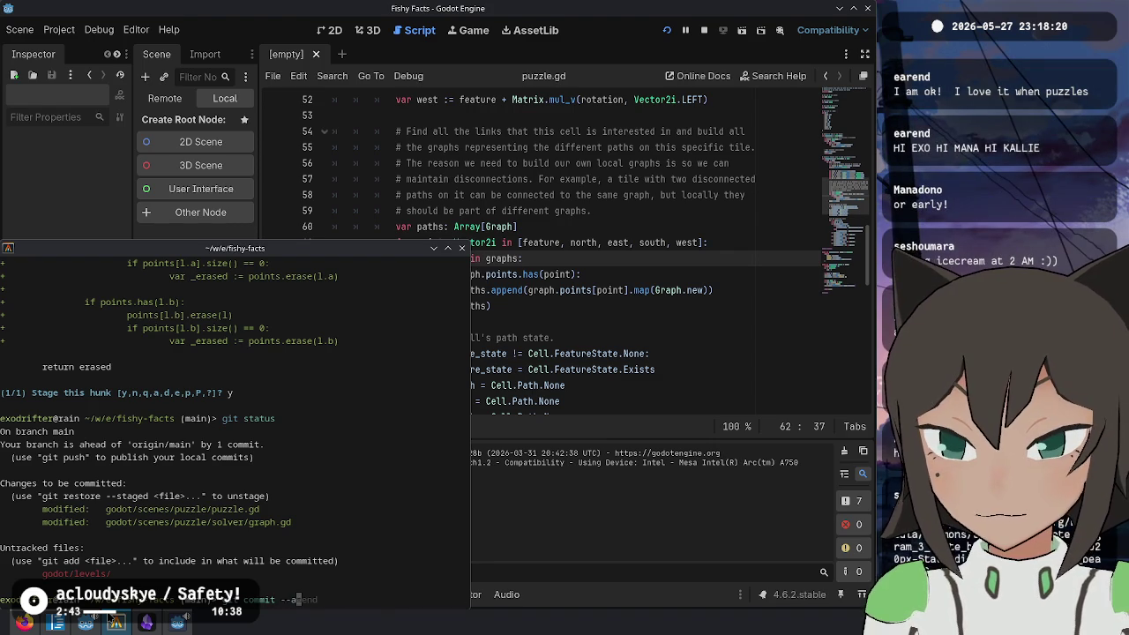
key("Return")
type(":wq")
key("Return")
Step: Review the amended commit via git log and git show, then select puzzle.gd lines 61–65
type("git log")
key("Return")
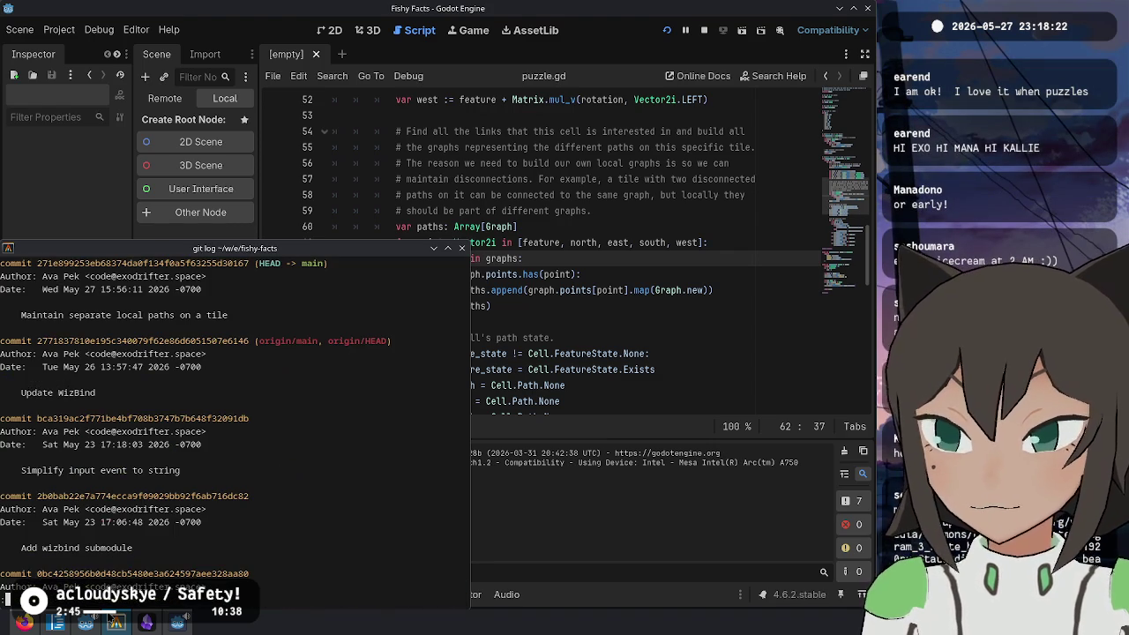
type("qgit show")
key("Return")
scroll(235, 426, "down", 1)
scroll(235, 426, "down", 5)
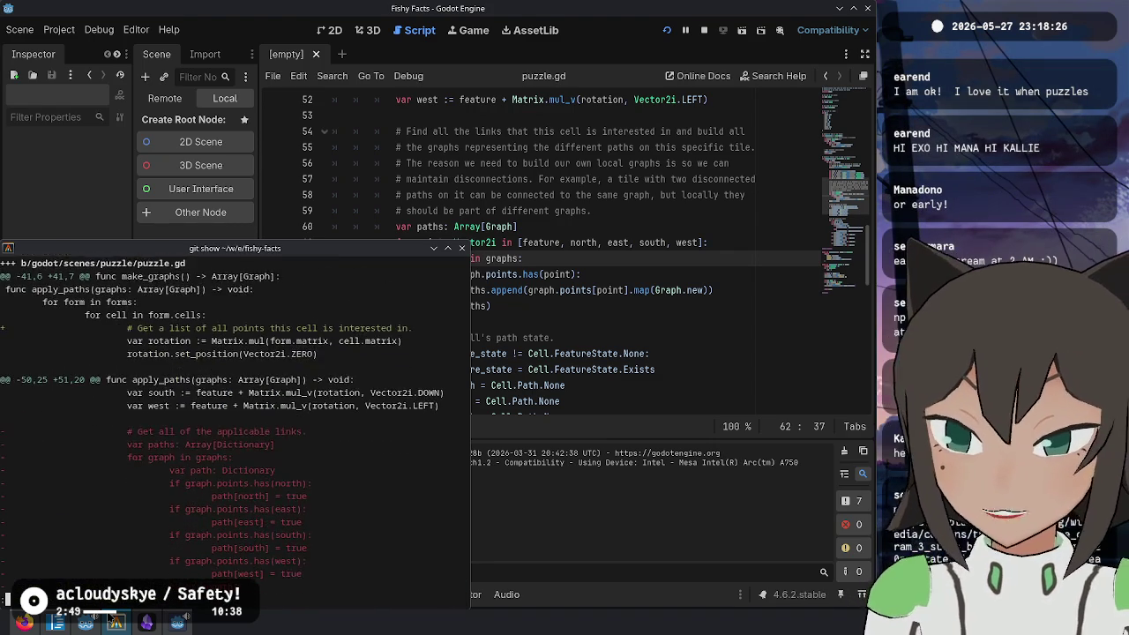
scroll(234, 425, "down", 6)
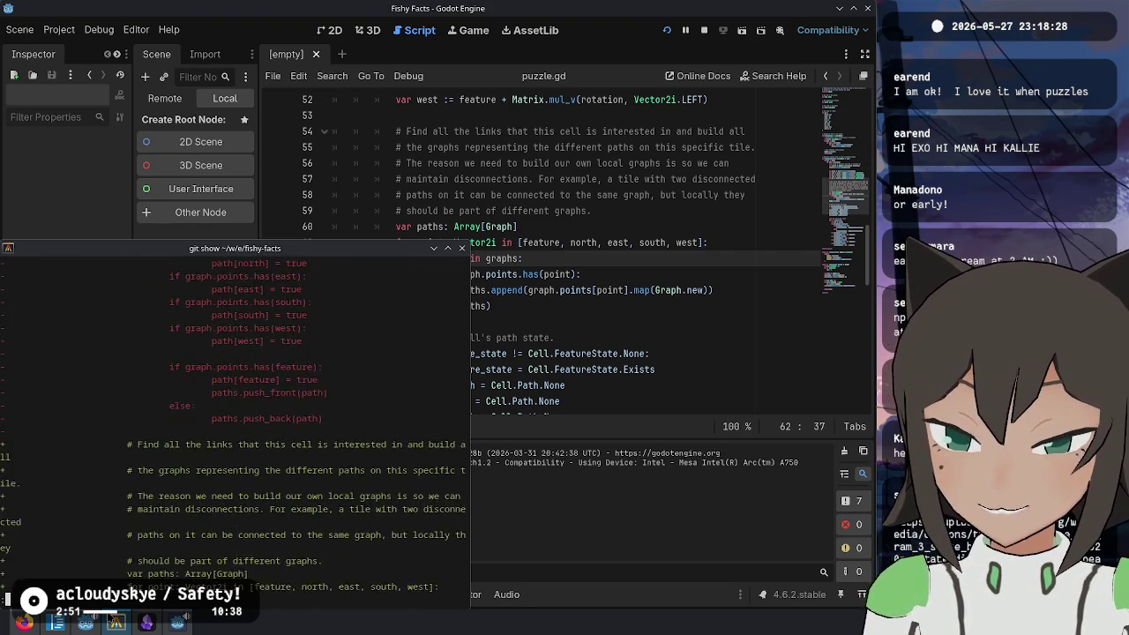
scroll(235, 426, "down", 1)
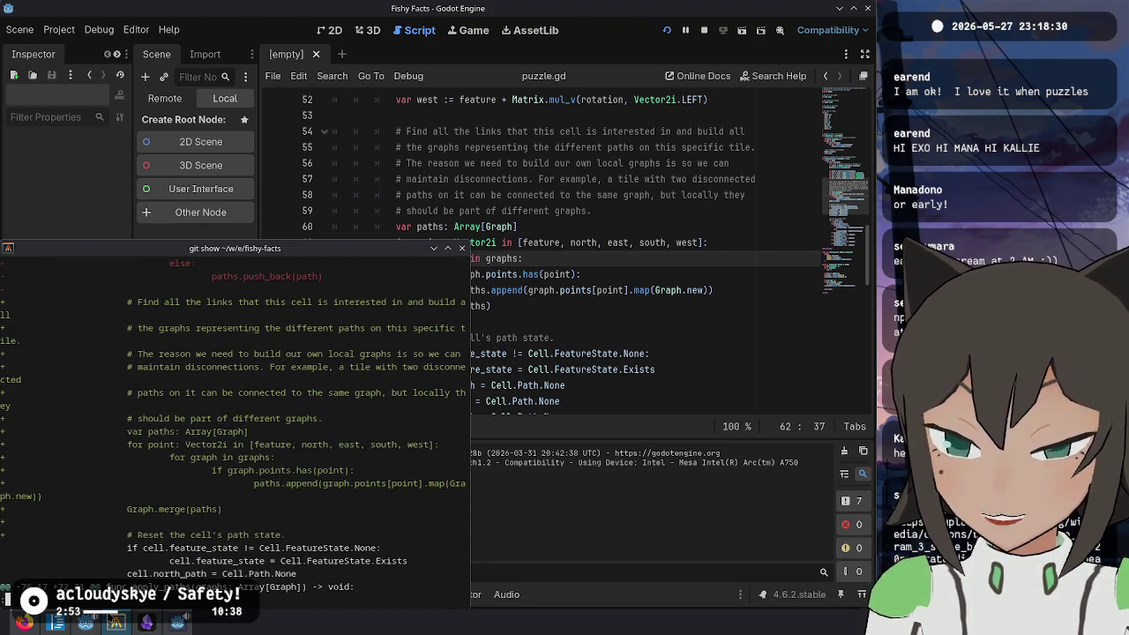
left_click(679, 302)
mouse_move(529, 303)
left_mouse_down()
mouse_move(401, 228)
mouse_move(396, 242)
left_mouse_up()
Step: Undo back to the old apply_paths merge loop, then redo to restore the simplified version
key("ctrl+z")
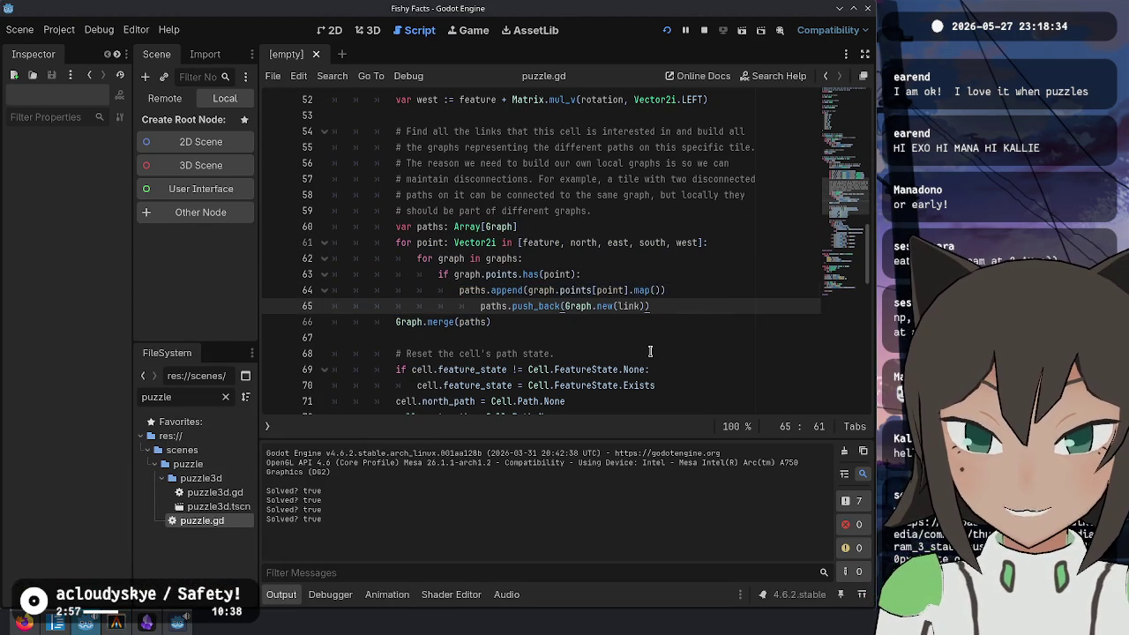
key("ctrl+z")
key("ctrl+z")
key("ctrl+z")
key("ctrl+z")
key("ctrl+z")
key("ctrl+z")
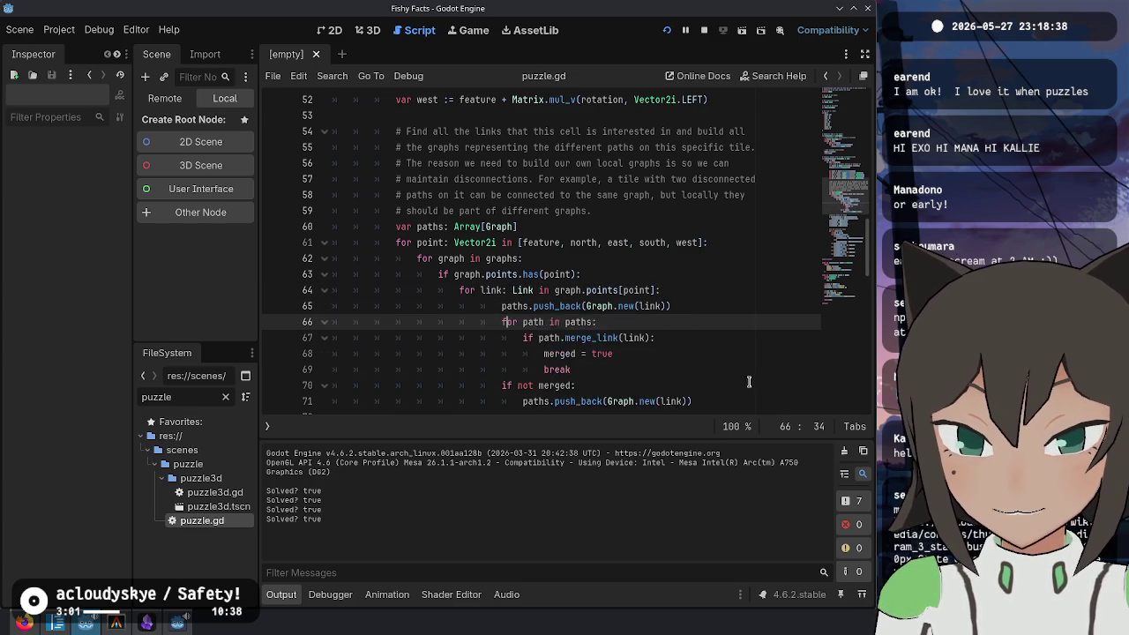
key("ctrl+z")
key("ctrl+z")
scroll(748, 371, "down", 2)
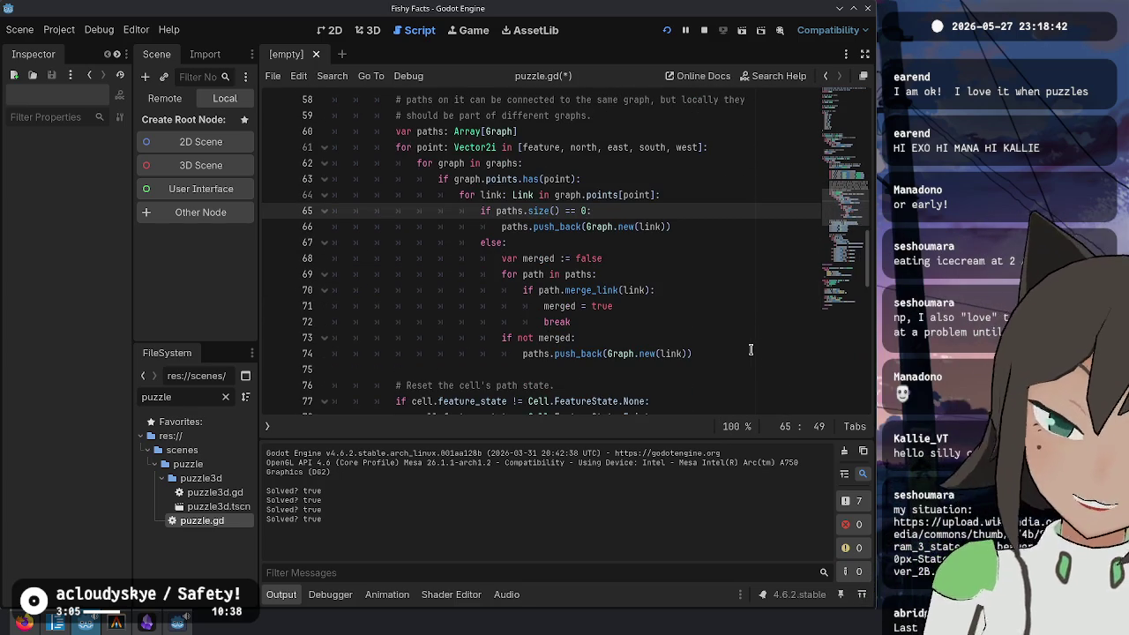
key("ctrl+shift+z")
key("ctrl+shift+z")
key("ctrl+shift+z")
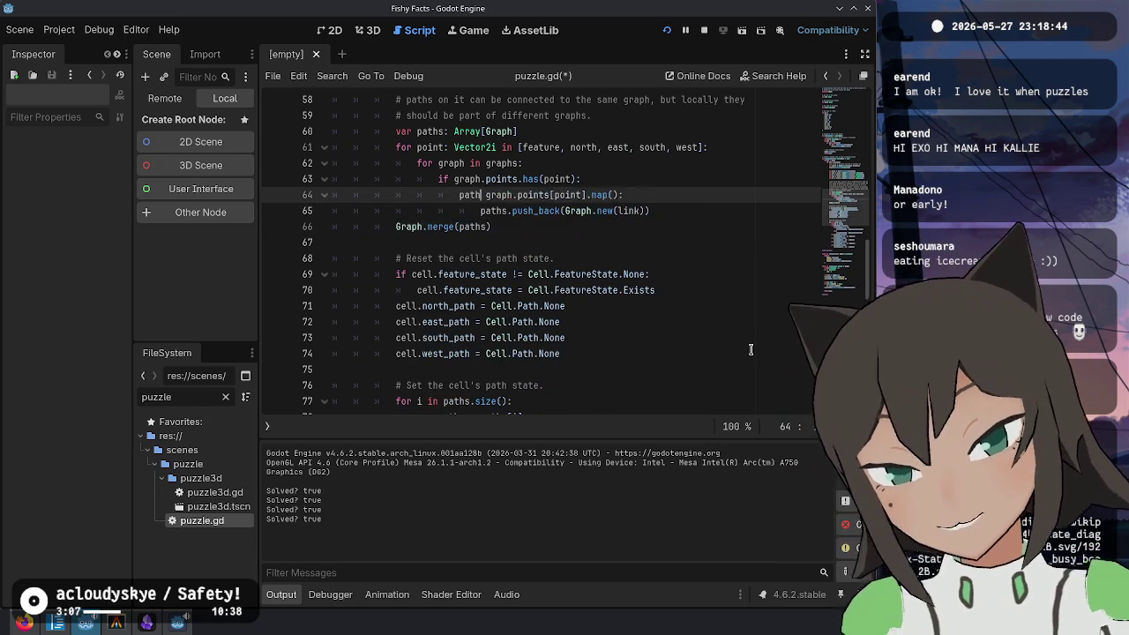
Step: Save puzzle.gd and bring up the TODO notes in Obsidian
key("ctrl+s")
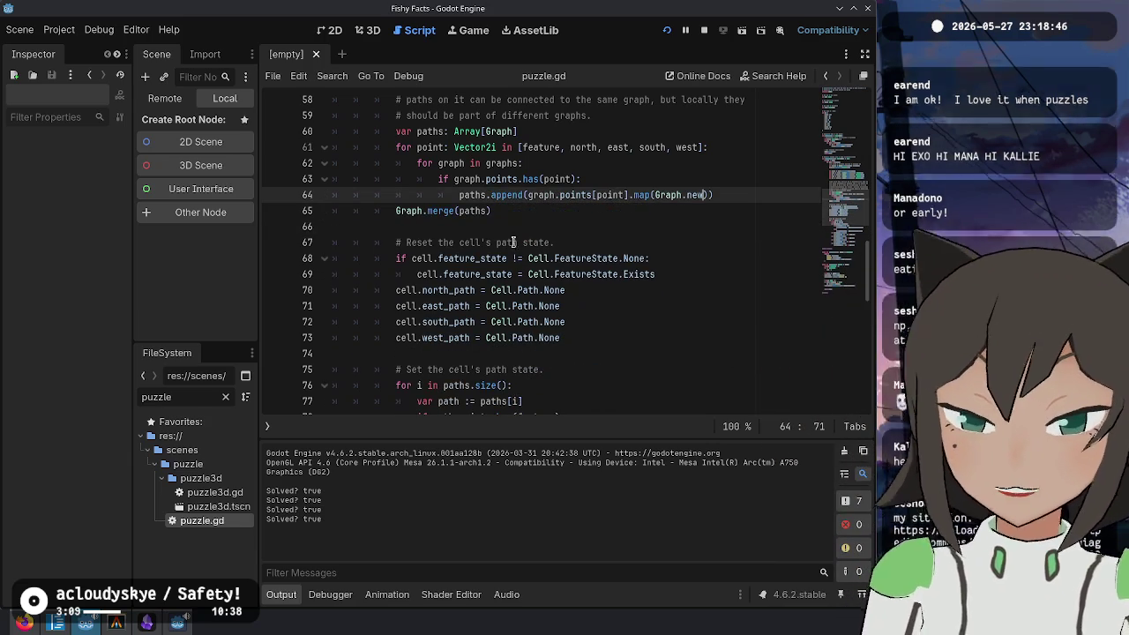
scroll(654, 274, "up", 1)
left_click(654, 274)
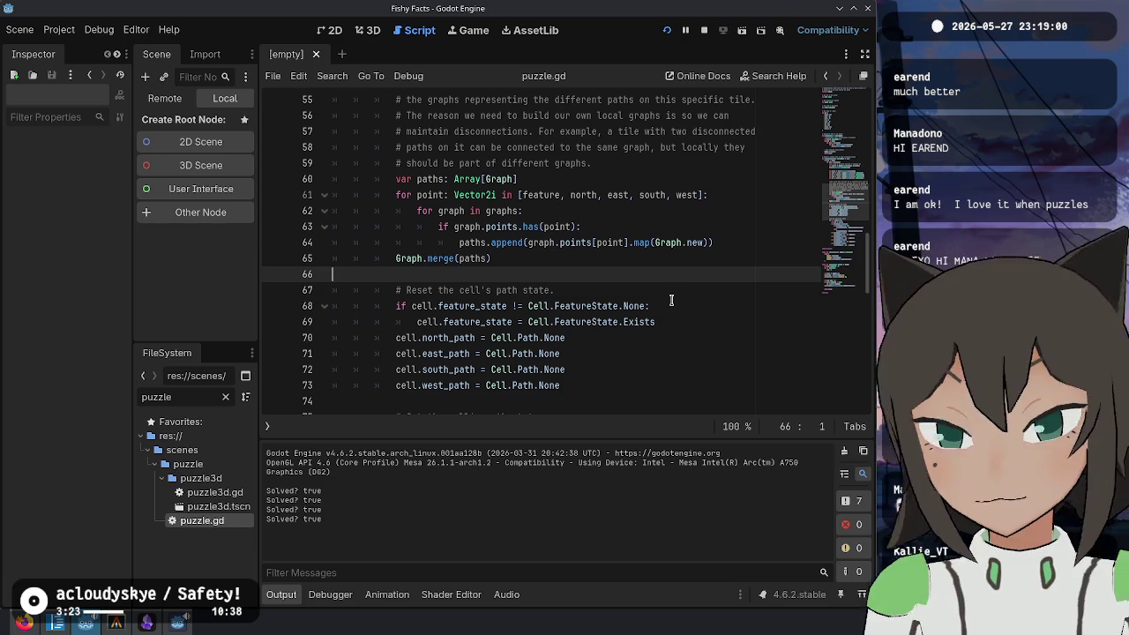
left_click(147, 623)
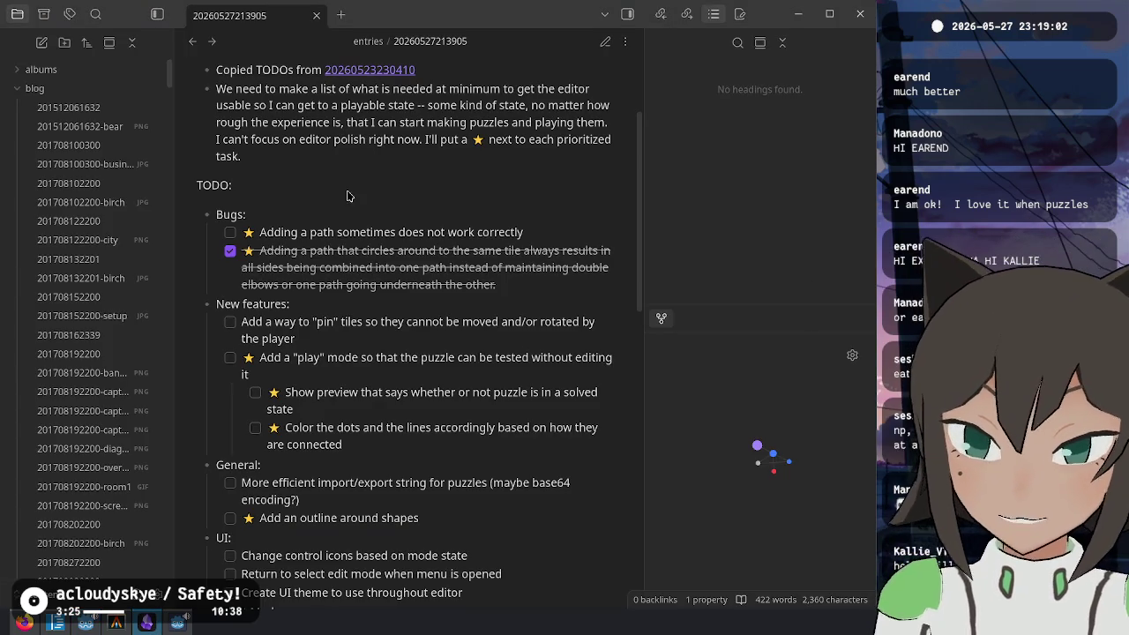
Step: Check off the first bug, "Adding a path sometimes does not work correctly", under Bugs
left_click(246, 234)
left_click_drag(405, 276, 397, 392)
left_click(464, 273)
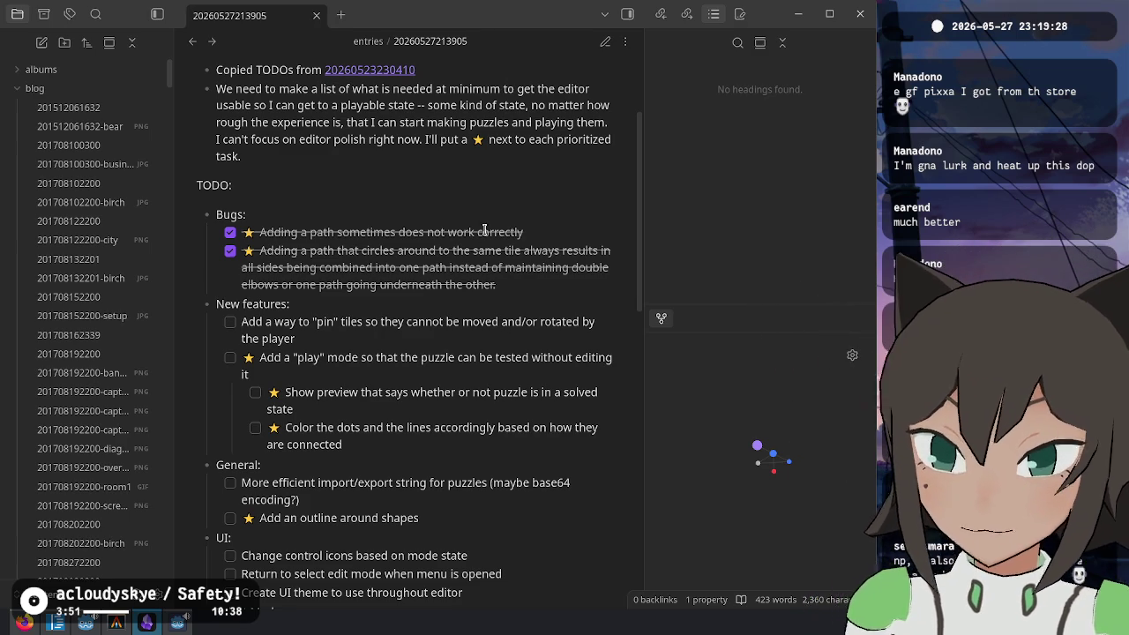
Step: Scroll the TODO list and select the play-mode, shape-outline and import/export task text
scroll(485, 227, "up", 3)
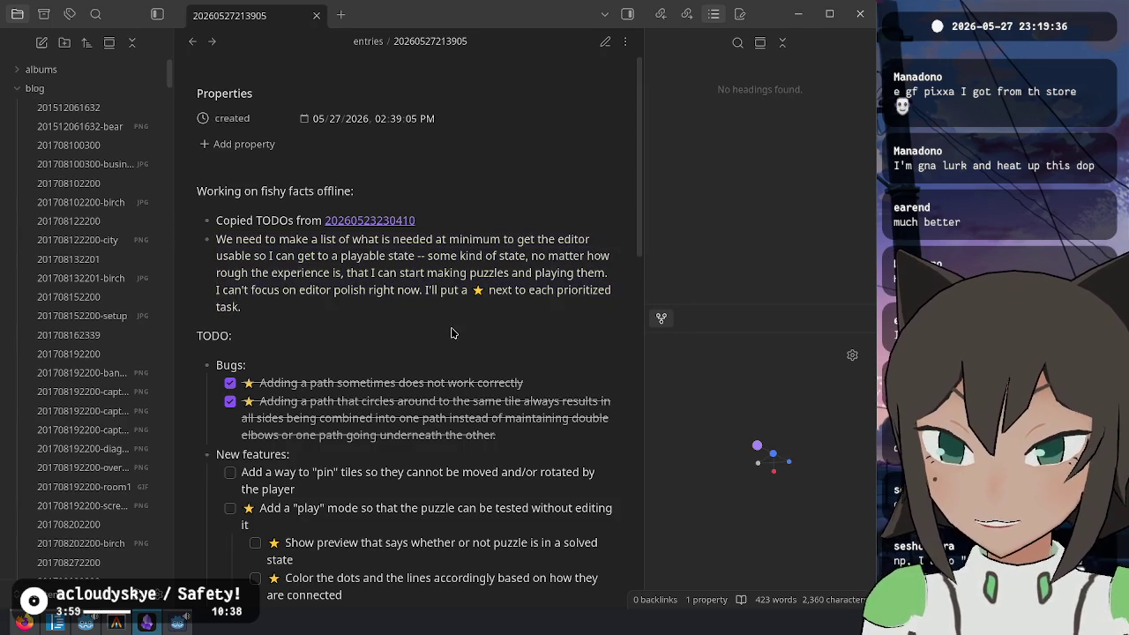
scroll(452, 330, "down", 2)
scroll(452, 331, "down", 3)
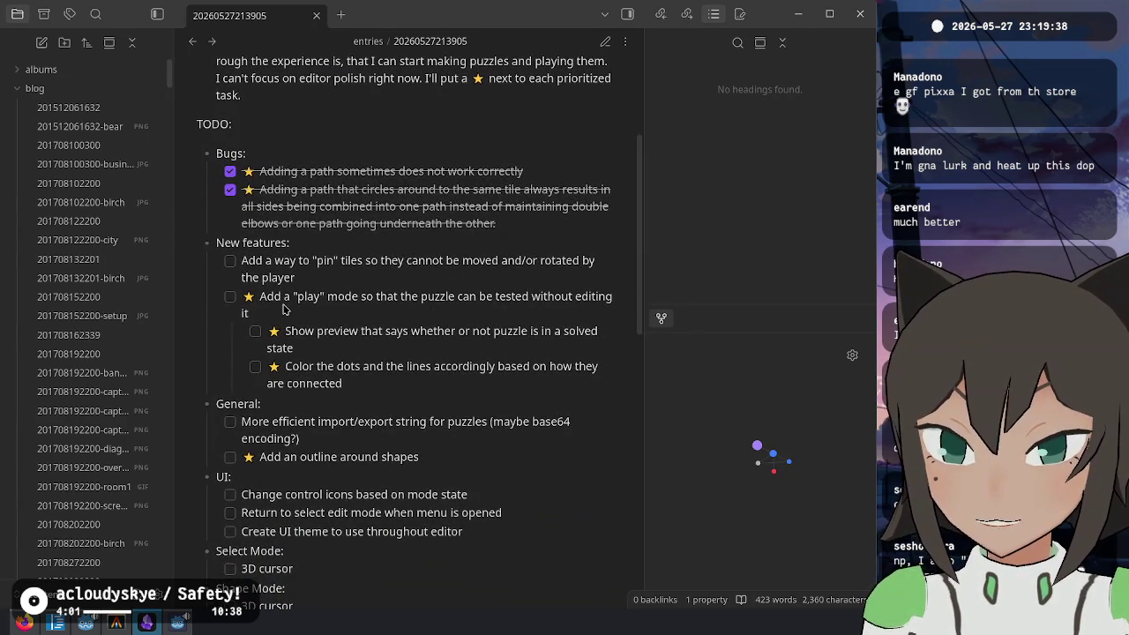
mouse_move(255, 300)
left_mouse_down()
mouse_move(517, 327)
mouse_move(458, 313)
left_mouse_up()
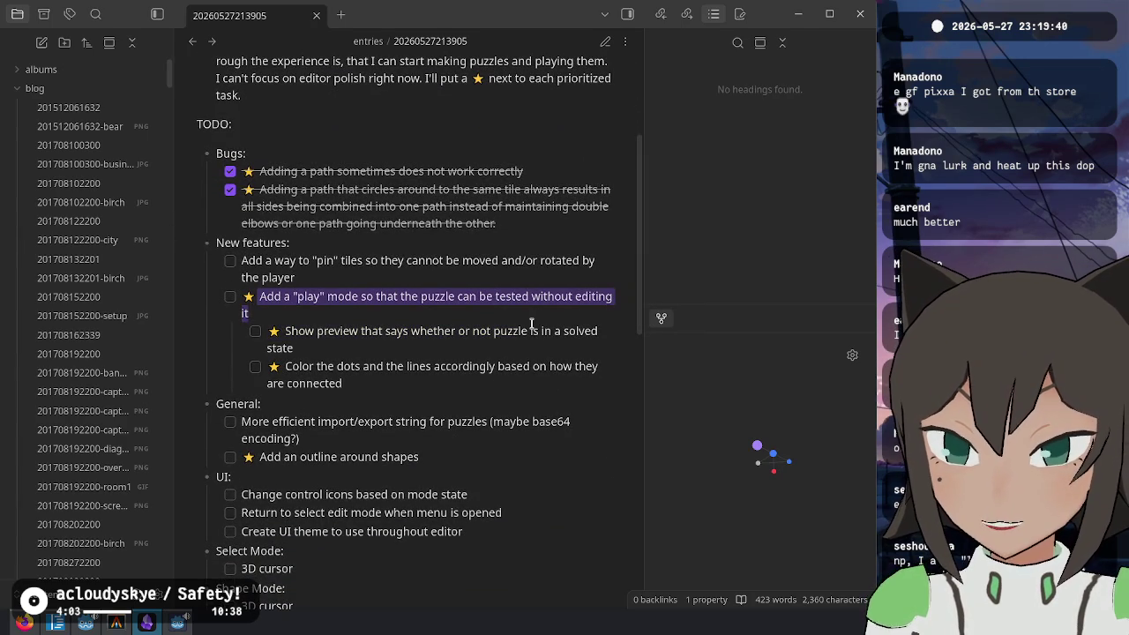
left_click(305, 336)
mouse_move(261, 459)
left_mouse_down()
mouse_move(421, 459)
mouse_move(163, 439)
mouse_move(245, 452)
left_mouse_up()
left_click(388, 459)
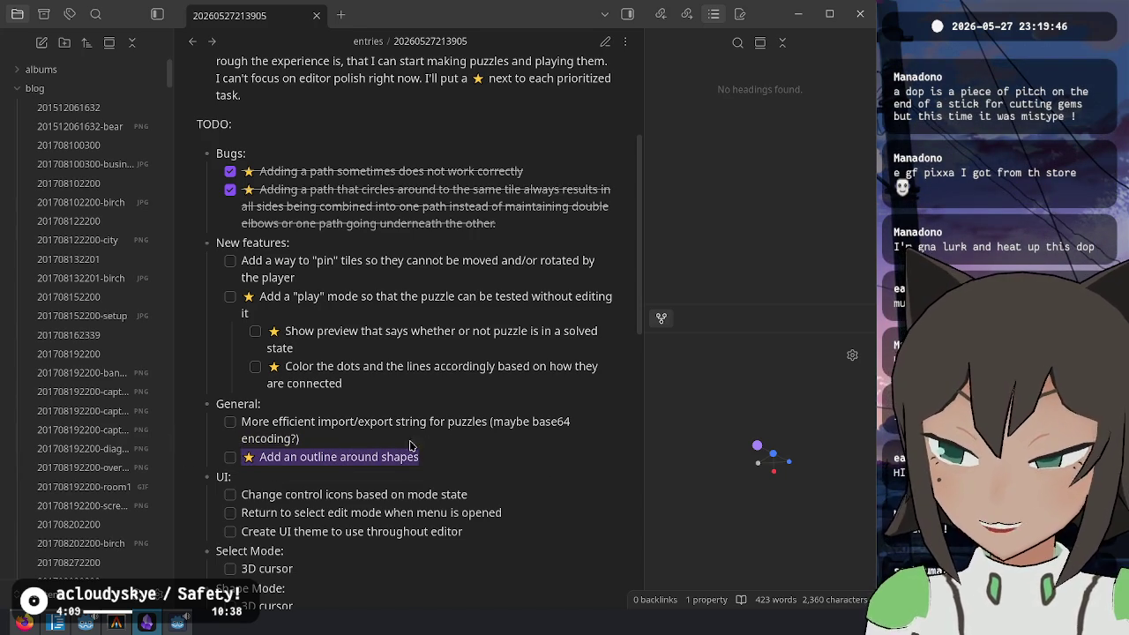
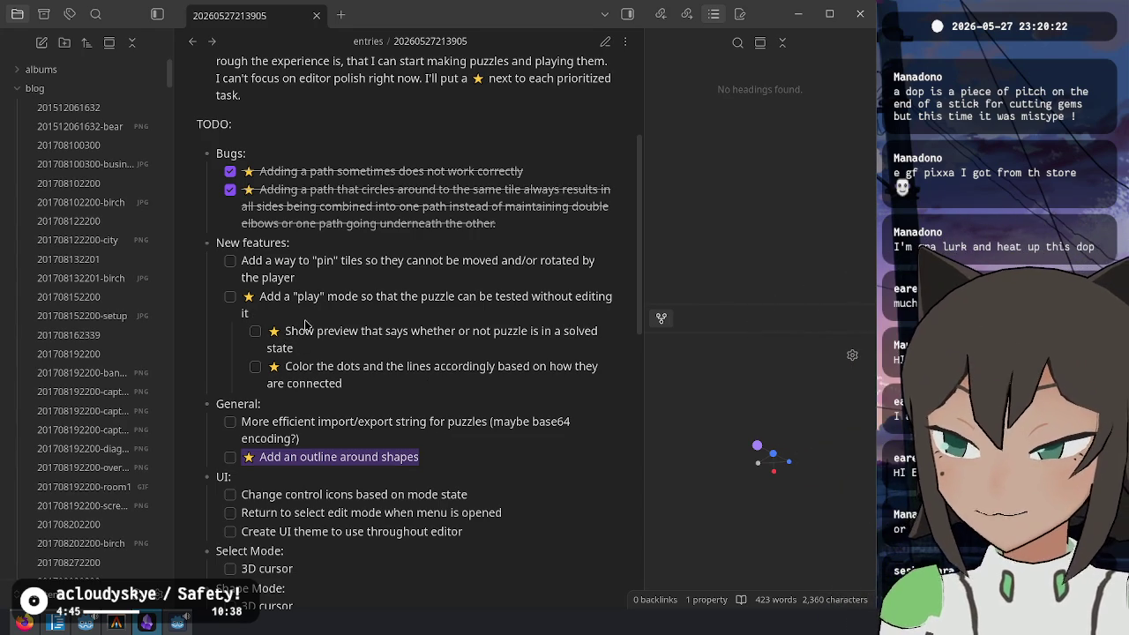
Step: Select the 'Add an outline around shapes' task in the TODO note, then bring Godot forward
left_click(426, 441)
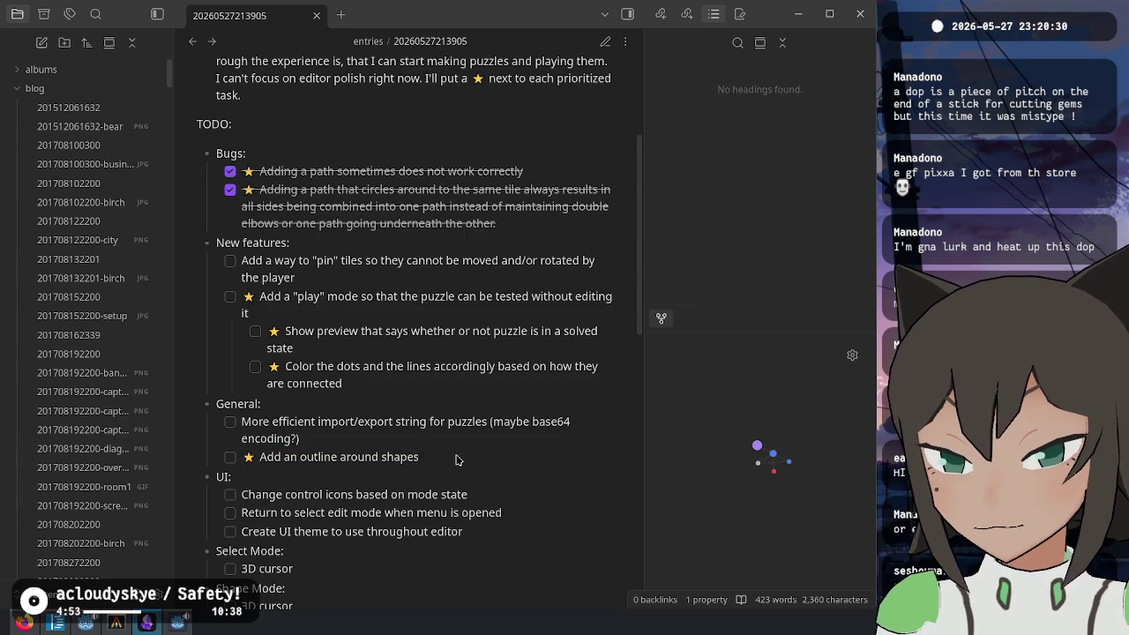
left_click_drag(456, 458, 236, 460)
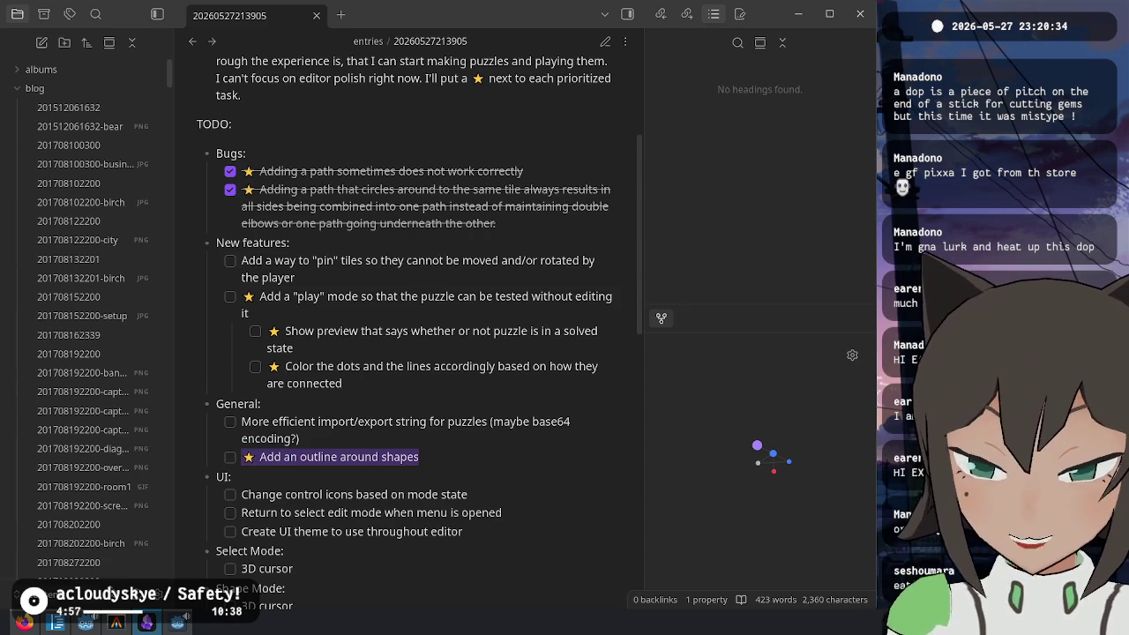
left_click(88, 624)
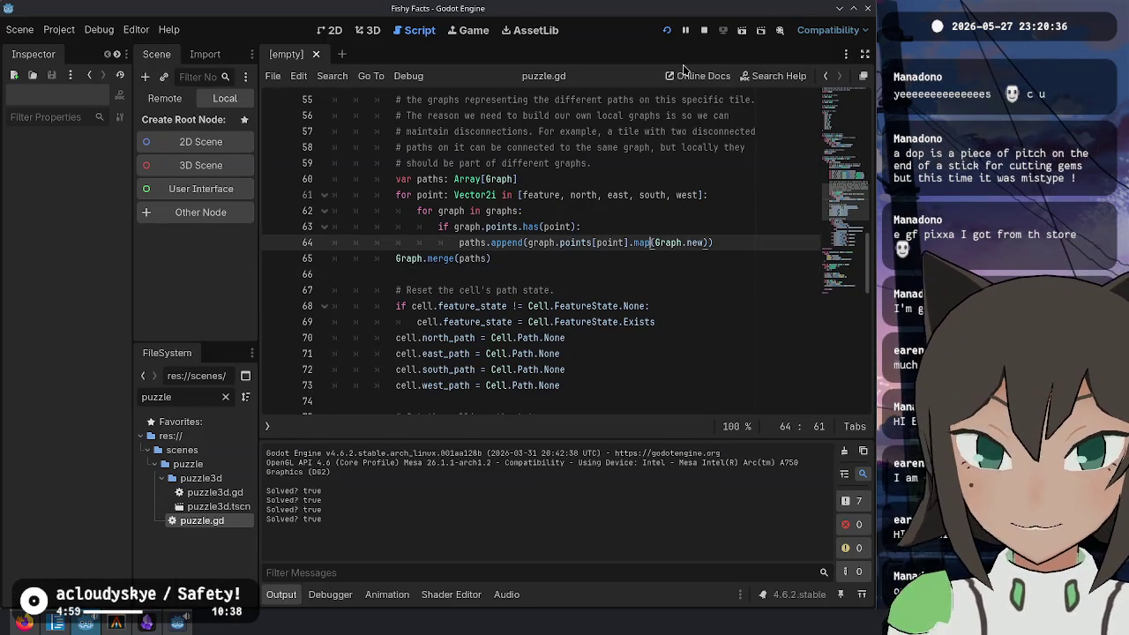
Step: Restart Fishy Facts, enter its puzzle editor and choose Edit Shape on a cell
left_click(667, 30)
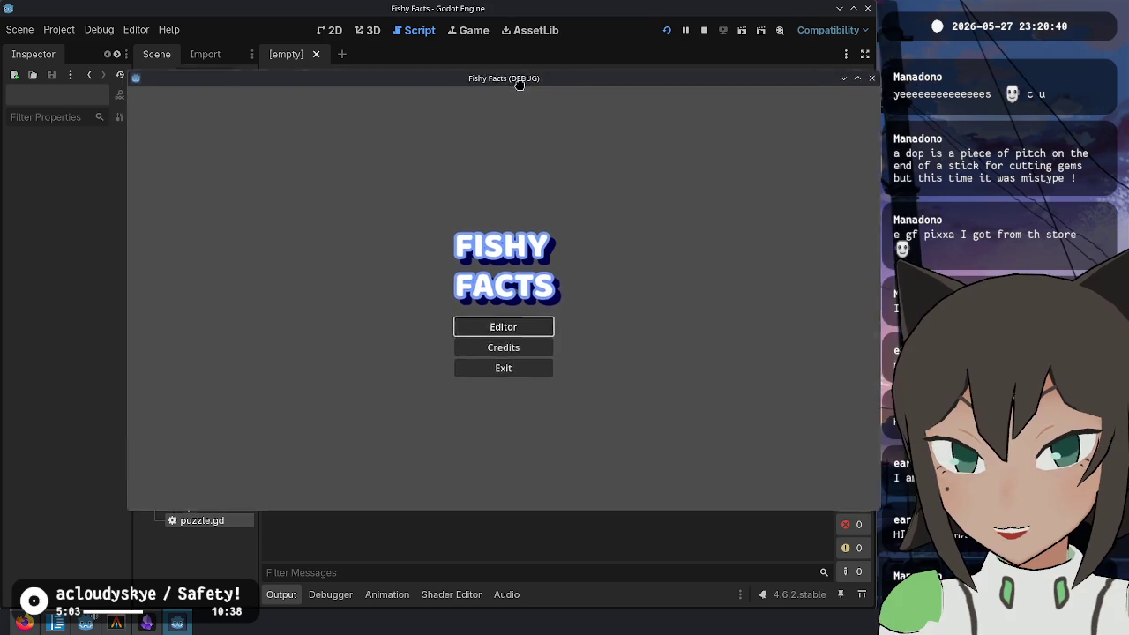
left_click_drag(520, 82, 477, 85)
key("Return")
right_click(448, 285)
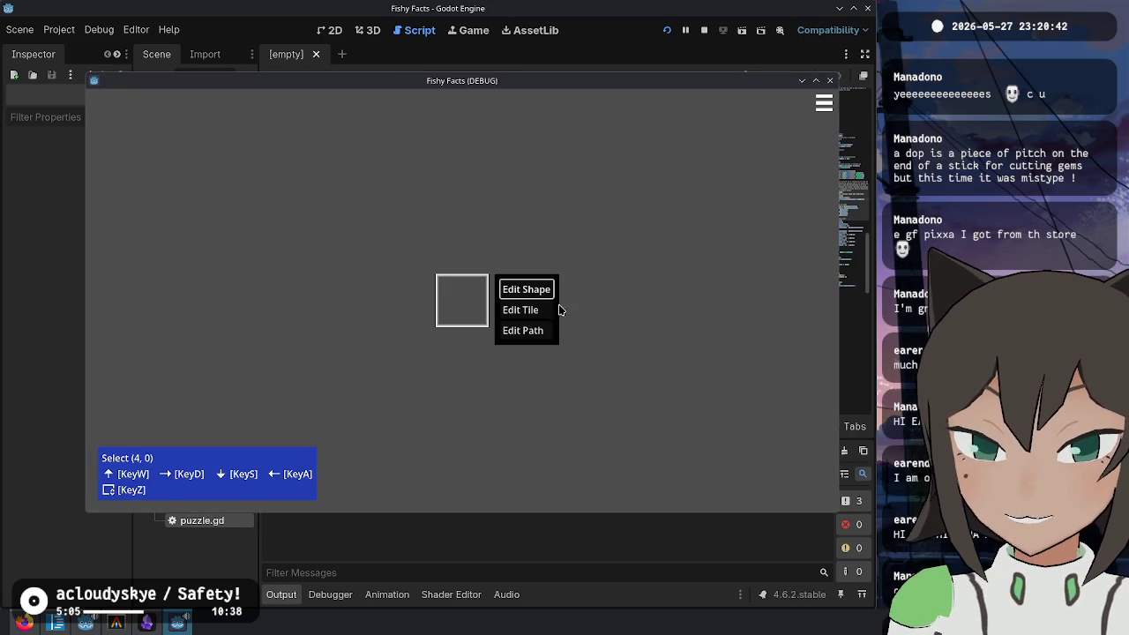
left_click(527, 284)
Step: Build a column of tiles and add an outlined cell beside it
left_click(452, 265)
left_click(451, 265)
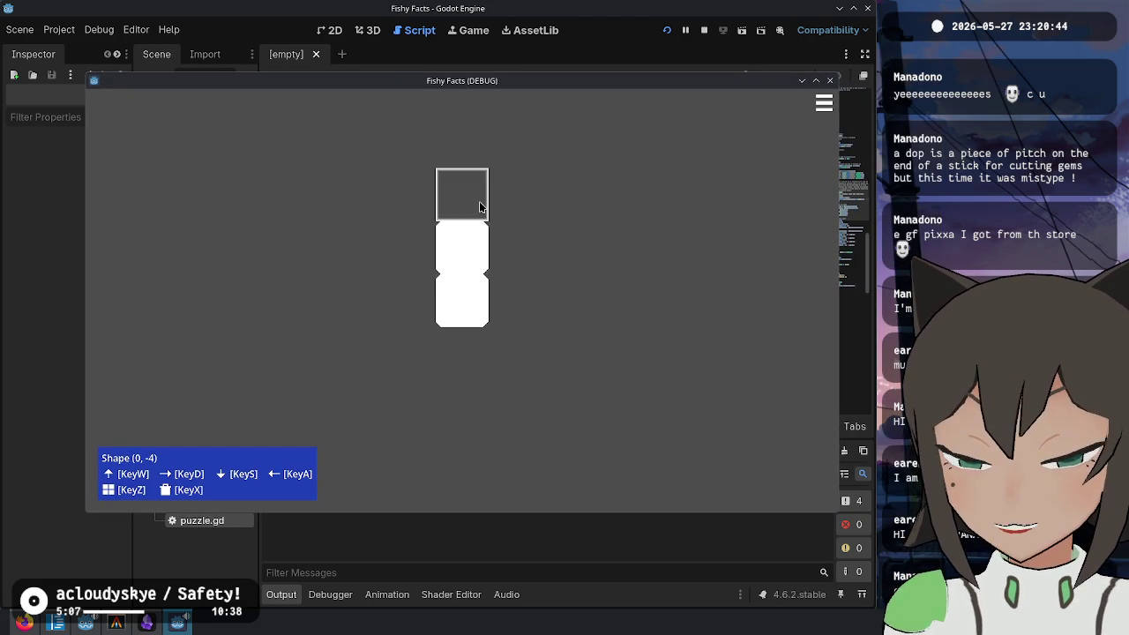
left_click(483, 201)
right_click(547, 281)
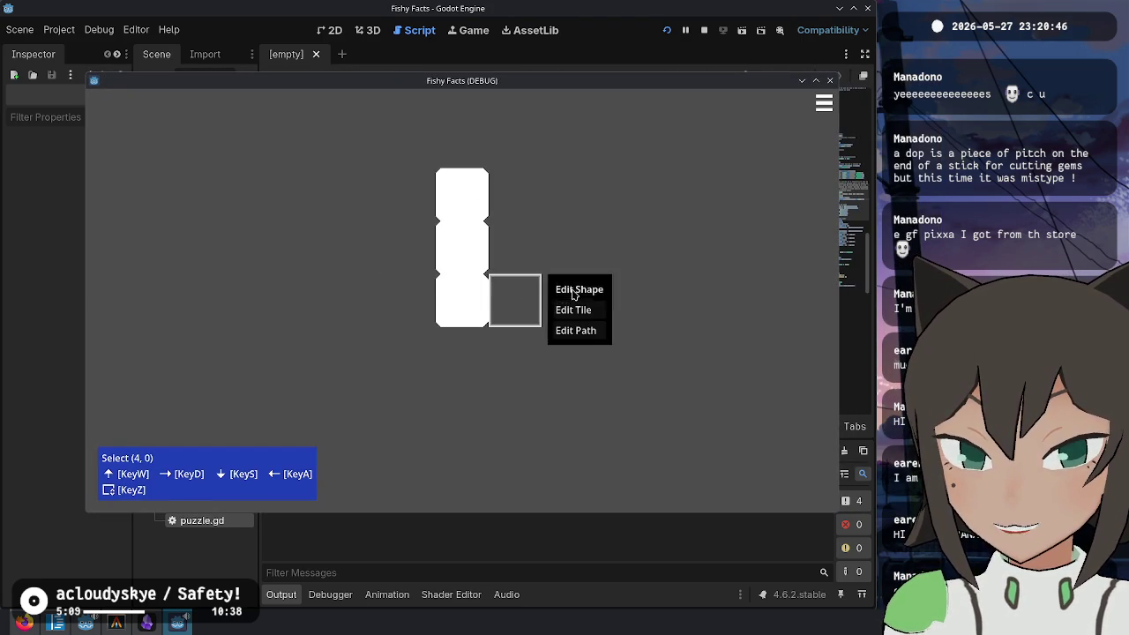
left_click(565, 288)
left_click(523, 272)
Step: Lift and drop the shape's pieces to rearrange them into an L shape
right_click(533, 291)
left_click(564, 289)
left_click(531, 304)
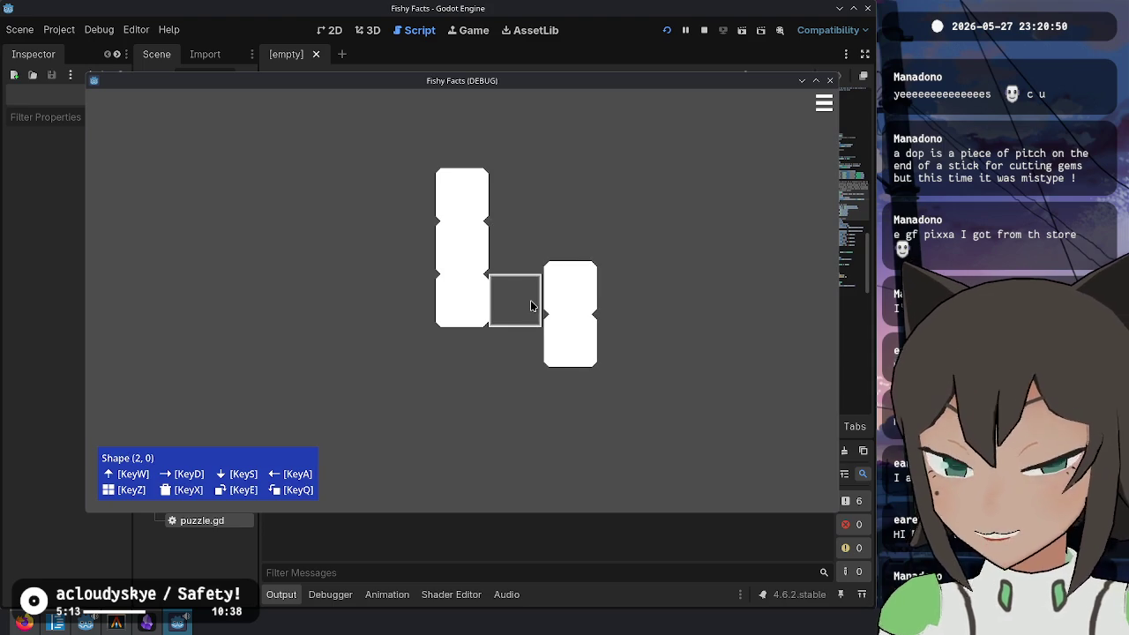
left_click(531, 306)
left_click(476, 300)
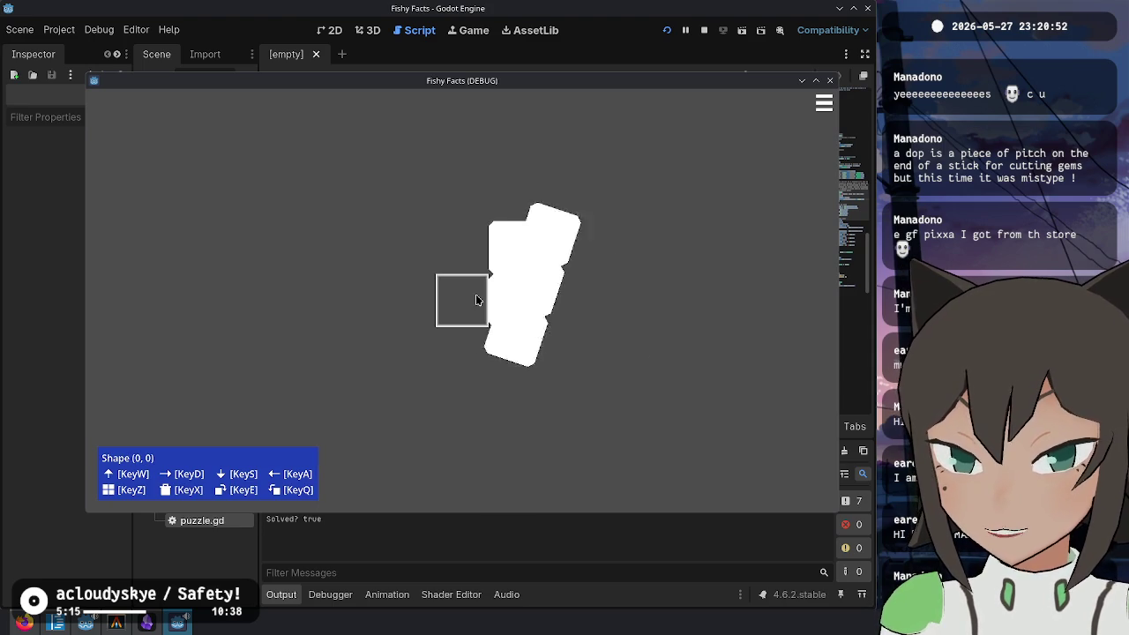
left_click(478, 299)
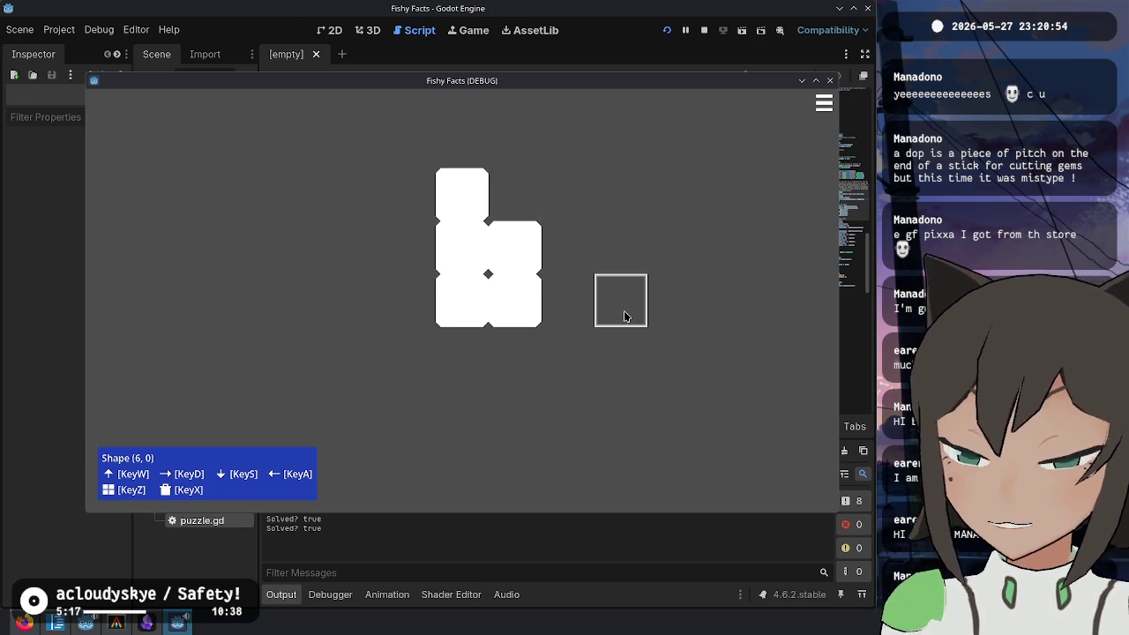
Step: Lift pieces of the L, rotate them with Q and E, and set them back
left_click(529, 269)
key("q")
key("q")
key("e")
key("e")
left_click(492, 263)
left_click(467, 270)
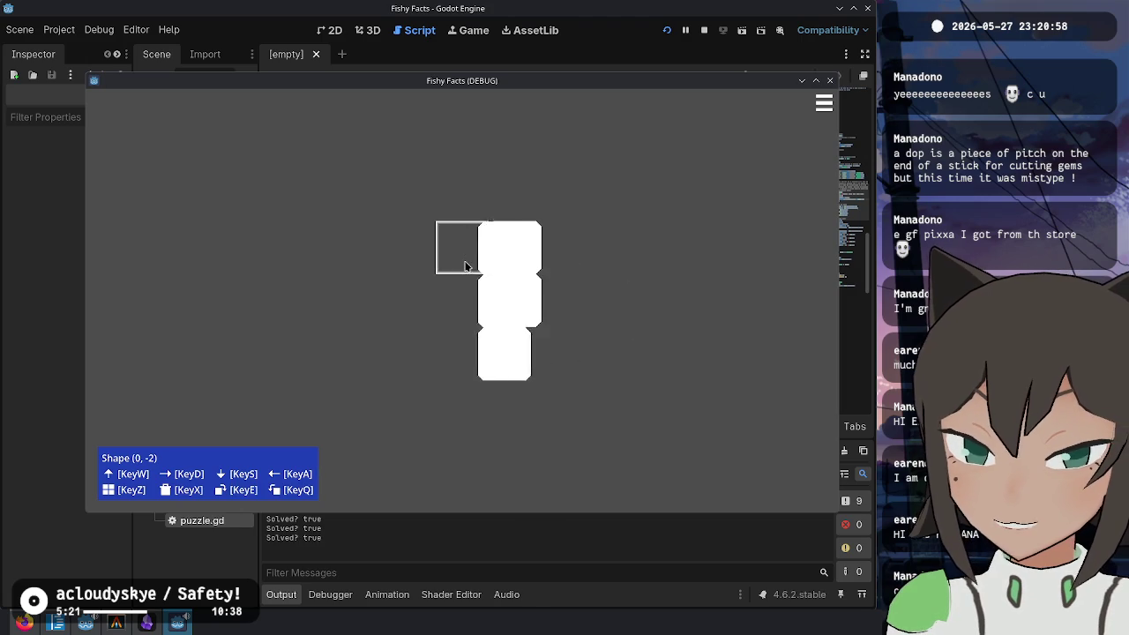
key("q")
key("e")
left_click(466, 272)
Step: Rotate and reposition the left column and right piece, settling them back into an L
left_click(467, 273)
key("q")
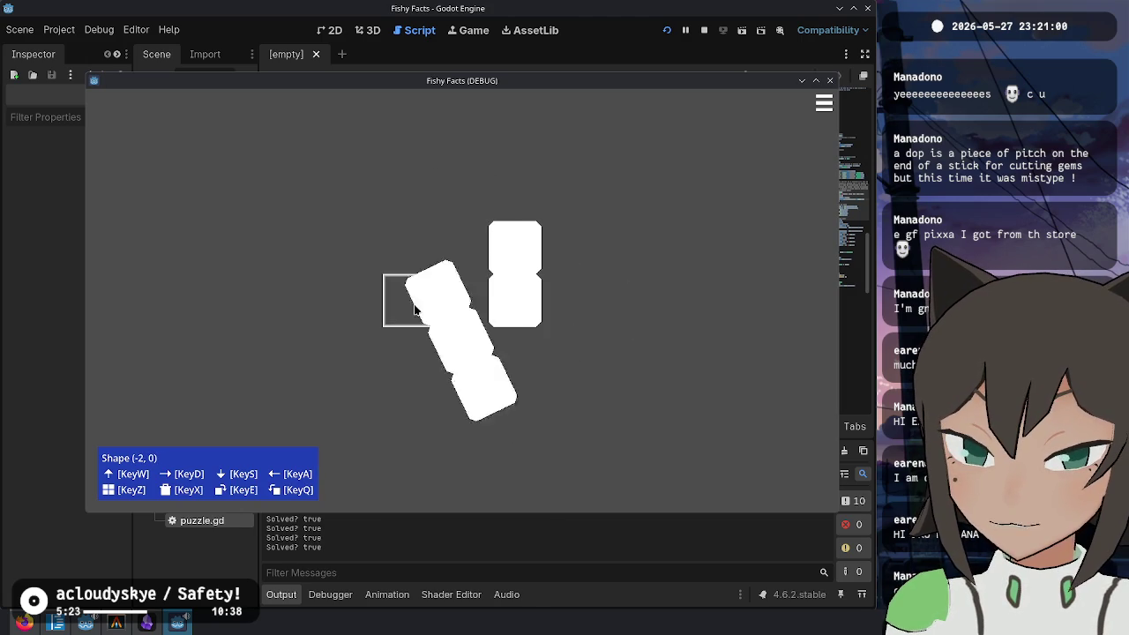
key("q")
left_click(461, 254)
left_click(477, 239)
left_click(504, 252)
left_click(505, 251)
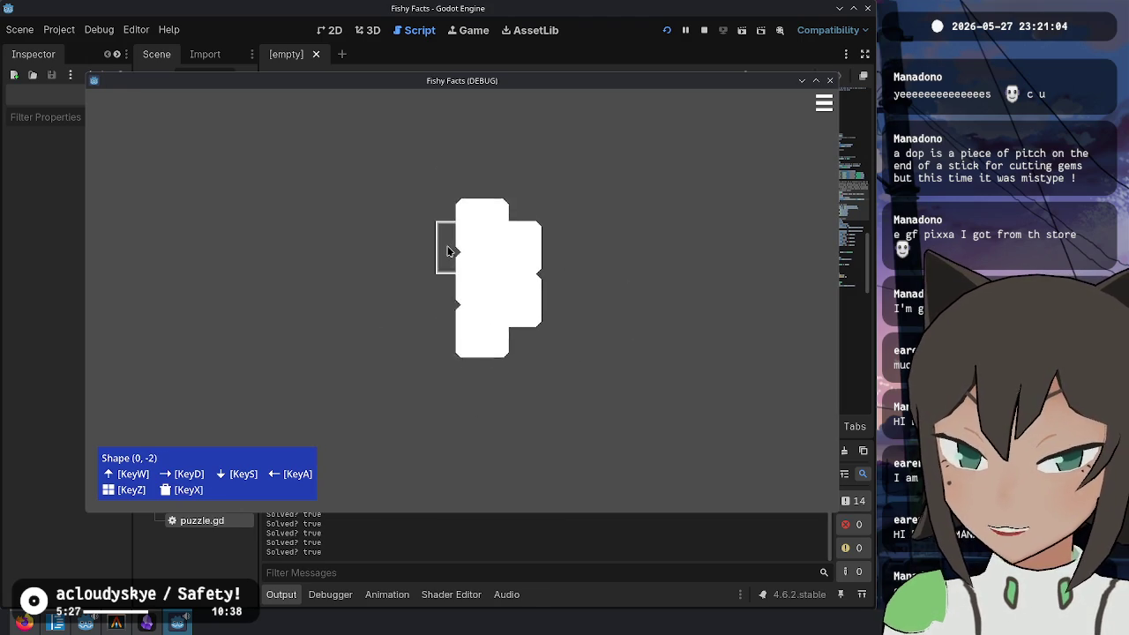
left_click(515, 243)
left_click(479, 277)
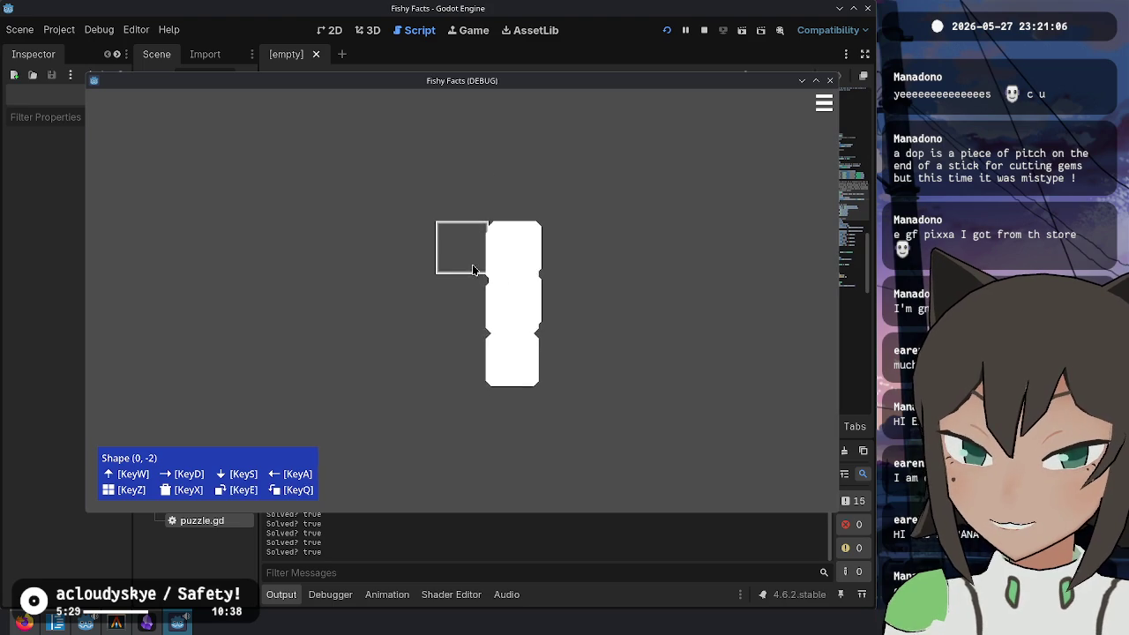
left_click(473, 265)
Step: Stop the game and return to Obsidian, selecting the playable-state phrase in the note
key("F8")
key("alt+Tab")
key("Tab")
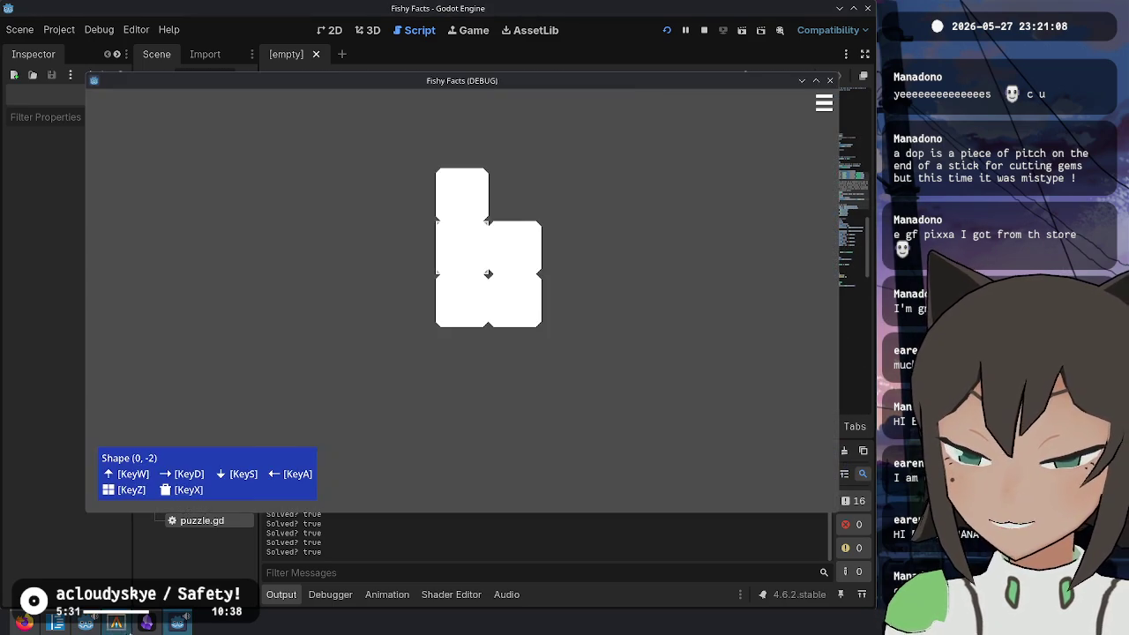
left_click_drag(251, 257, 547, 256)
left_click(531, 347)
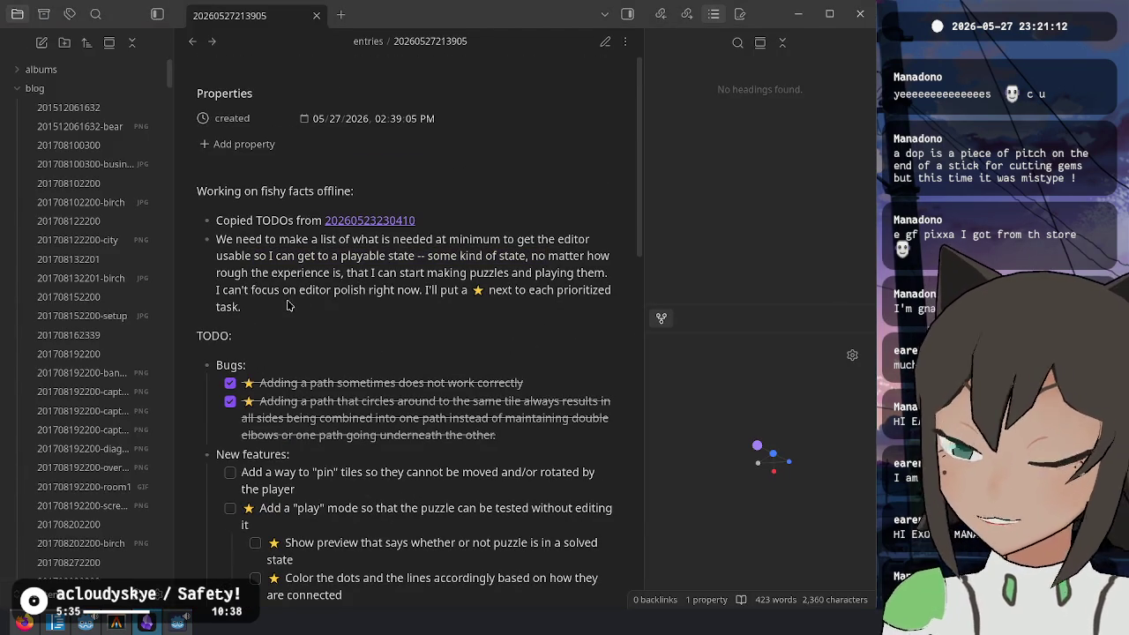
Step: Back in the game, pull a tile column off the shape and rotate it
key("alt+Tab")
mouse_move(451, 255)
left_mouse_down()
mouse_move(320, 227)
mouse_move(341, 205)
mouse_move(360, 262)
mouse_move(418, 267)
mouse_move(444, 242)
mouse_move(516, 264)
mouse_move(467, 274)
mouse_move(525, 339)
mouse_move(492, 318)
mouse_move(521, 315)
left_mouse_up()
key("e")
key("e")
key("e")
key("e")
key("e")
key("e")
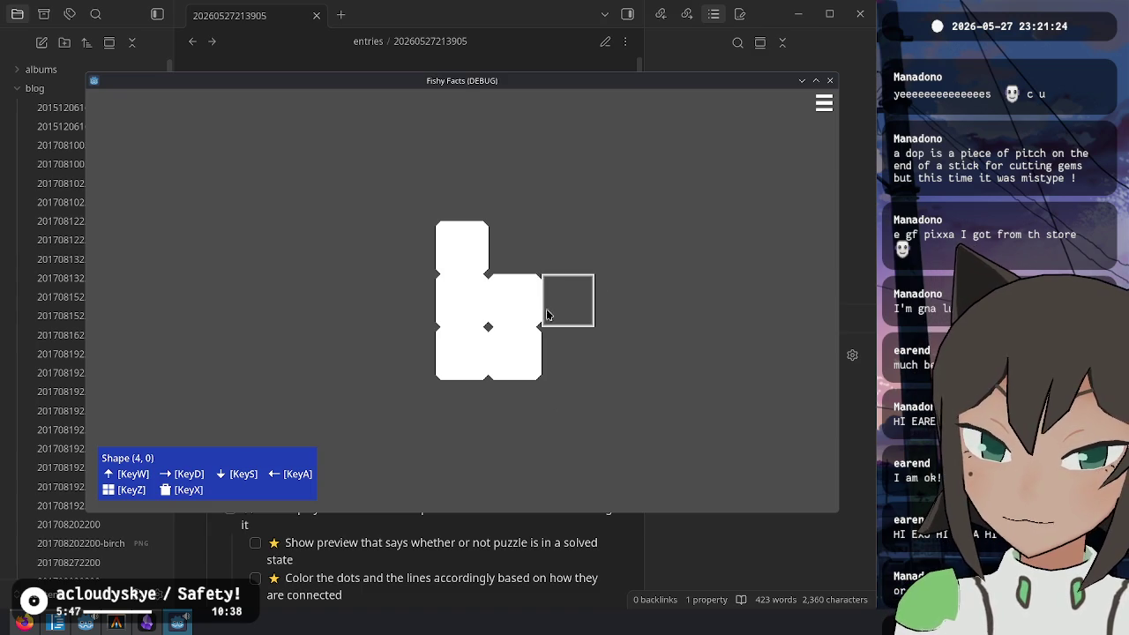
left_click(547, 315)
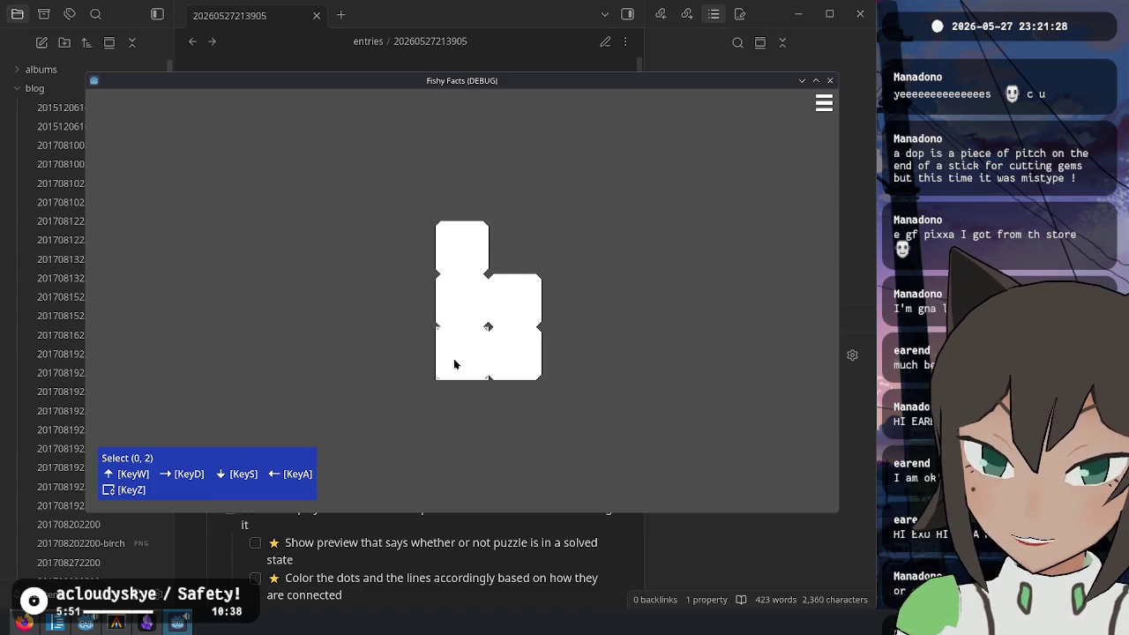
Step: Via Edit Shape, rotate the right two-tile piece, shift the tall column left, then refocus Obsidian
left_click(520, 306)
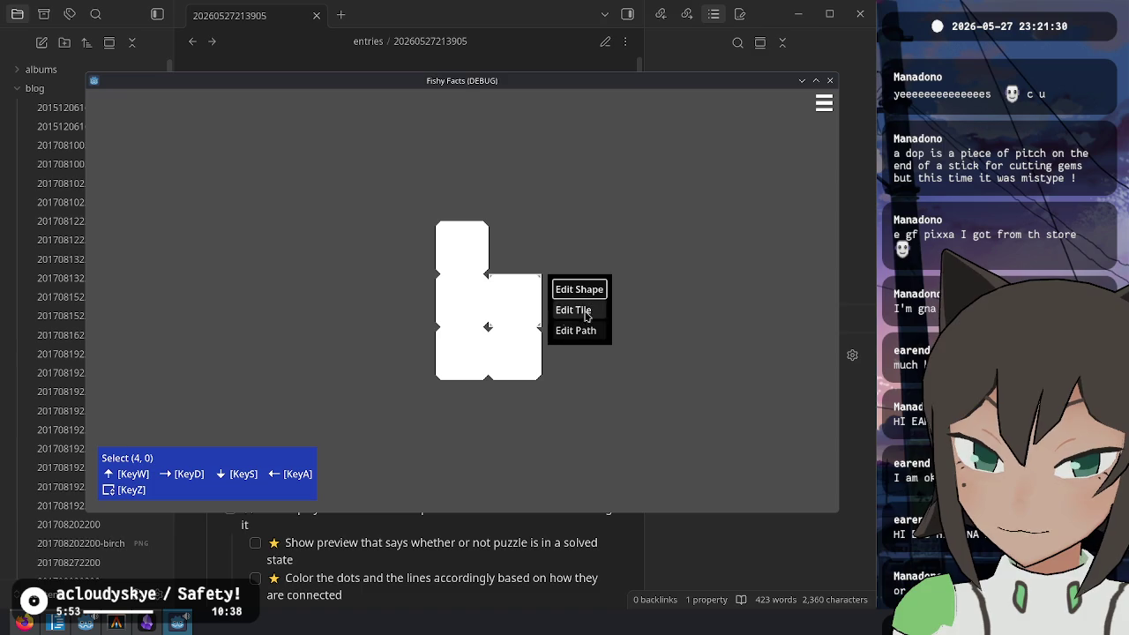
left_click(579, 291)
left_click(518, 316)
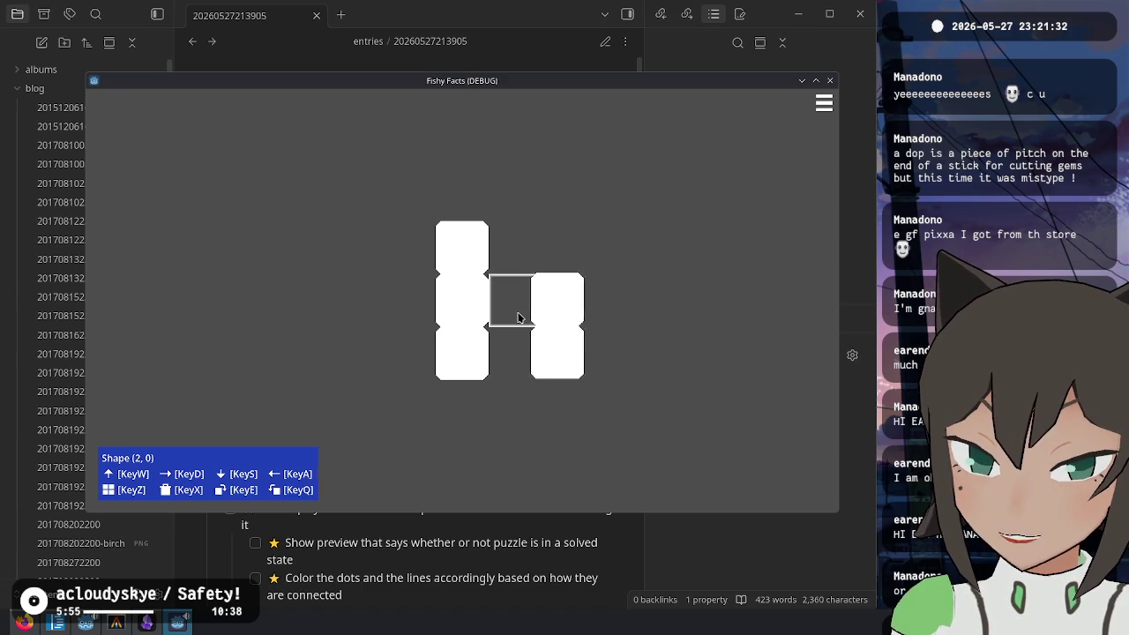
key("s")
key("e")
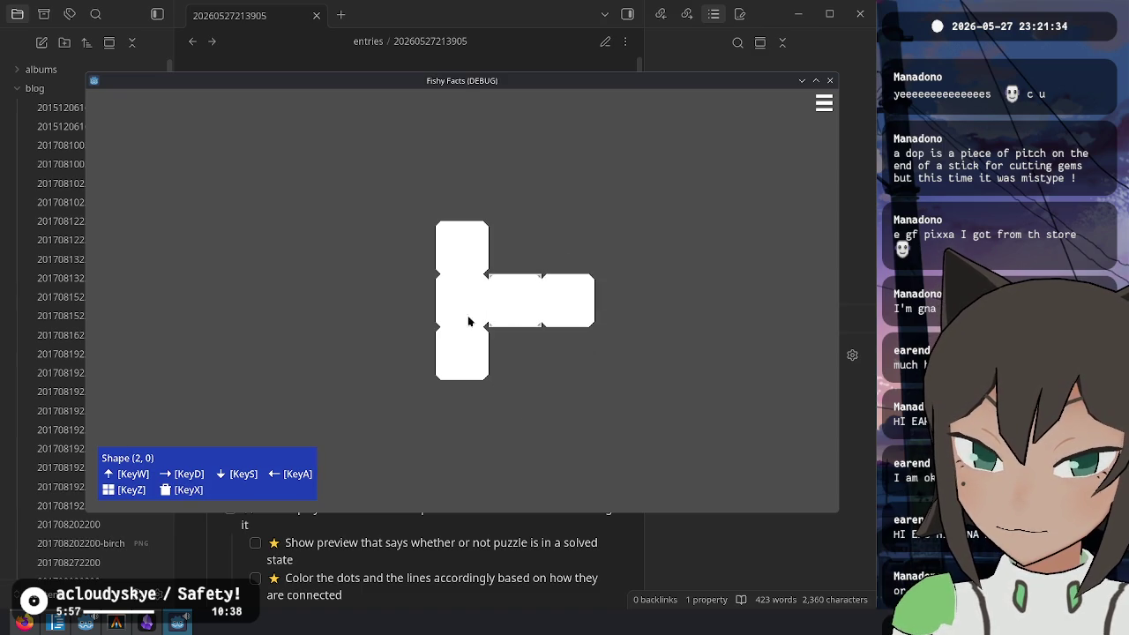
left_click(498, 300)
left_click(492, 306)
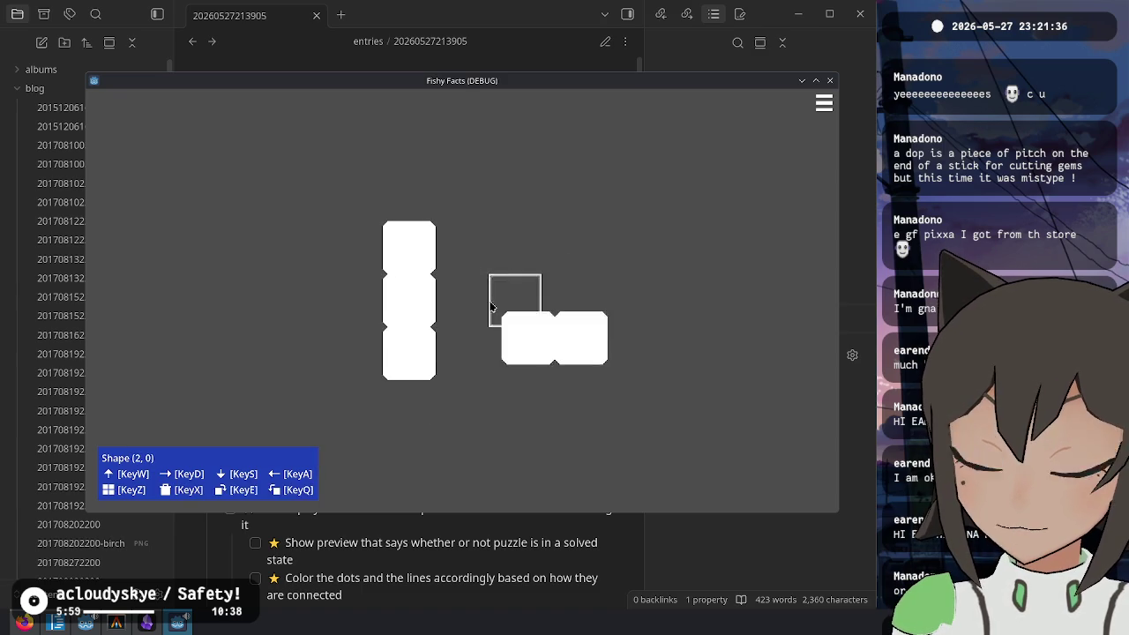
left_click(587, 21)
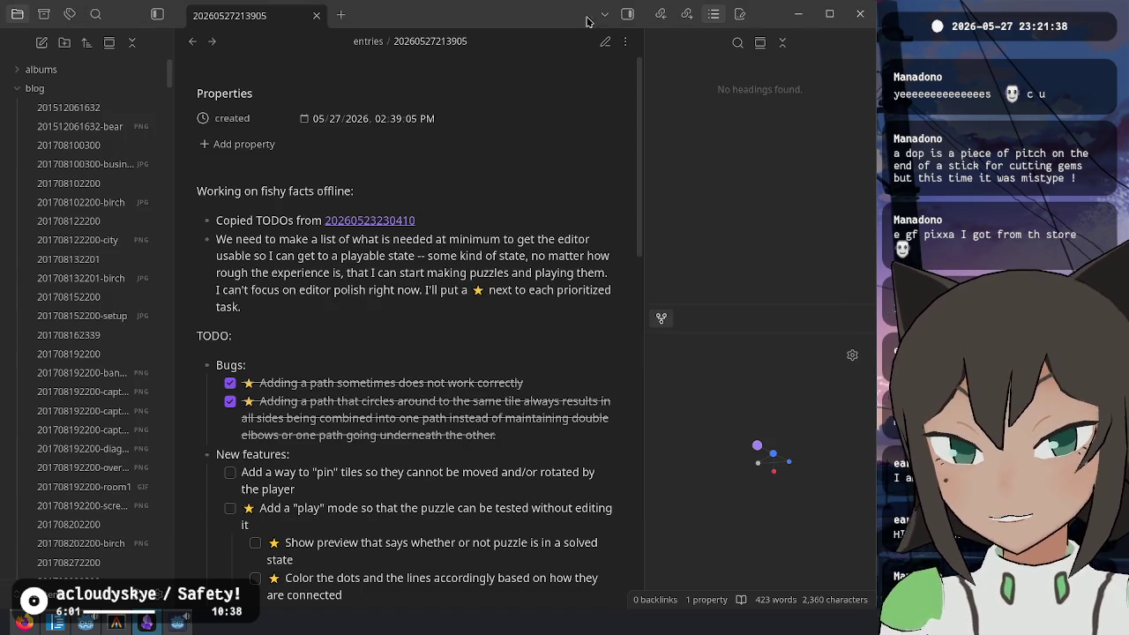
Step: Scroll to the play mode tasks, select 'Color the dots', and toggle source mode with Ctrl+E
scroll(281, 291, "down", 3)
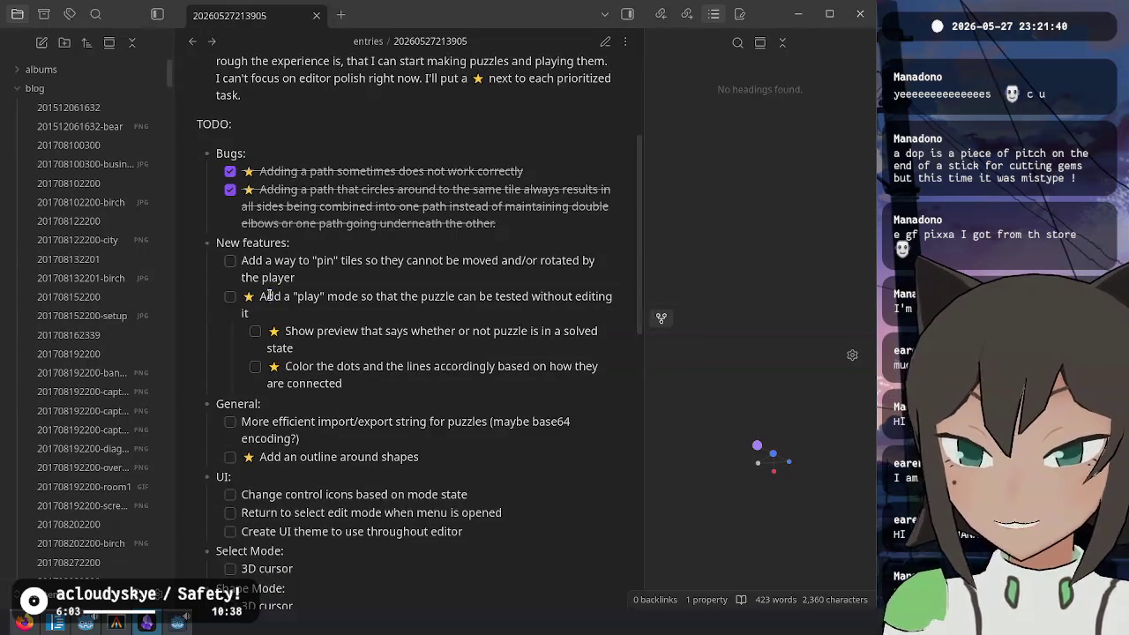
left_click_drag(268, 297, 360, 366)
left_click(361, 388)
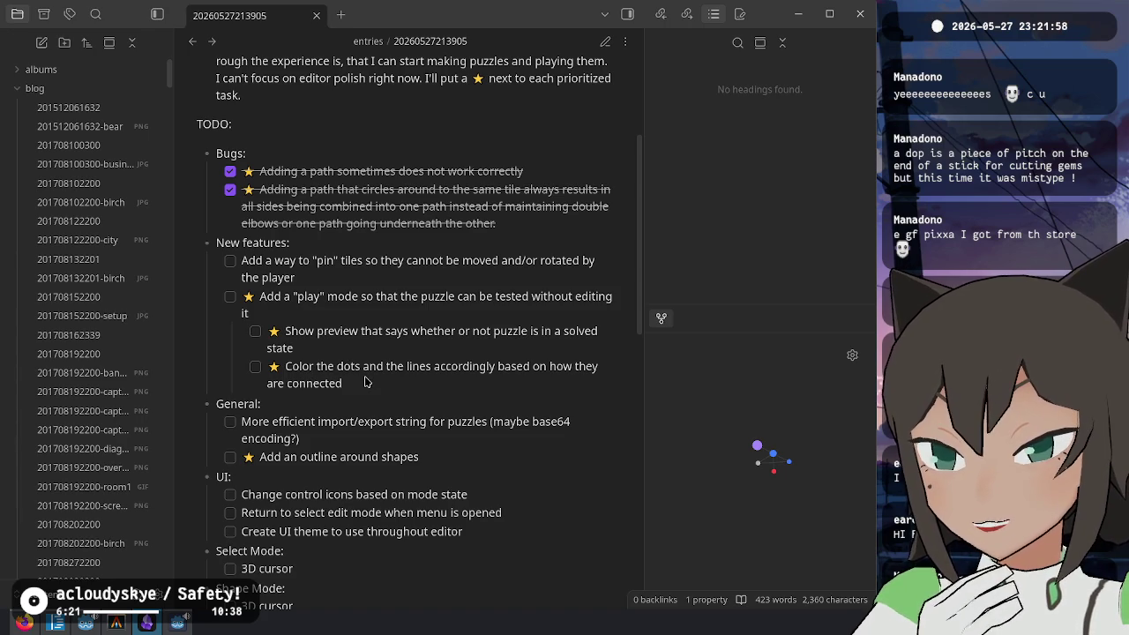
left_click_drag(300, 367, 320, 383)
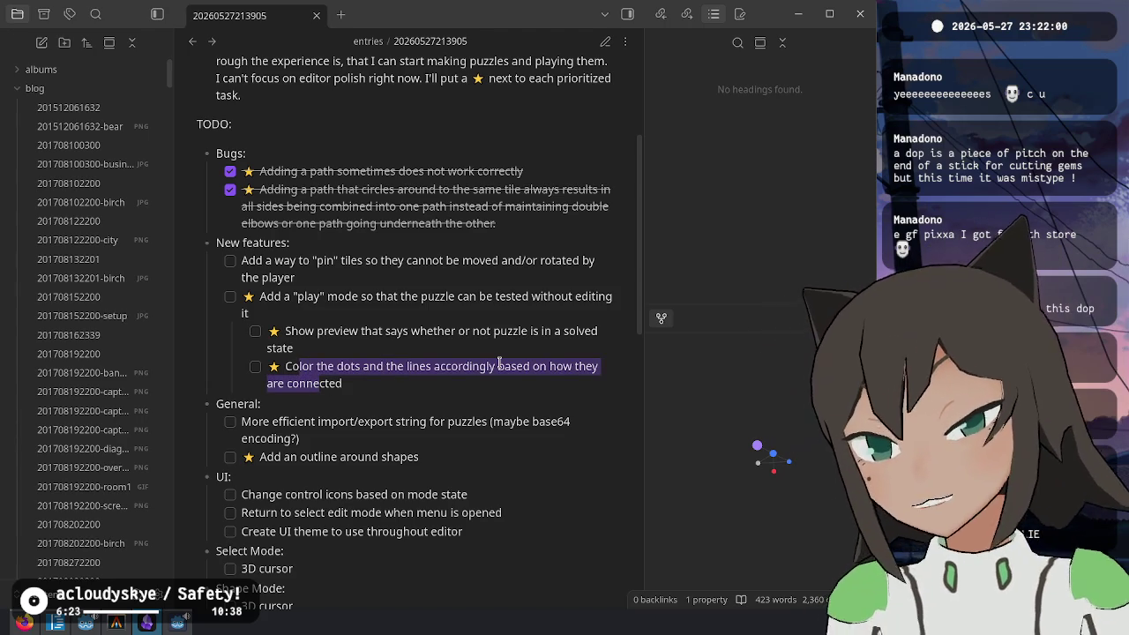
key("ctrl+e")
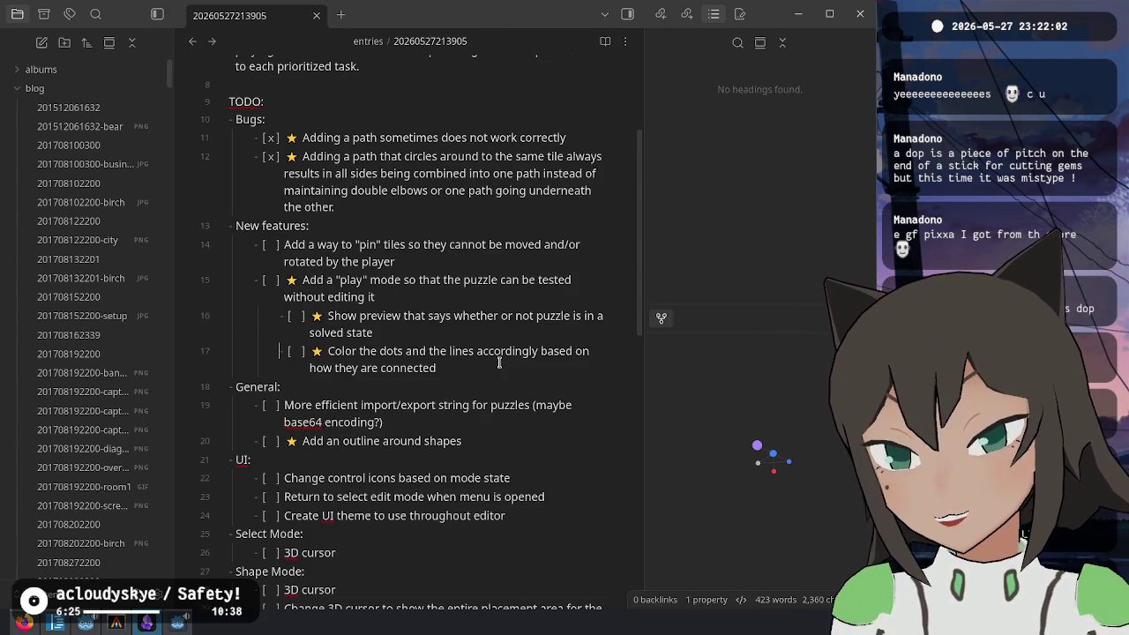
Step: Cut the 'Color the dots' task and paste it below 'Add an outline around shapes'
key("BackSpace")
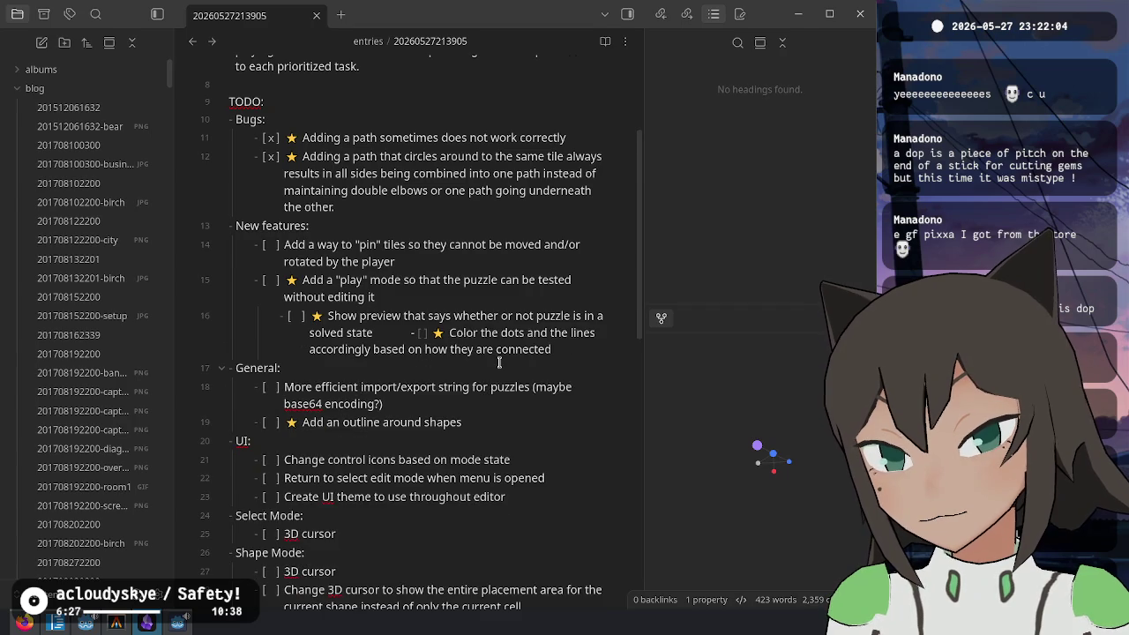
key("Return")
key("shift+Tab")
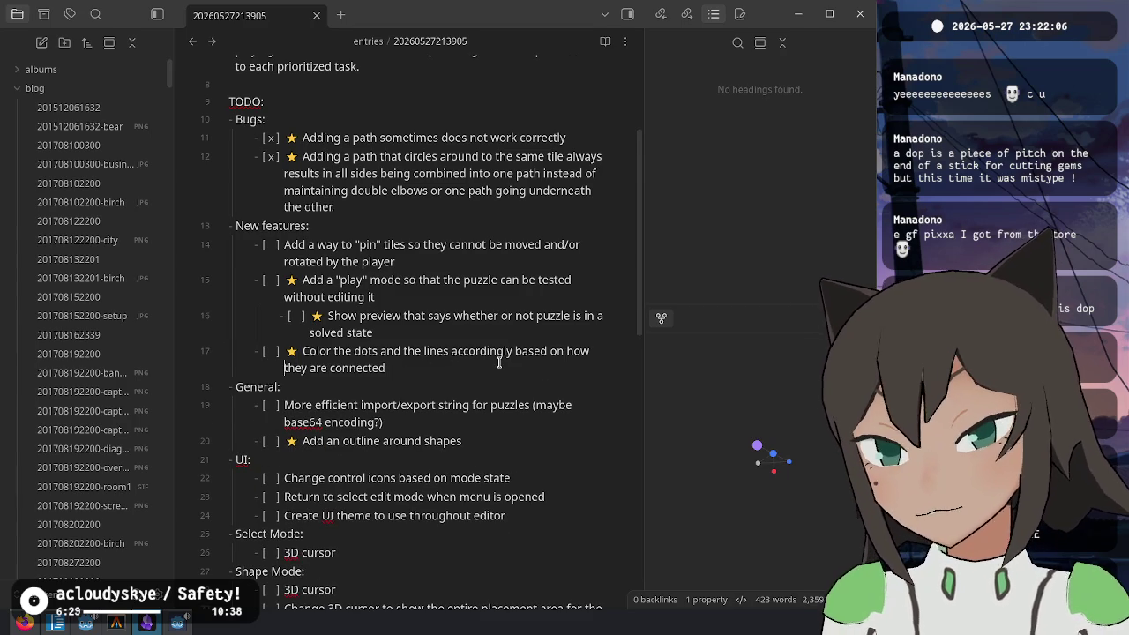
key("shift+Home")
key("ctrl+x")
key("Down")
key("Down")
key("Down")
key("ctrl+v")
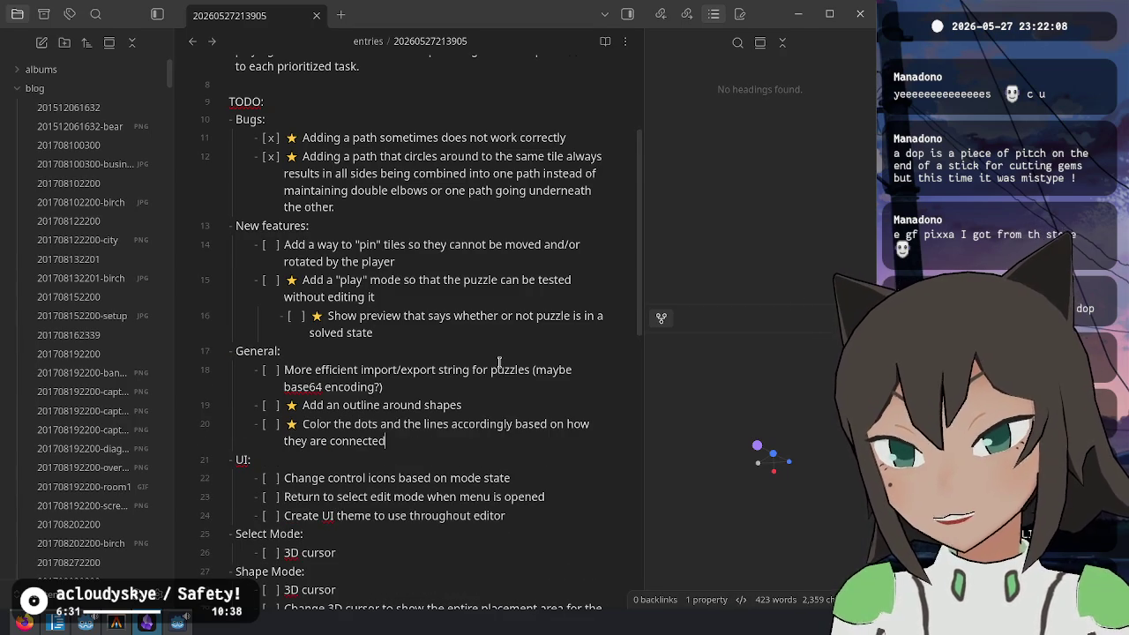
Step: Move the 'Show preview' subtask after 'Color the dots', outdent it, and close the debug game
left_click(399, 297)
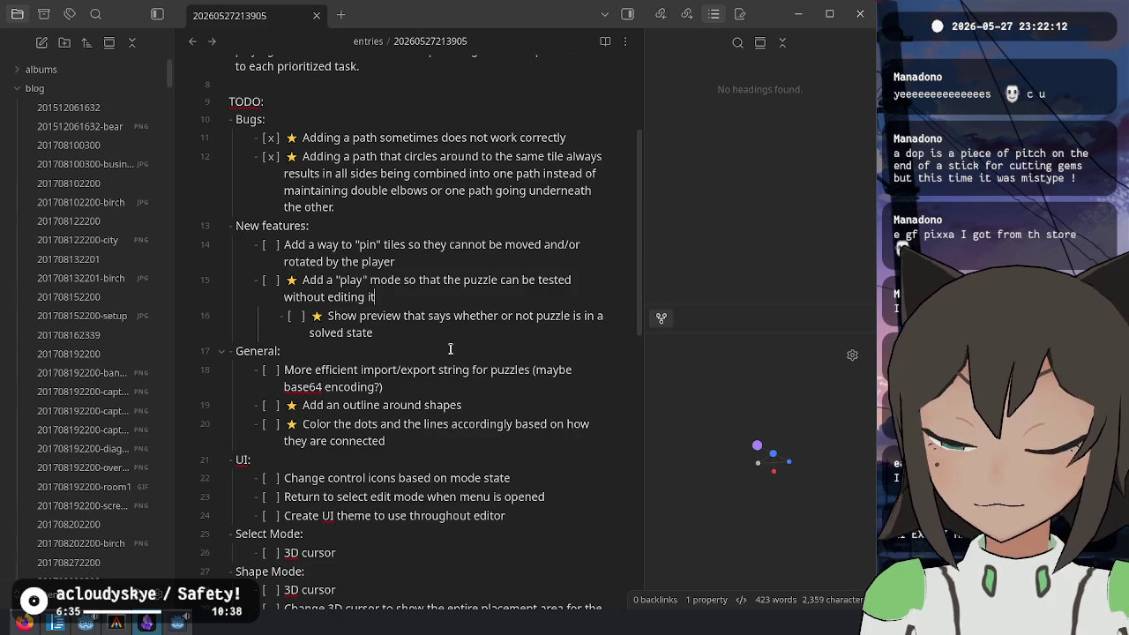
left_click(421, 355)
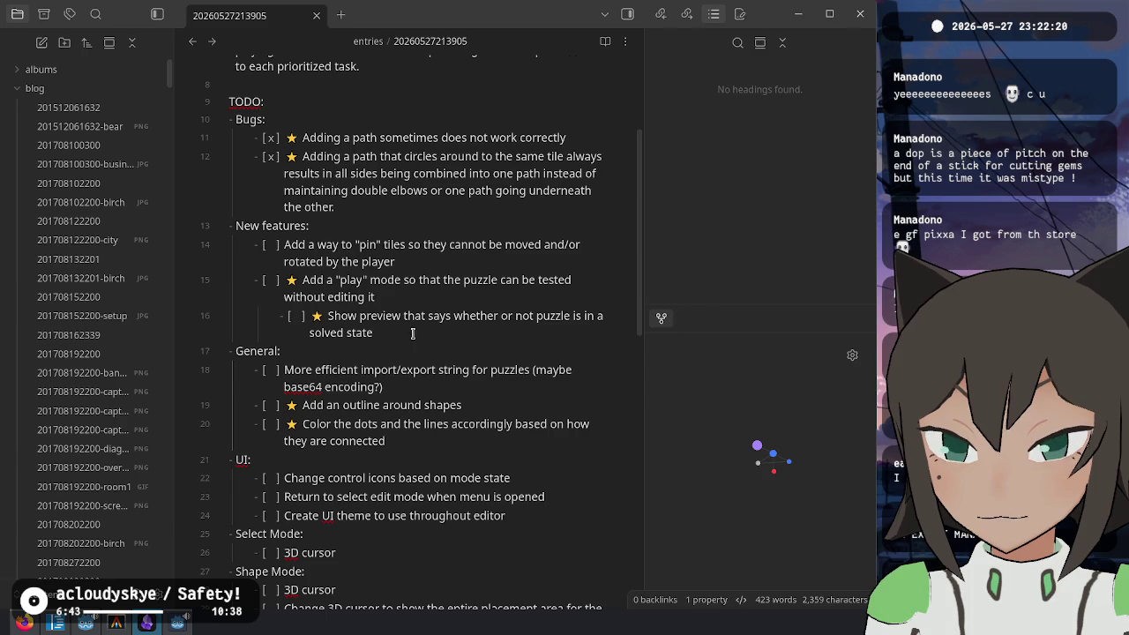
left_click_drag(412, 333, 413, 292)
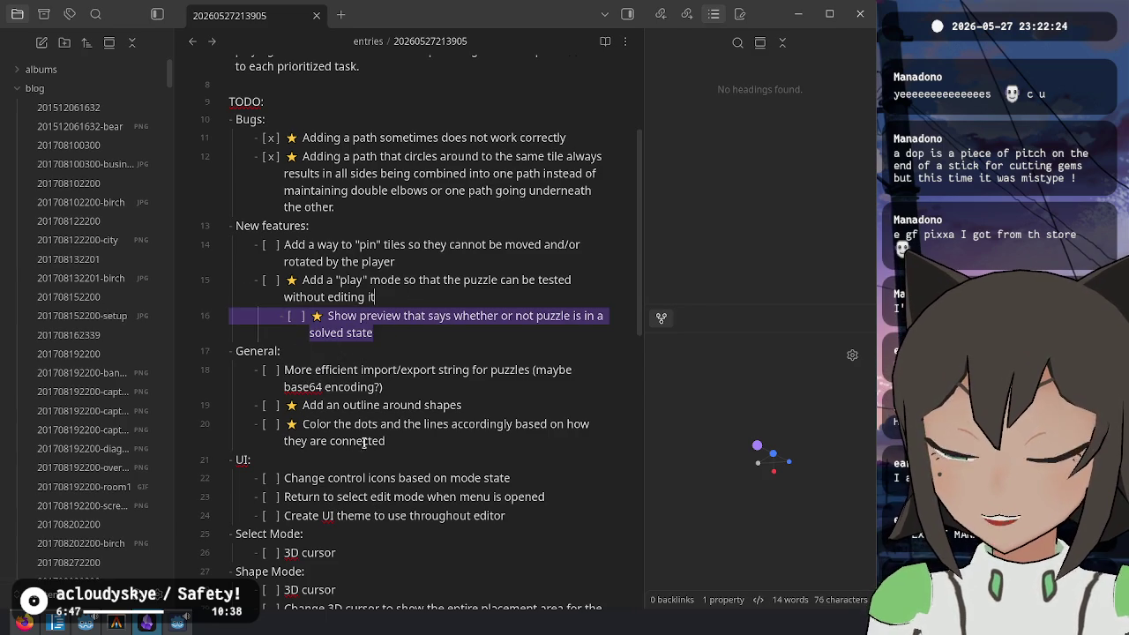
key("ctrl+x")
left_click(392, 406)
key("ctrl+v")
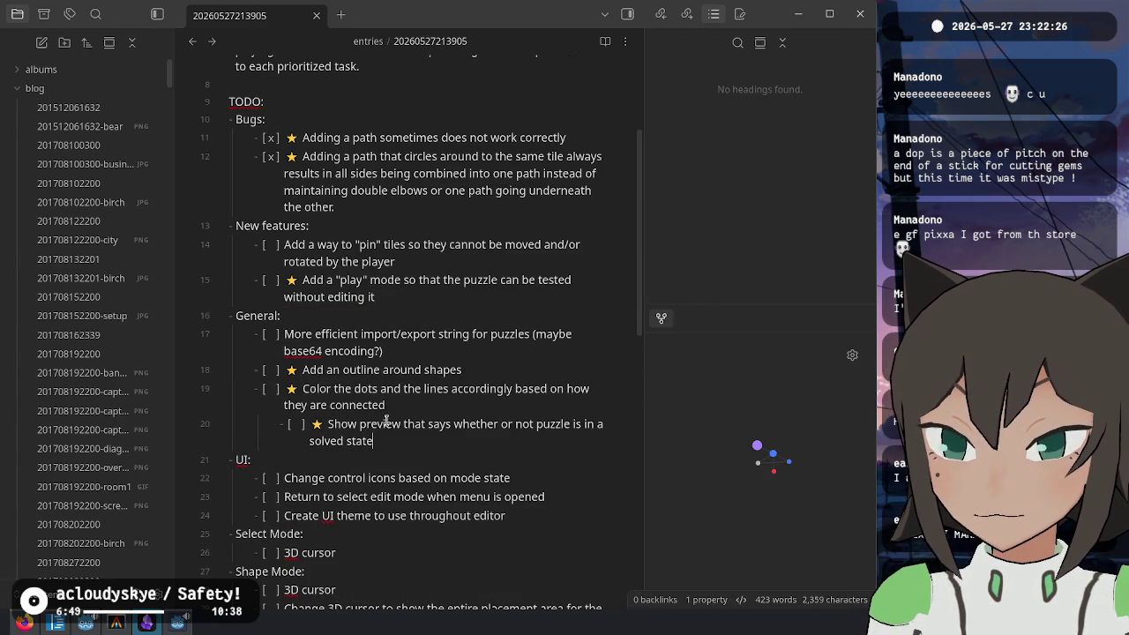
left_click(272, 426)
key("BackSpace")
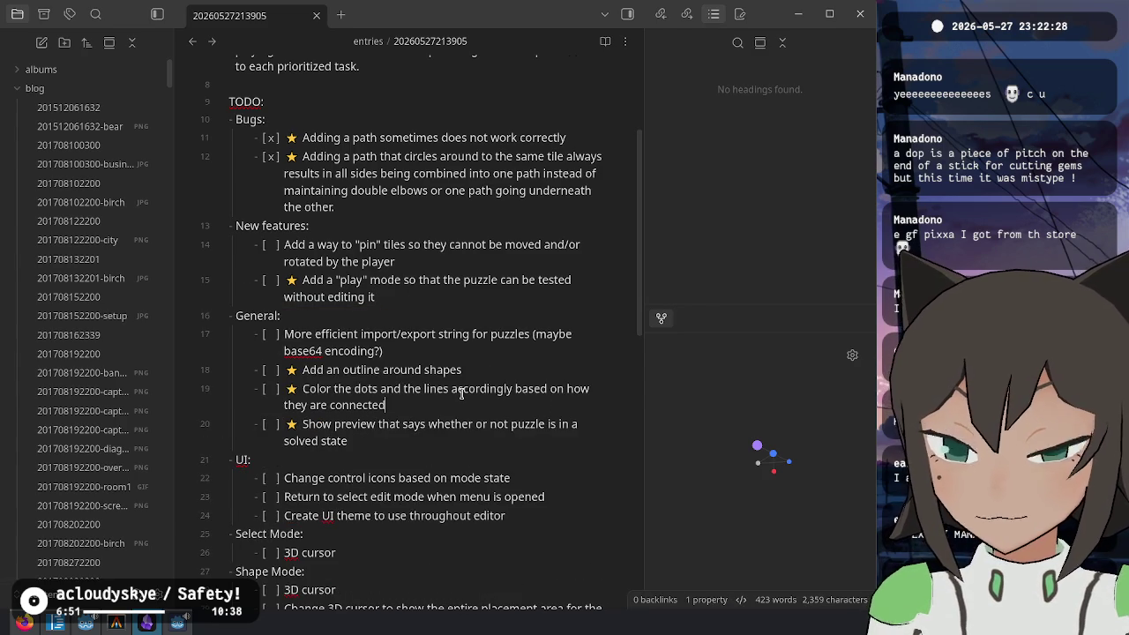
key("BackSpace")
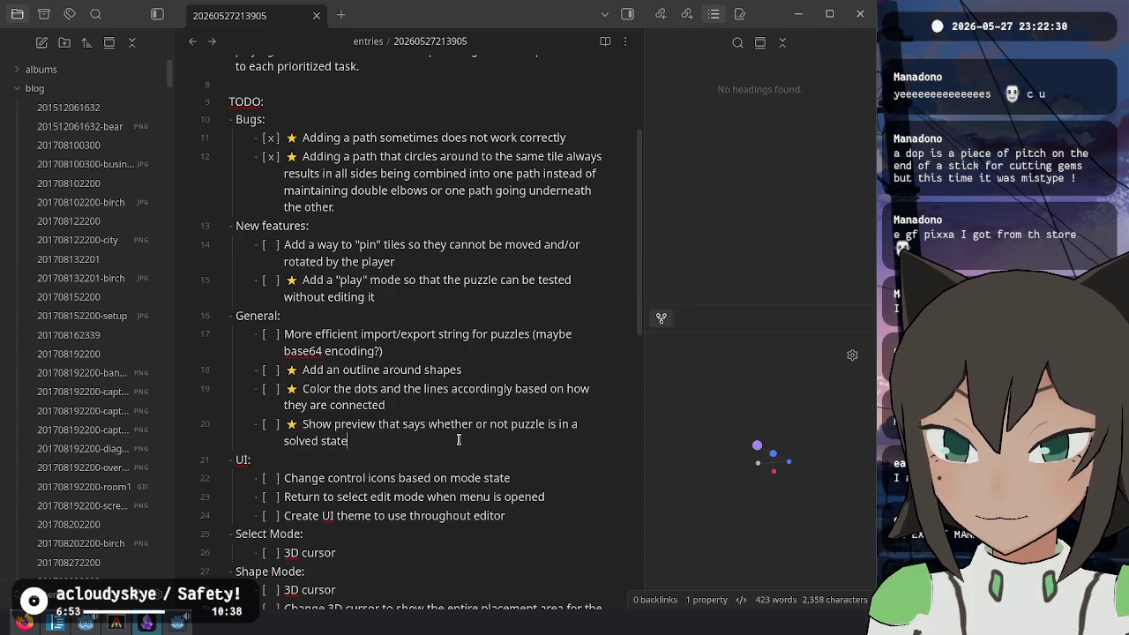
left_click(460, 405)
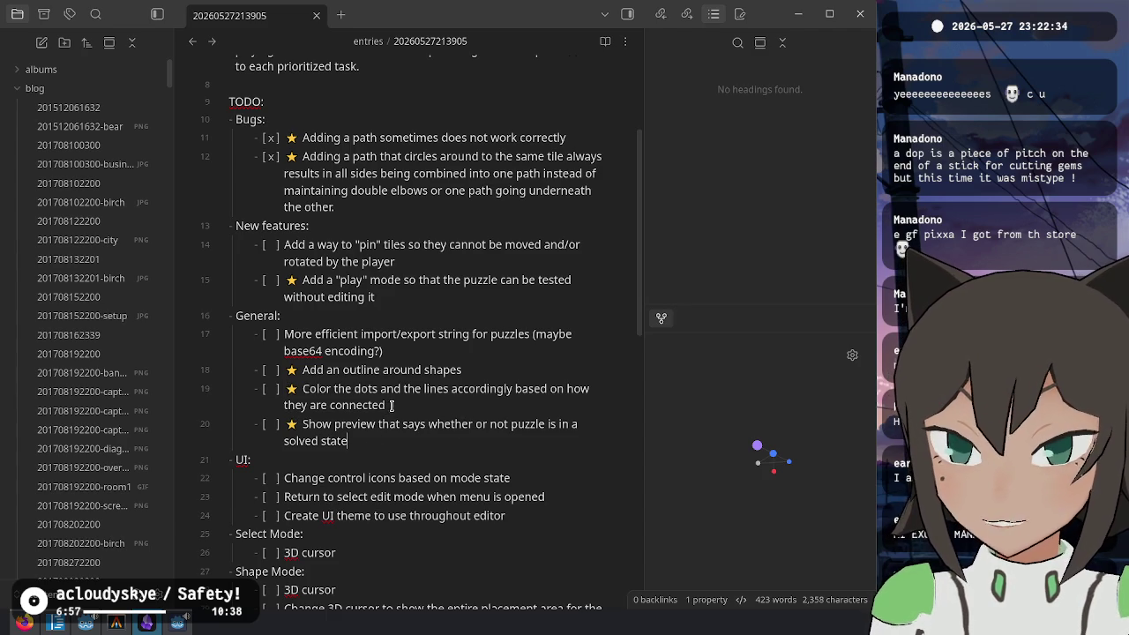
left_click(382, 445)
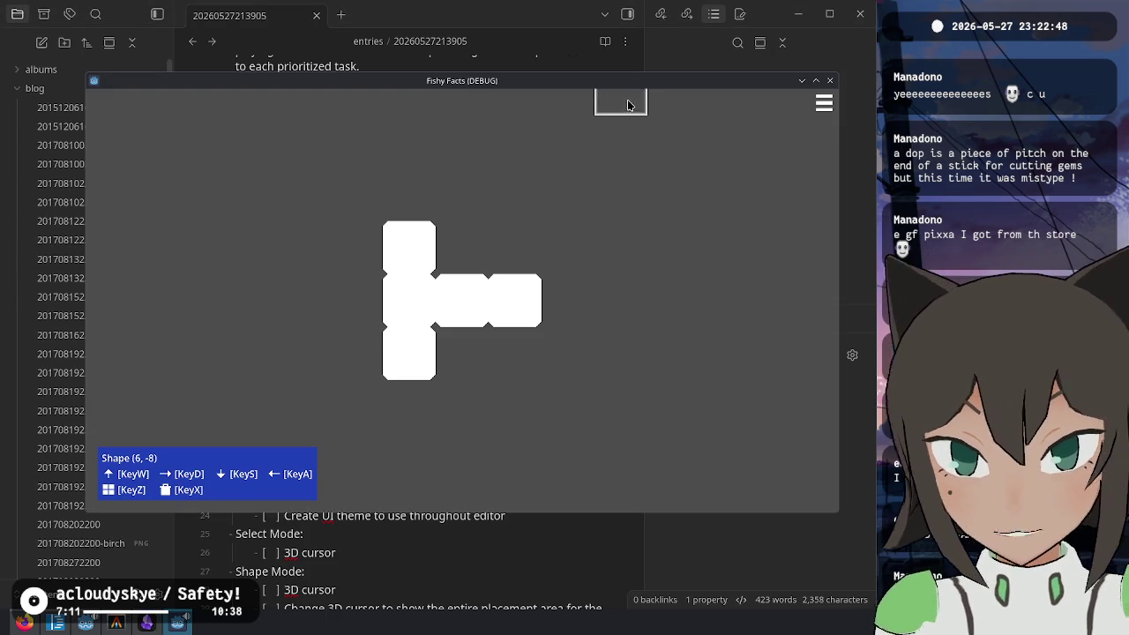
key("alt+F4")
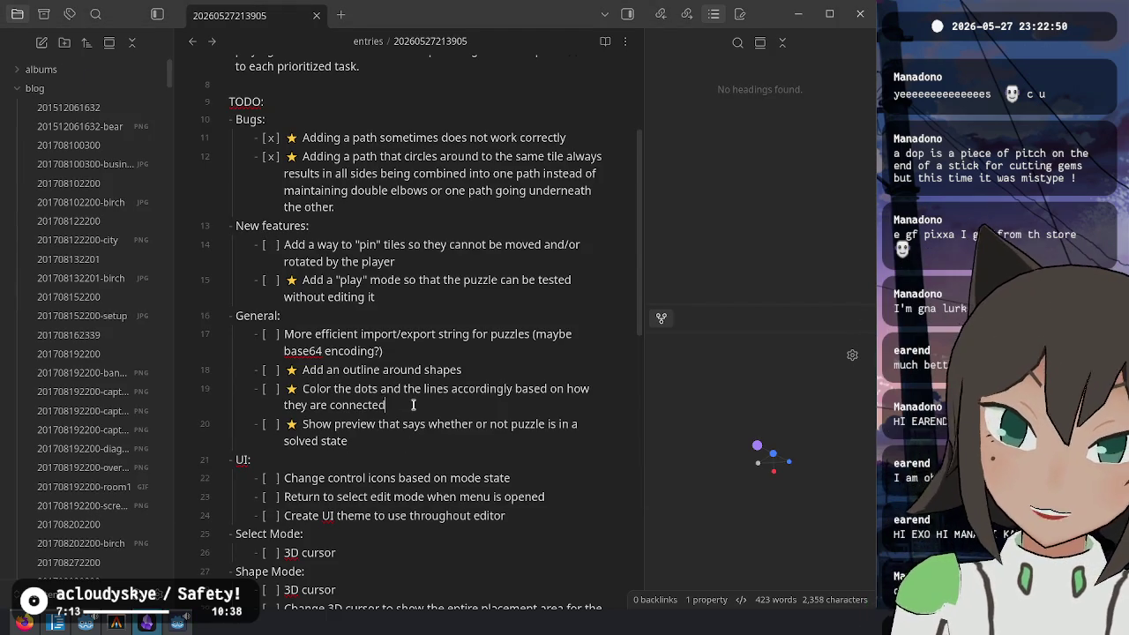
Step: Select the 'Color the dots' task text and open the Plasma window overview
left_click_drag(412, 405, 302, 388)
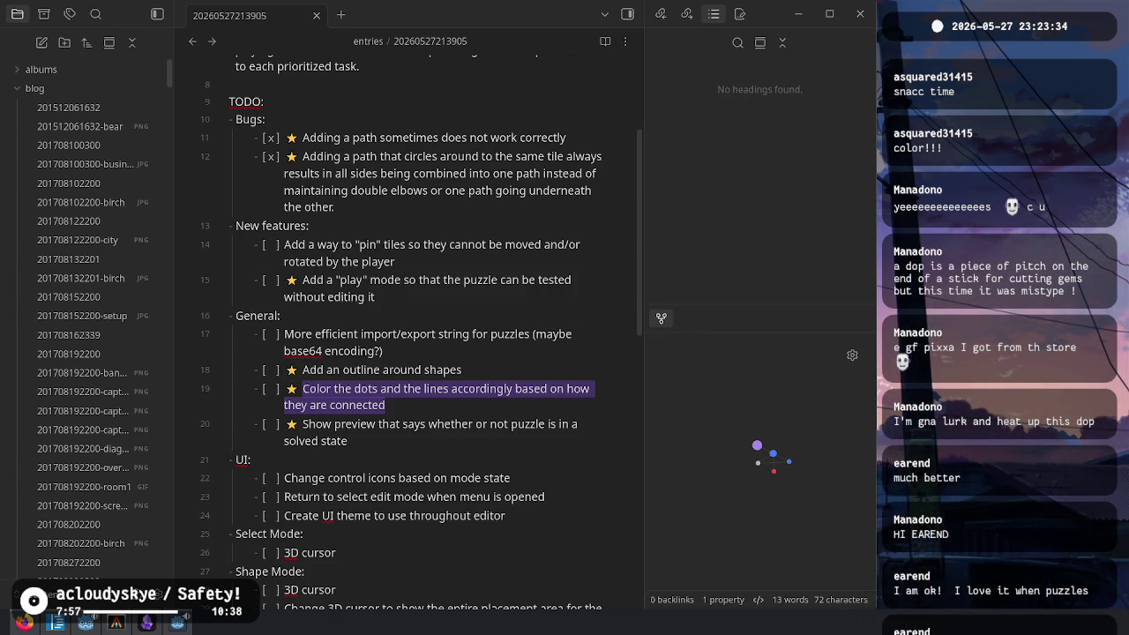
key("super")
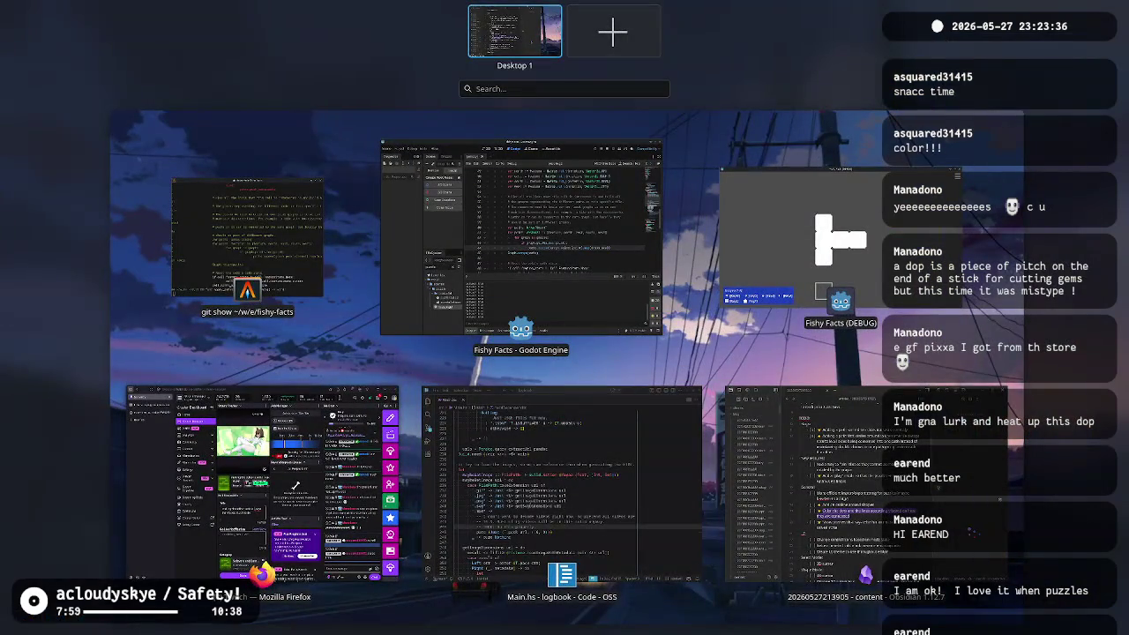
Step: Dismiss the Plasma Overview with Escape
key("Escape")
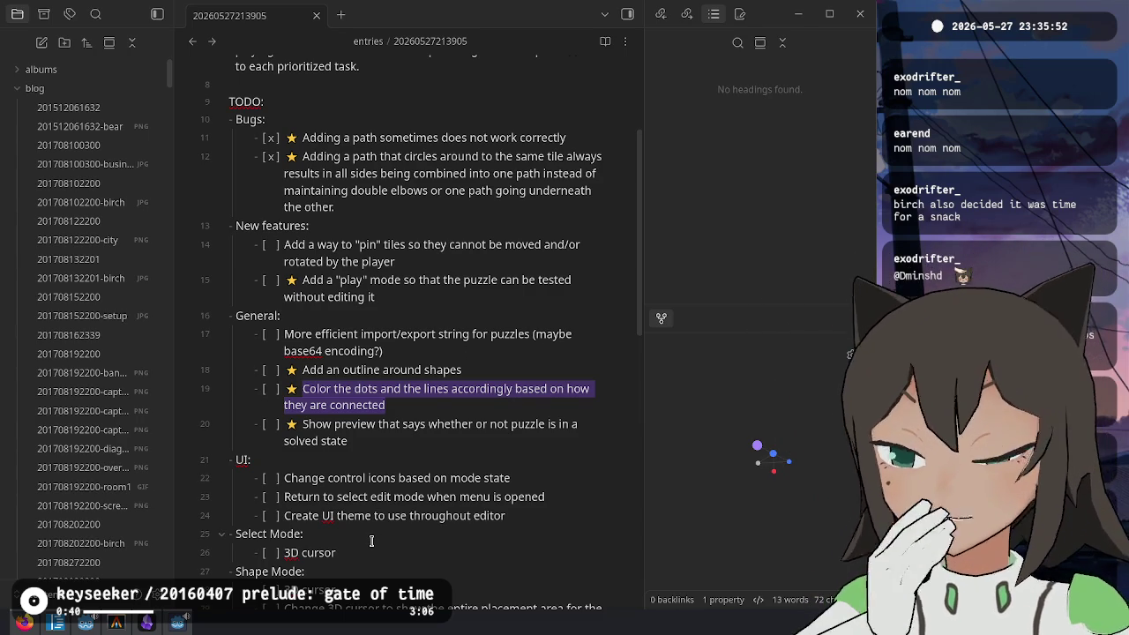
Step: Select the solved-state preview item in the TODO list, then return to Godot's puzzle.gd
left_click(457, 433)
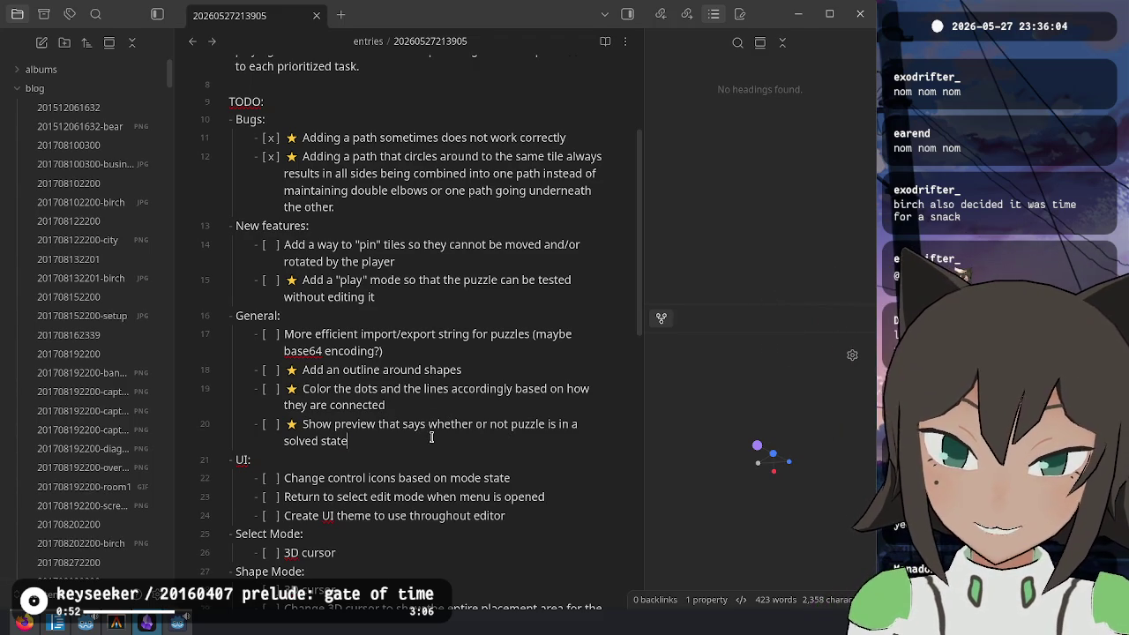
left_click_drag(431, 438, 434, 414)
left_click_drag(267, 435, 233, 381)
key("alt+Tab")
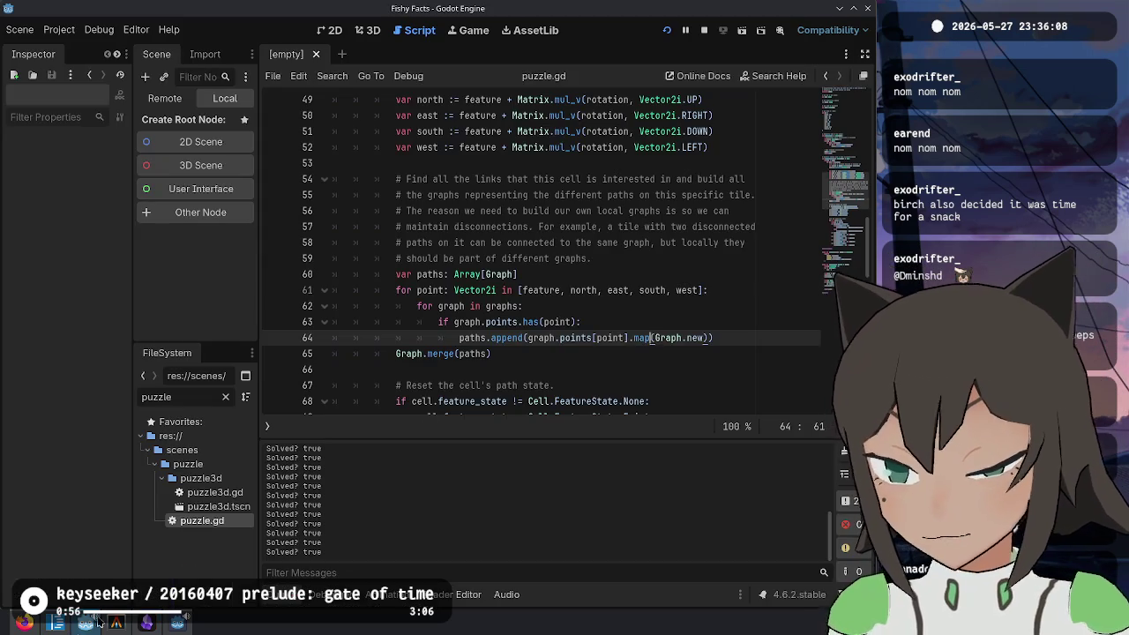
Step: Hide the Output panel and step through the path-building and reset code on lines 57–74
left_click(272, 594)
left_click(585, 388)
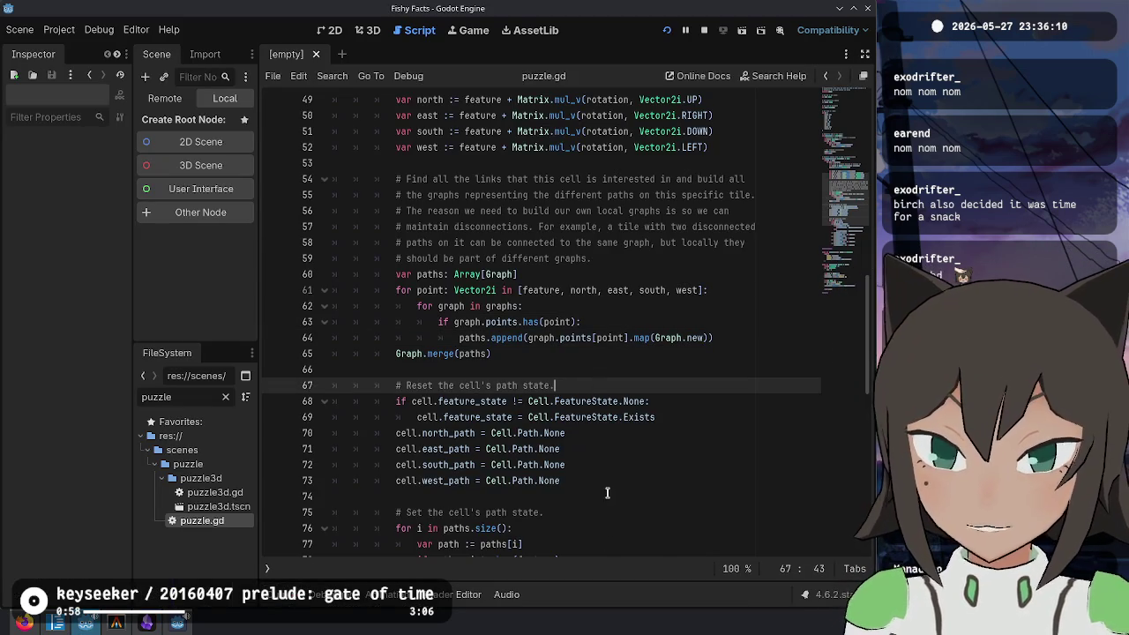
left_click(607, 492)
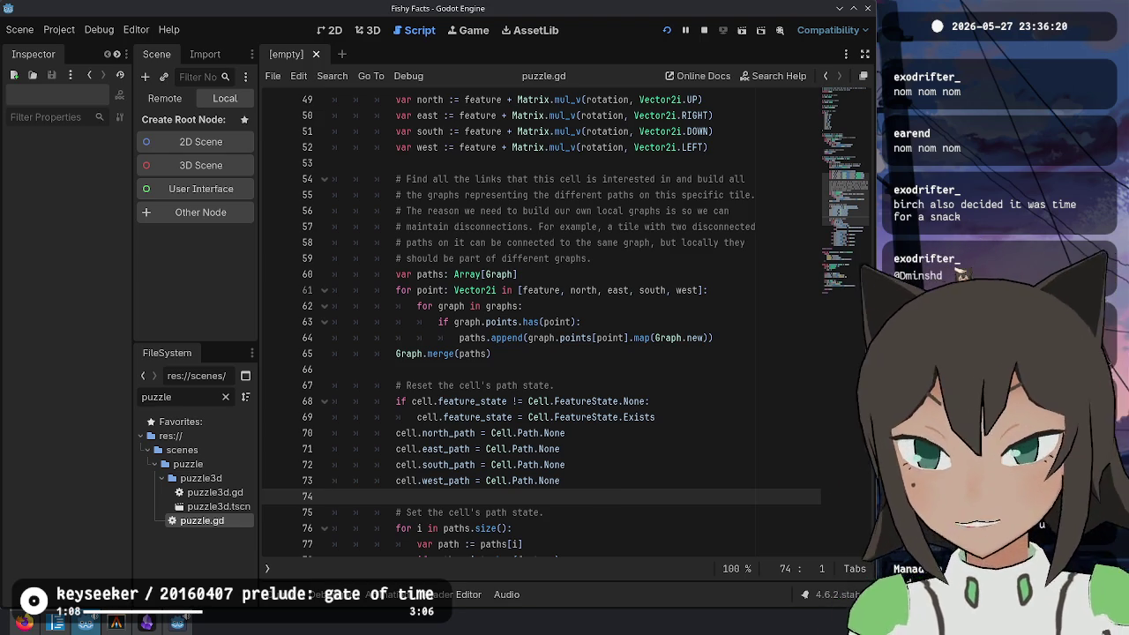
left_click(647, 226)
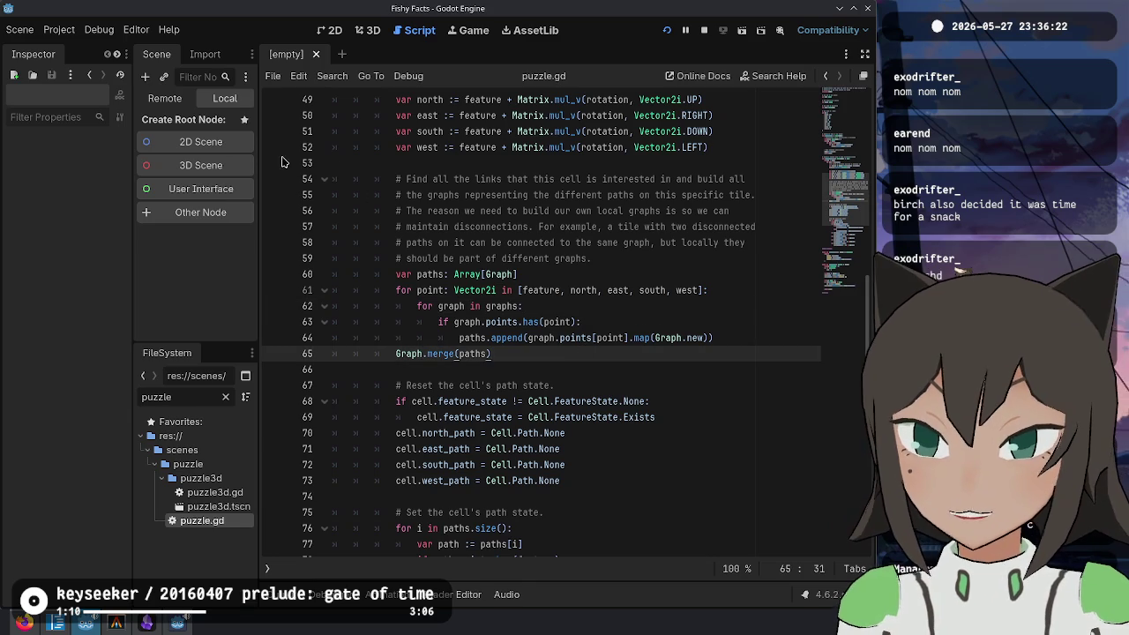
key("Down")
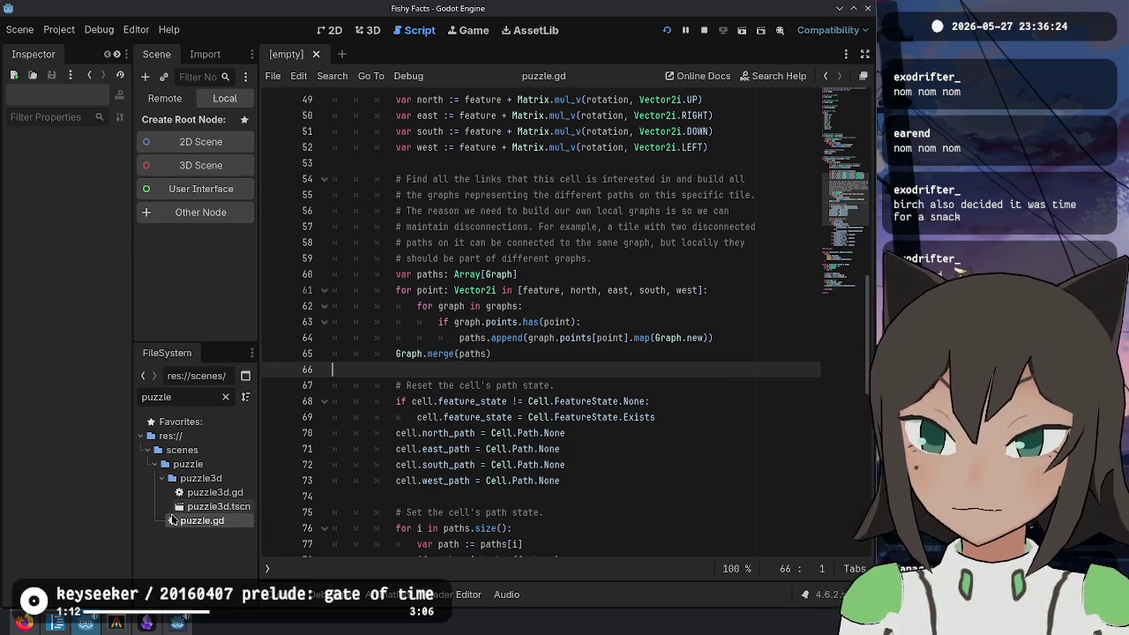
key("Down")
key("Down")
key("Down")
key("End")
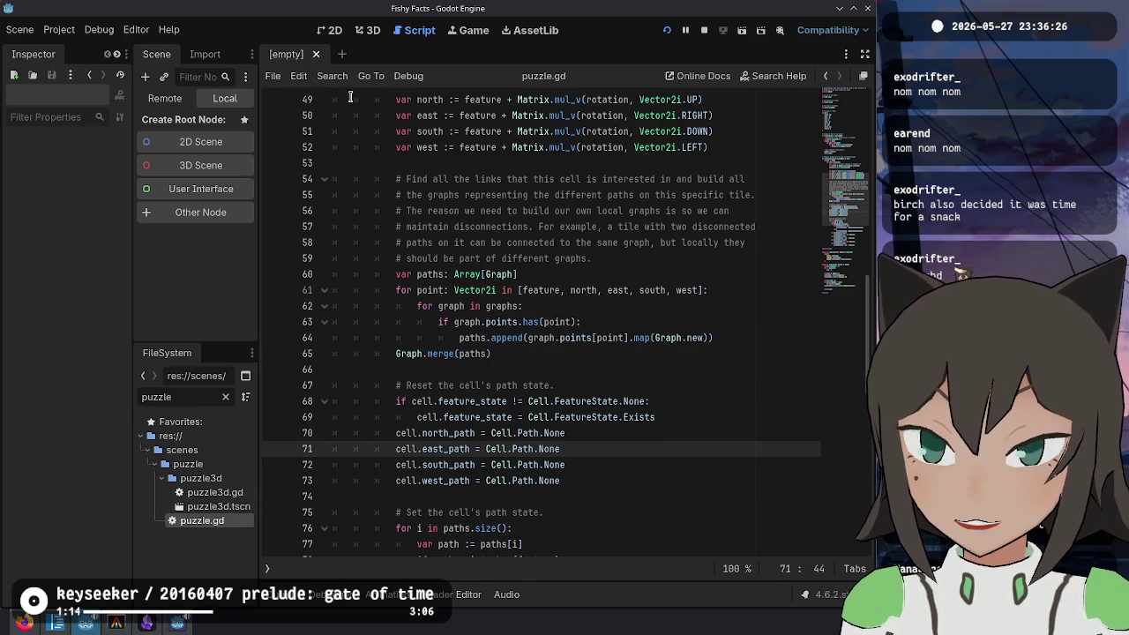
Step: Switch the main view to the 3D workspace, briefly passing through 2D
left_click(364, 32)
left_click(330, 30)
left_click(368, 30)
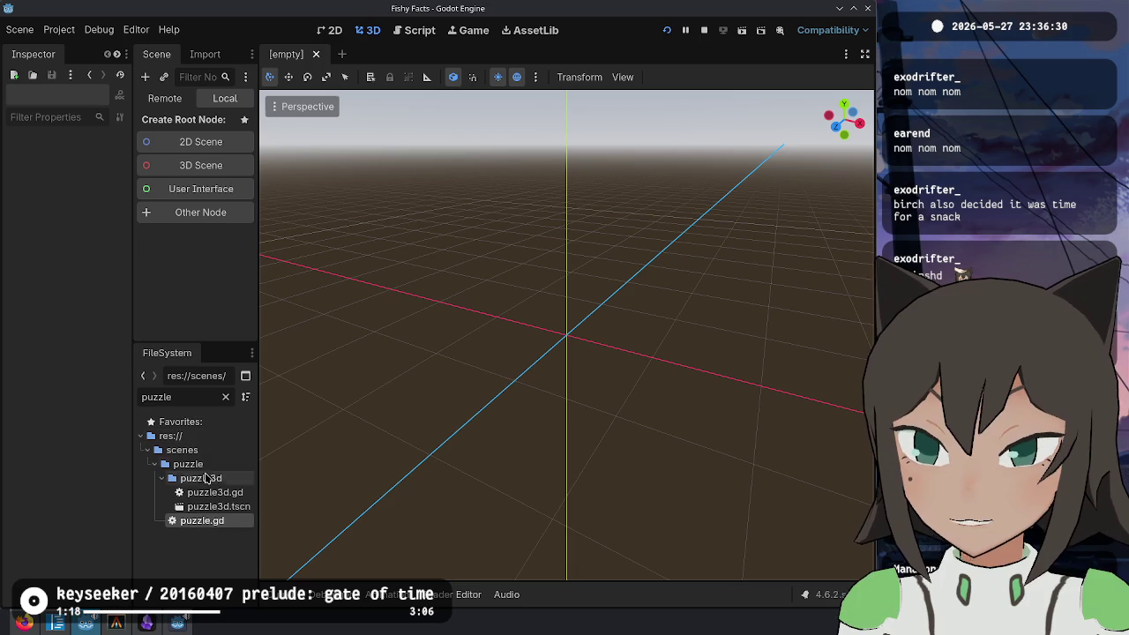
Step: Open puzzle3d.tscn, run it past the title screen, and open the in-game puzzle file browser
double_click(225, 510)
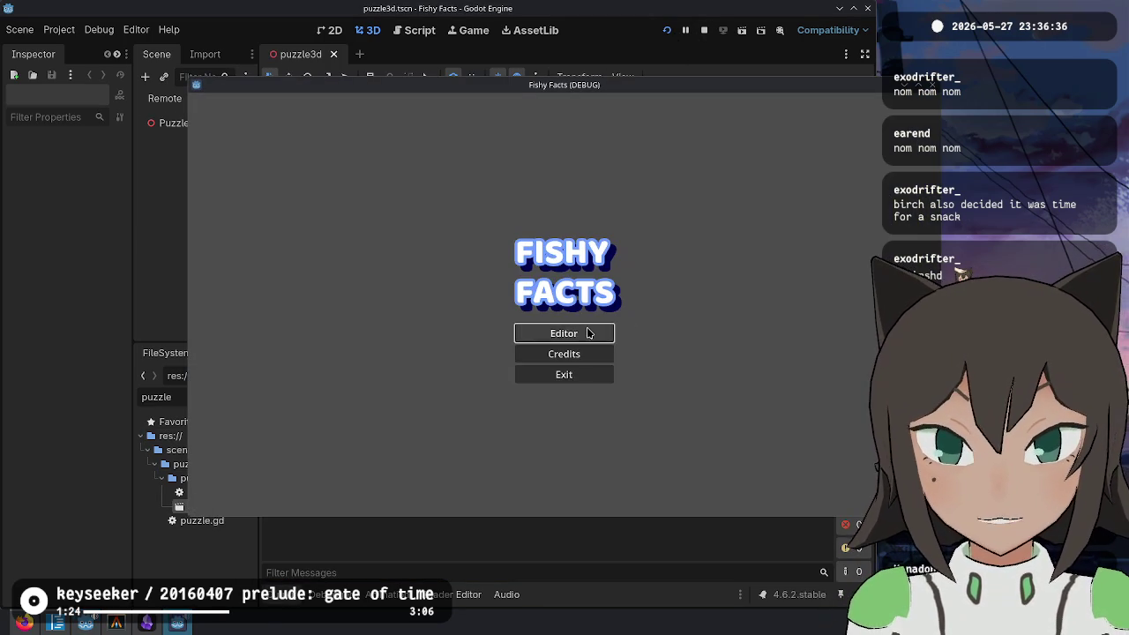
left_click(592, 330)
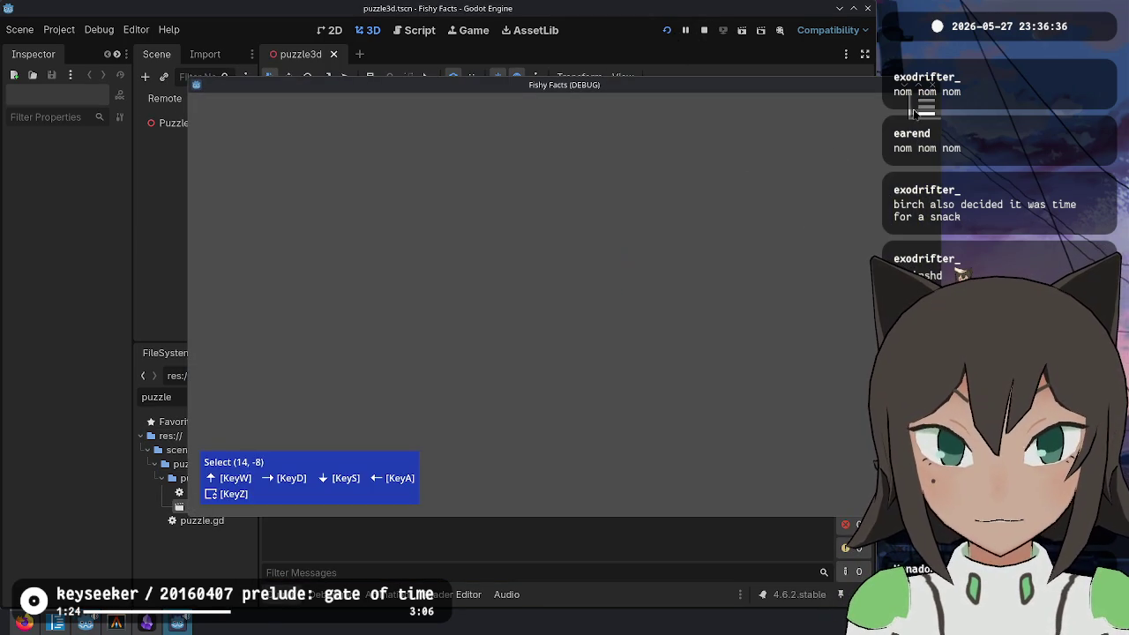
key("Escape")
left_click(494, 263)
Step: Load res://levels/test-2.json in the game, then stop it and select the Puzzle3D root node
scroll(362, 232, "down", 1)
double_click(320, 216)
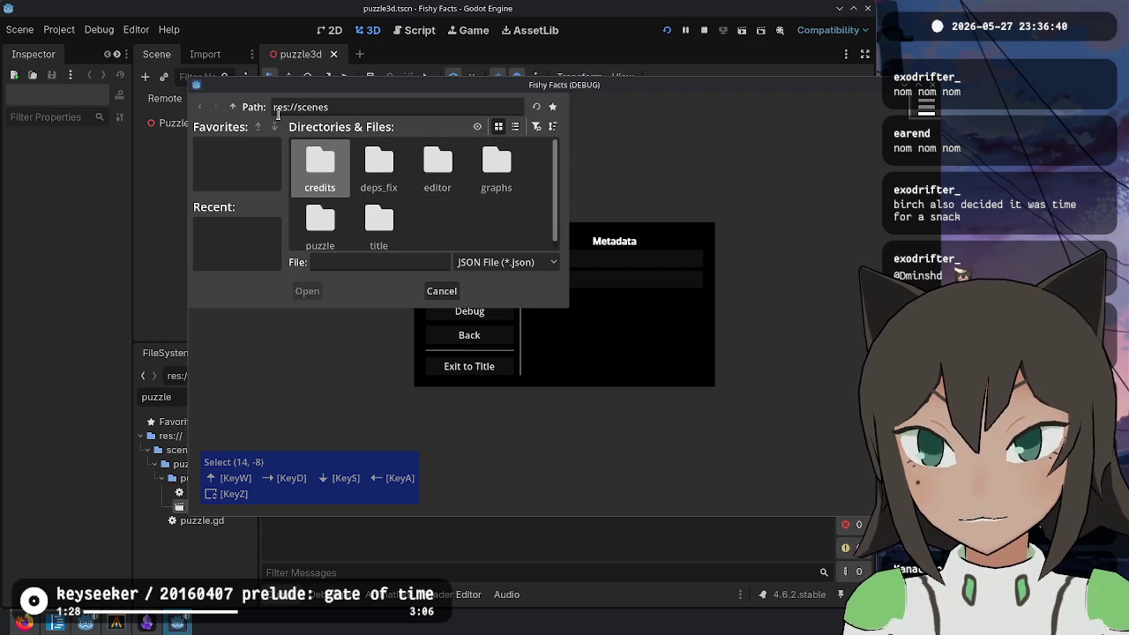
left_click(233, 108)
double_click(497, 168)
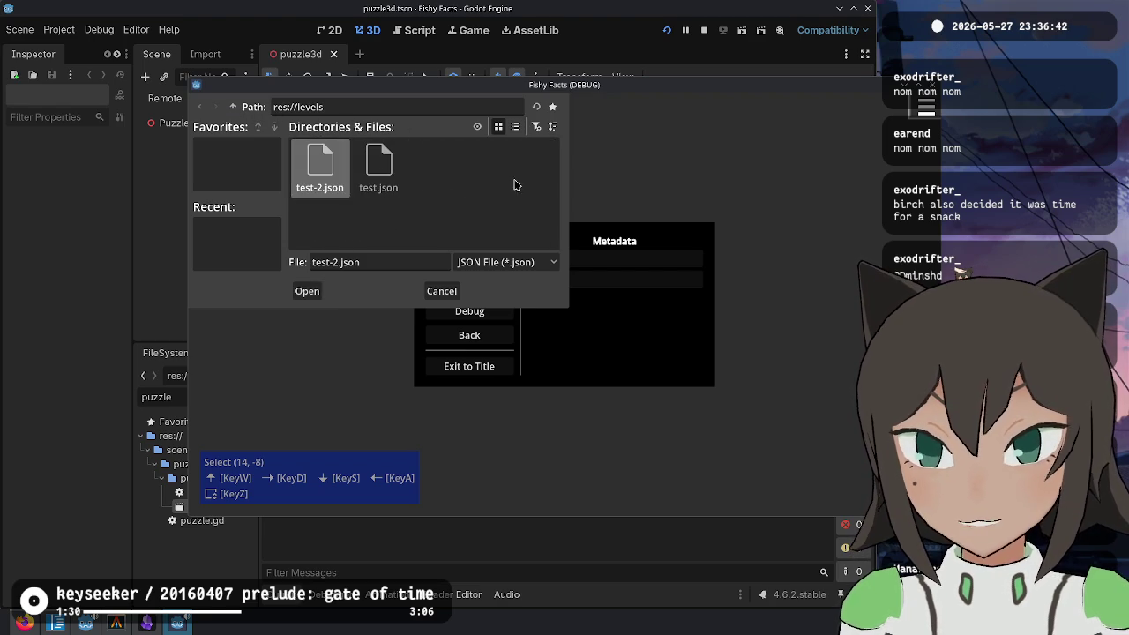
double_click(315, 168)
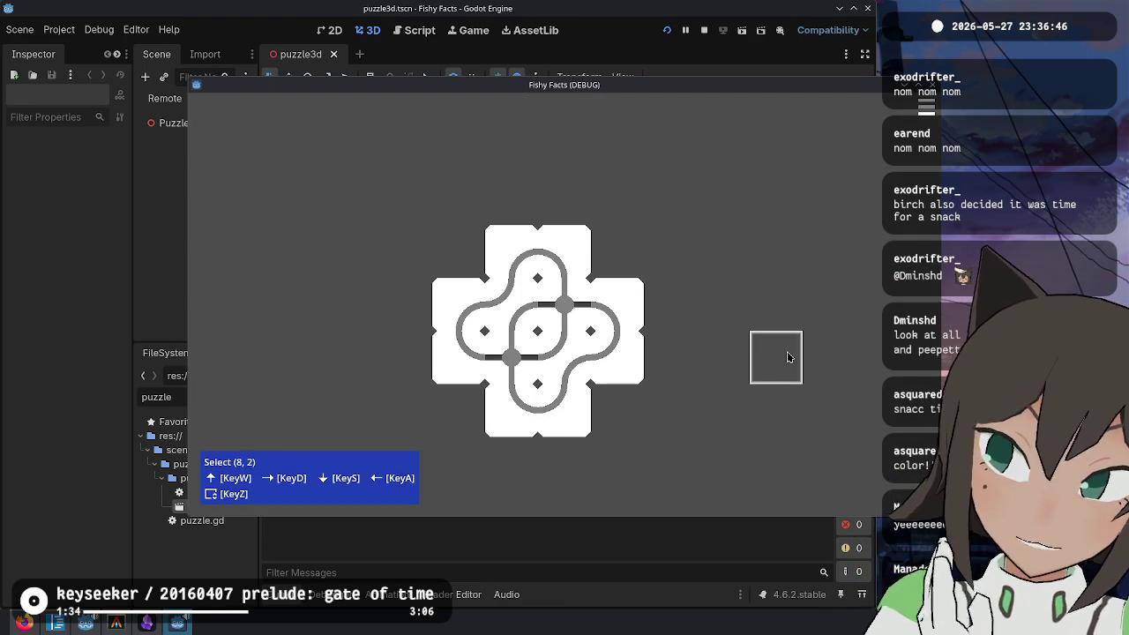
key("F8")
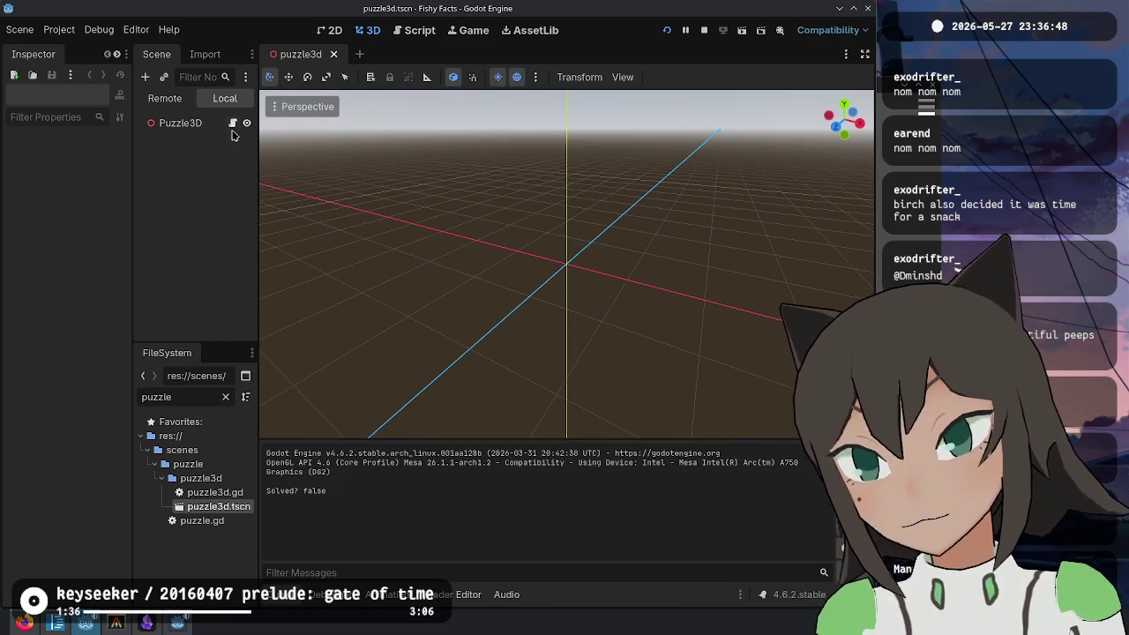
left_click(212, 124)
Step: Open puzzle3d.gd, find its _update function, and follow the Form3D type into form_3d.gd
left_click(233, 123)
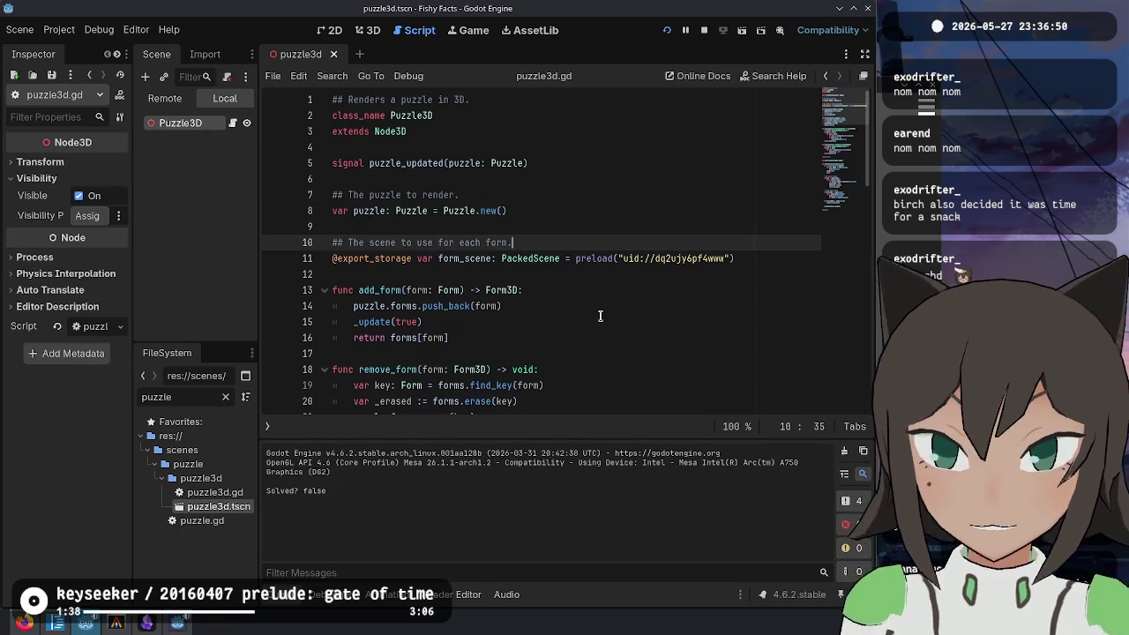
scroll(528, 354, "down", 4)
scroll(528, 354, "down", 7)
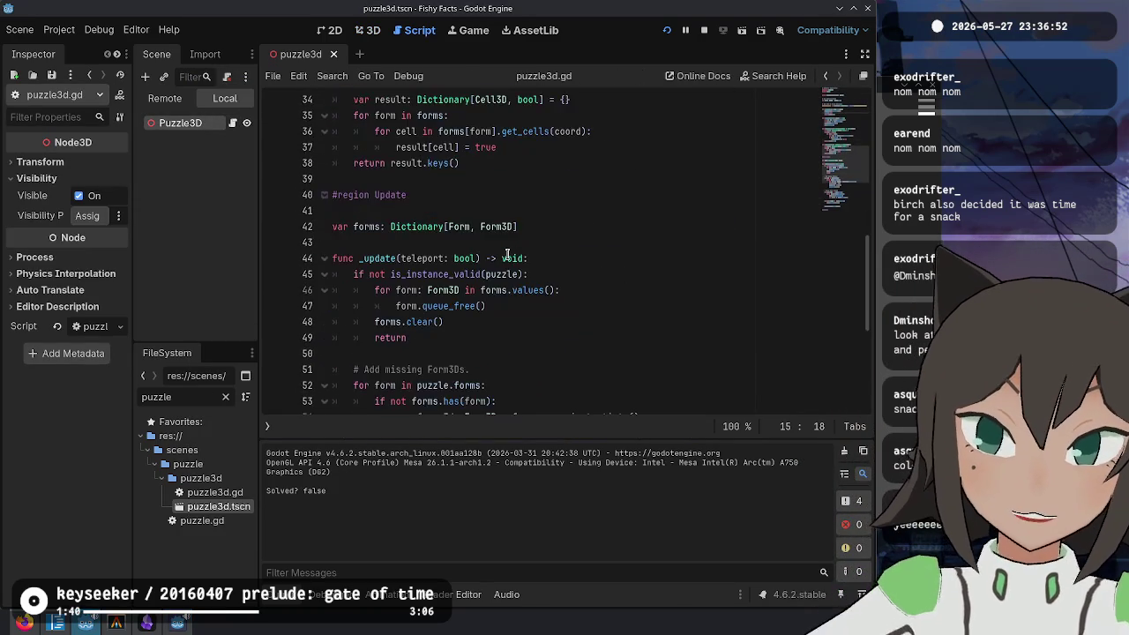
scroll(507, 255, "down", 3)
scroll(508, 255, "down", 1)
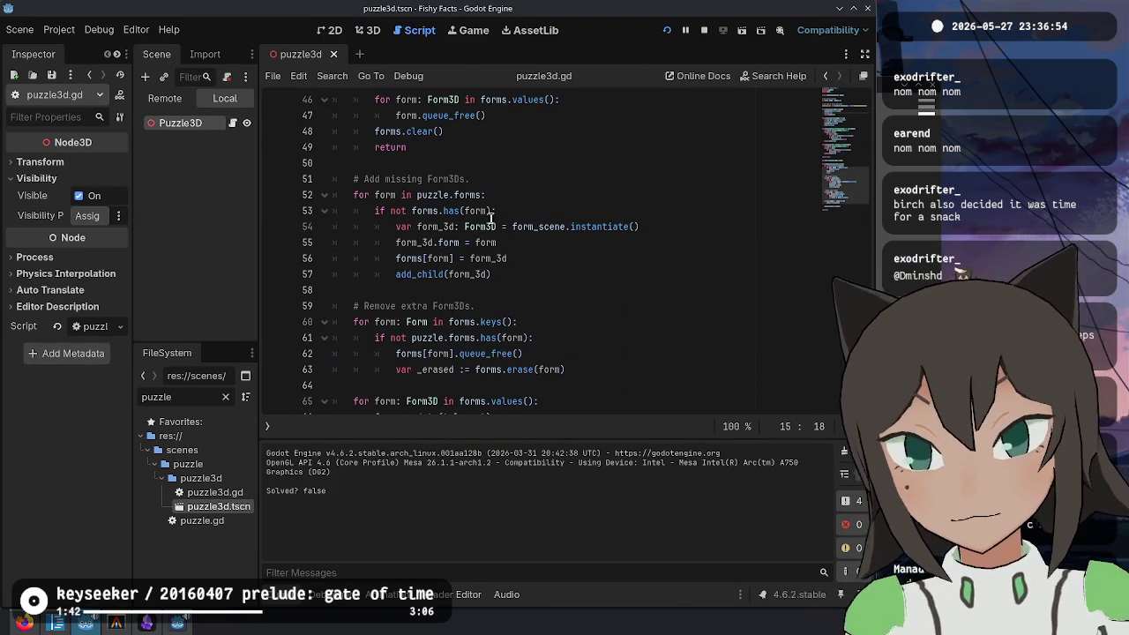
scroll(433, 232, "down", 2)
scroll(432, 232, "up", 6)
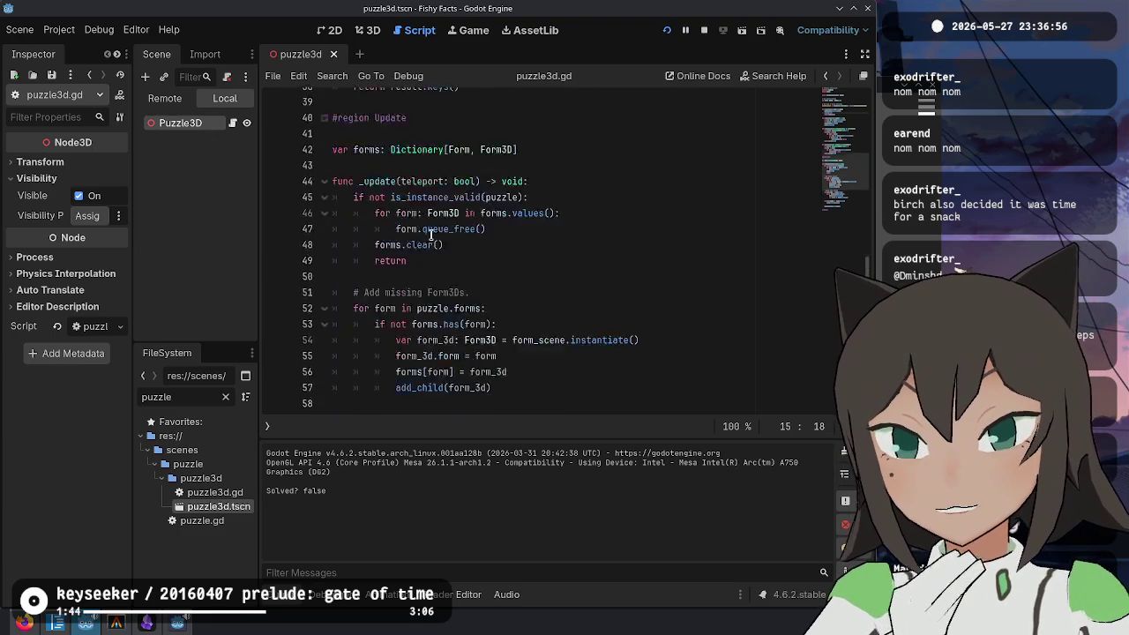
double_click(368, 261)
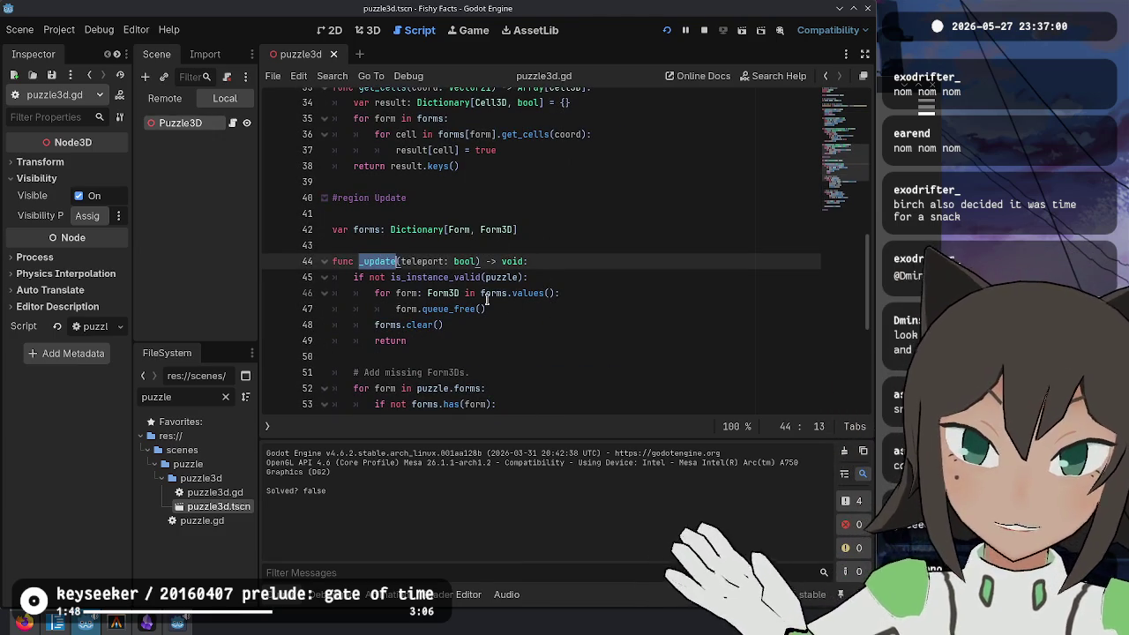
mouse_move(478, 284)
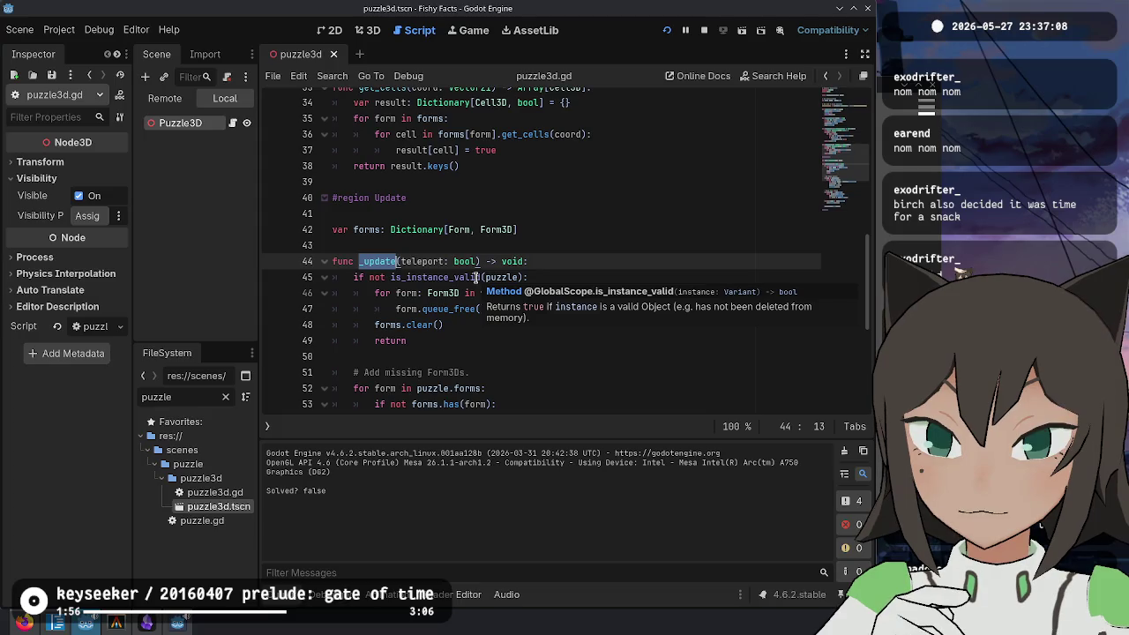
left_click(435, 295)
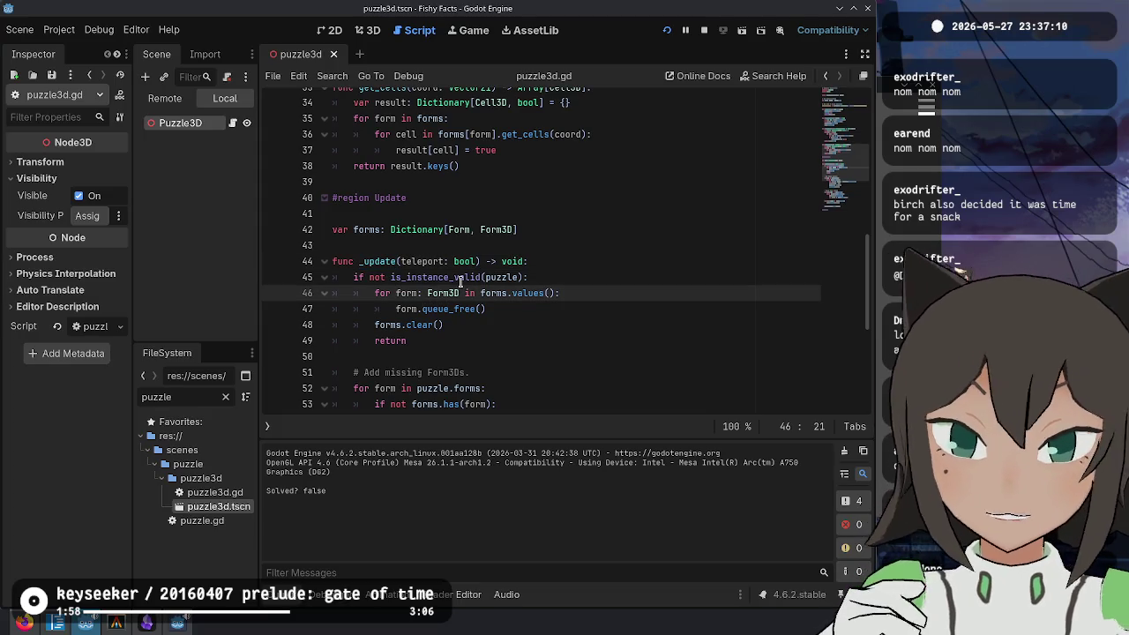
left_click(447, 293, "ctrl")
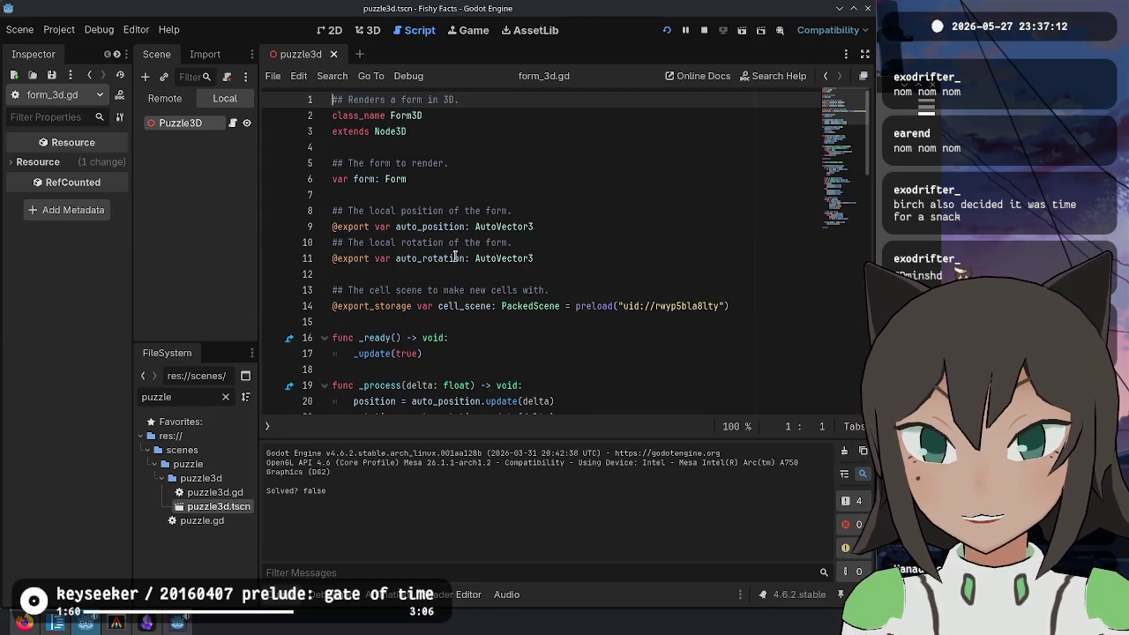
Step: Jump to the Cell3D definition, hide the output panel, and place the caret before teleport in _update
scroll(476, 256, "down", 6)
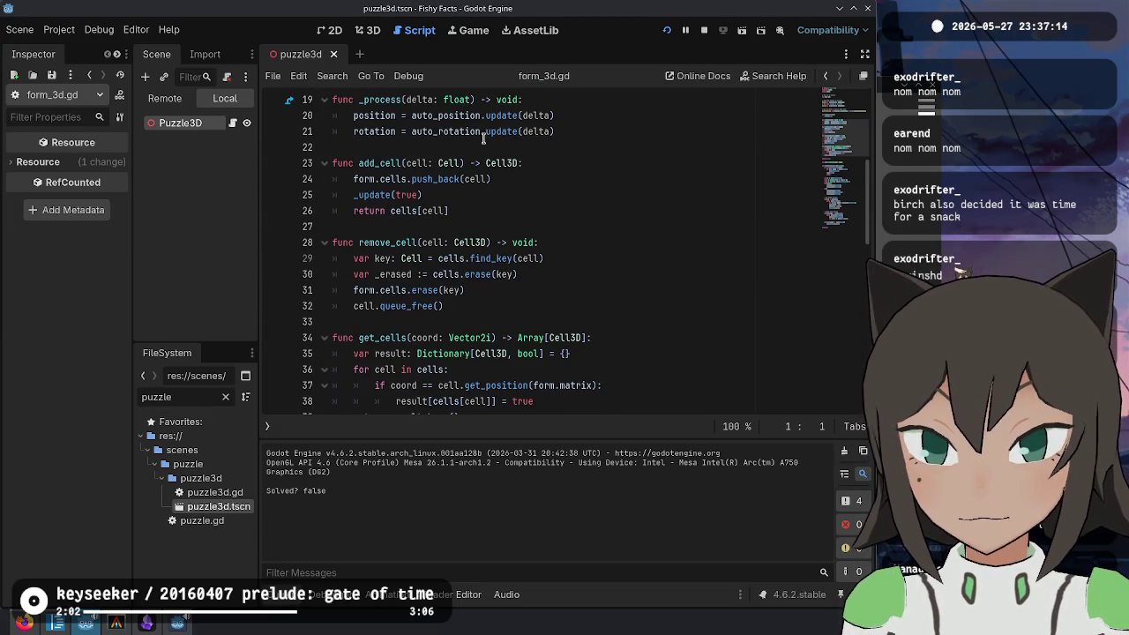
left_click(502, 164, "ctrl")
scroll(617, 265, "up", 5)
scroll(693, 276, "up", 20)
left_click(291, 596)
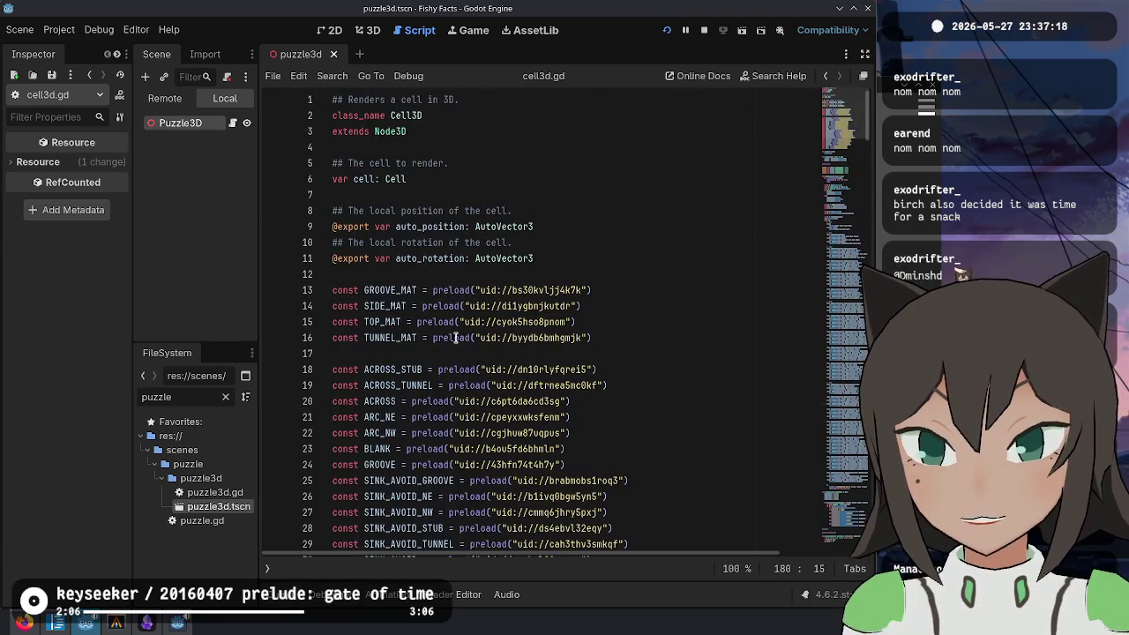
left_click(480, 306)
scroll(509, 295, "down", 16)
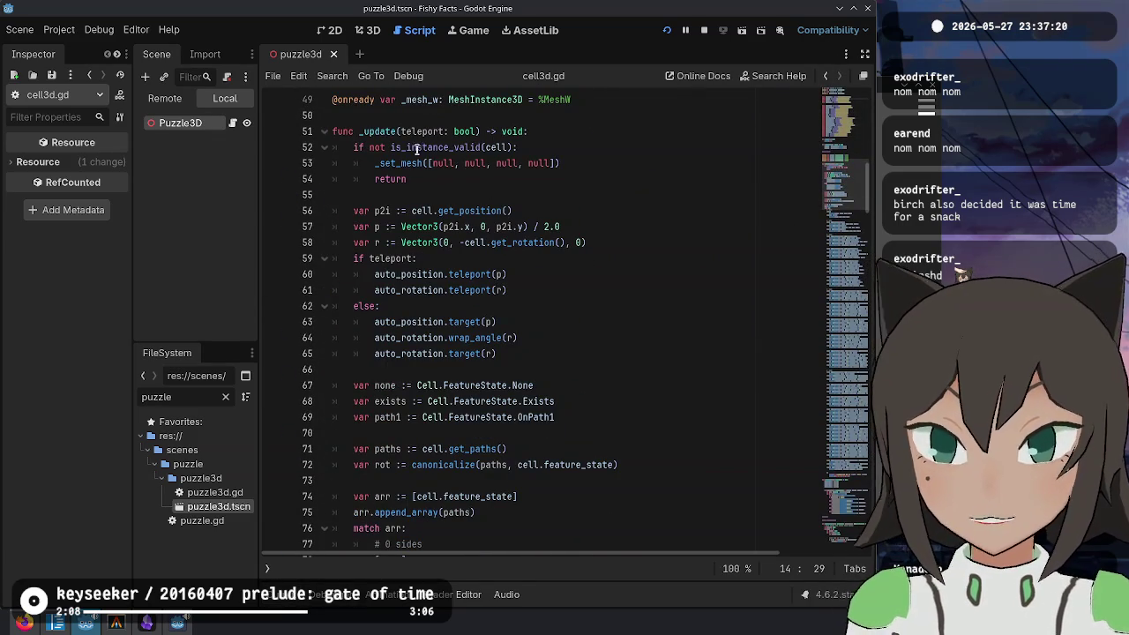
left_click(413, 133)
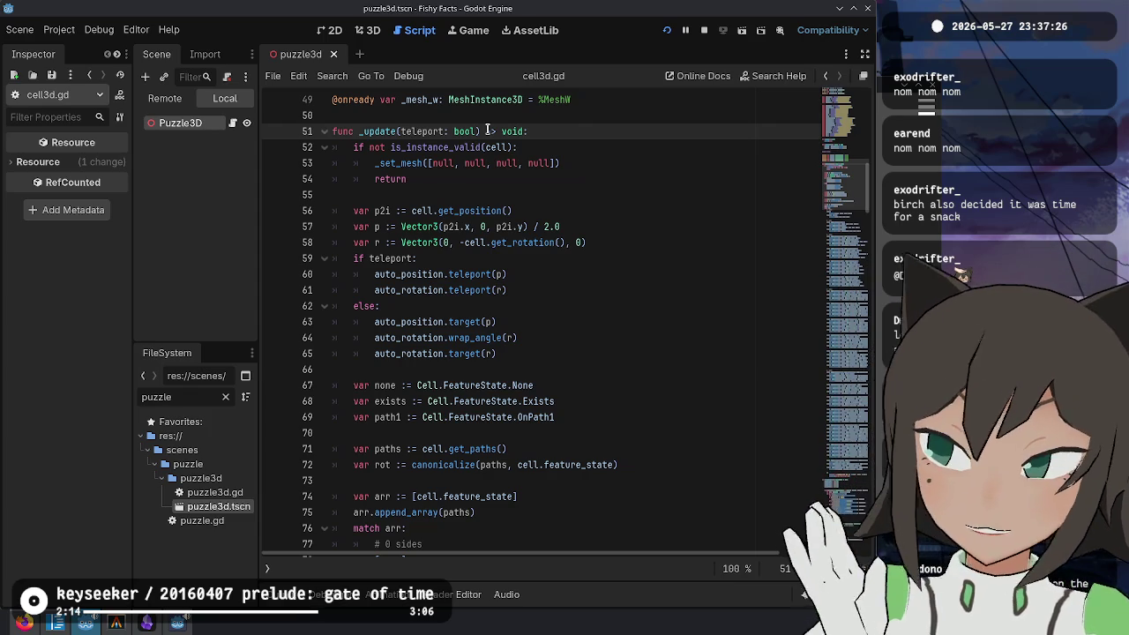
left_click(400, 140)
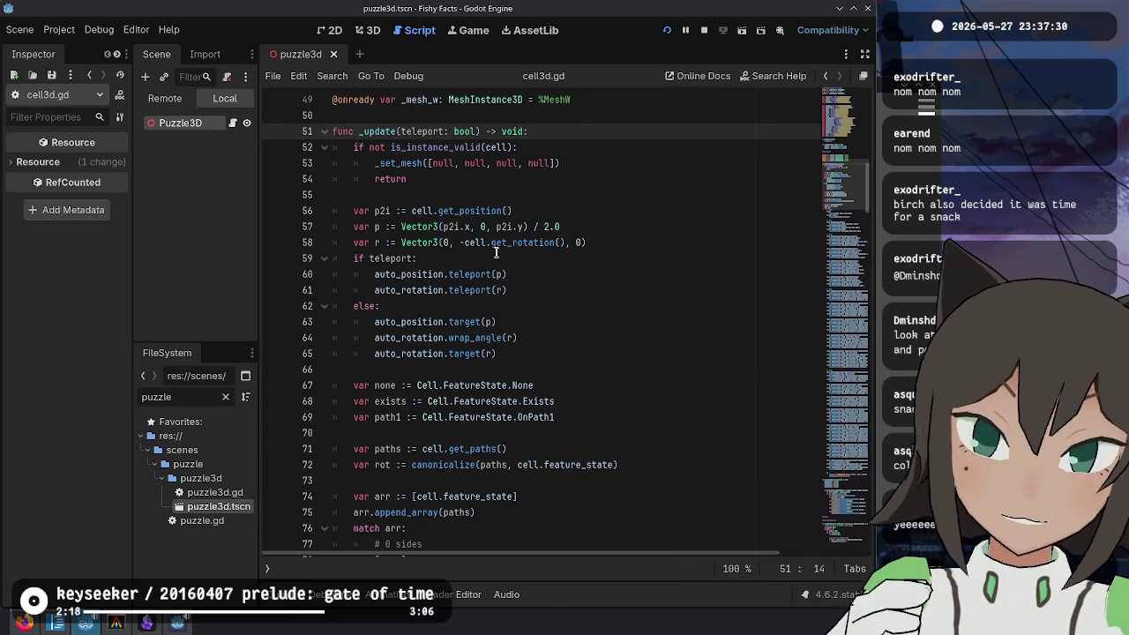
Step: Add a graphs: Array[Graph] parameter before teleport in _update and pass [] from _ready
type("graph: Array[Graph],")
key("ctrl+Left")
key("ctrl+Left")
key("ctrl+Left")
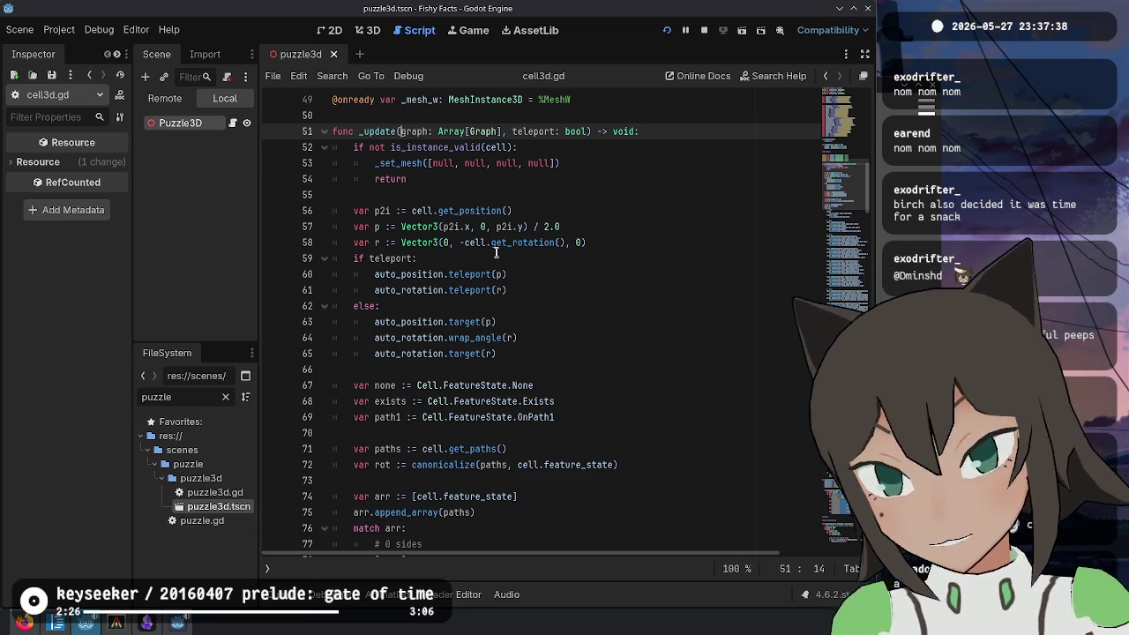
type("s")
key("ctrl+Left")
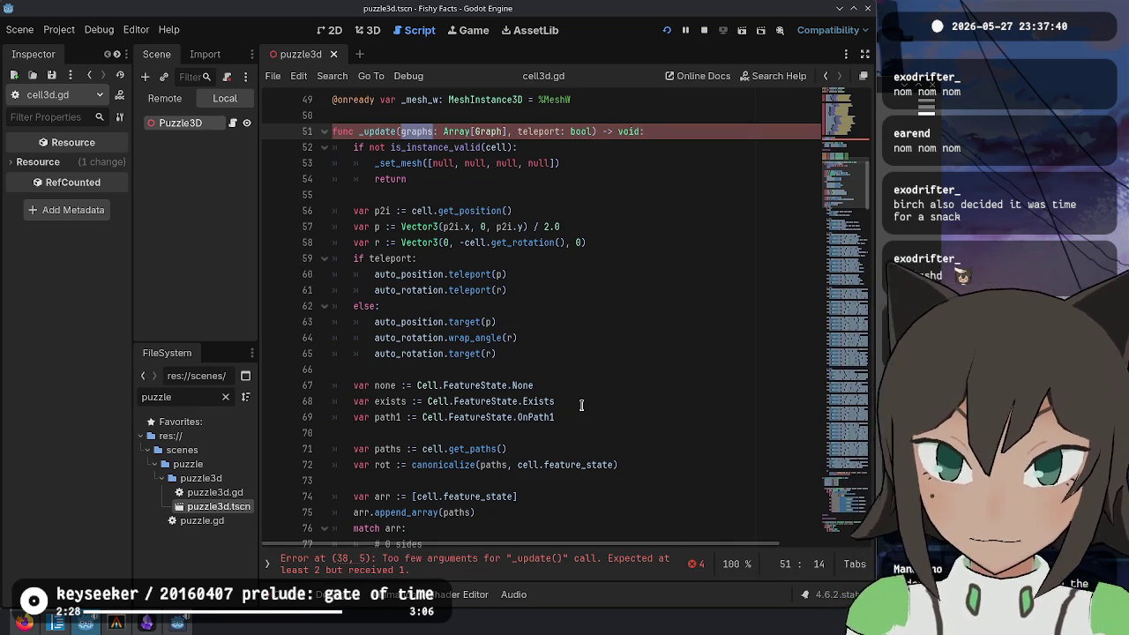
scroll(570, 353, "up", 6)
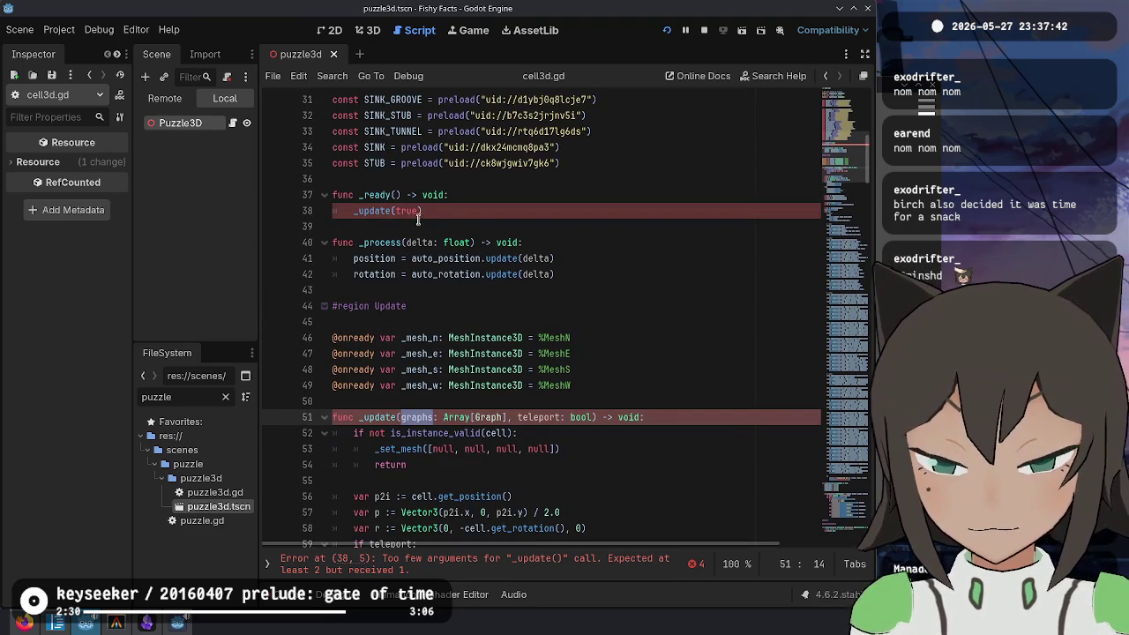
left_click(399, 211)
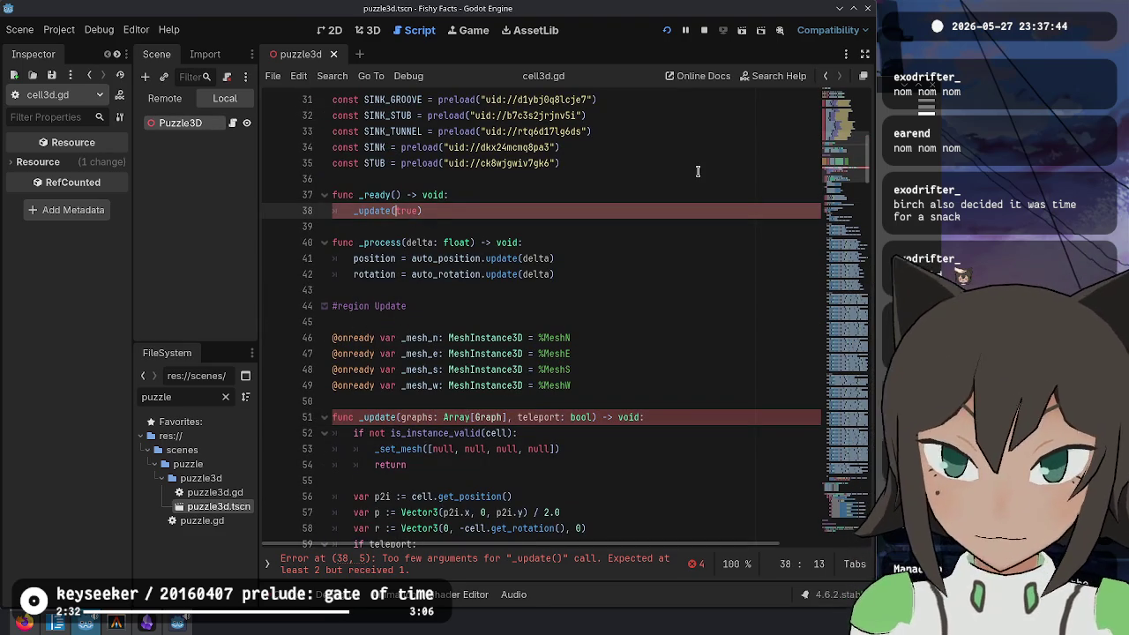
left_click(703, 338)
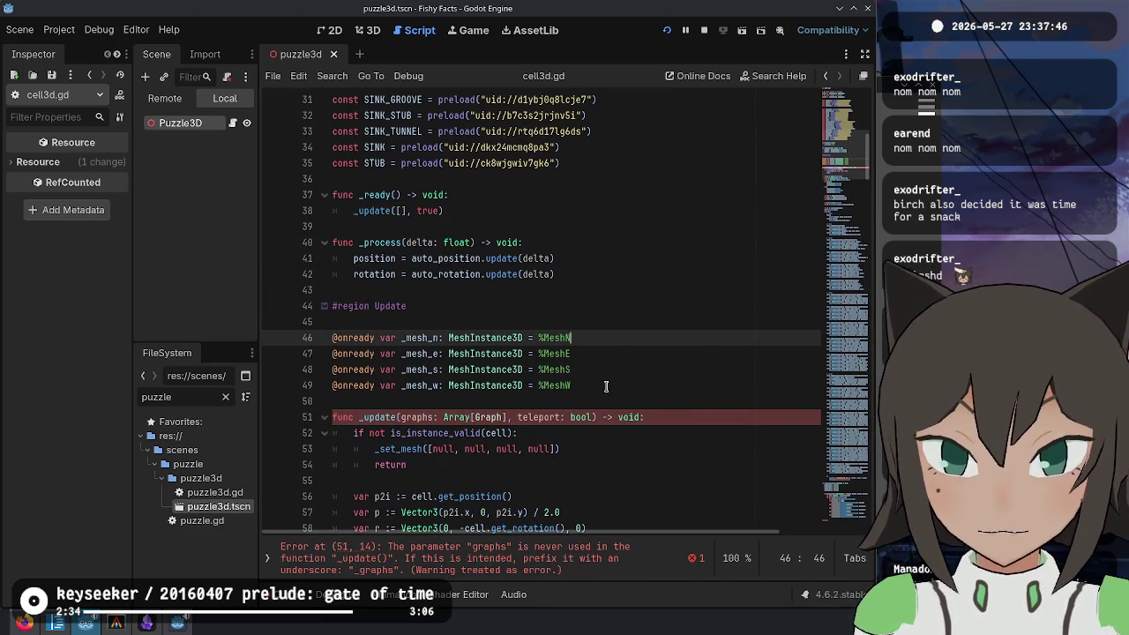
Step: Scroll down to the _set_mesh function and place the caret on its signature line
scroll(609, 378, "down", 2)
scroll(609, 377, "down", 1)
scroll(598, 371, "down", 11)
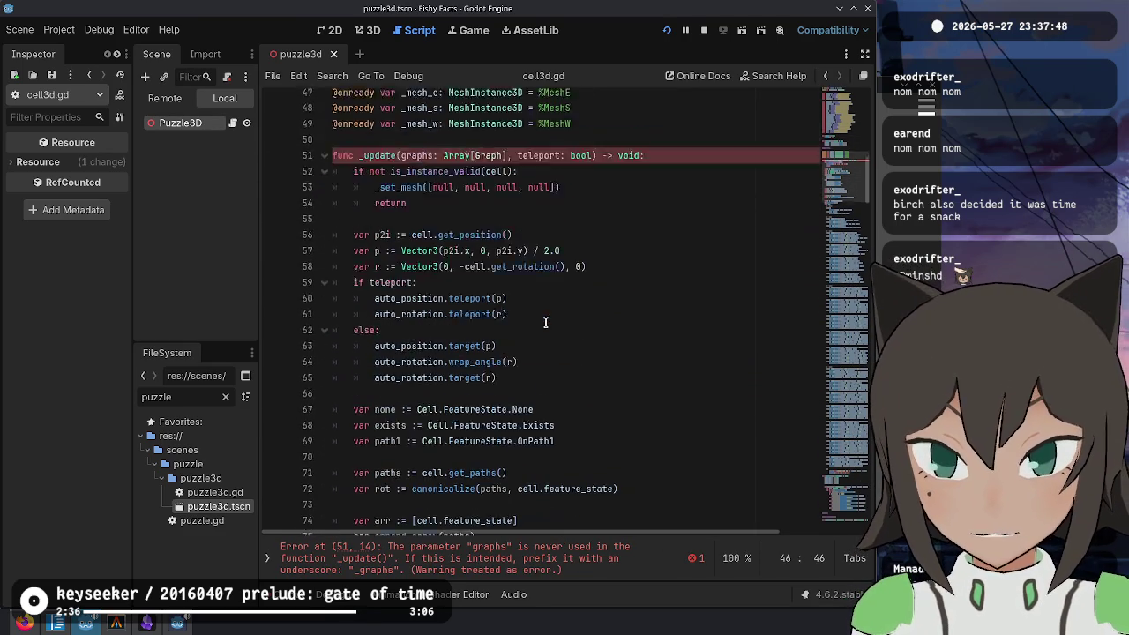
scroll(455, 195, "down", 20)
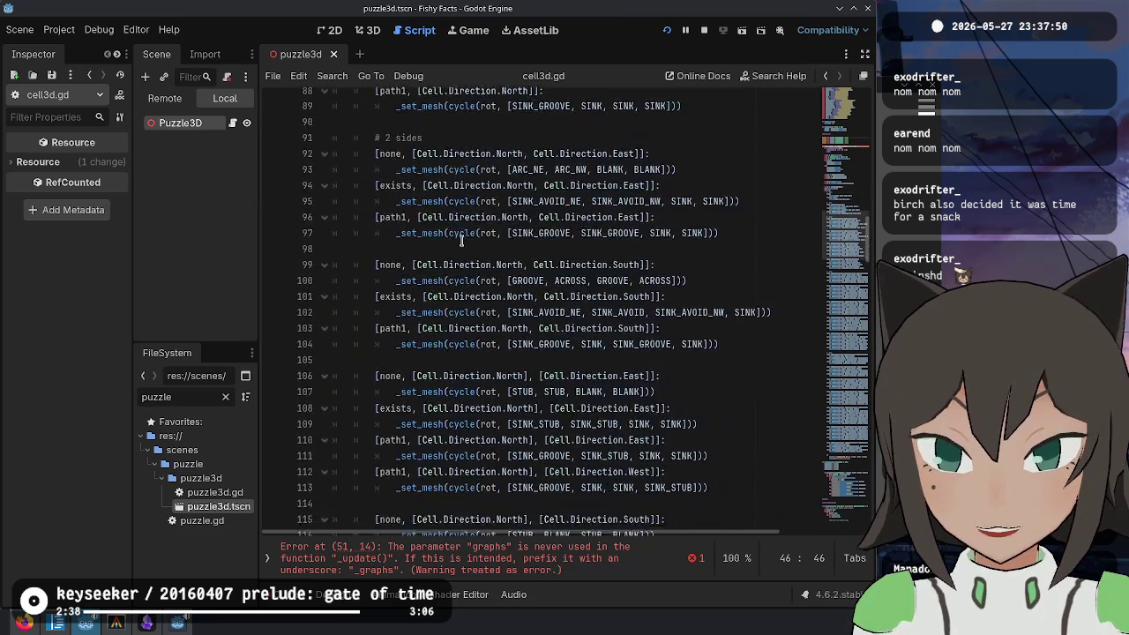
scroll(463, 237, "down", 14)
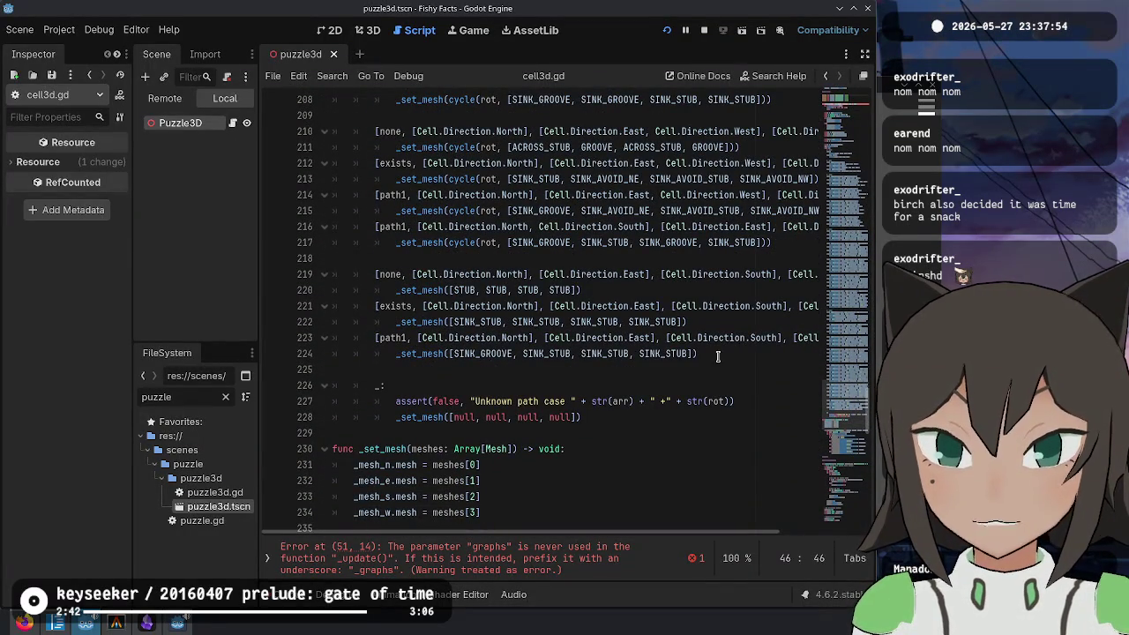
left_click(719, 354)
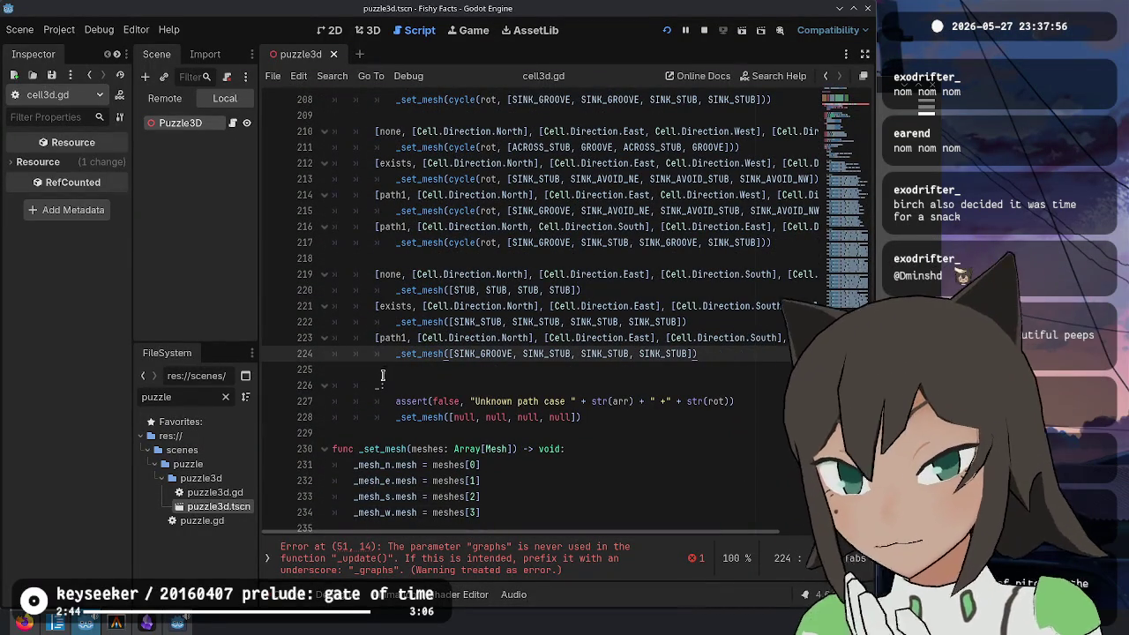
left_click(410, 449)
scroll(663, 426, "down", 5)
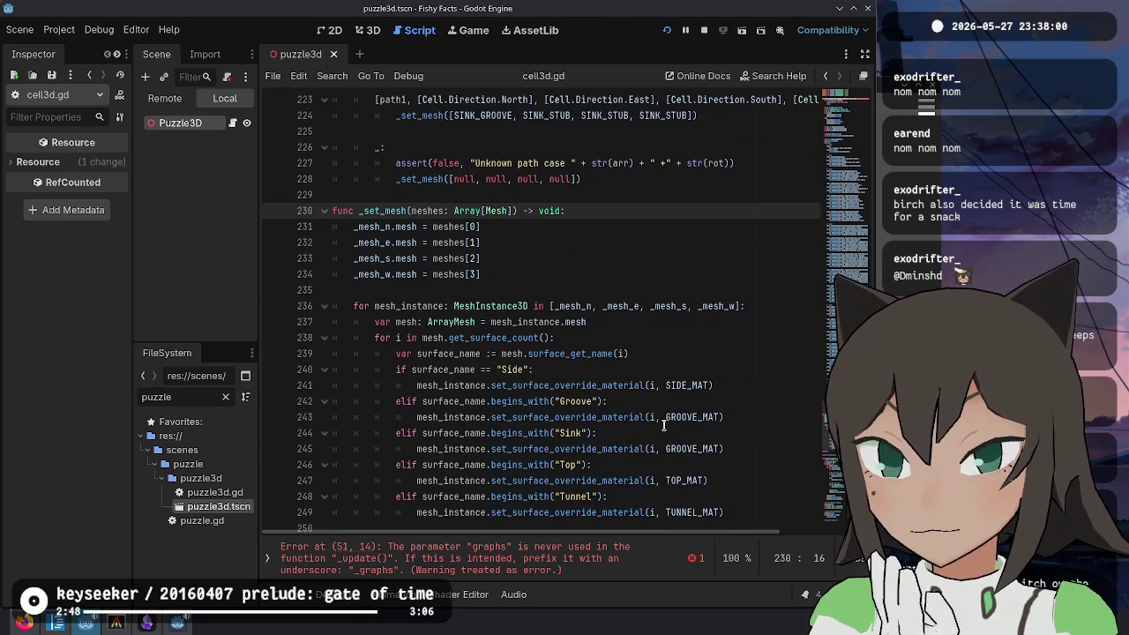
scroll(663, 425, "up", 1)
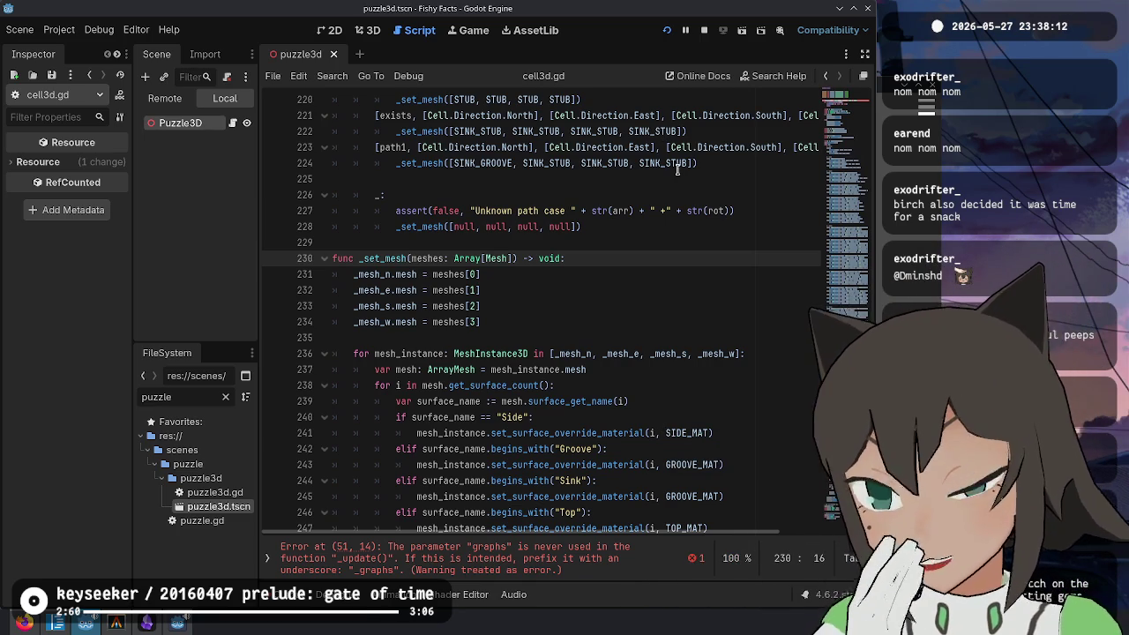
left_click(712, 166)
key("Down")
key("Down")
key("Down")
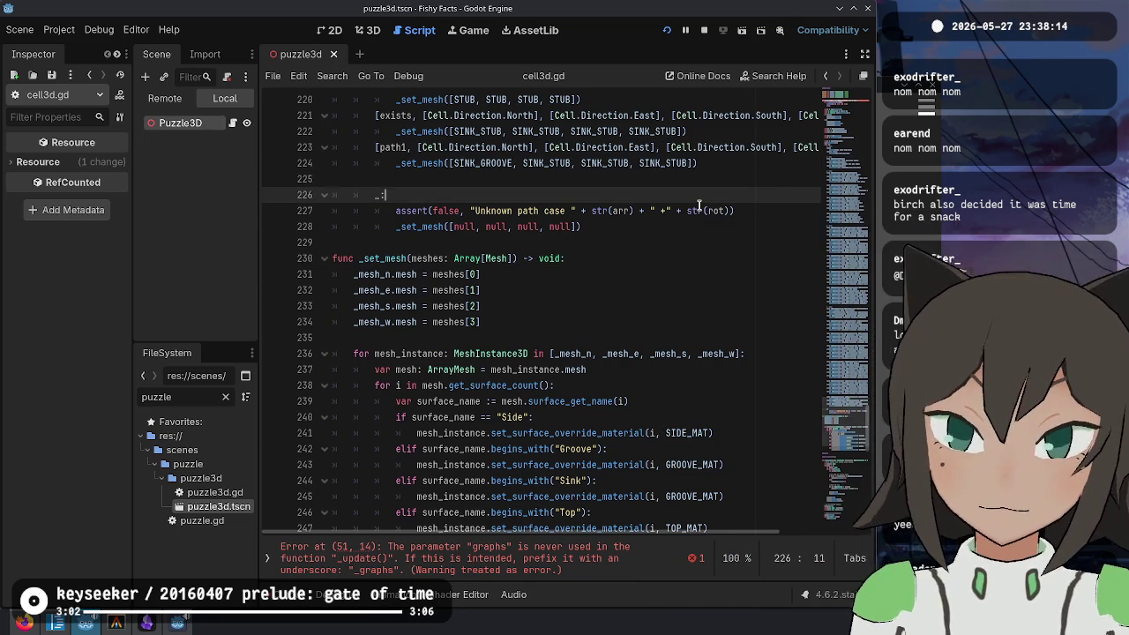
key("Down")
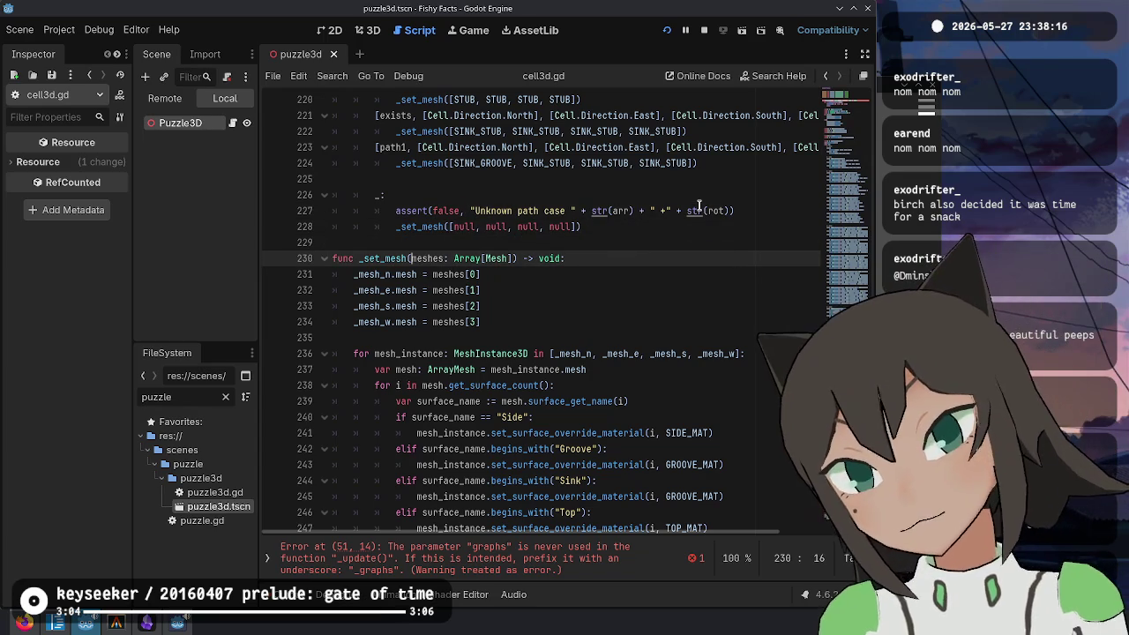
Step: Add a graphs: Array[Graph] parameter at the start of the _set_mesh signature
key("ctrl+Left")
key("ctrl+Left")
type("graphs: Graphs,")
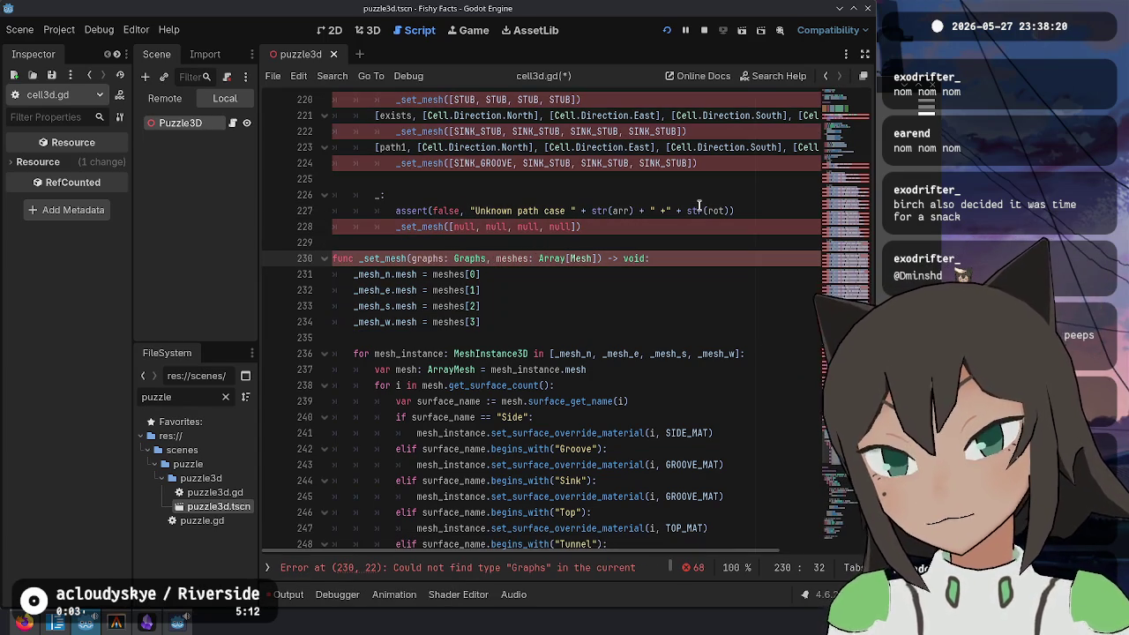
key("Left")
key("Left")
key("BackSpace")
type("Array[")
key("ctrl+Right")
type("]")
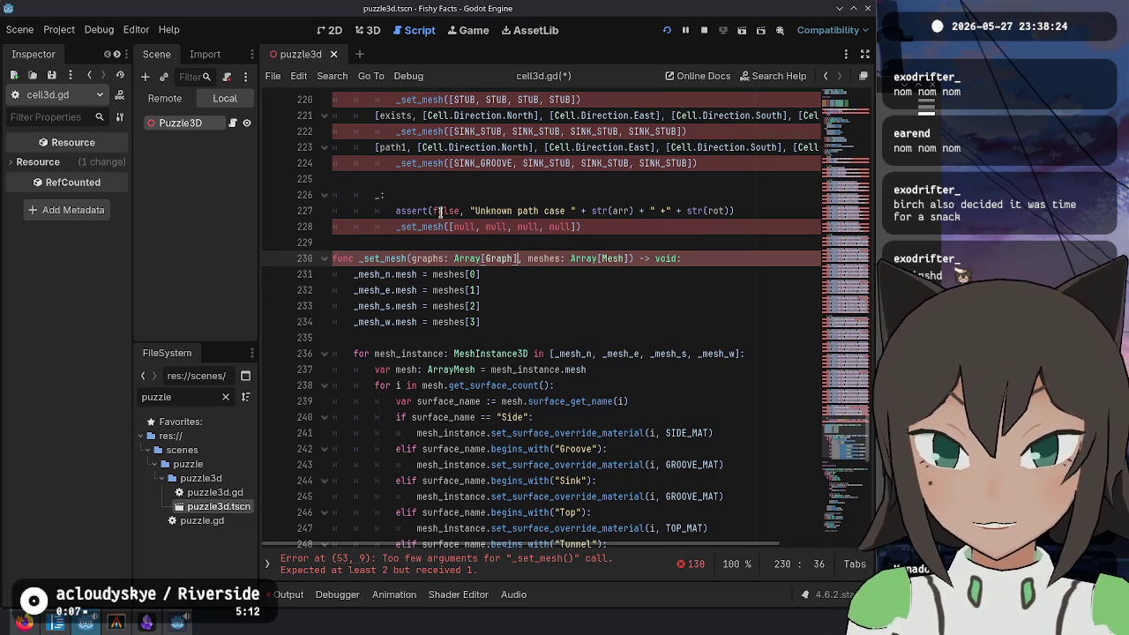
Step: Insert 'graphs, ' as the first argument of every _set_mesh call via multi-caret selection
left_click(445, 164)
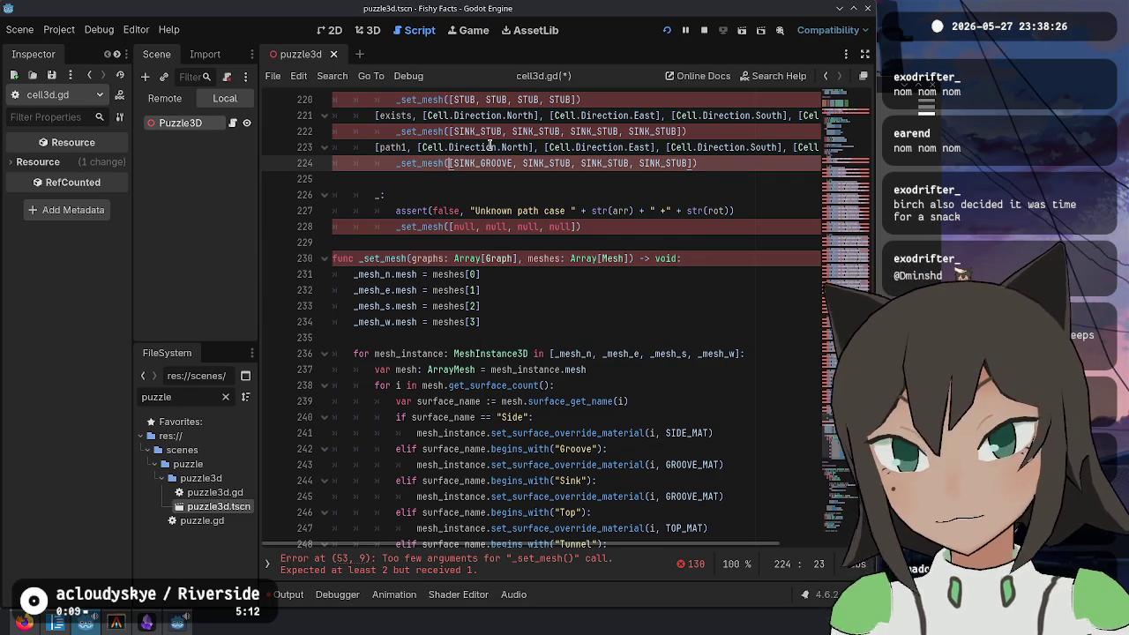
key("shift+Home")
key("ctrl+d")
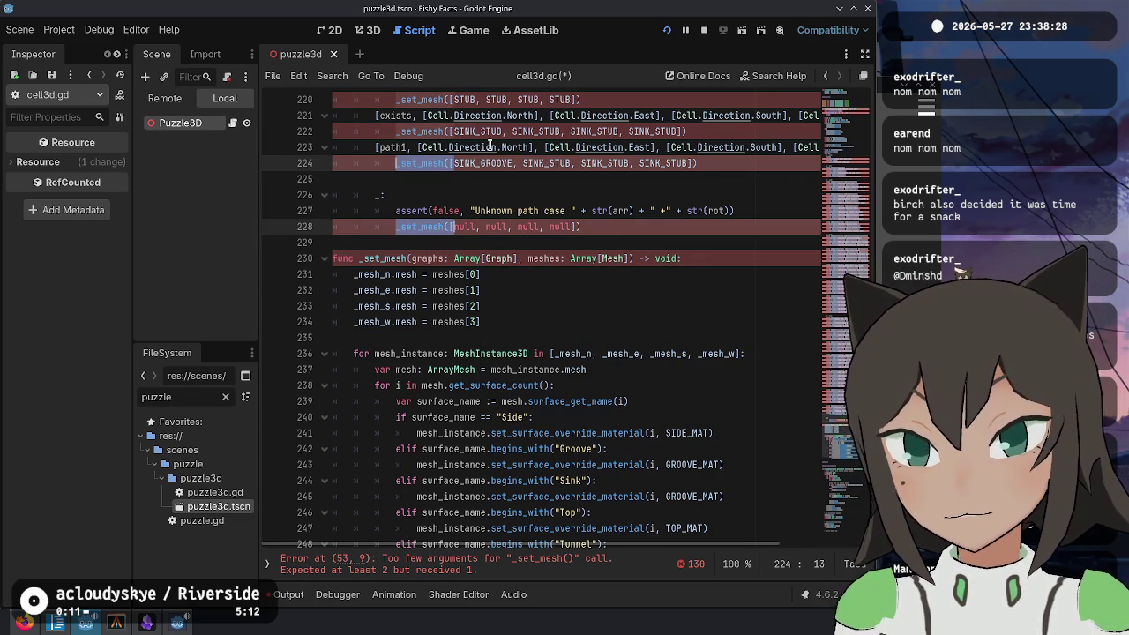
key("ctrl+d")
key("ctrl+d")
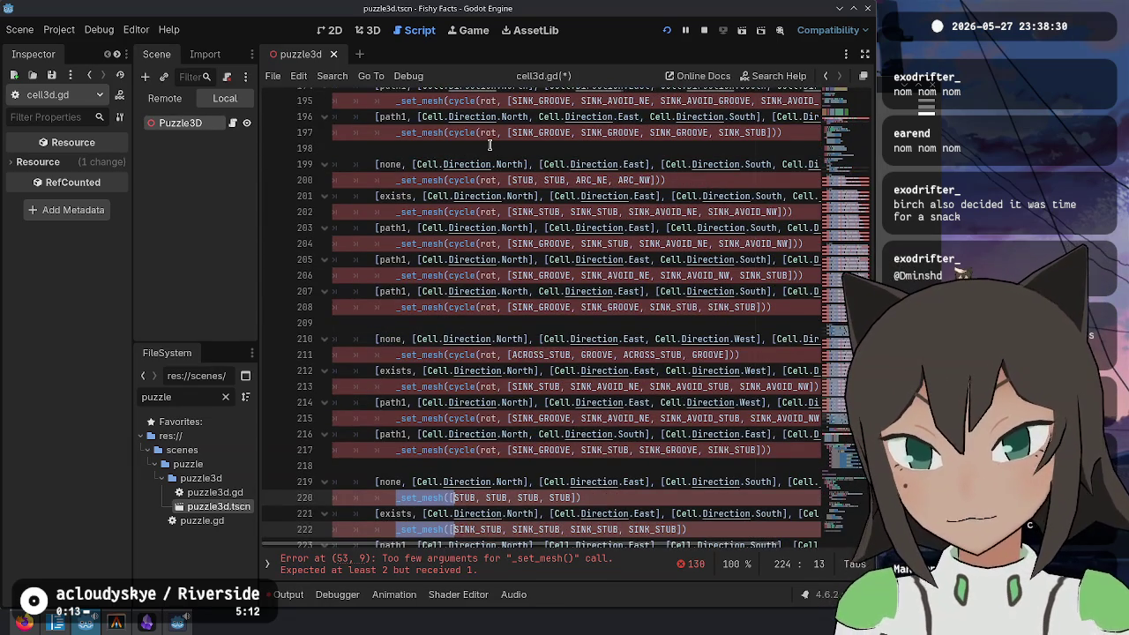
key("Escape")
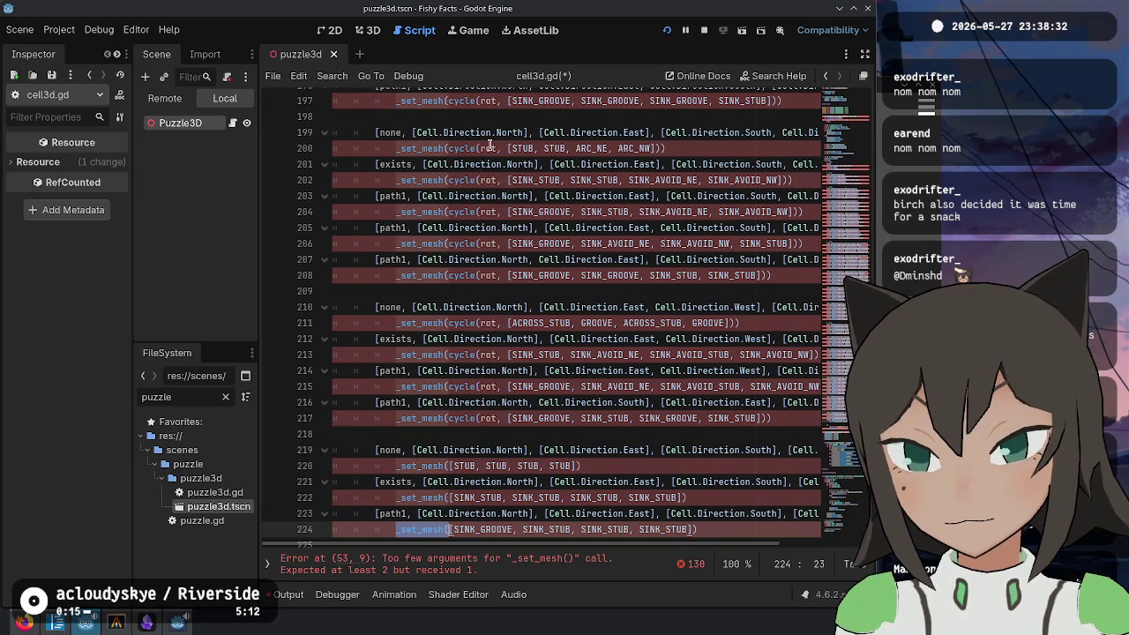
key("ctrl+d")
key("ctrl+d")
key("ctrl+d")
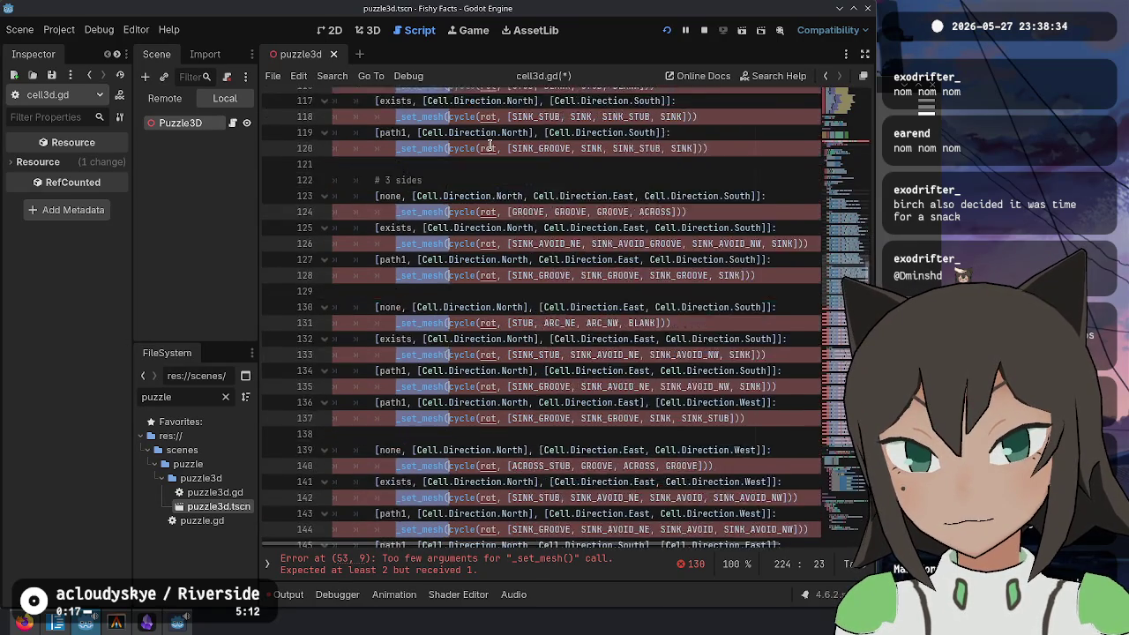
key("ctrl+d")
key("ctrl+d")
key("ctrl+d")
type("graphs,")
key("Escape")
Step: Delete the duplicated graphs from the _set_mesh signature, then jump to the Graph class definition
key("ctrl+End")
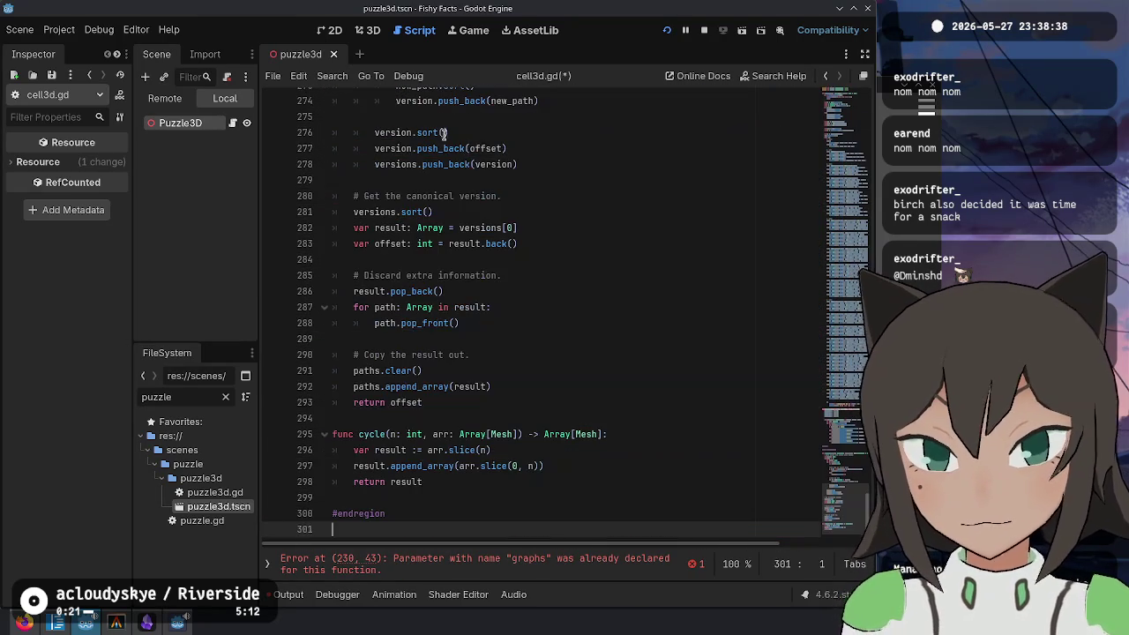
scroll(618, 265, "up", 15)
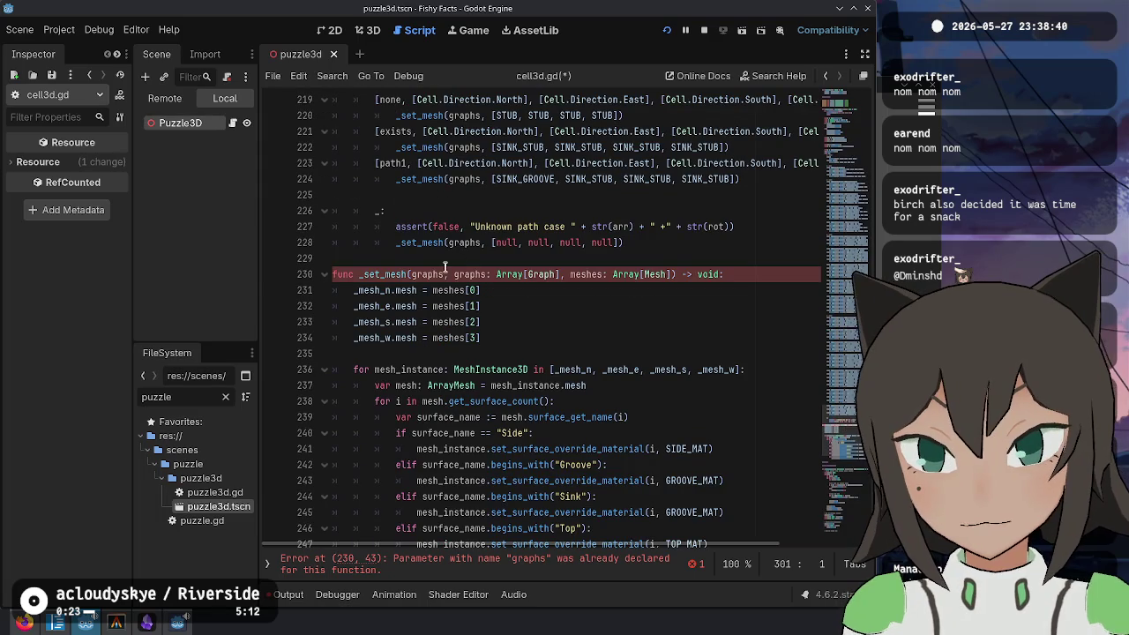
left_click(446, 268)
key("BackSpace")
key("BackSpace")
key("BackSpace")
key("Delete")
key("Delete")
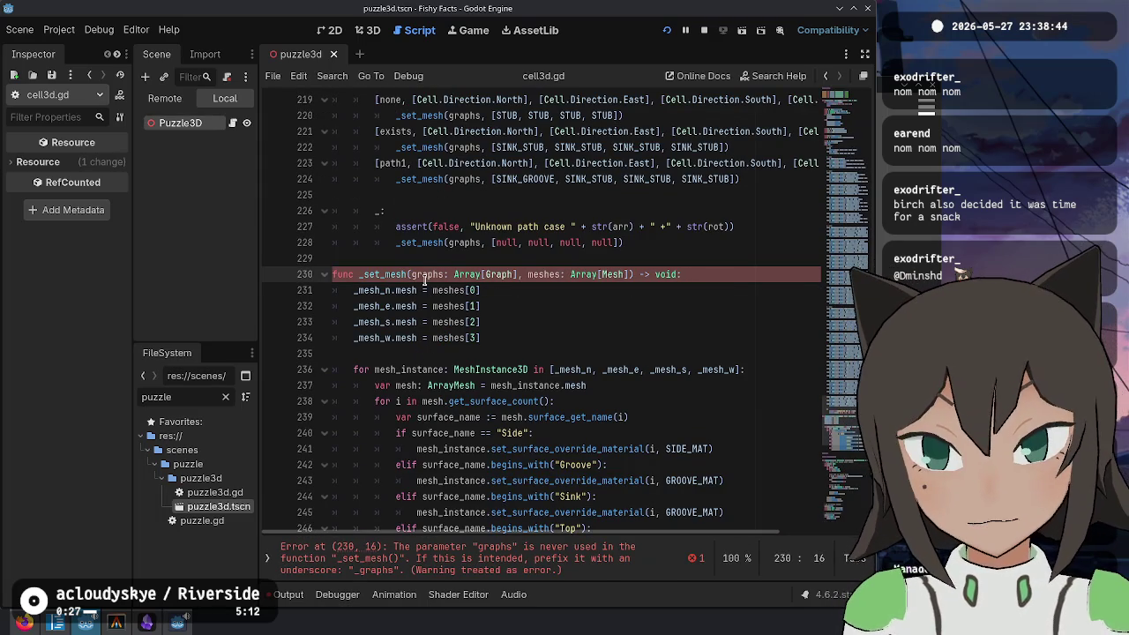
left_click(529, 347)
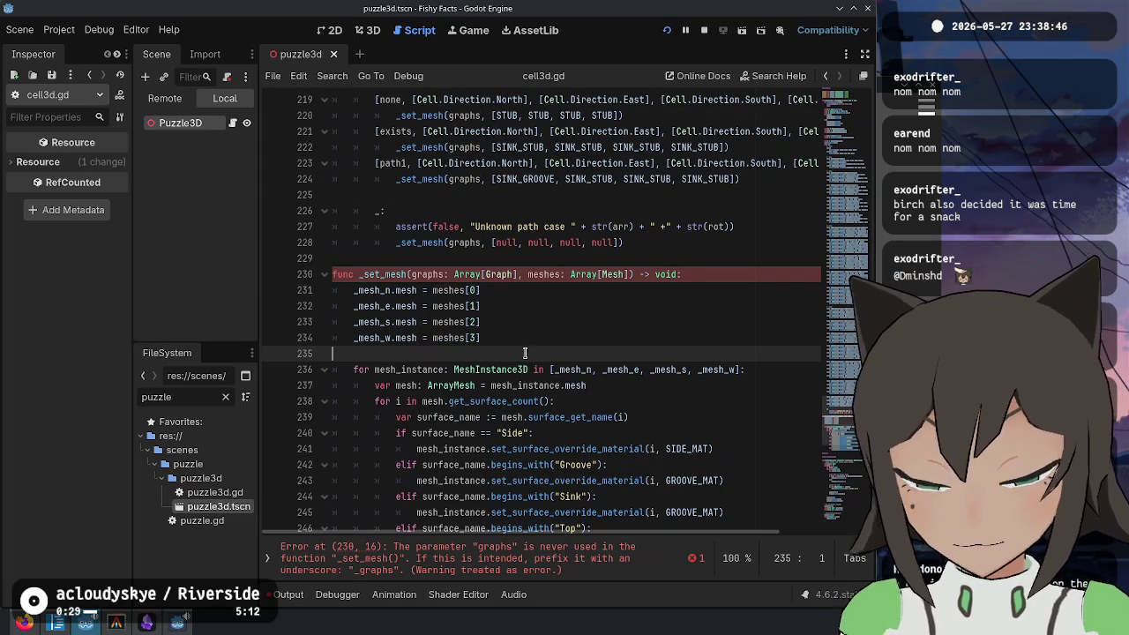
left_click(530, 344)
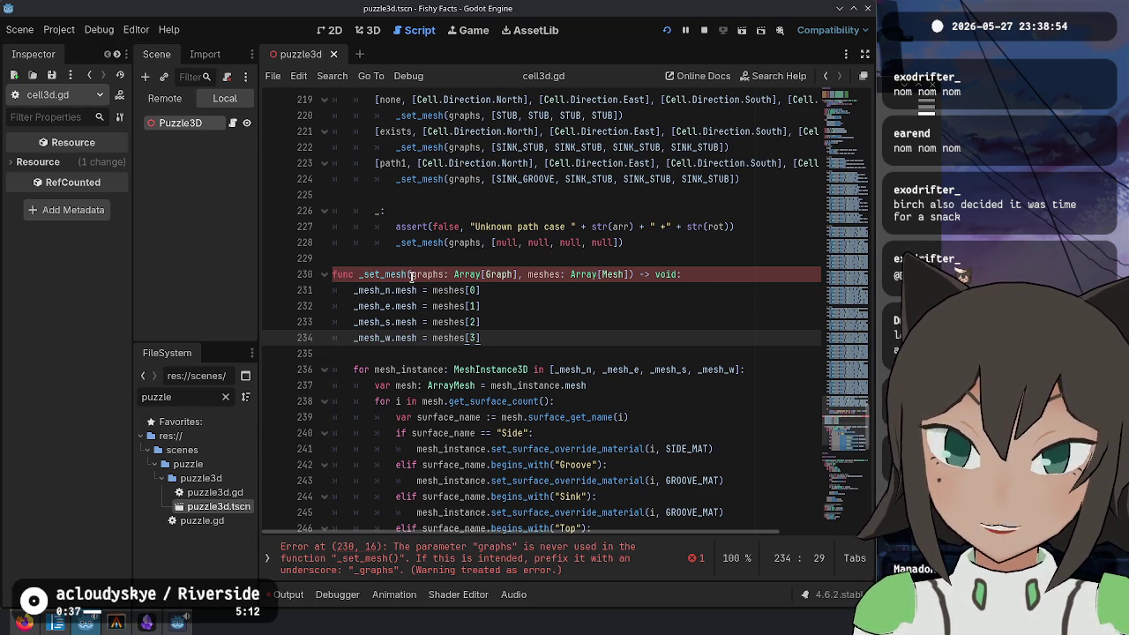
left_click(491, 278, "ctrl")
scroll(804, 311, "up", 15)
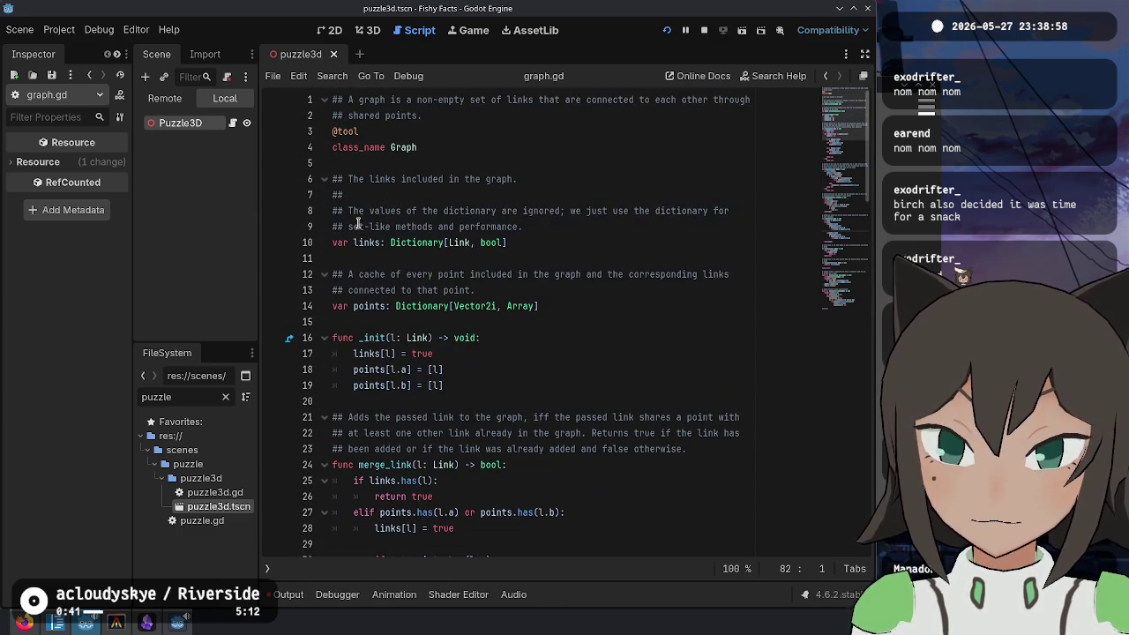
Step: Open link.gd and examine the Link class's cell and path field declarations
left_click(462, 250, "ctrl")
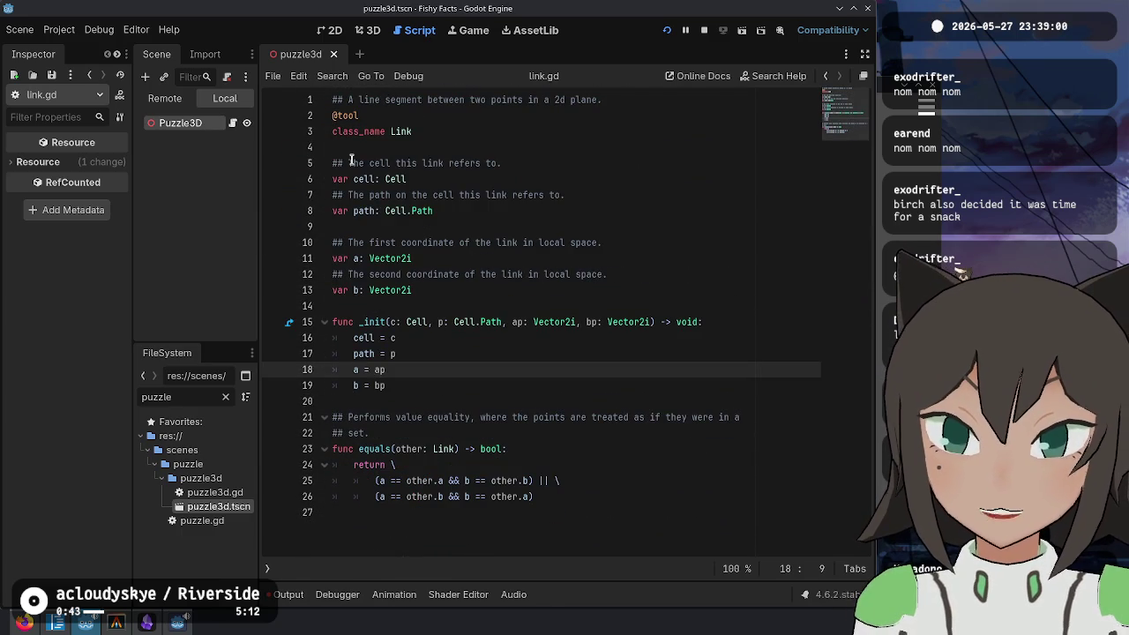
left_click_drag(373, 187, 452, 216)
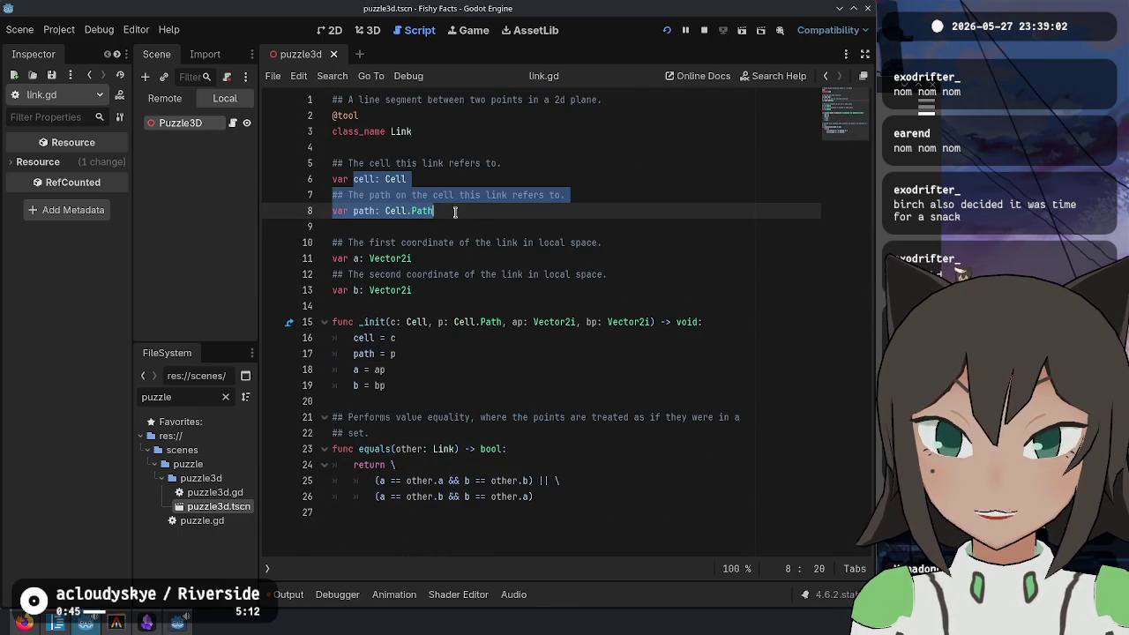
left_click(519, 196)
left_click(473, 217)
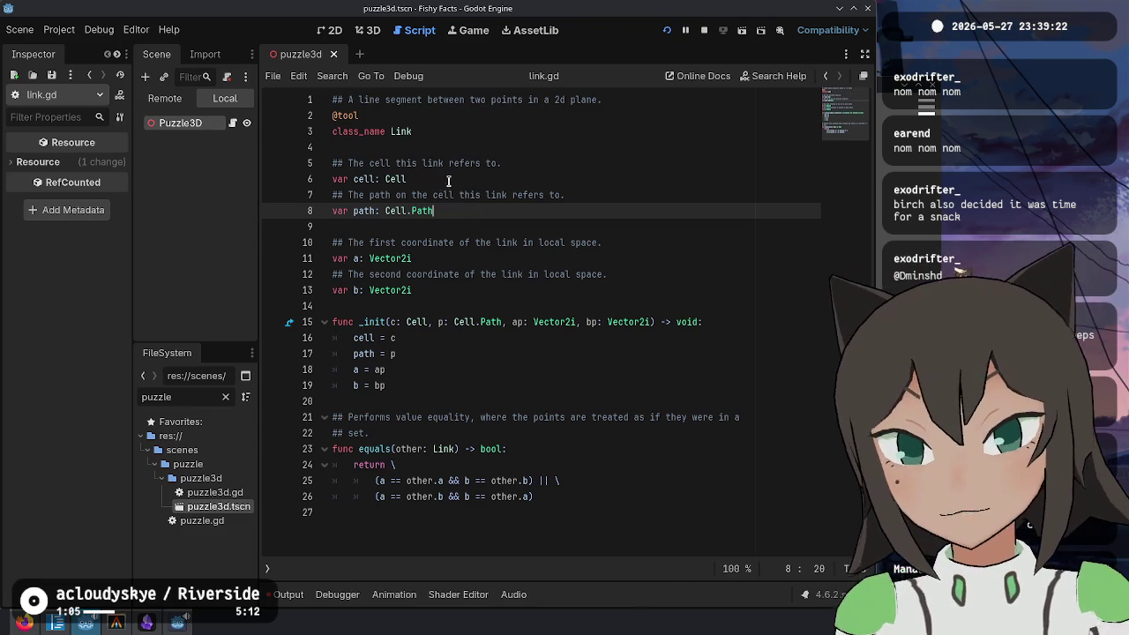
double_click(365, 212)
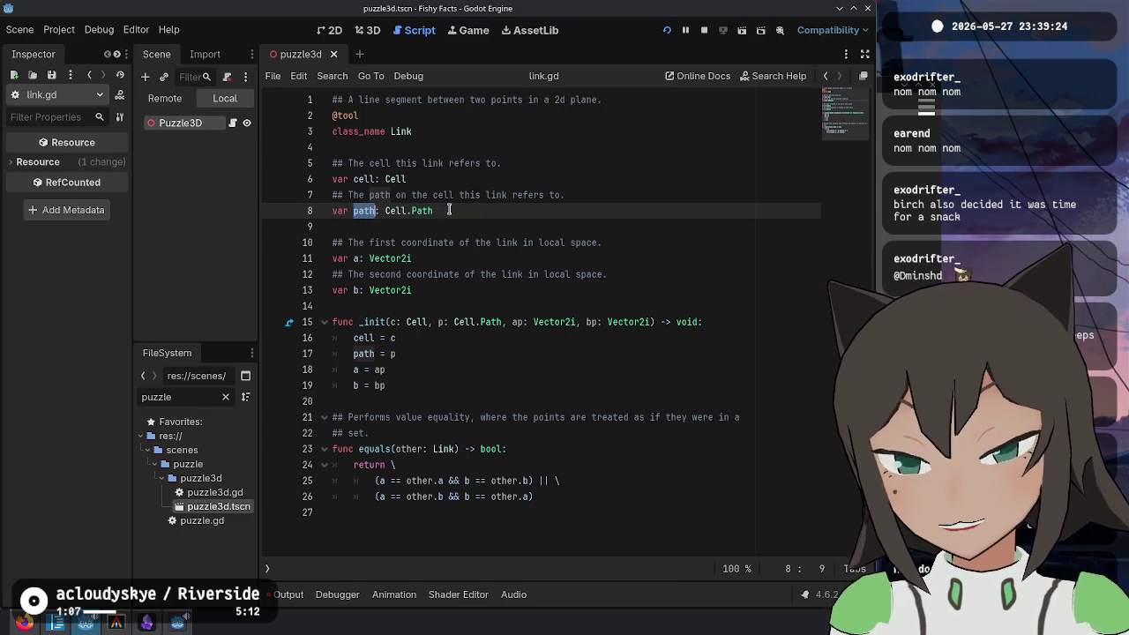
left_click_drag(451, 210, 325, 211)
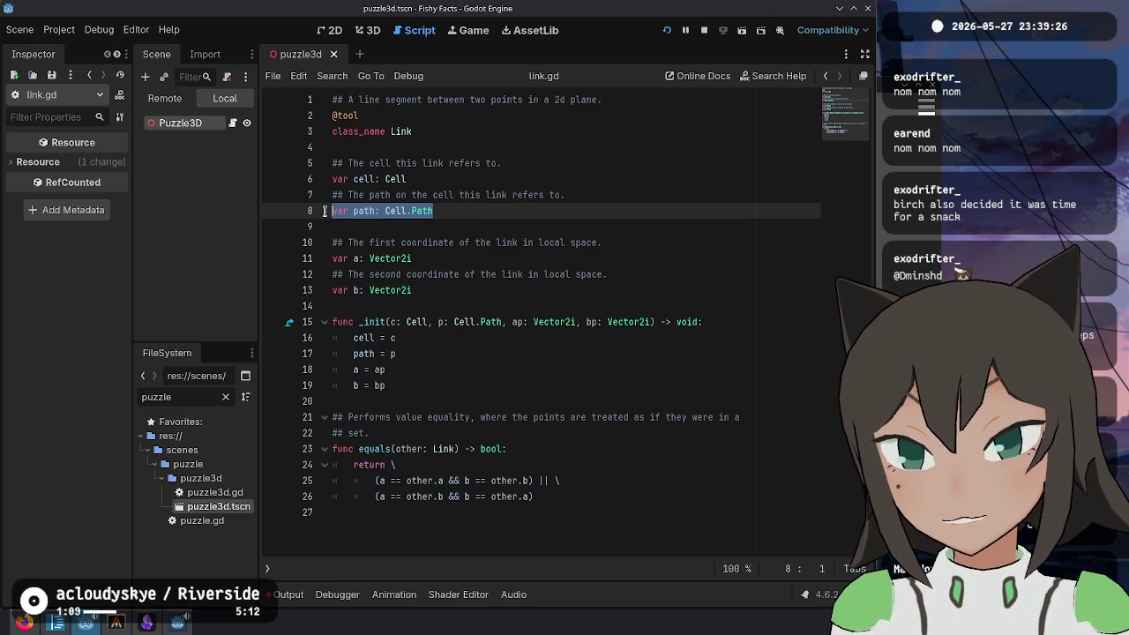
left_click(411, 205)
left_click_drag(473, 213, 471, 182)
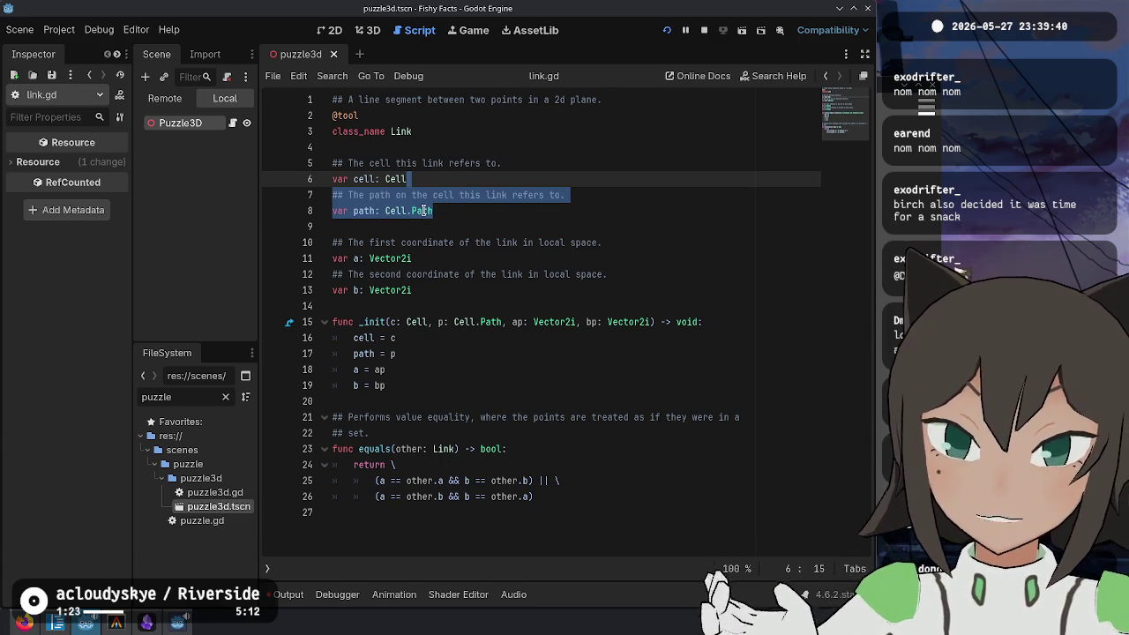
double_click(455, 212)
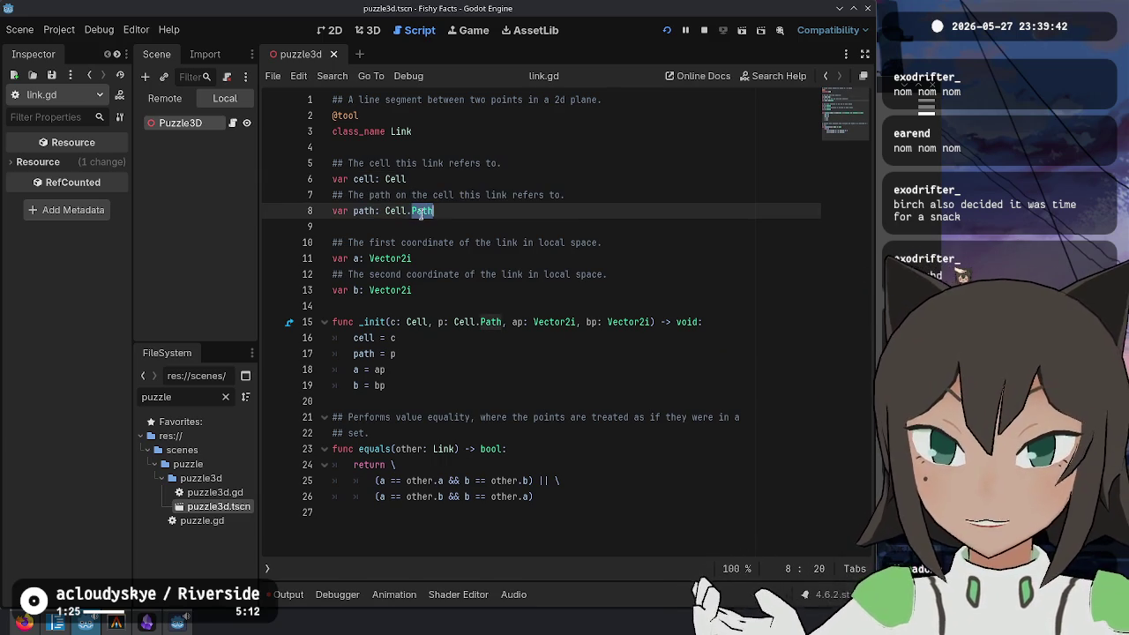
double_click(362, 180)
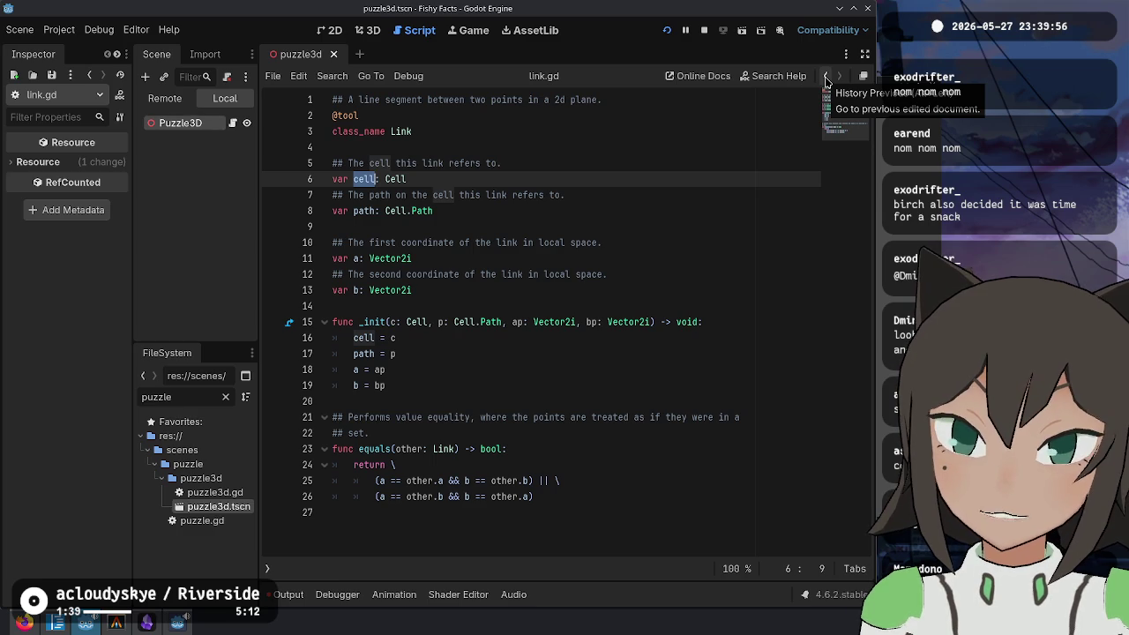
Step: Navigate back through the editor history to _set_mesh in cell3d.gd
left_click(826, 80)
left_click(827, 79)
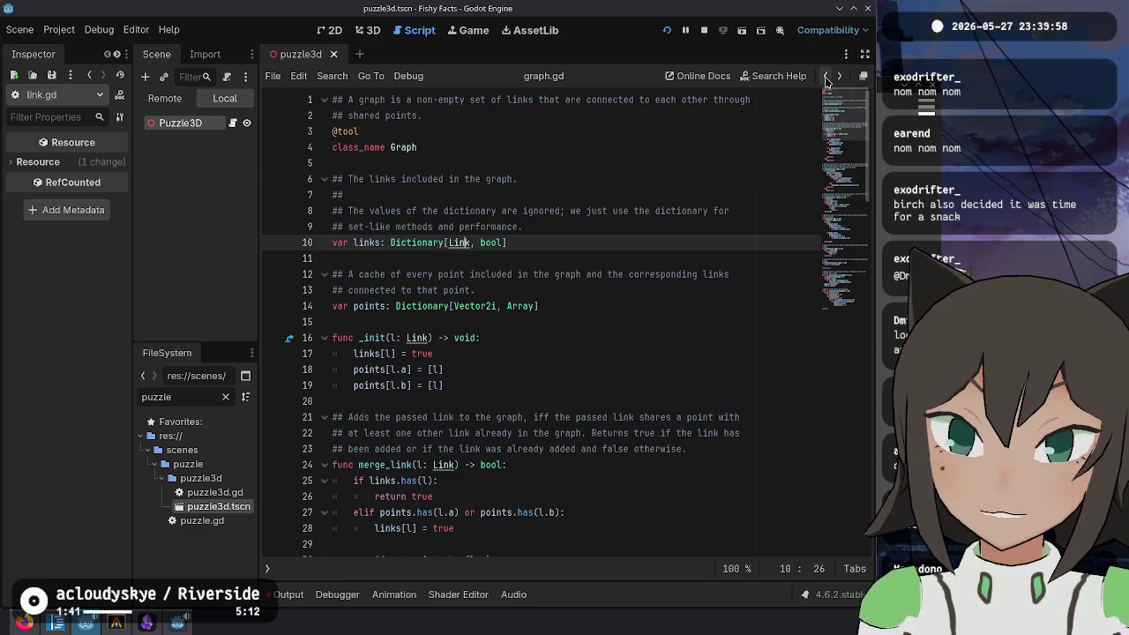
left_click(826, 79)
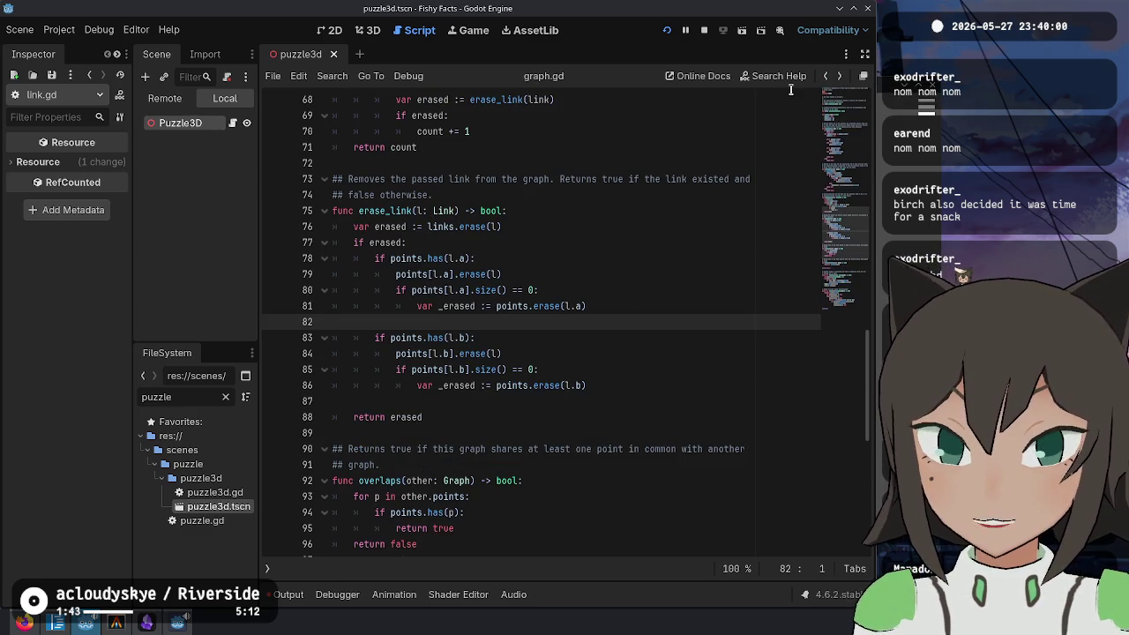
key("alt+Left")
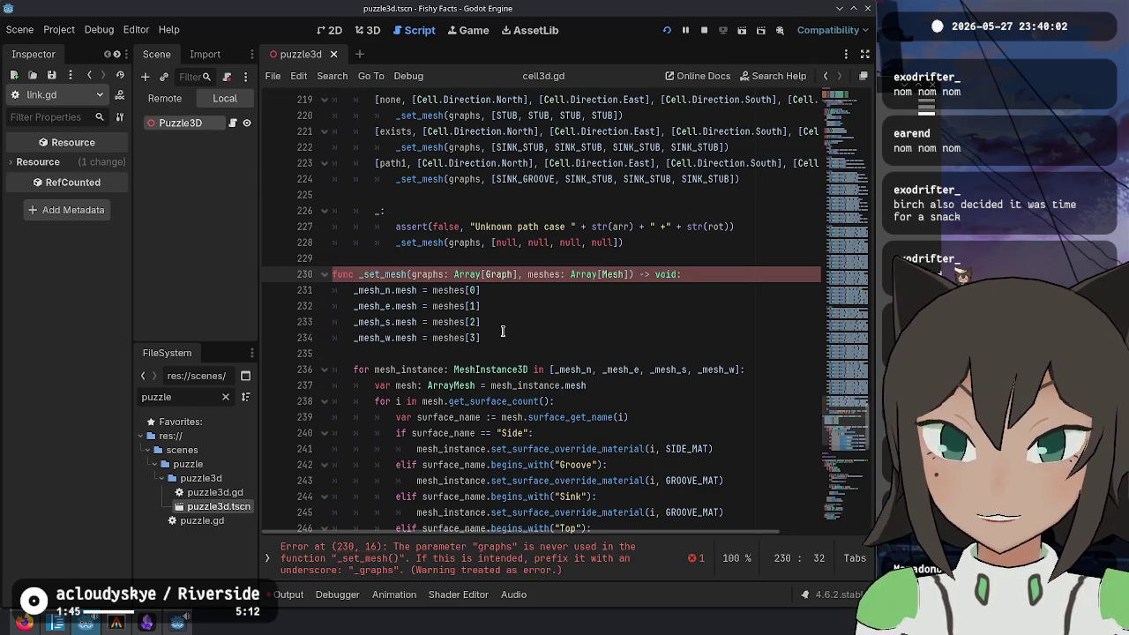
Step: Discard a started 'if graphs' line and open a fresh line below _set_mesh
left_click(565, 338)
scroll(589, 311, "down", 2)
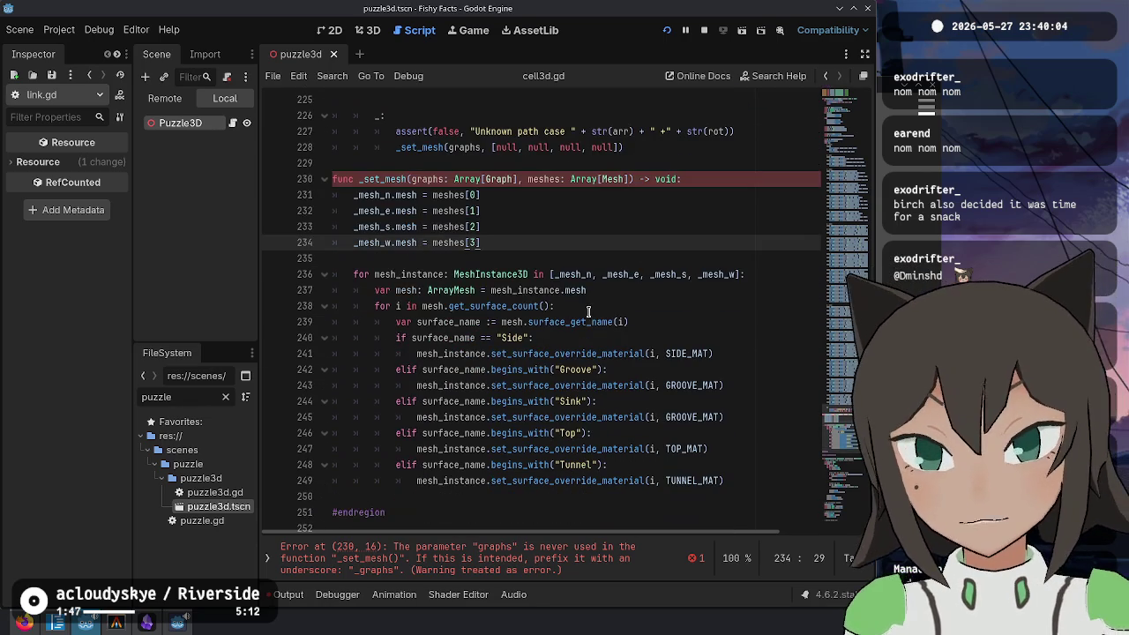
key("Return")
key("Return")
type("i")
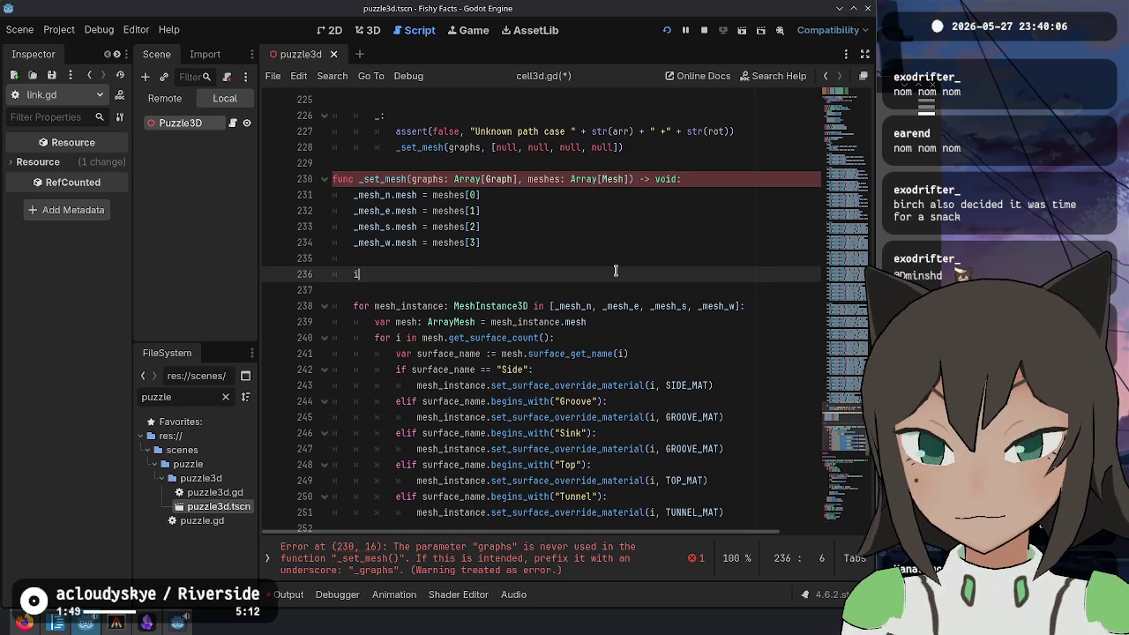
type("f graphs")
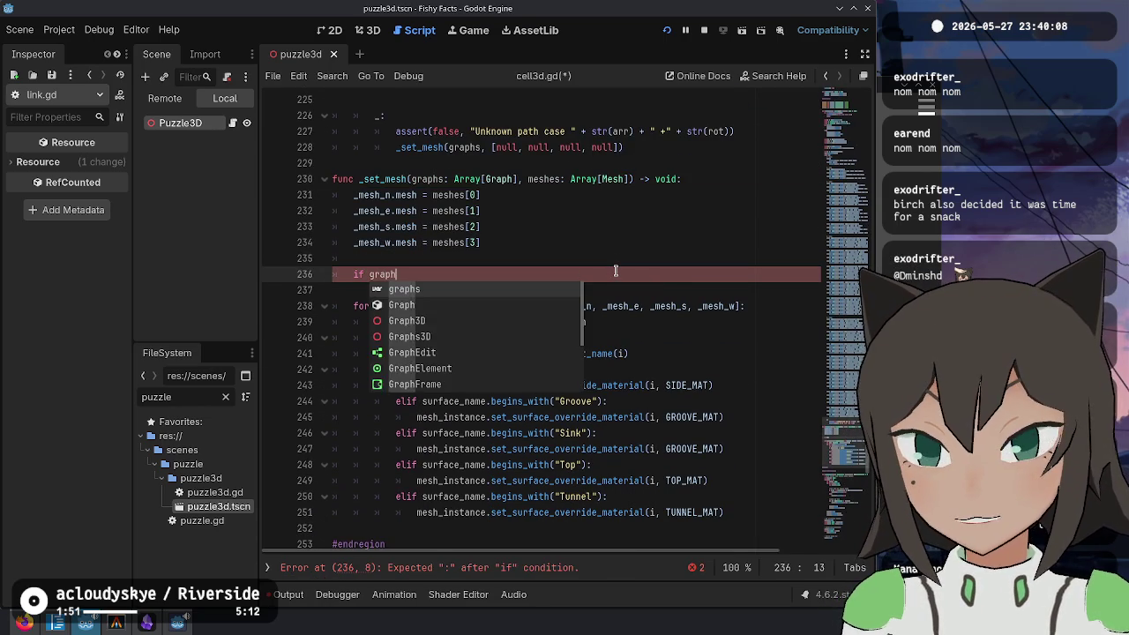
key("BackSpace")
key("BackSpace")
key("BackSpace")
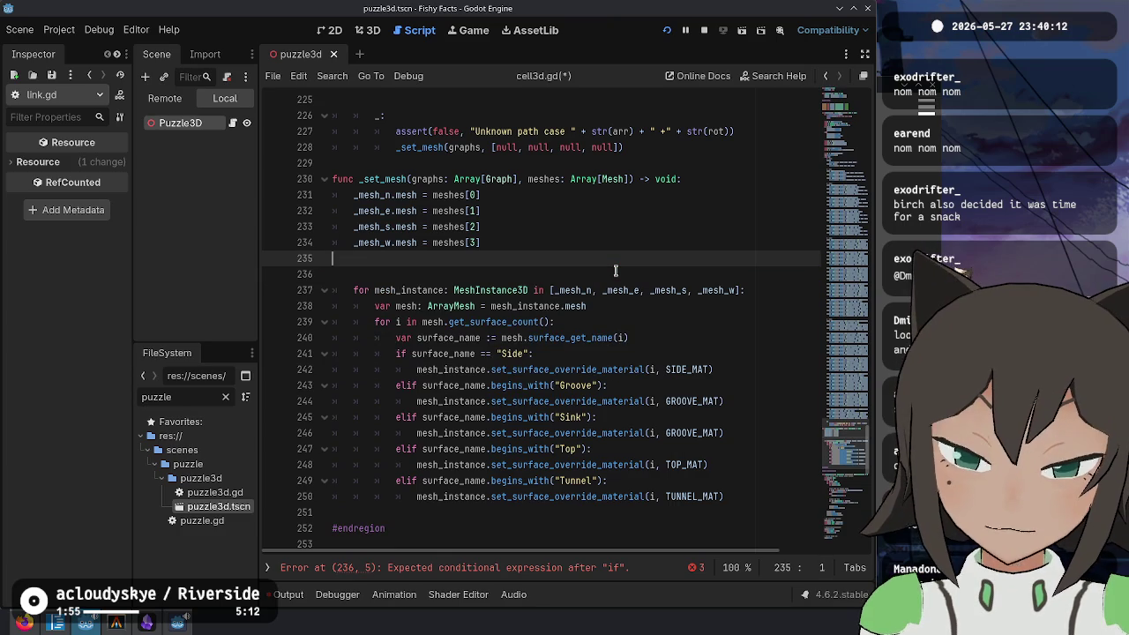
key("BackSpace")
key("Down")
key("Down")
key("Down")
key("Down")
key("Down")
key("Delete")
key("ctrl+z")
key("End")
key("Return")
key("Return")
Step: Write a _determine_color(graphs: Array[Graph], point: Vector2i) -> void function header
type("func _")
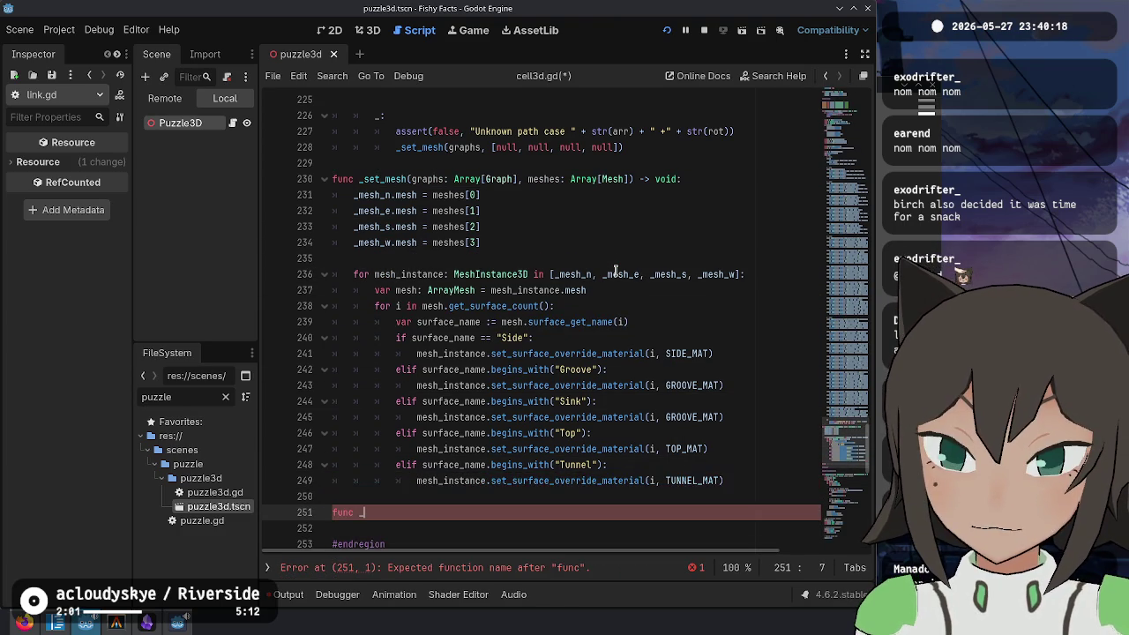
type("determi")
type("ne_")
type("(graphs")
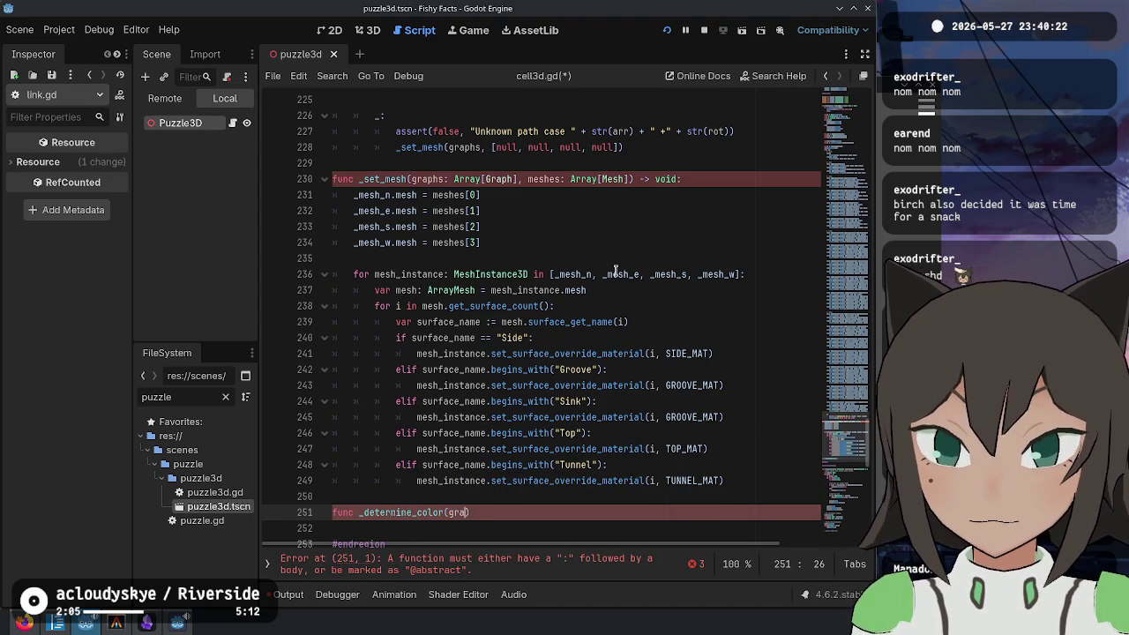
type("y[Graph")
type("Vector2i, ")
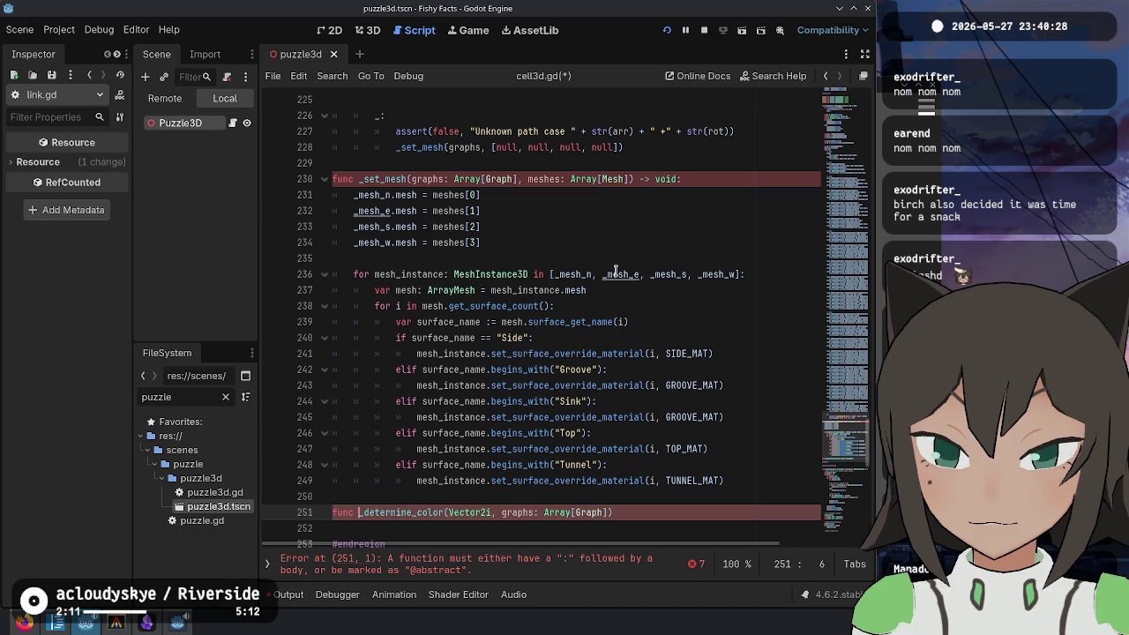
type("point:")
key("Down")
key("Down")
key("Down")
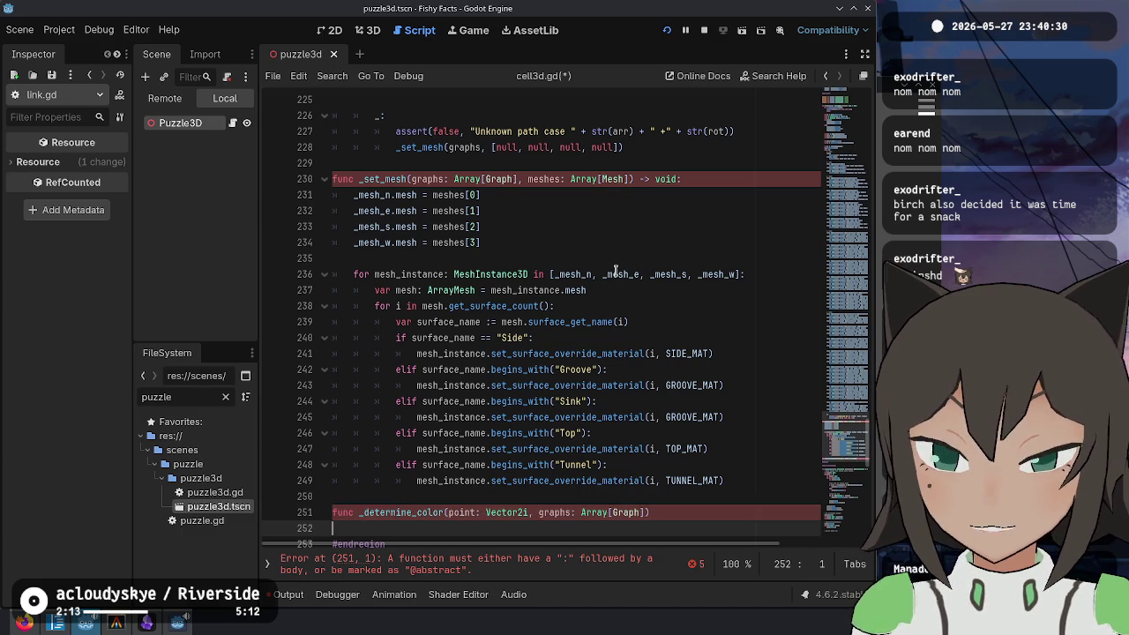
key("Up")
key("Up")
key("Up")
key("End")
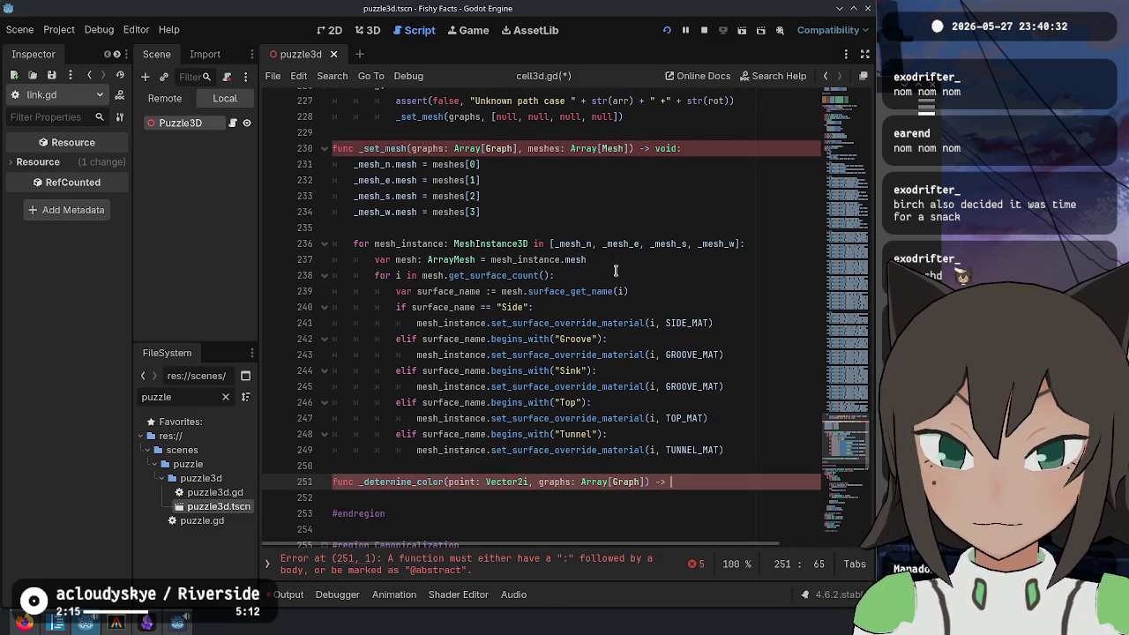
type("void:")
key("Return")
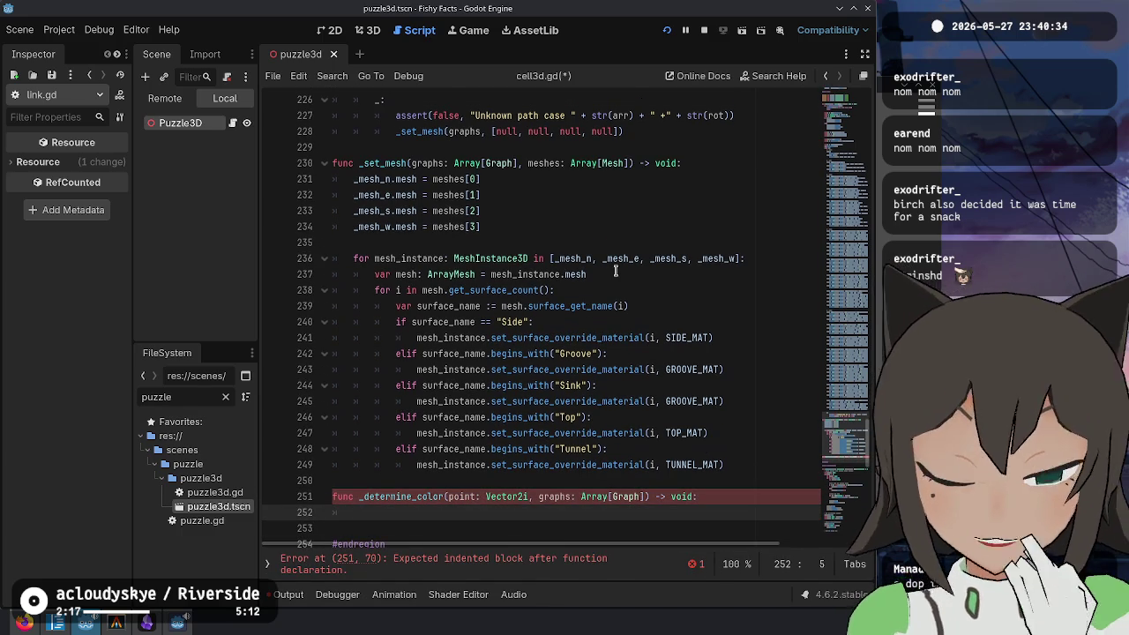
Step: Add a 'for graph in graphs' loop checking graph.points.has(point), then a return line
type("for graph in graphs:")
key("Return")
type("if graph.")
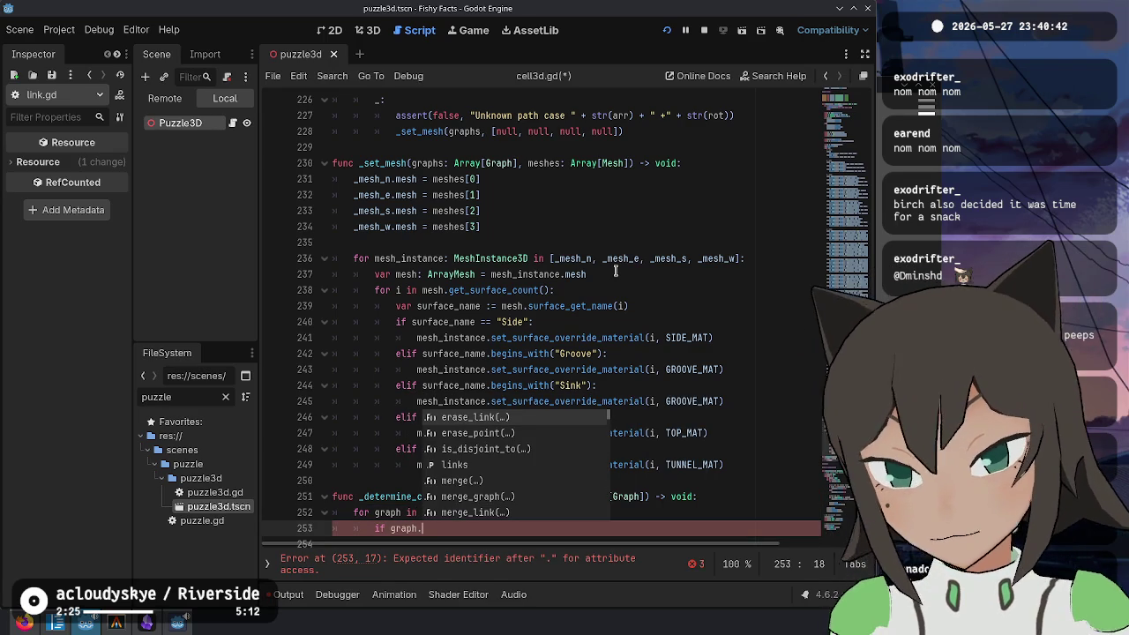
type("points.")
type("has(point)")
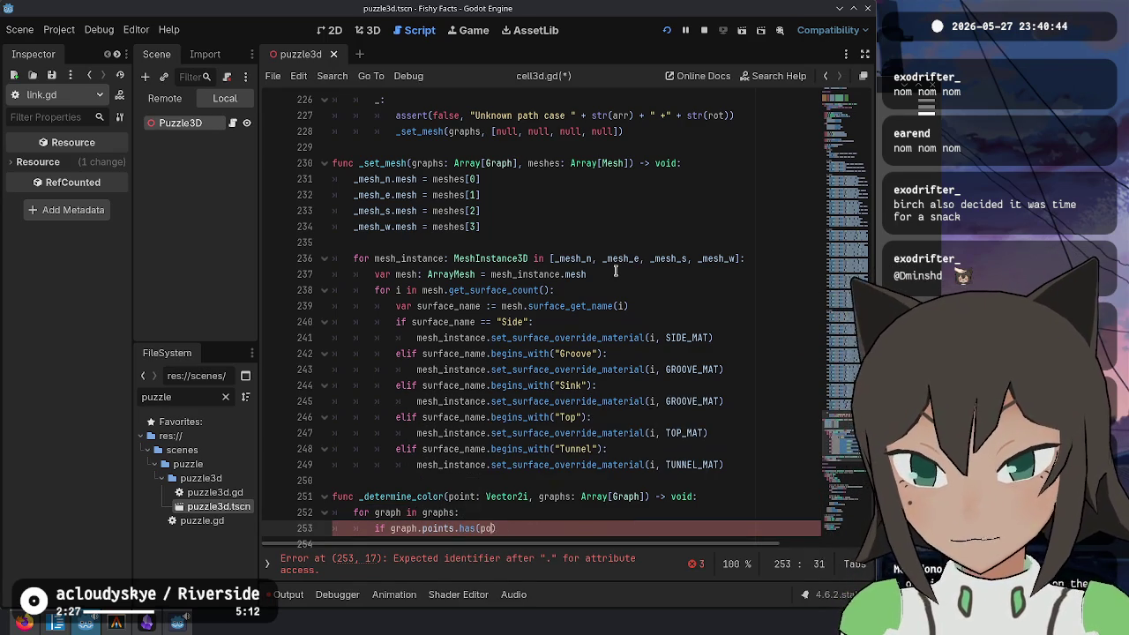
scroll(600, 283, "down", 5)
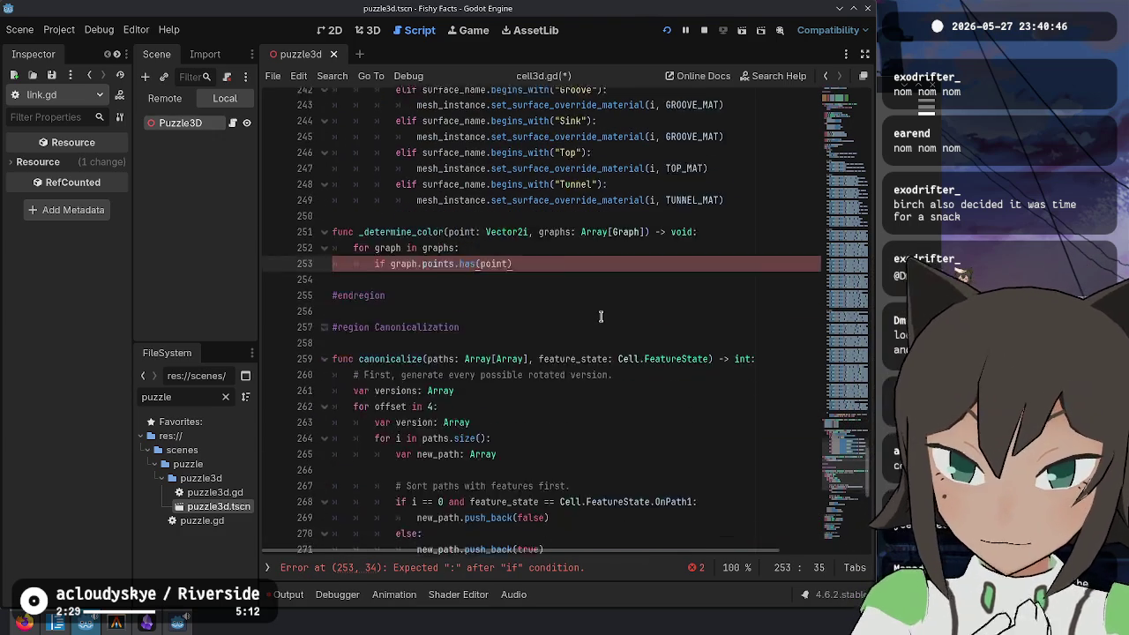
scroll(618, 305, "up", 3)
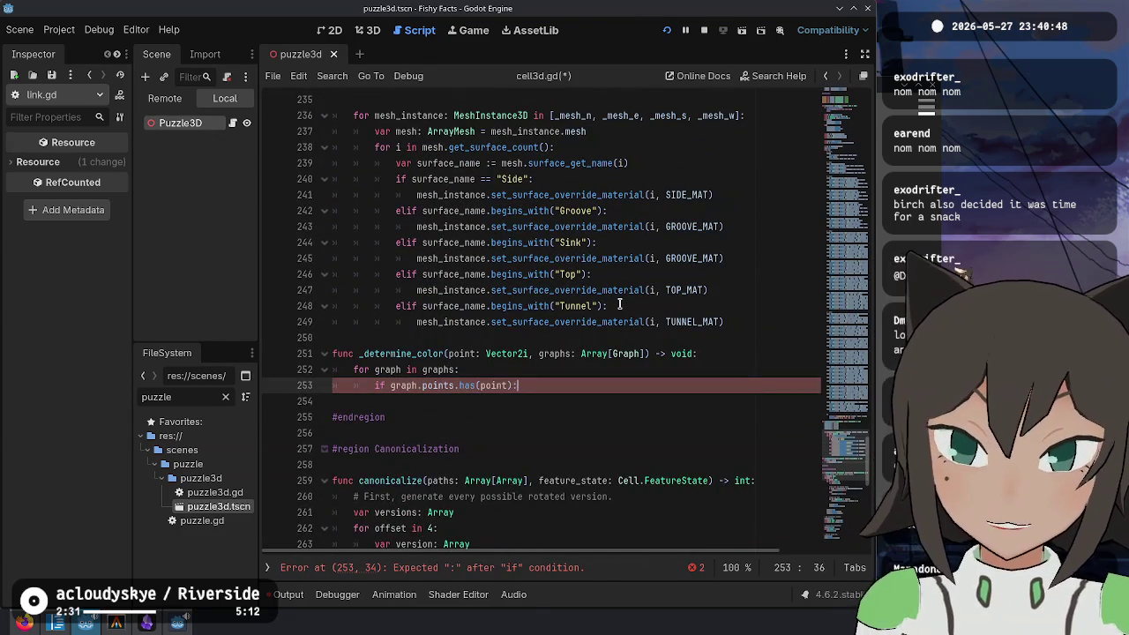
key("Return")
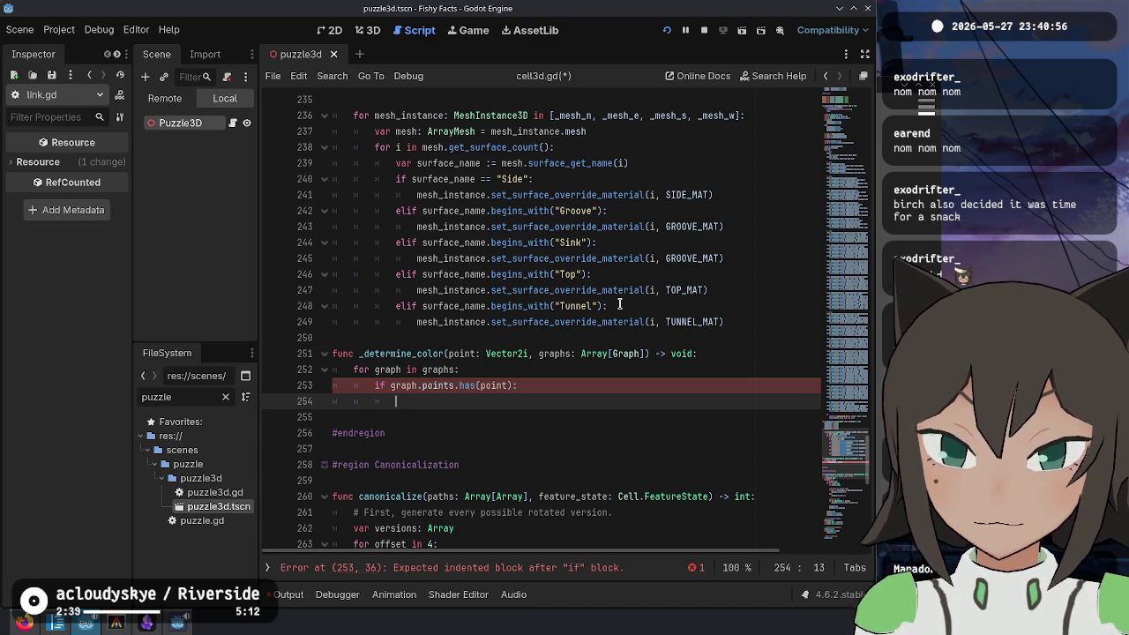
key("Return")
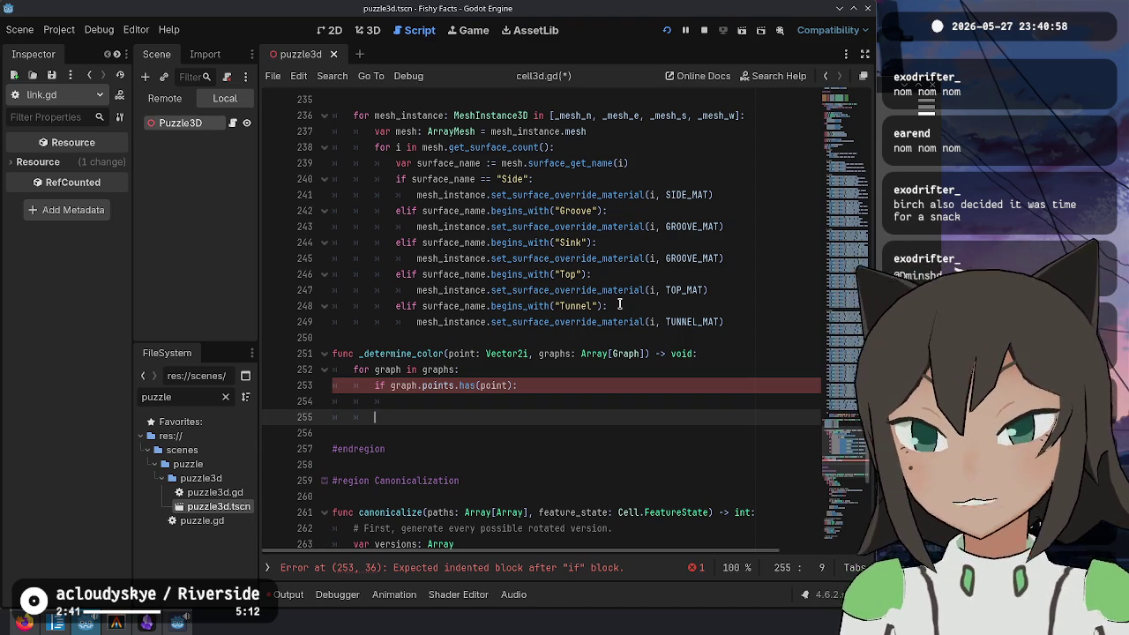
type("return null")
key("BackSpace")
key("BackSpace")
key("BackSpace")
type("C")
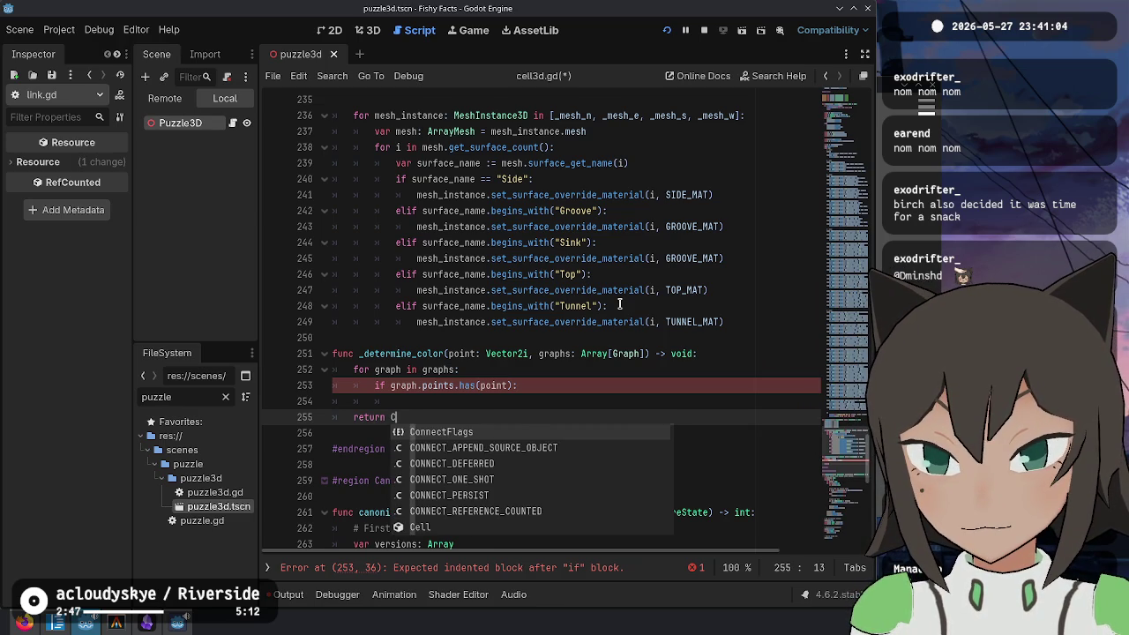
Step: Change the return type from void to Material and rename the function to _determine_material
key("Up")
key("Escape")
key("Up")
key("Up")
key("Up")
key("End")
key("Left")
key("ctrl+BackSpace")
type("A")
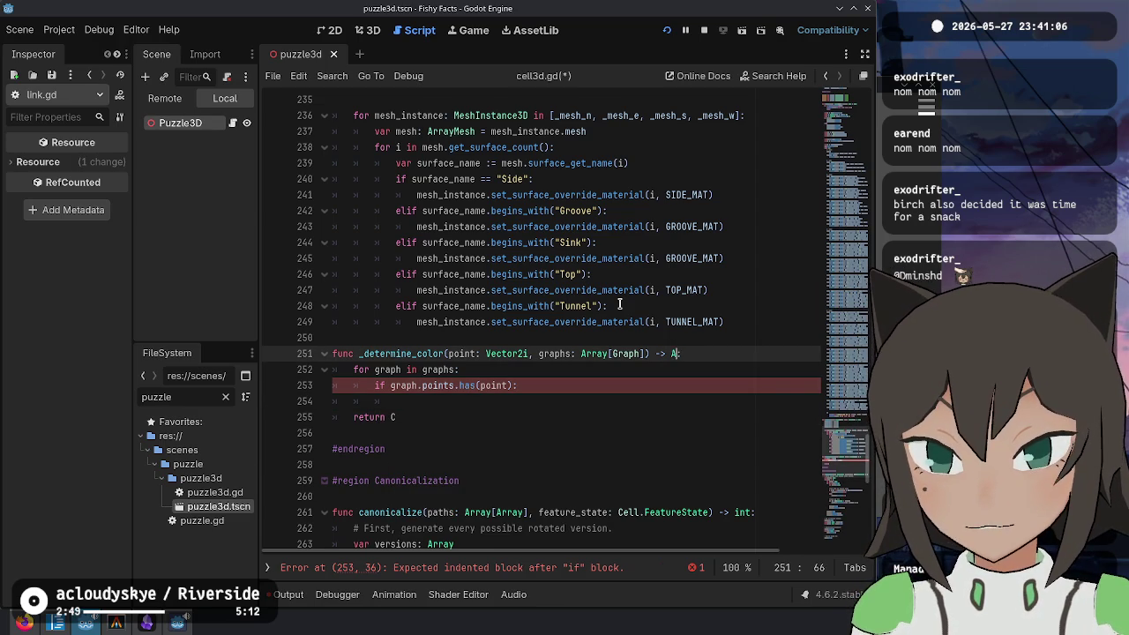
type("Material")
key("Return")
key("Home")
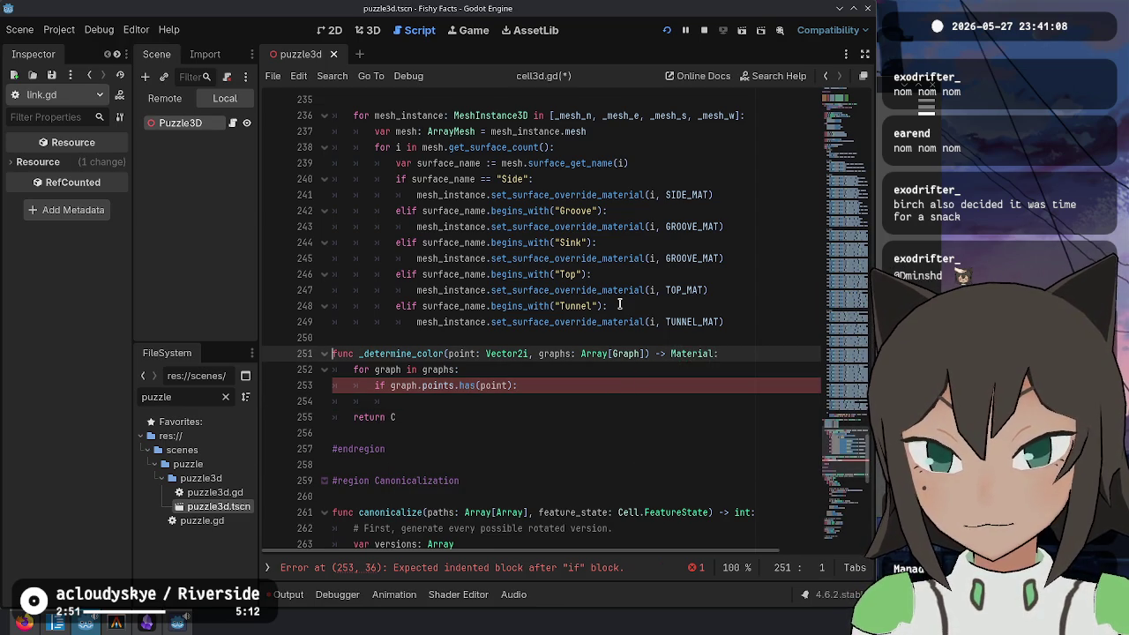
key("BackSpace")
key("BackSpace")
key("BackSpace")
type("material")
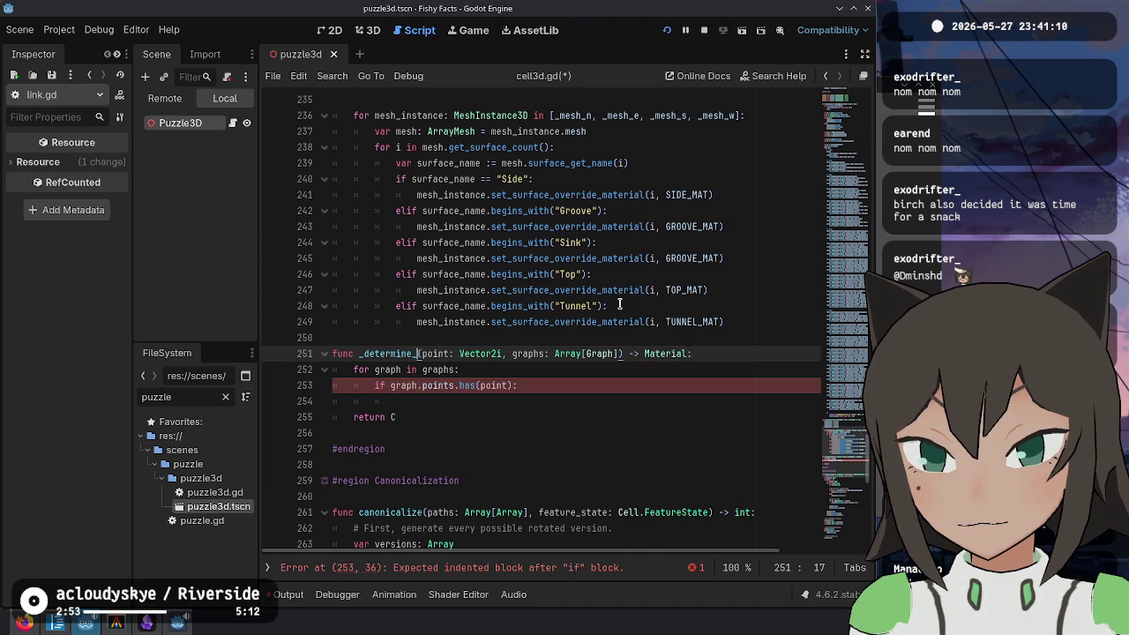
Step: Check the Groove surface material line, then finish the function with return GROOVE_MAT
key("Down")
key("Down")
key("Down")
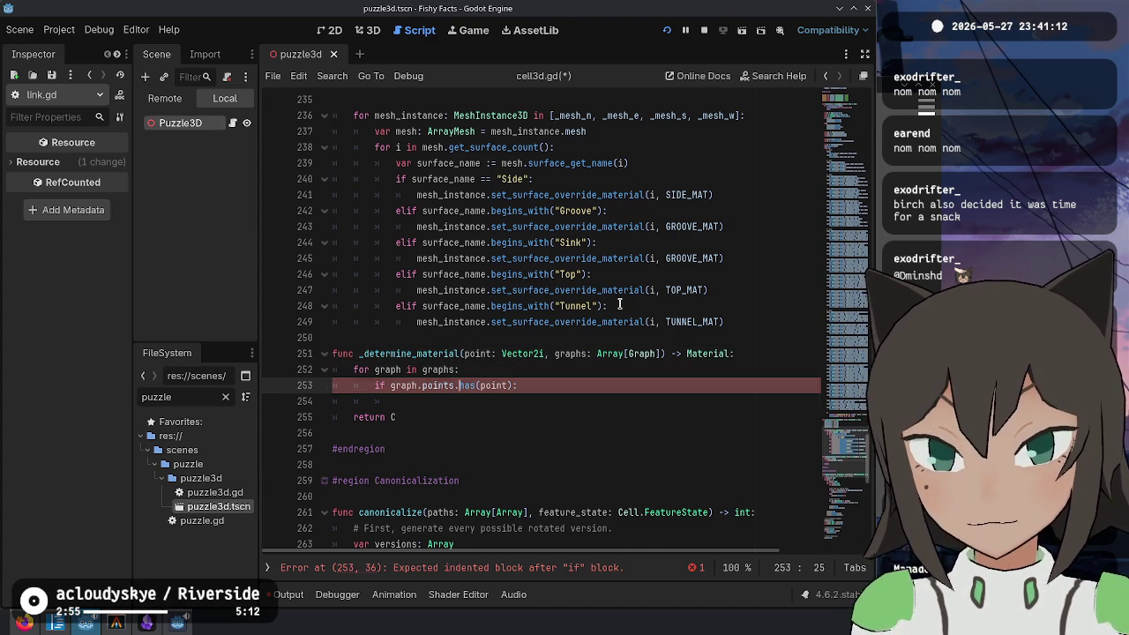
key("Up")
key("Up")
key("Up")
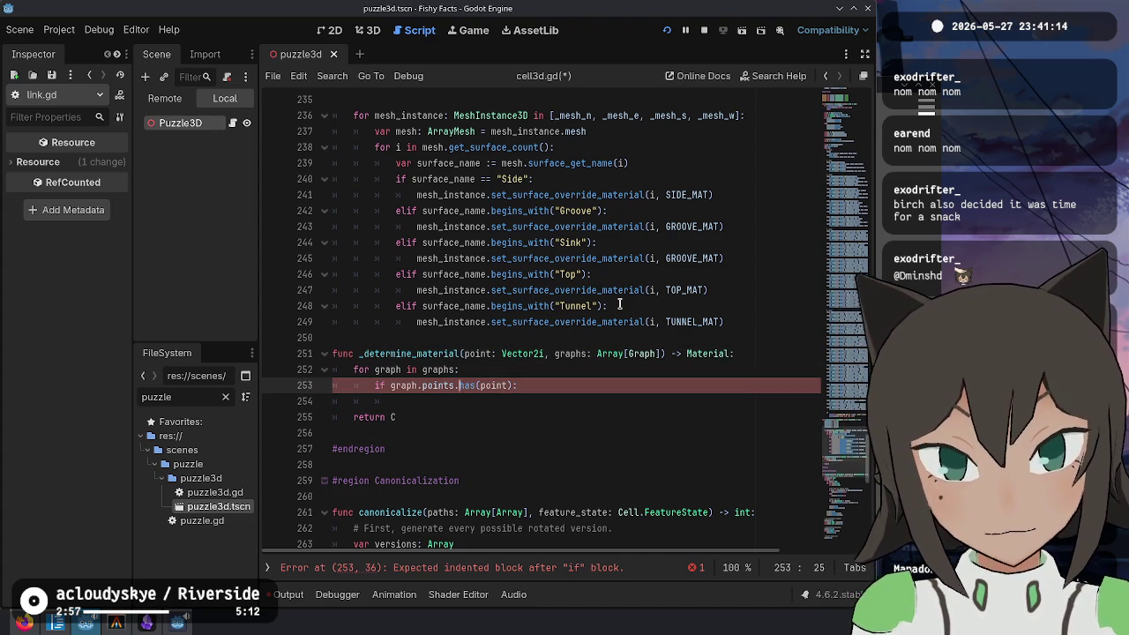
key("Up")
key("Up")
key("Up")
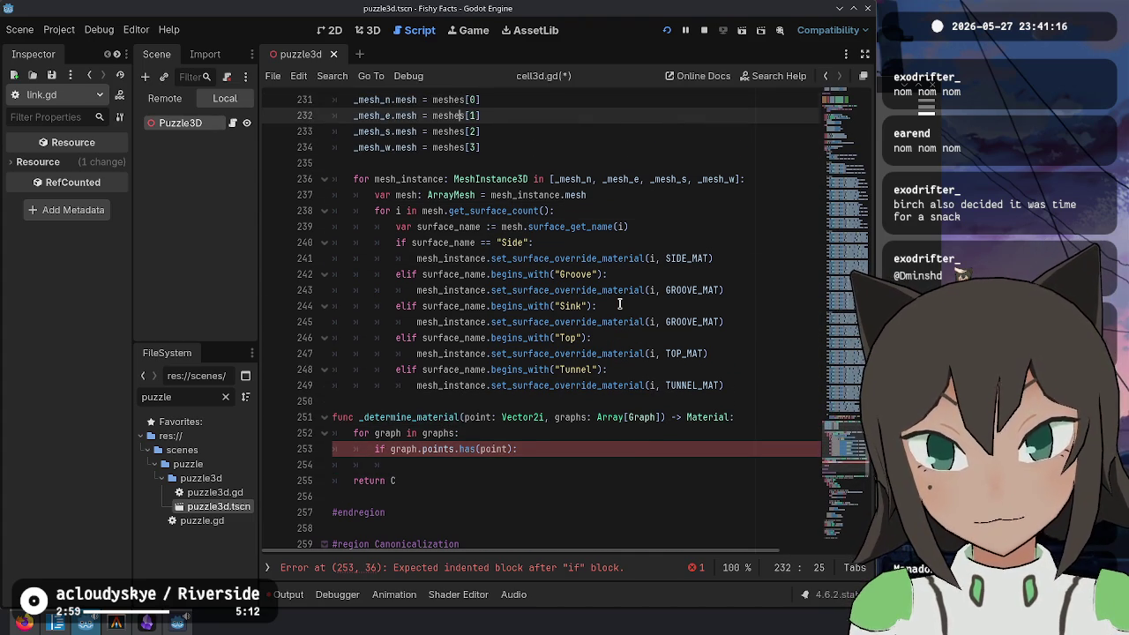
key("Up")
key("Up")
key("Up")
key("Down")
key("Down")
key("Down")
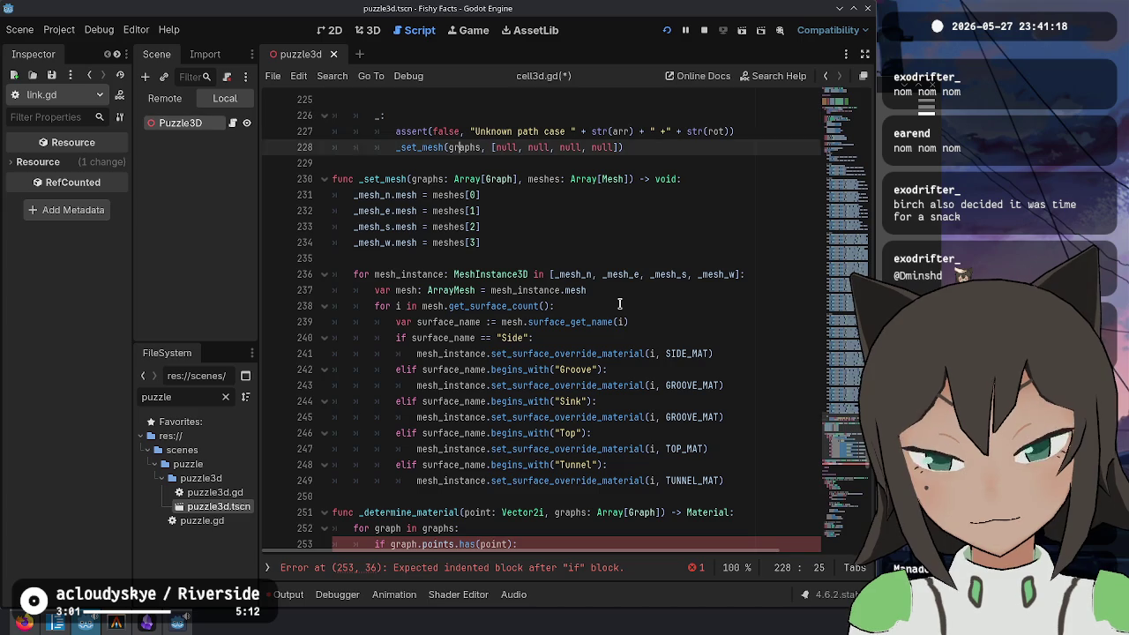
key("Up")
key("Up")
key("Up")
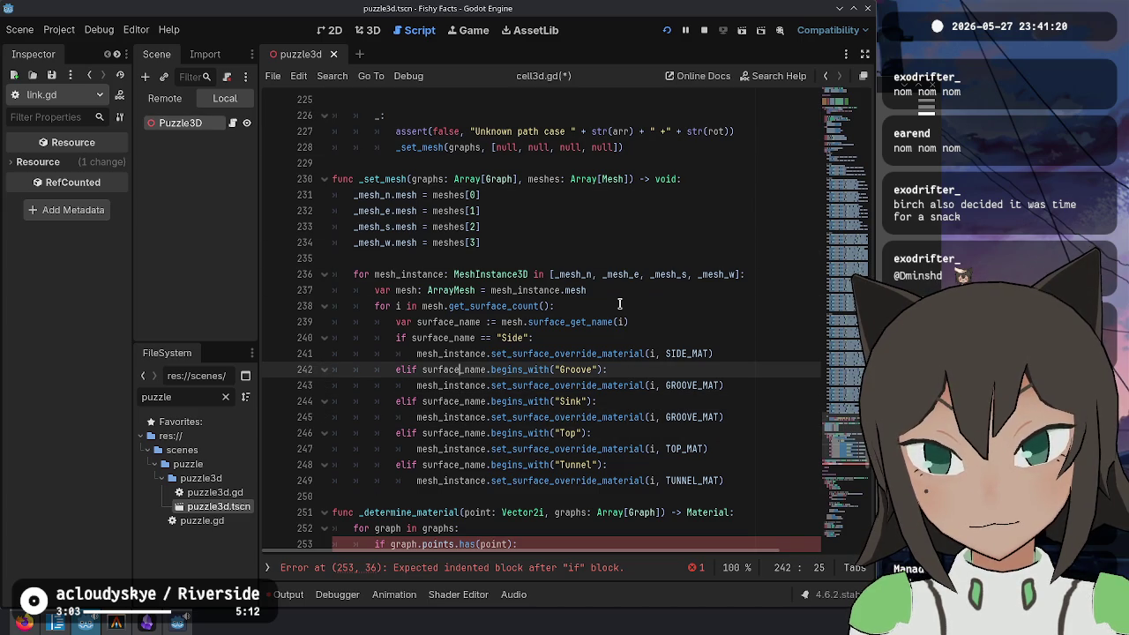
key("Right")
key("Right")
key("Right")
key("Down")
key("End")
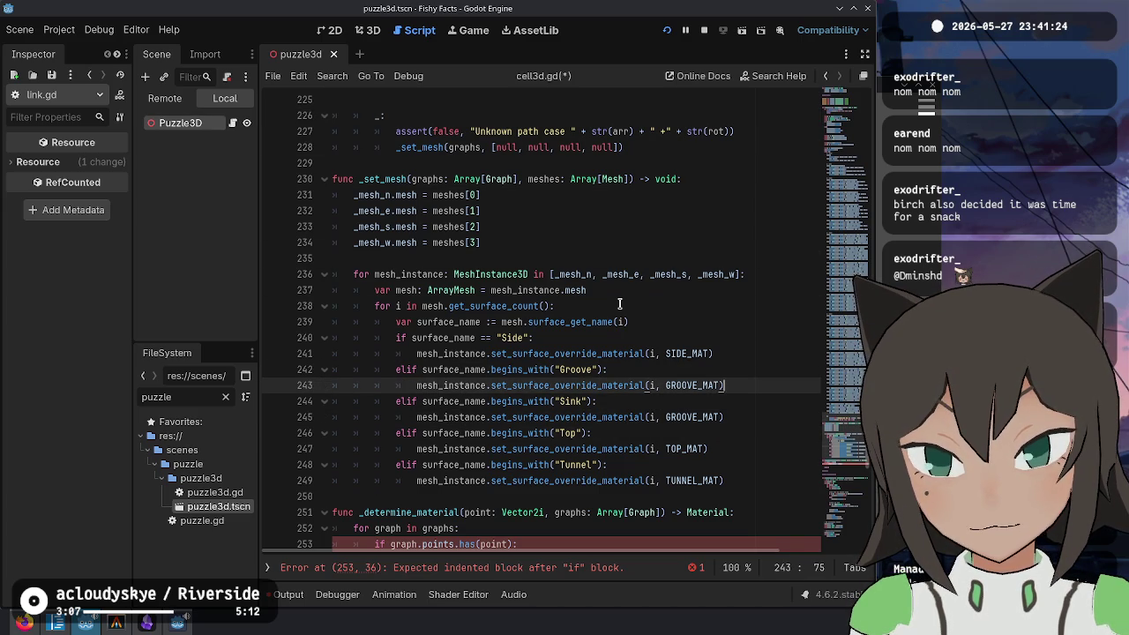
scroll(440, 397, "down", 3)
left_click(440, 433)
type("return C")
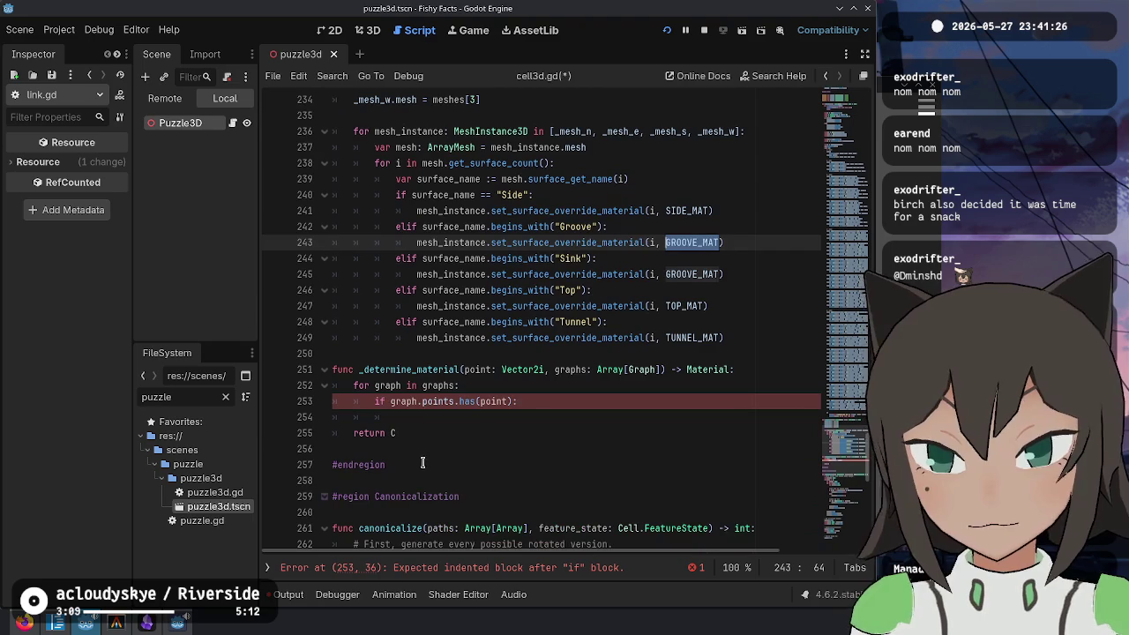
type("ROOVE_MAT")
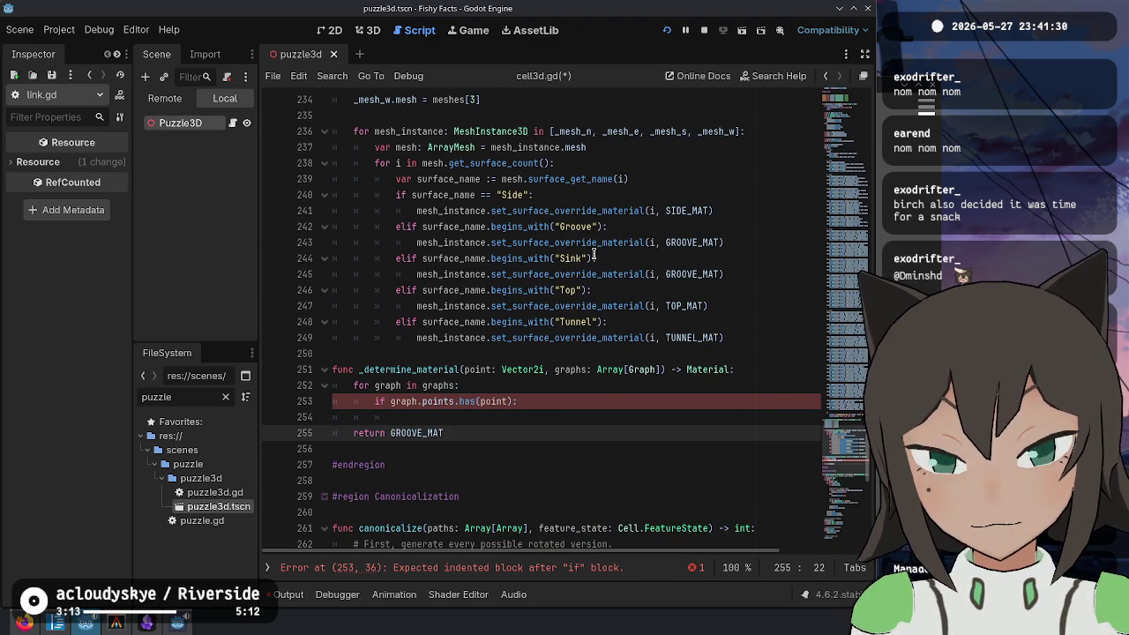
left_click(644, 261)
left_click(733, 243)
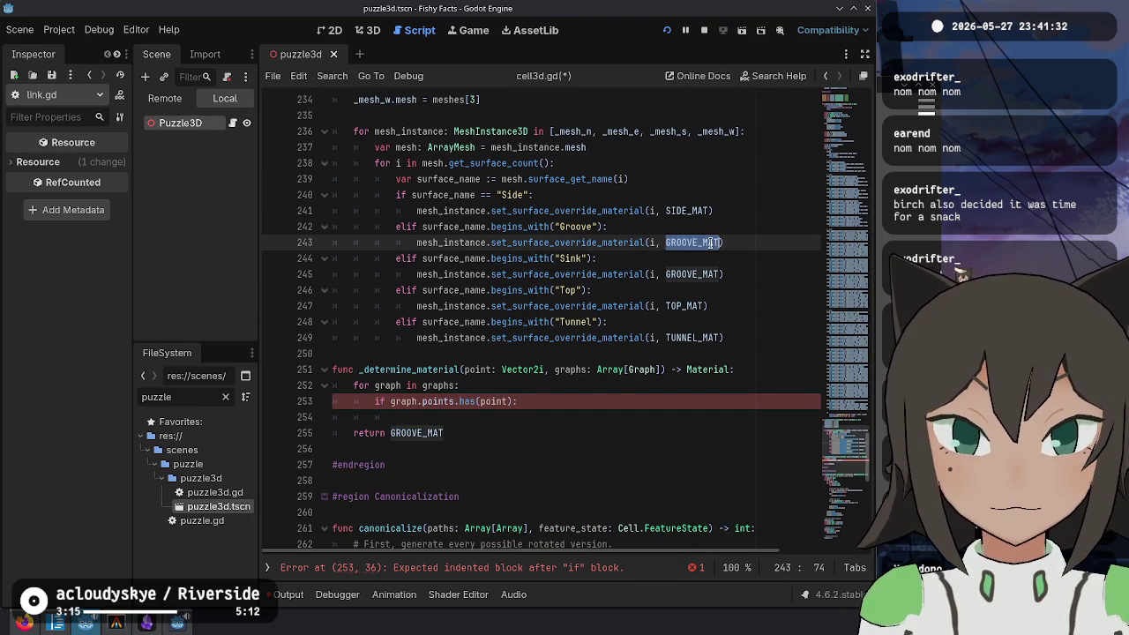
left_click(742, 220)
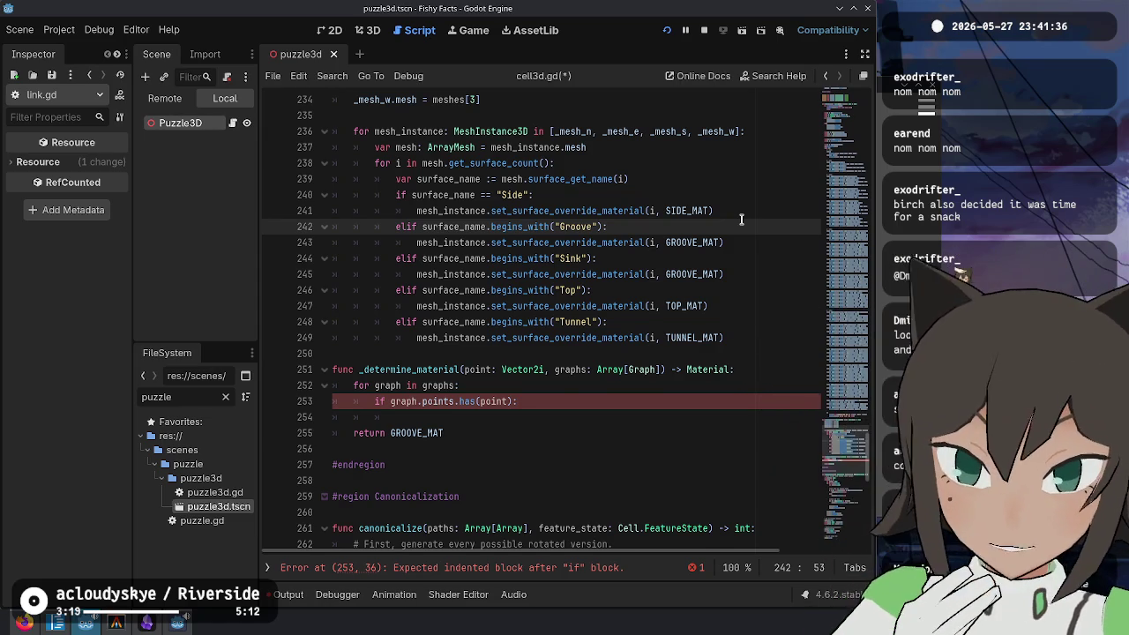
key("Return")
type("_determine_material(")
key("Return")
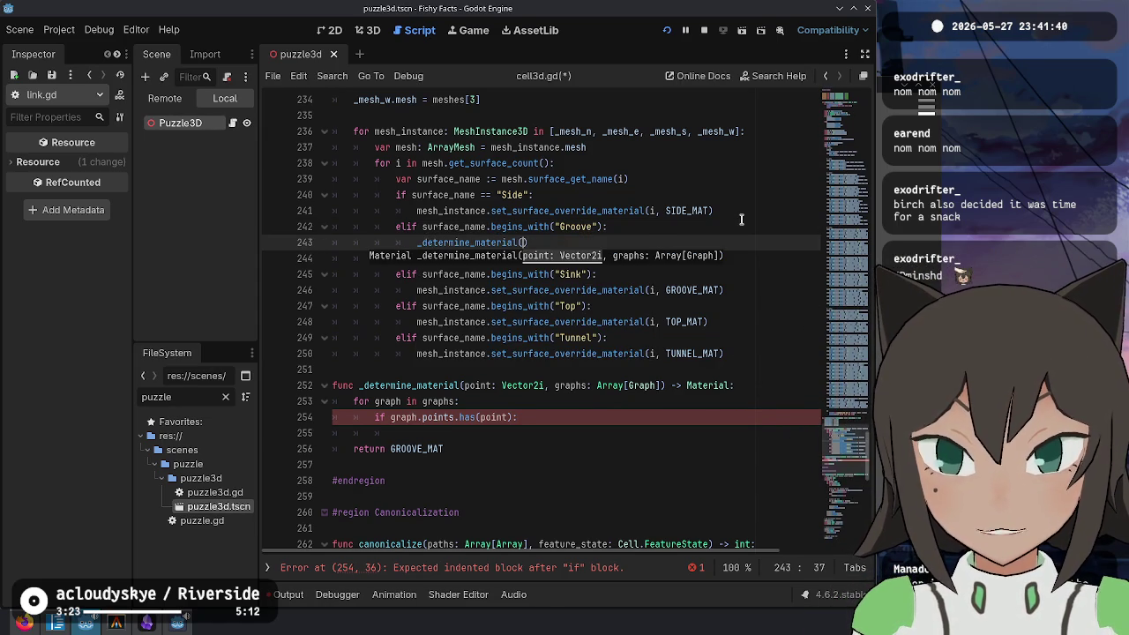
key("Escape")
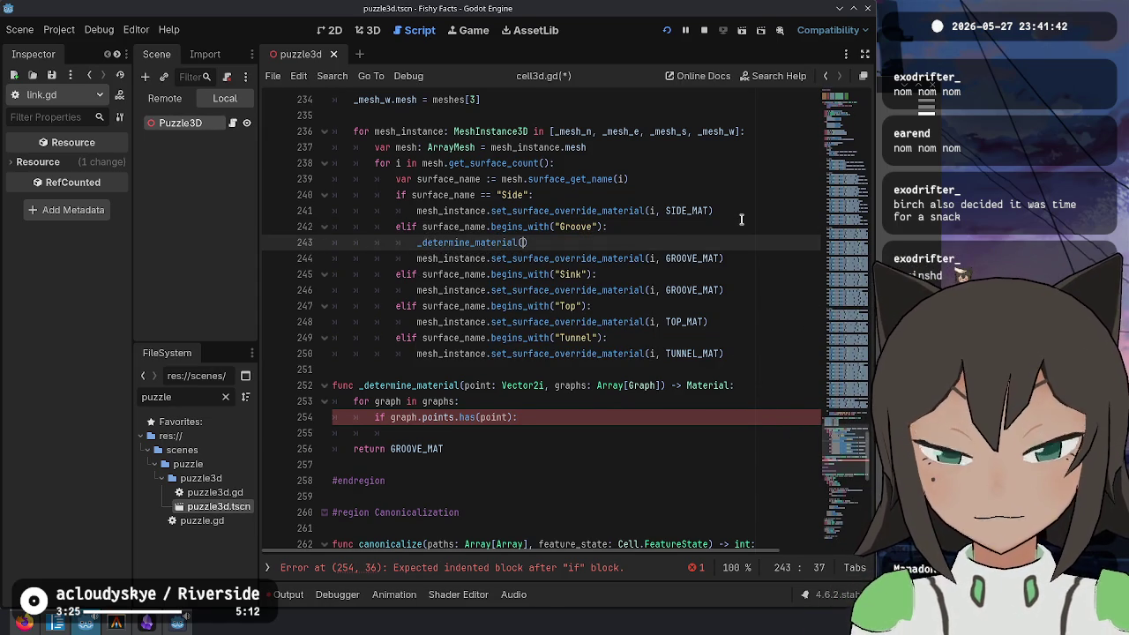
scroll(532, 97, "up", 2)
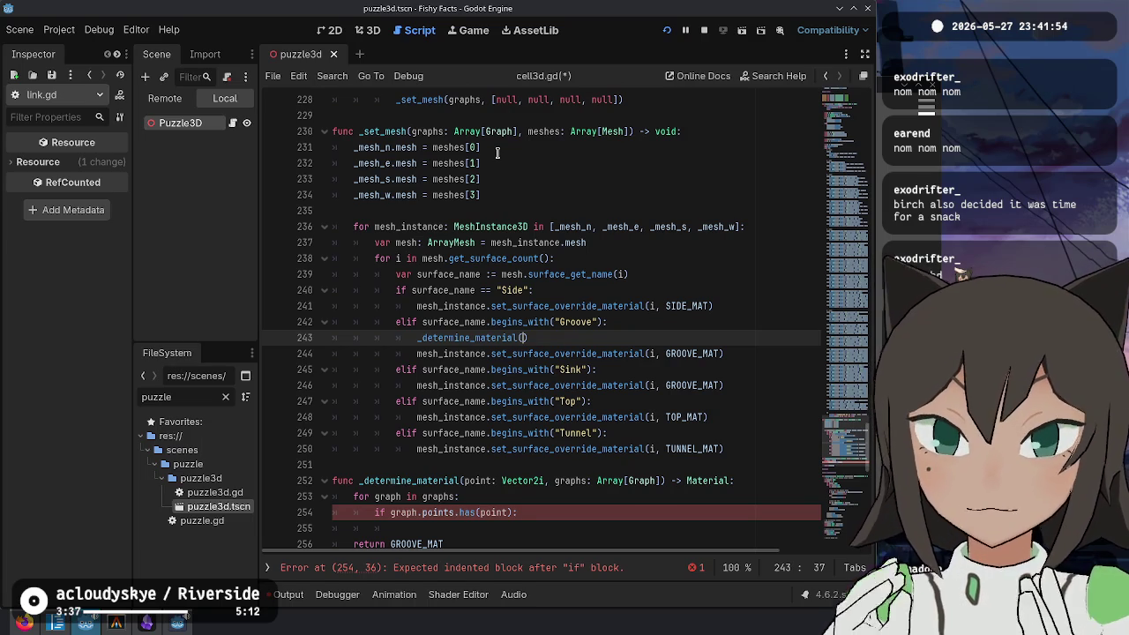
key("Up")
key("Up")
key("Up")
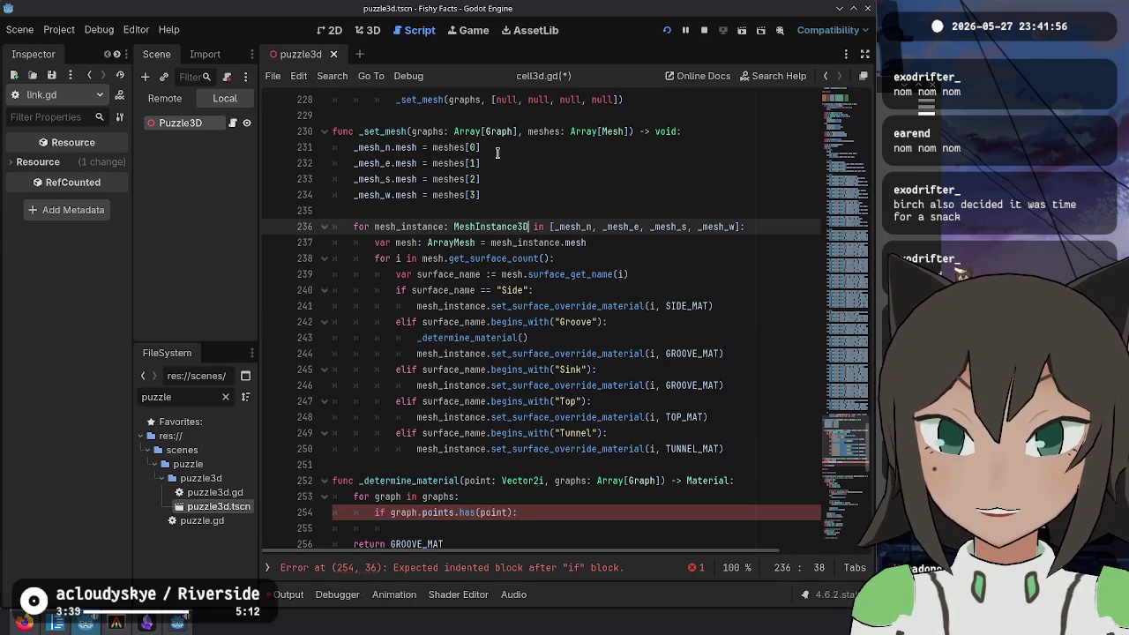
key("ctrl+shift+Right")
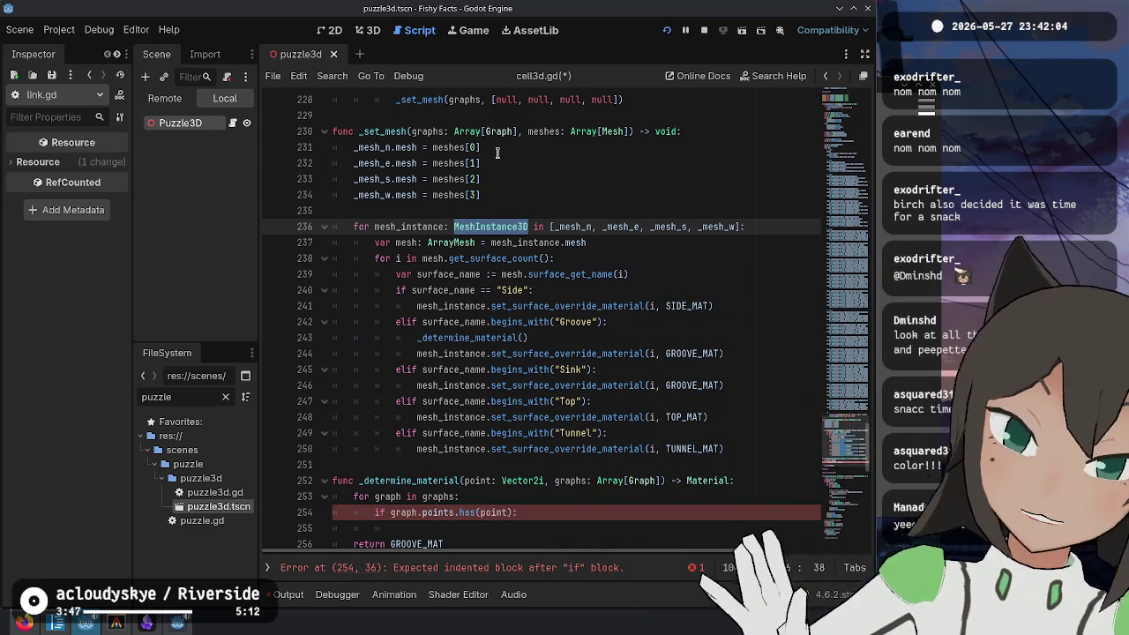
key("Down")
key("Down")
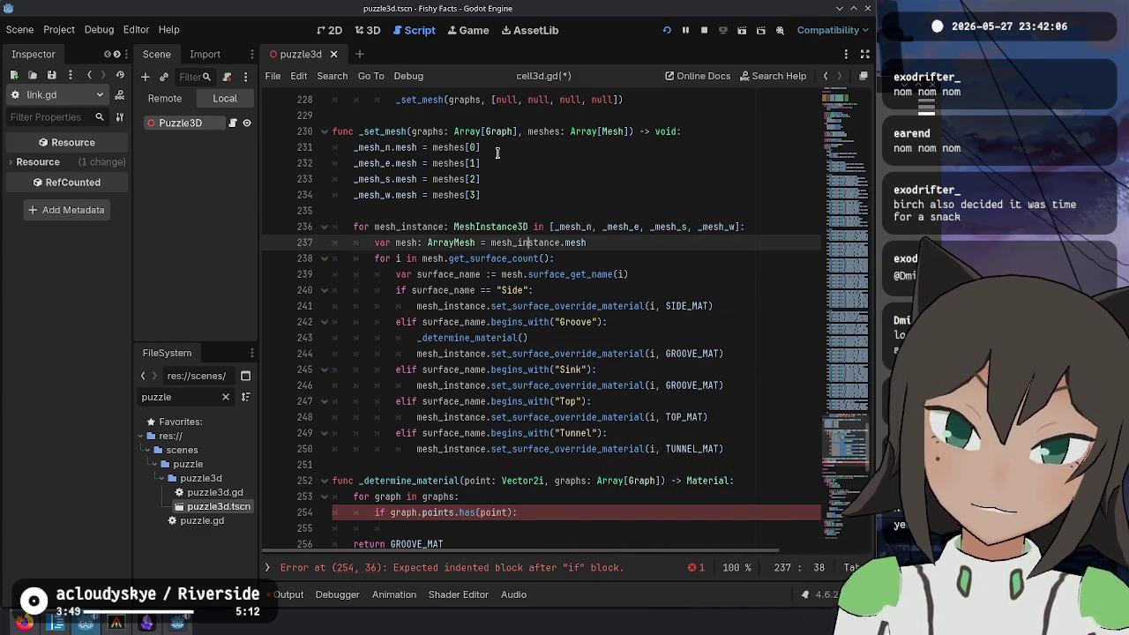
key("Up")
key("Up")
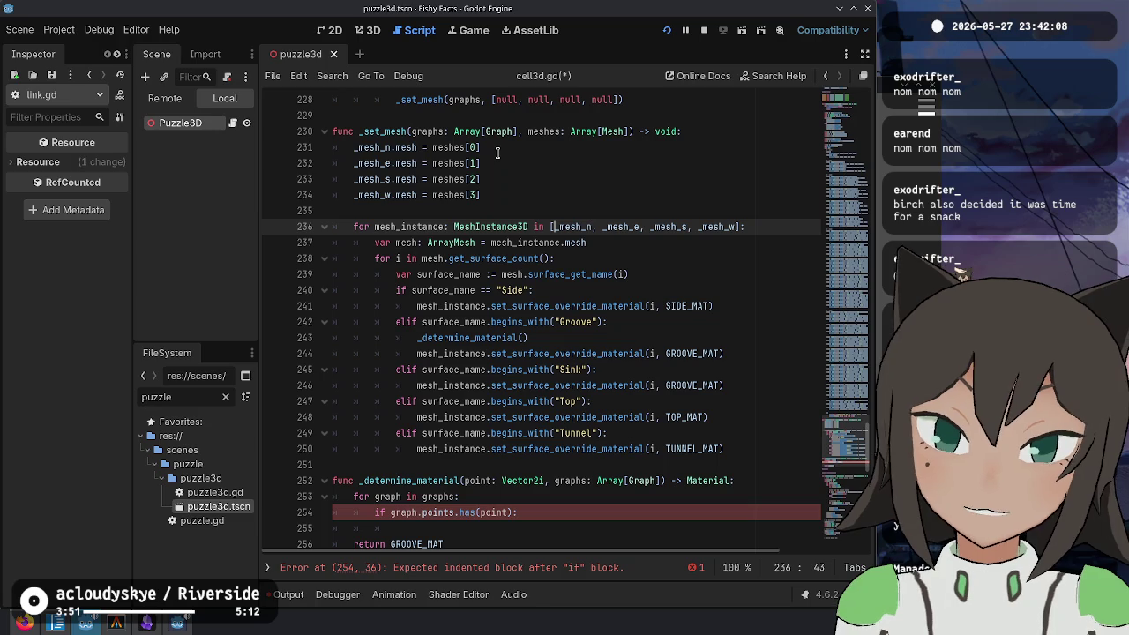
key("Down")
key("Down")
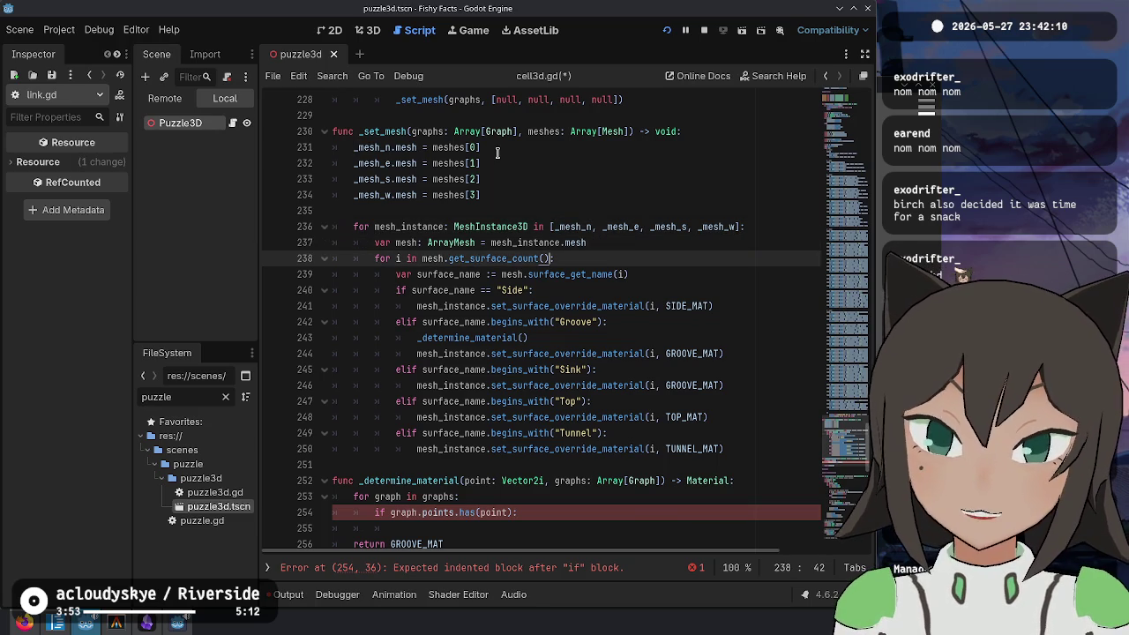
key("Up")
key("Up")
key("Up")
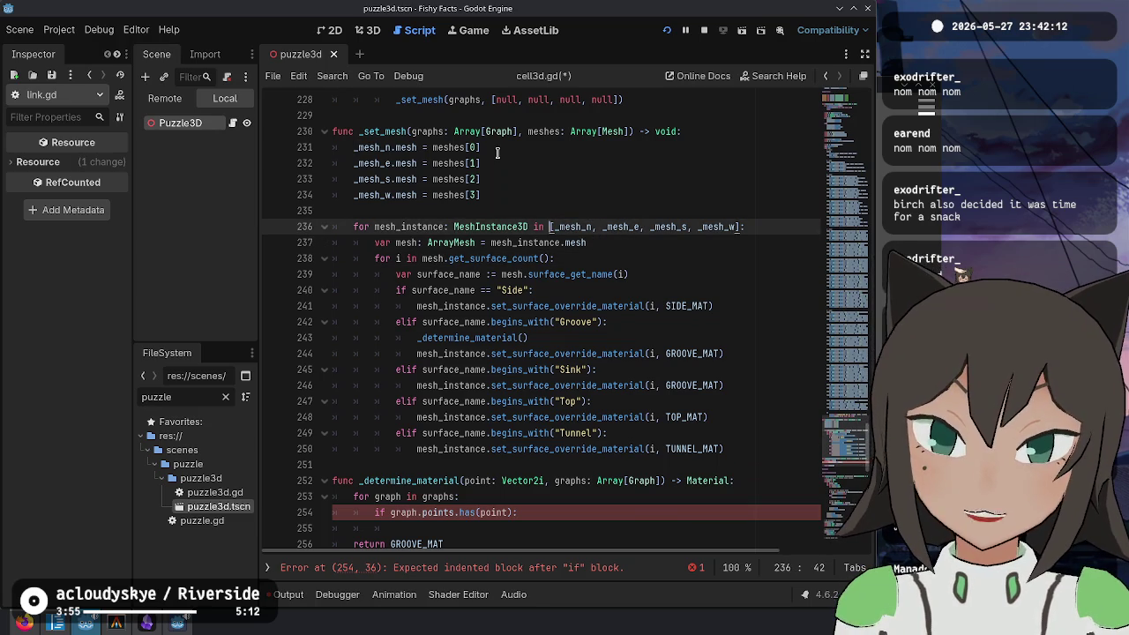
key("Down")
key("Down")
key("Down")
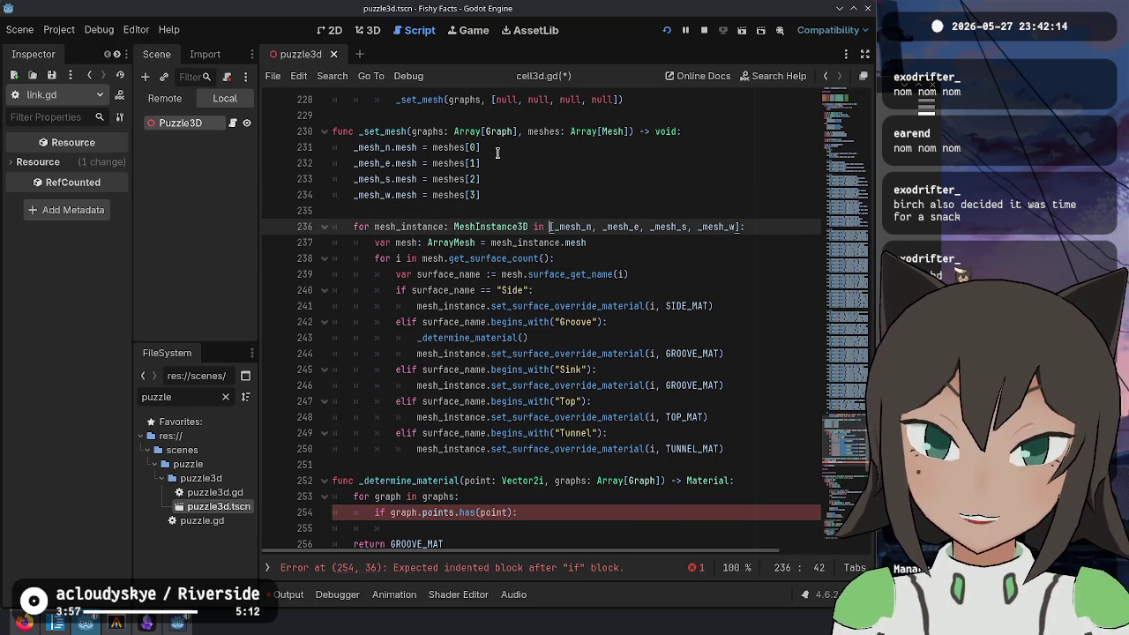
key("End")
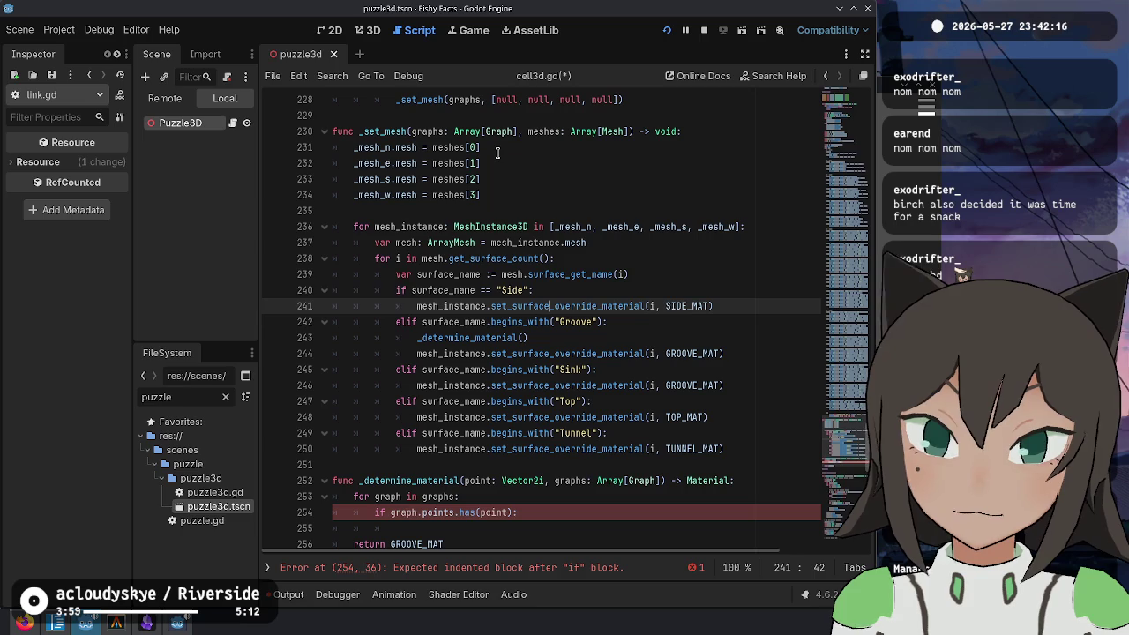
key("Down")
key("Down")
key("Down")
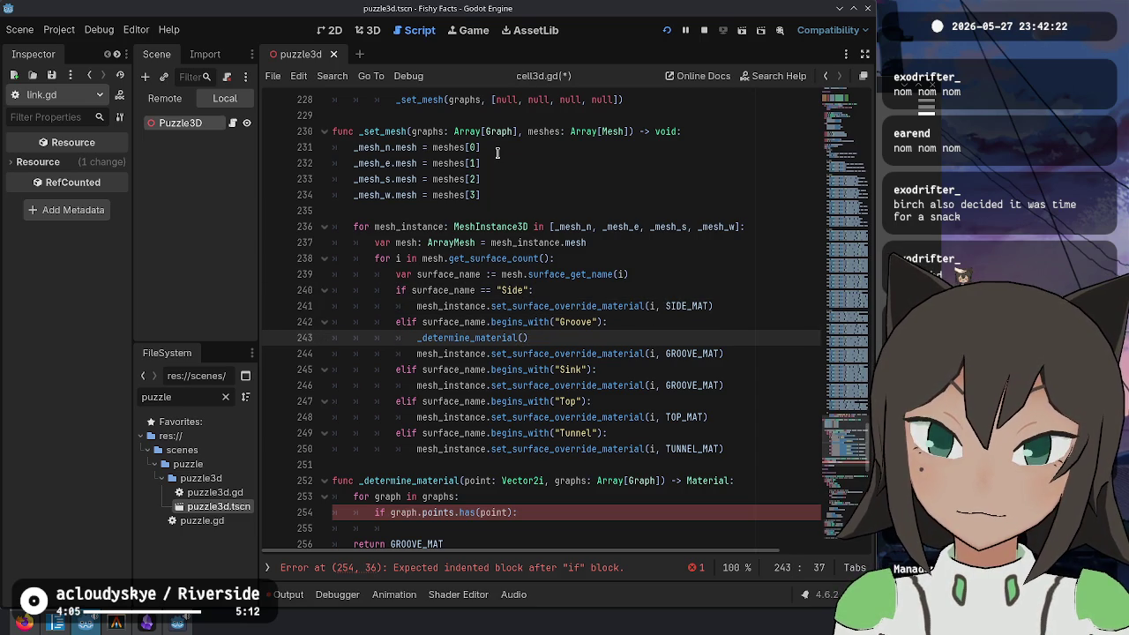
key("Up")
key("Up")
key("Up")
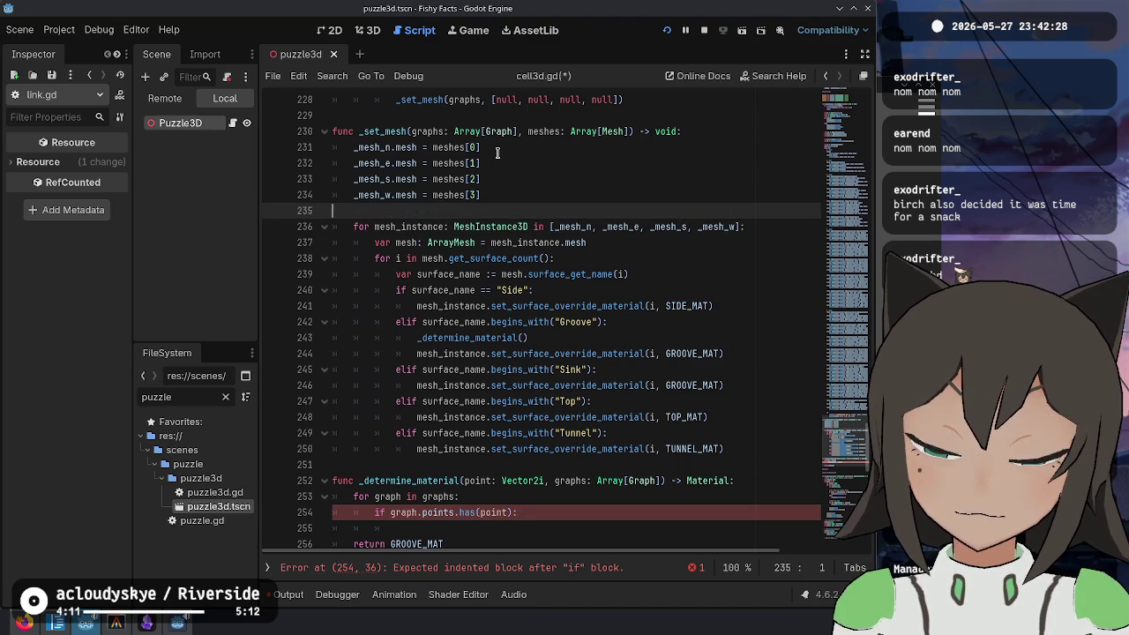
Step: Declare 'var offset := Vector2i.UP' on a new line above the mesh loop in _set_mesh
key("Return")
key("Tab")
type("var ")
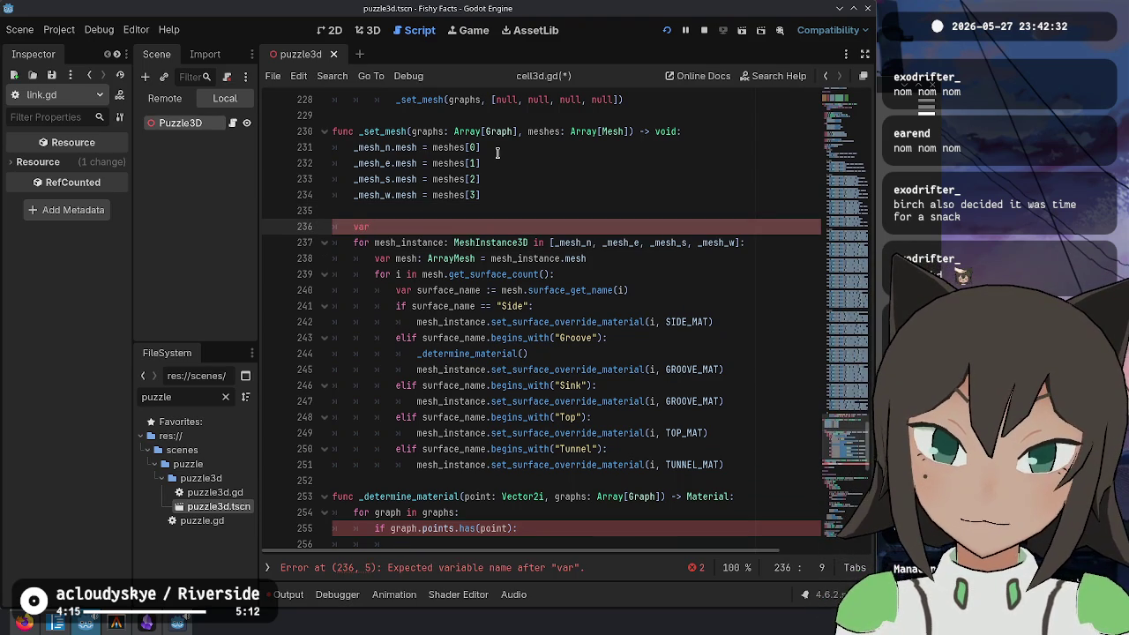
type("off")
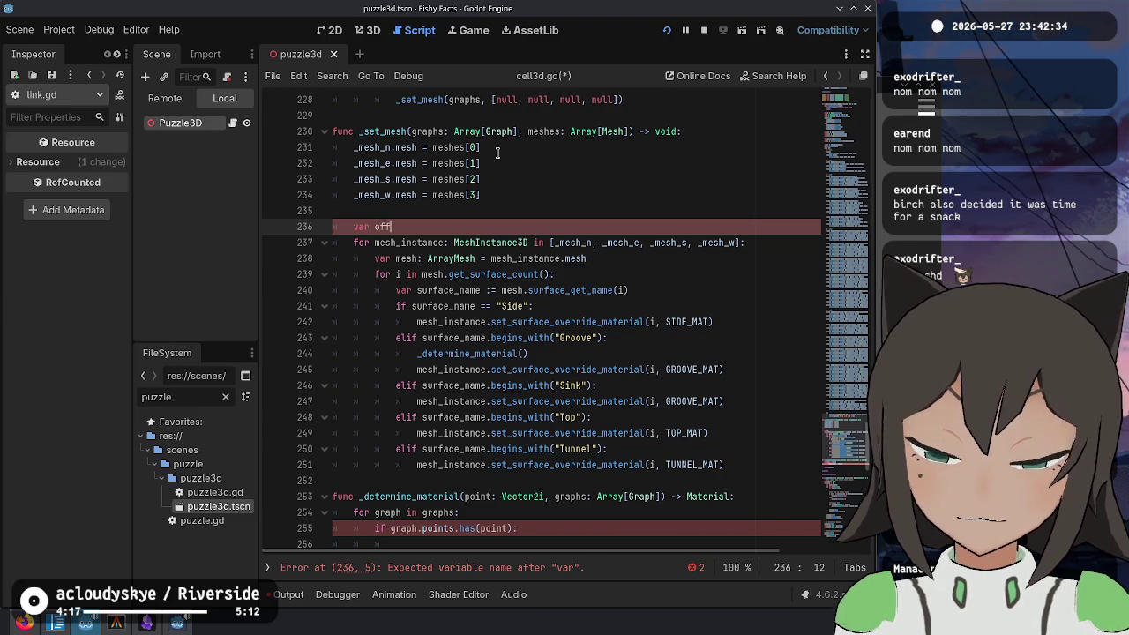
type("set :=")
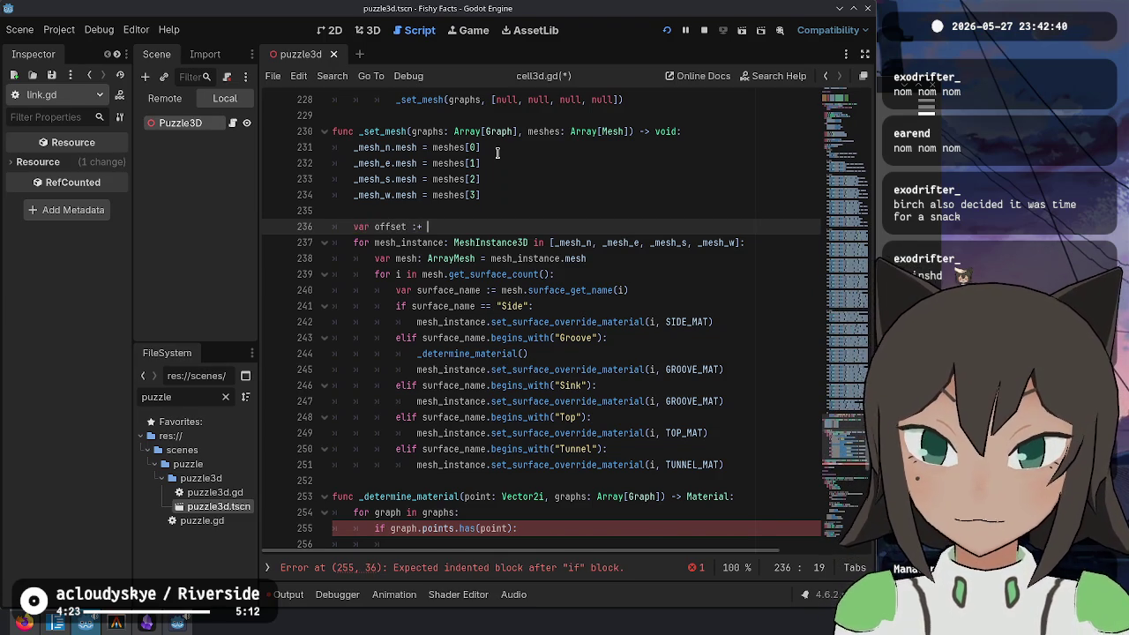
type("2.UP")
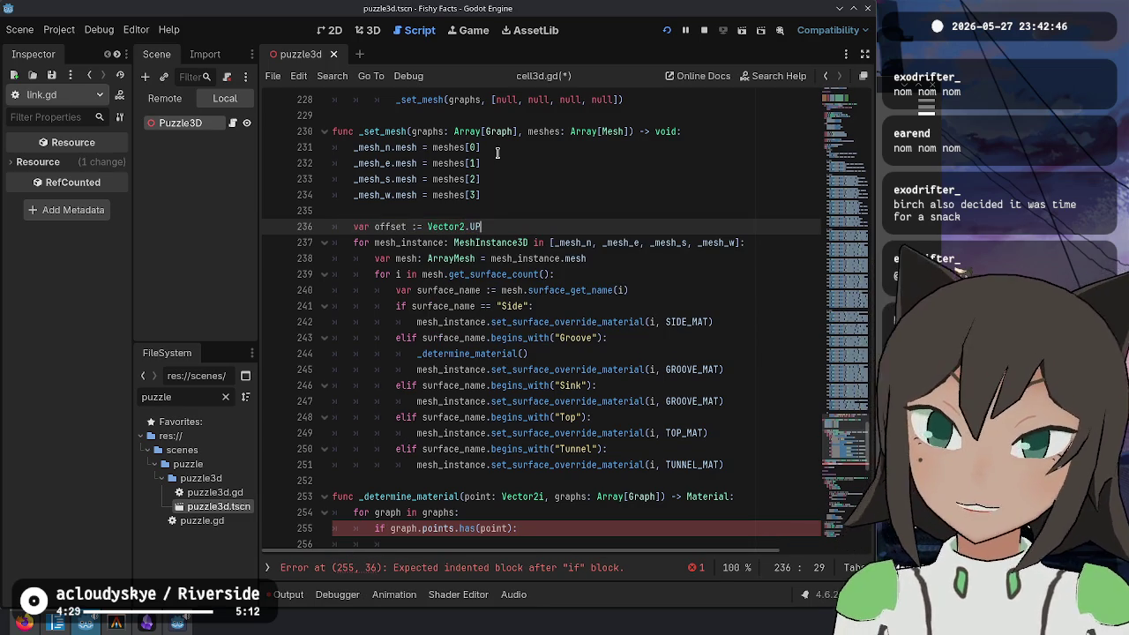
key("Left")
type("i")
key("End")
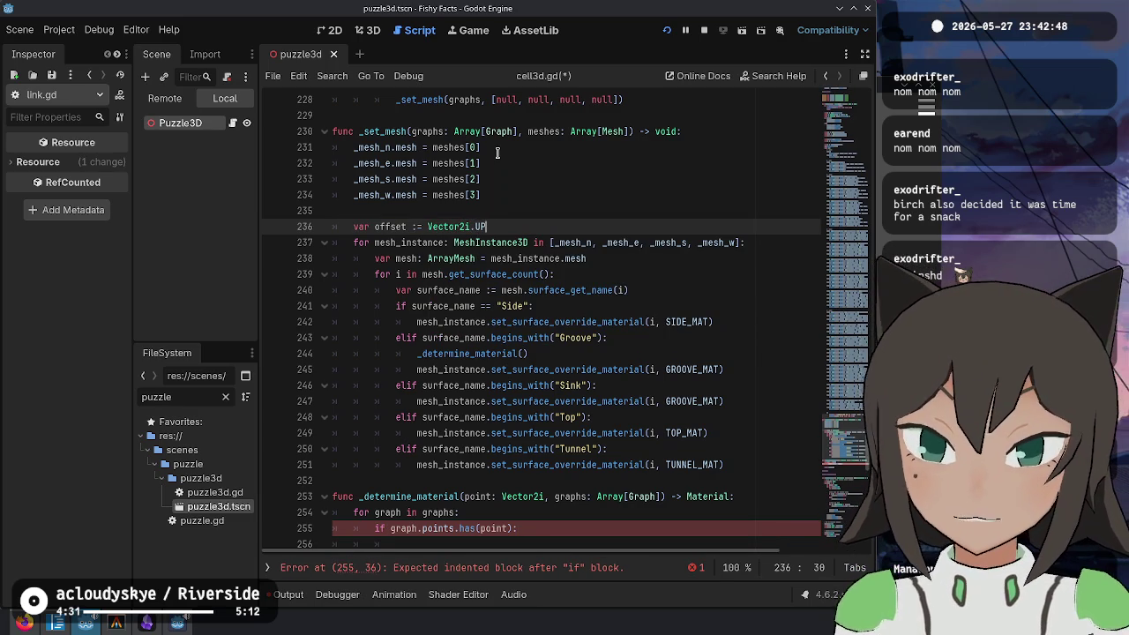
Step: Add 'offset = Matrix.rotate().mul_v(offset)' as the last line of the loop body
key("Down")
key("Down")
key("Down")
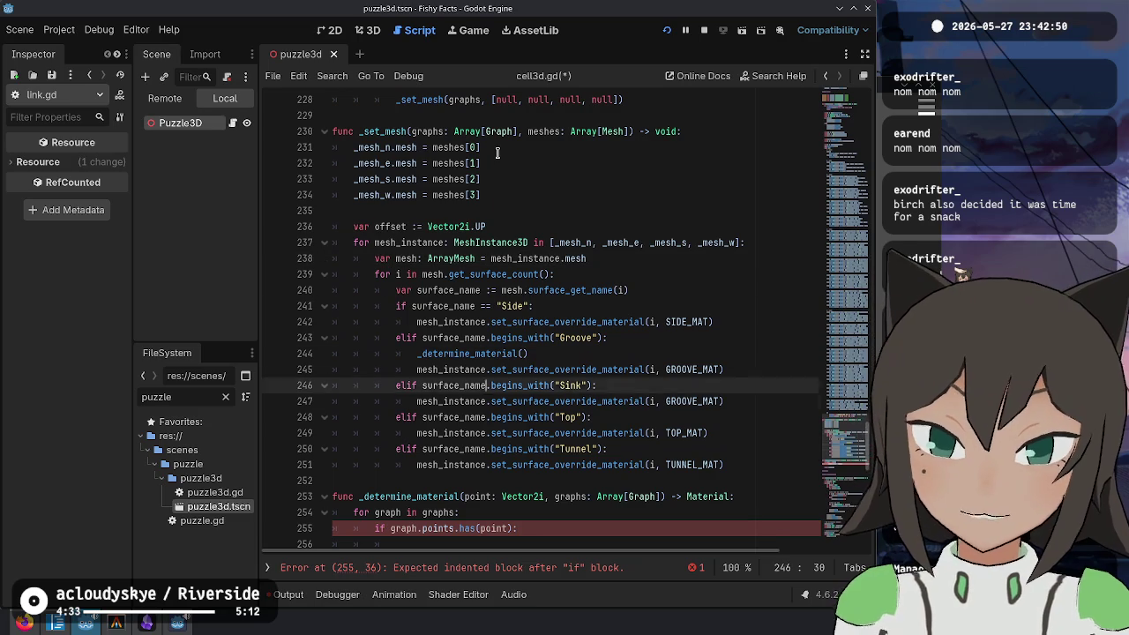
key("End")
key("Return")
key("Return")
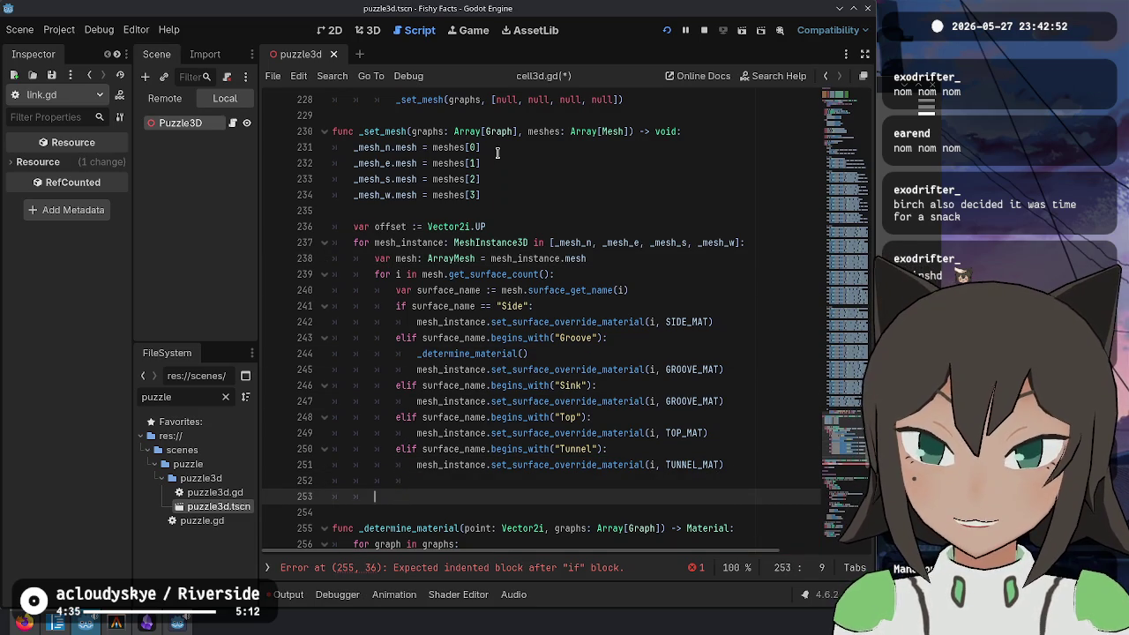
key("BackSpace")
type("se")
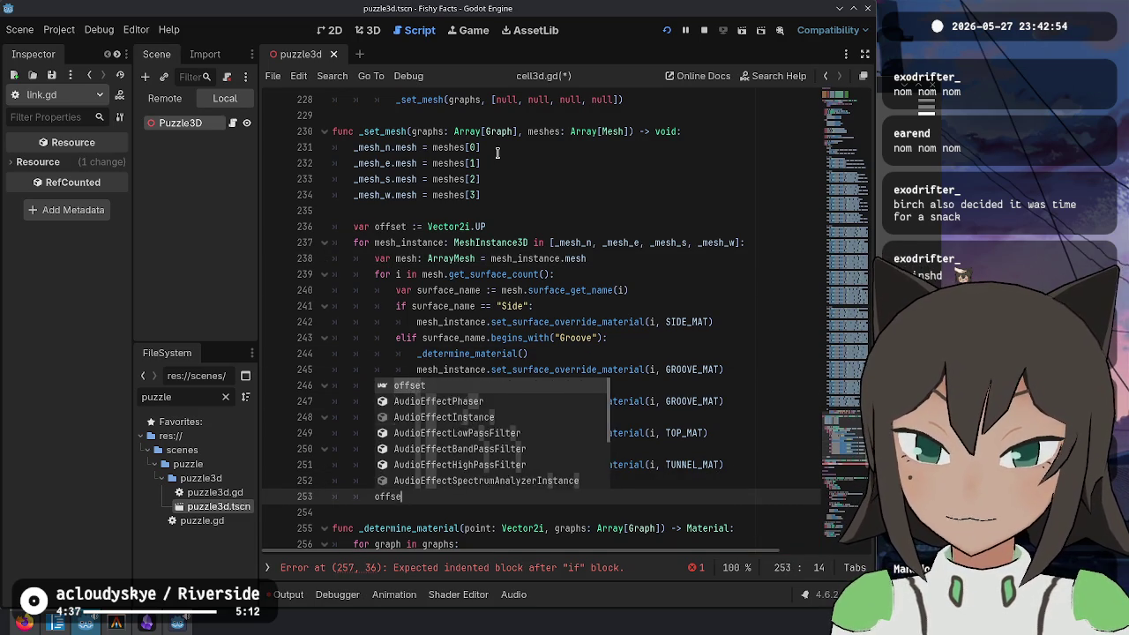
type("t = Matrix.rotate().")
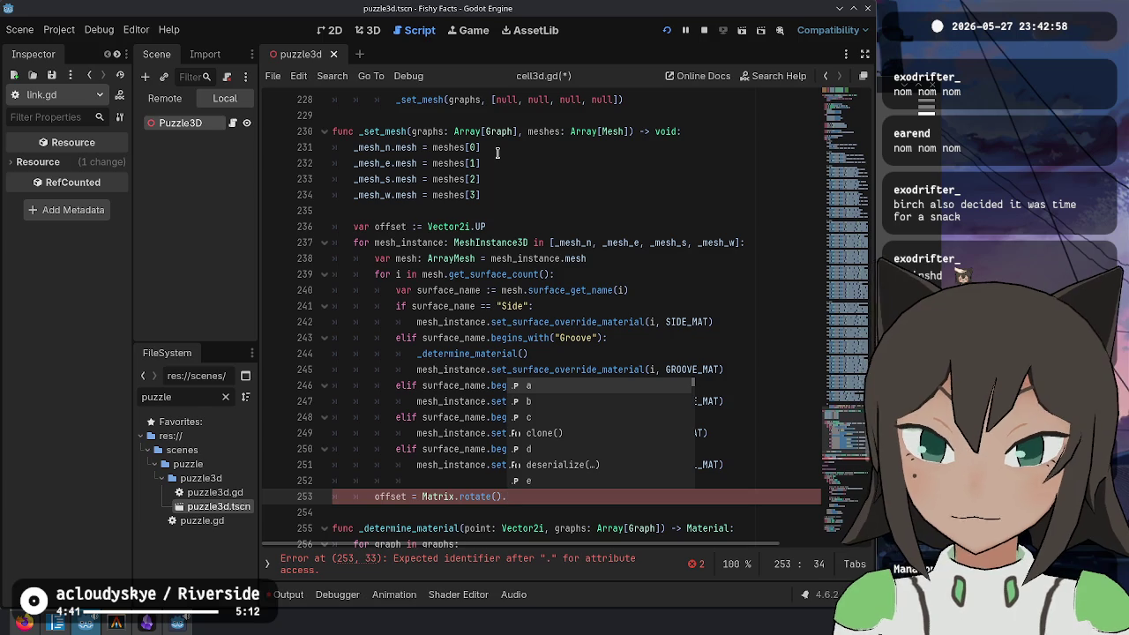
type("mul_v(")
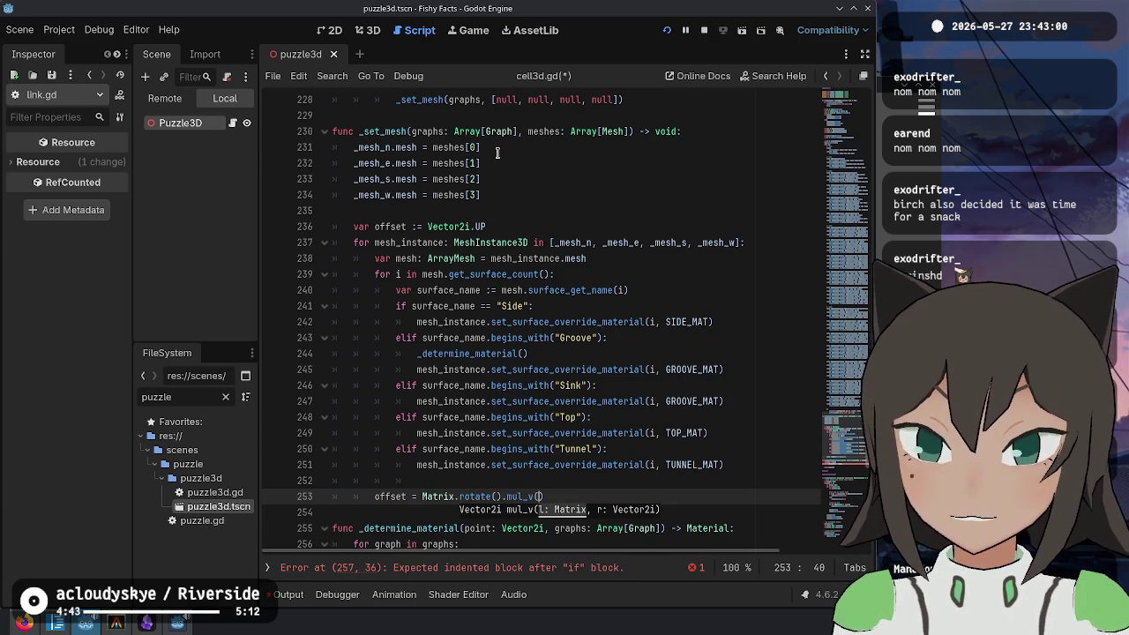
type("offs")
key("Escape")
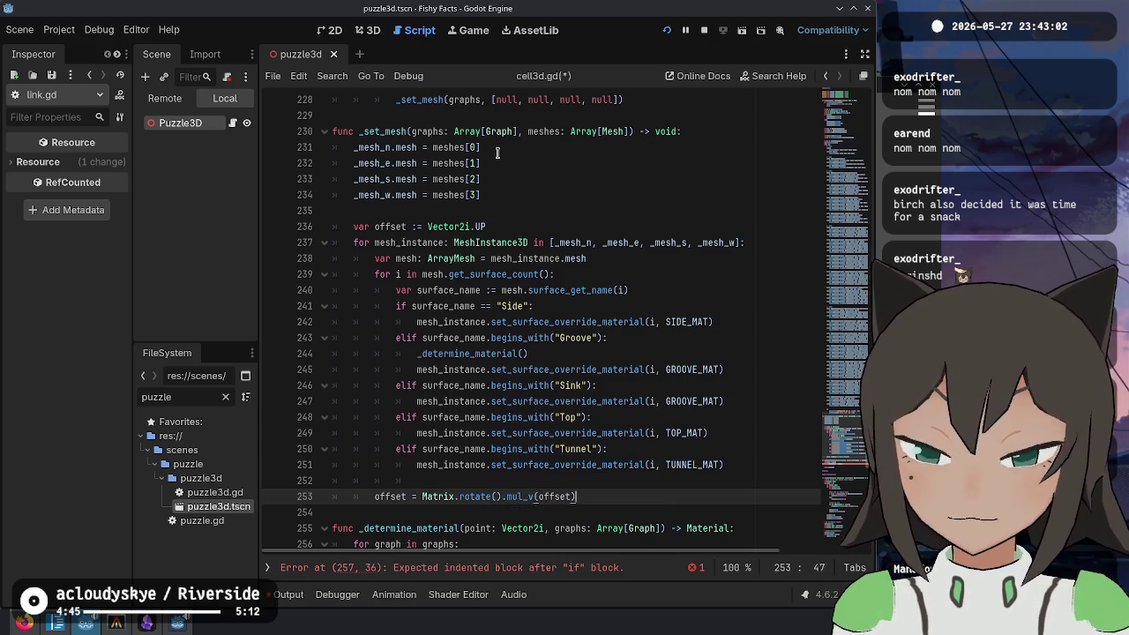
key("Up")
key("Up")
key("Up")
key("Up")
key("Up")
key("Up")
Step: Pass offset into the Groove branch's _determine_material() call on line 244
key("End")
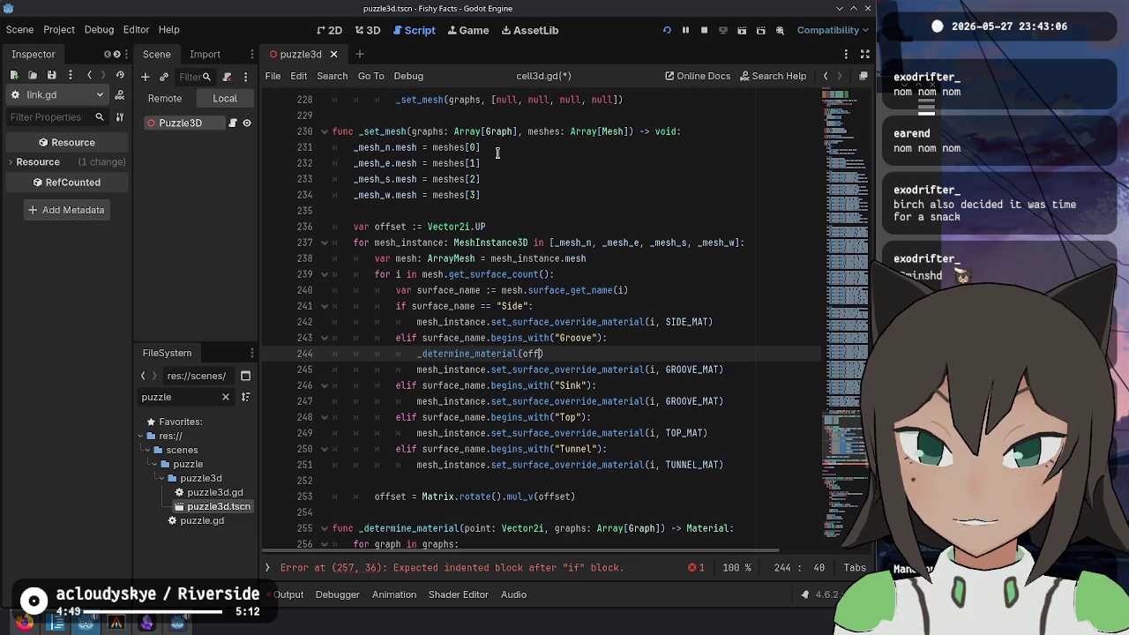
type("set")
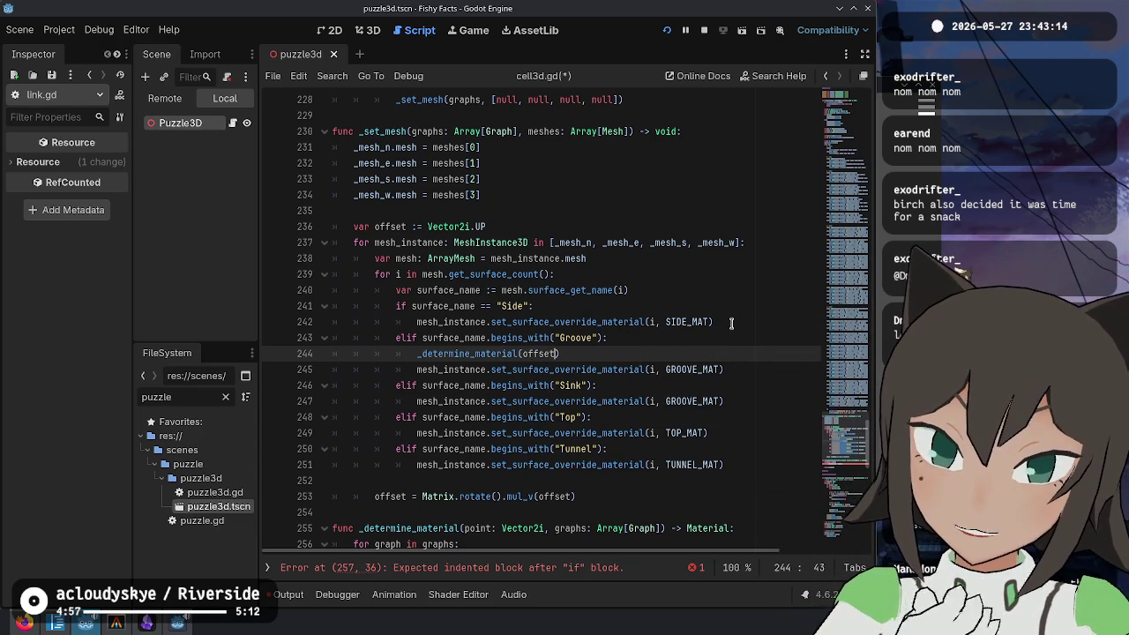
scroll(731, 324, "up", 6)
scroll(719, 313, "up", 20)
scroll(716, 300, "up", 20)
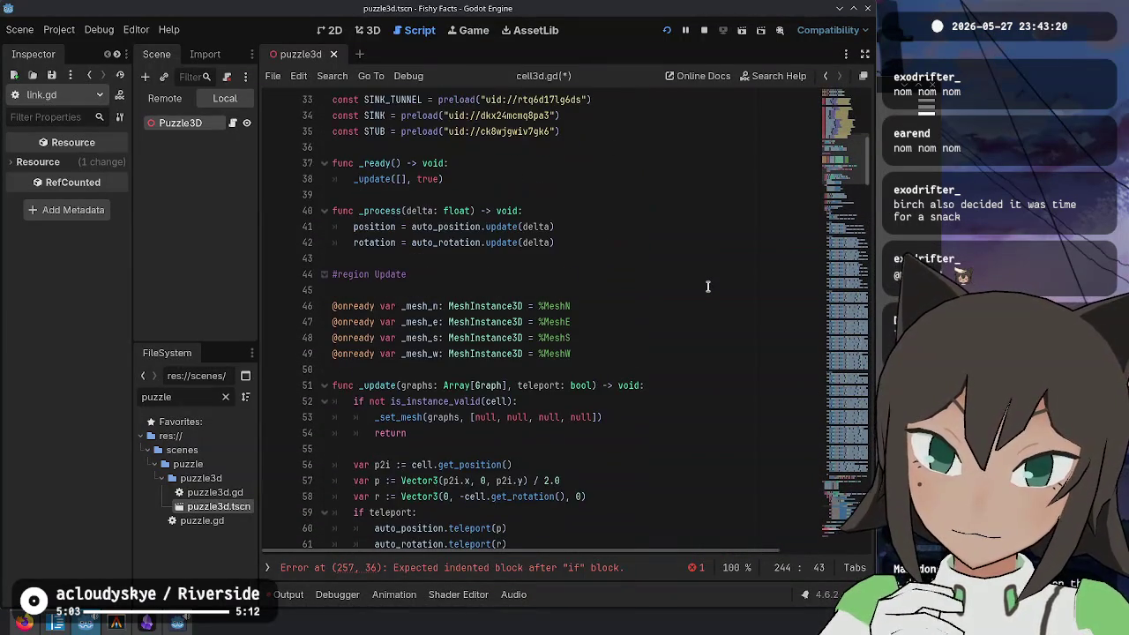
scroll(476, 335, "down", 3)
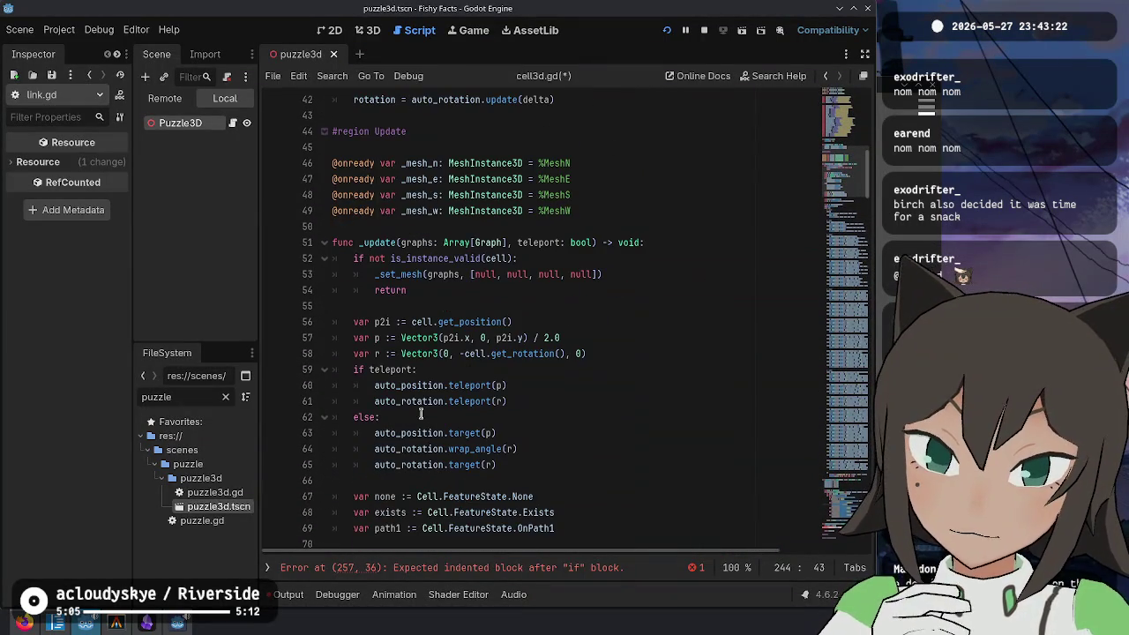
Step: Check the get_position call on line 56, then switch over to puzzle3d.gd
double_click(469, 322)
scroll(593, 321, "up", 3)
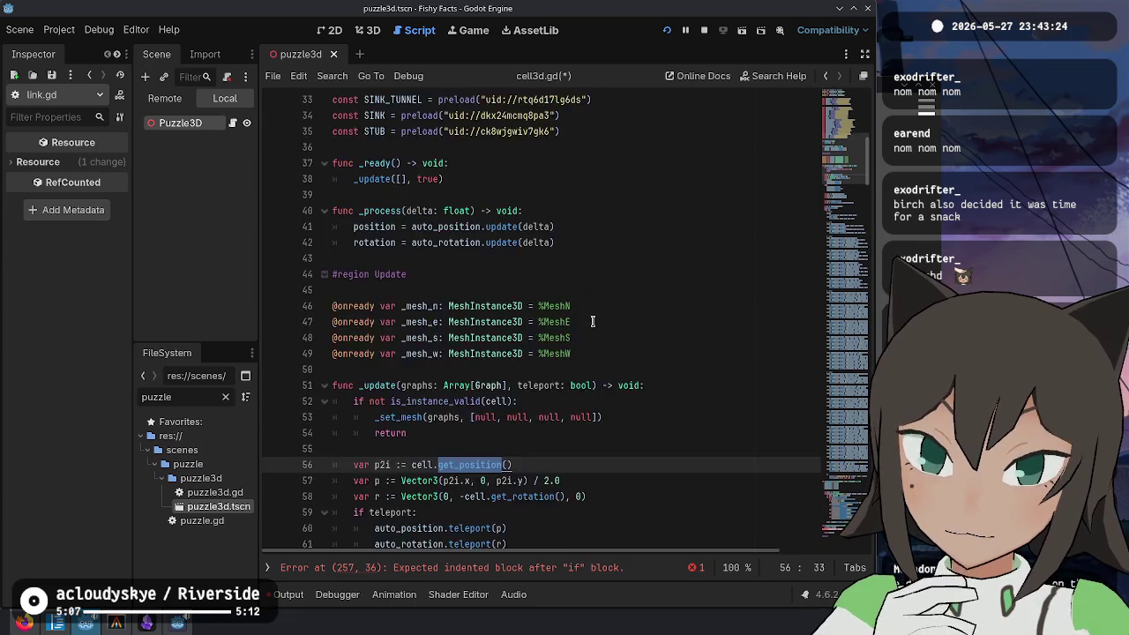
scroll(593, 321, "up", 8)
scroll(593, 321, "down", 11)
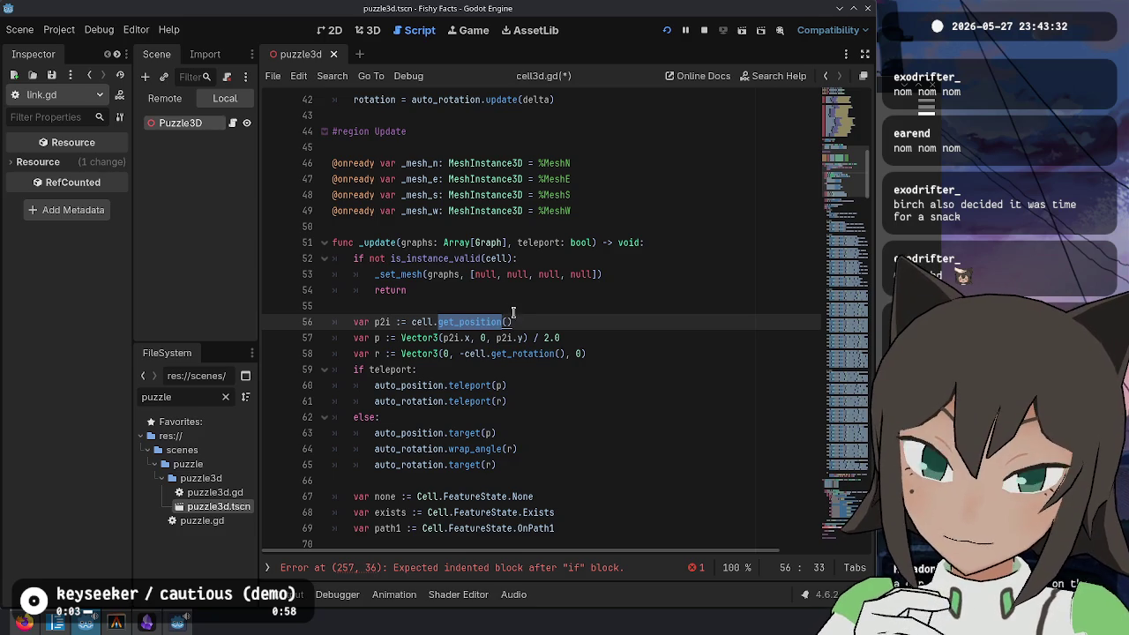
left_click(234, 124)
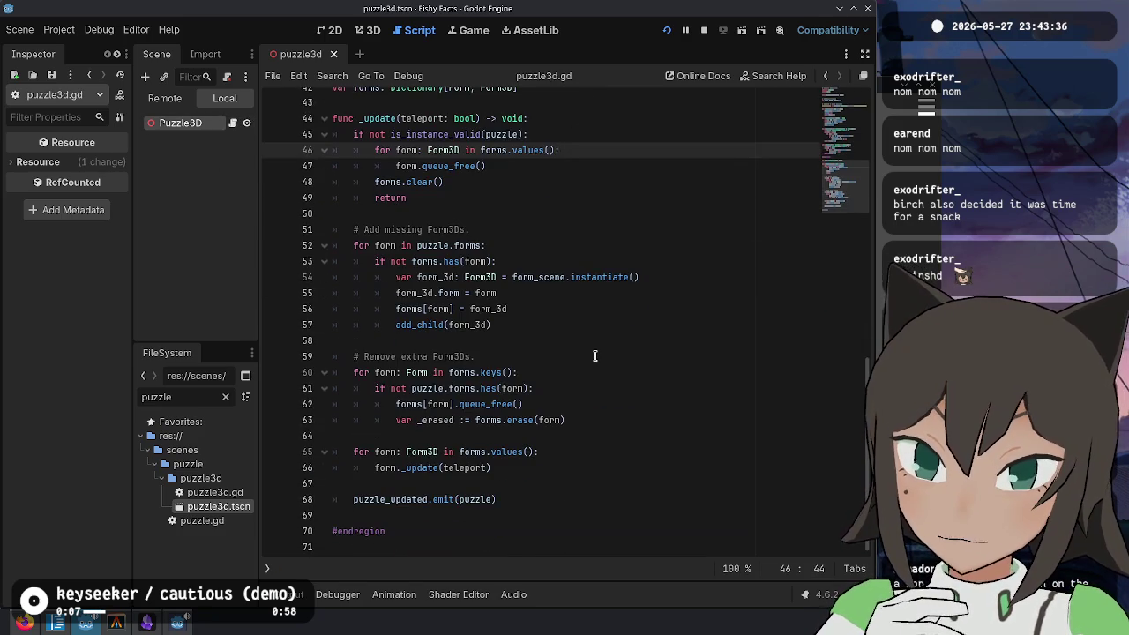
scroll(594, 356, "up", 10)
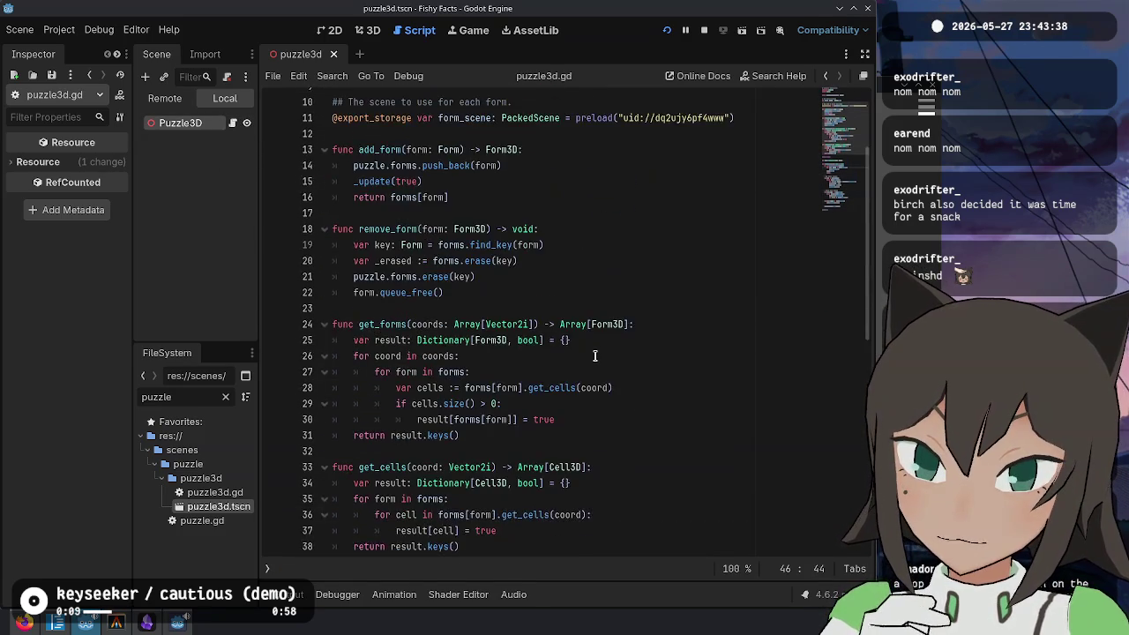
scroll(595, 355, "up", 3)
Step: Open puzzle.gd from the script list, scrolled to its apply_paths function
left_click(533, 246)
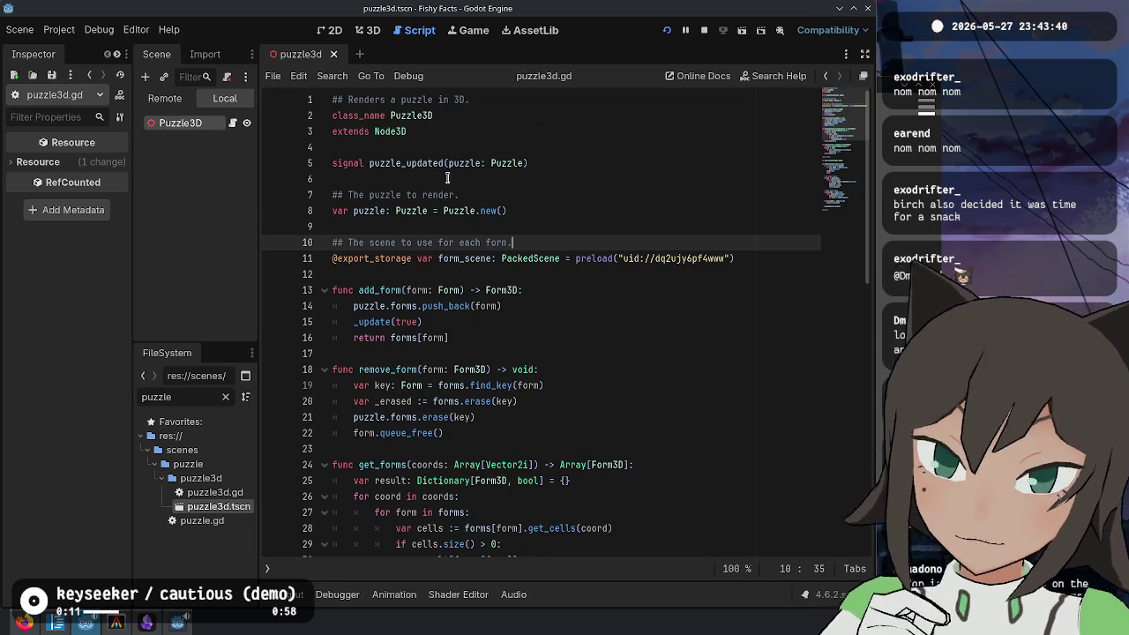
key("ctrl+backslash")
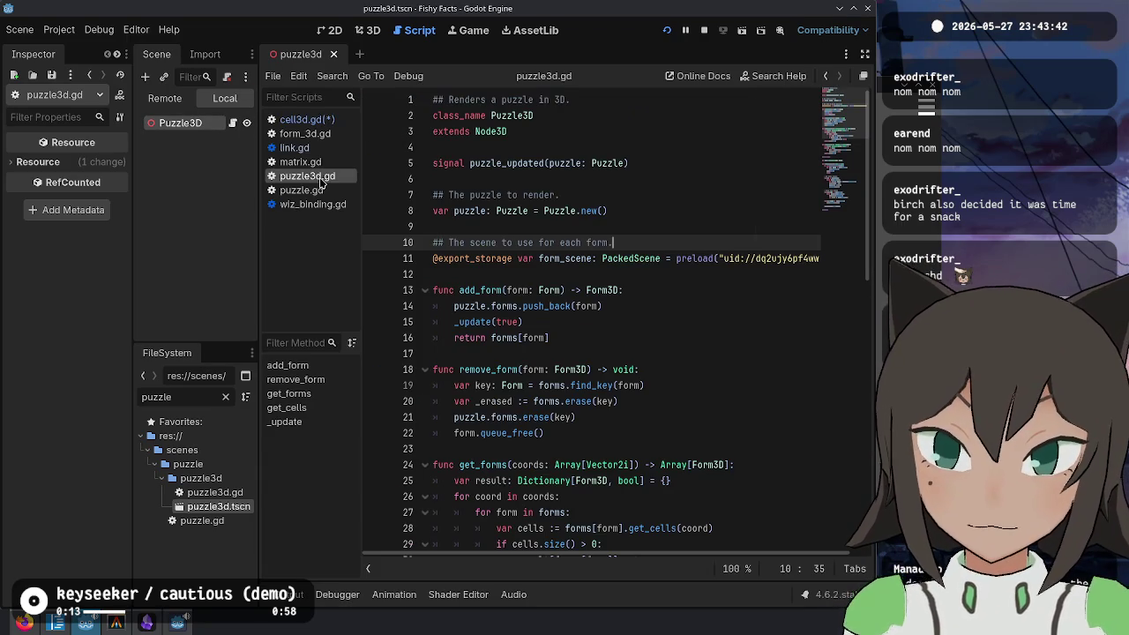
left_click(302, 189)
scroll(682, 303, "up", 6)
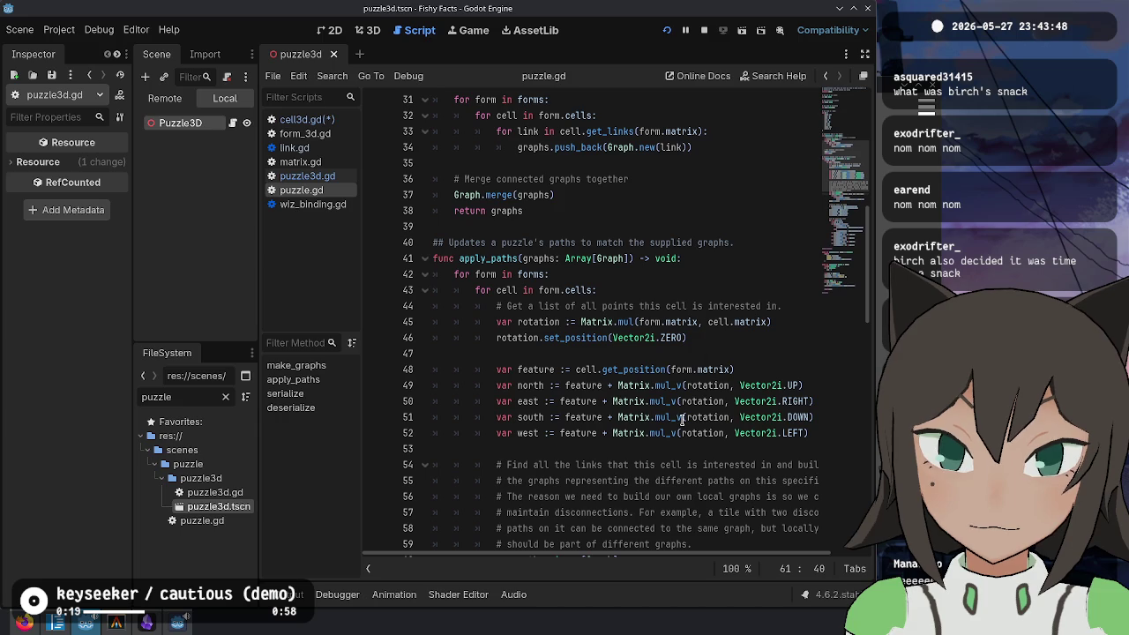
left_click(648, 370)
left_click_drag(520, 370, 715, 454)
mouse_move(593, 450)
left_mouse_down()
mouse_move(561, 450)
mouse_move(528, 351)
left_mouse_up()
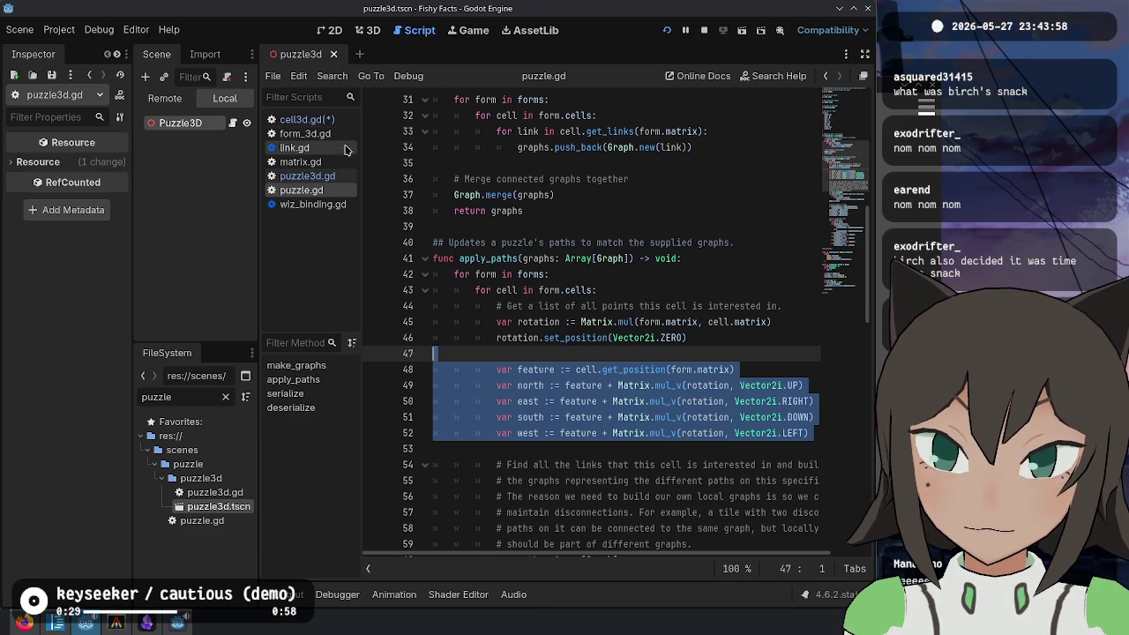
left_click(304, 119)
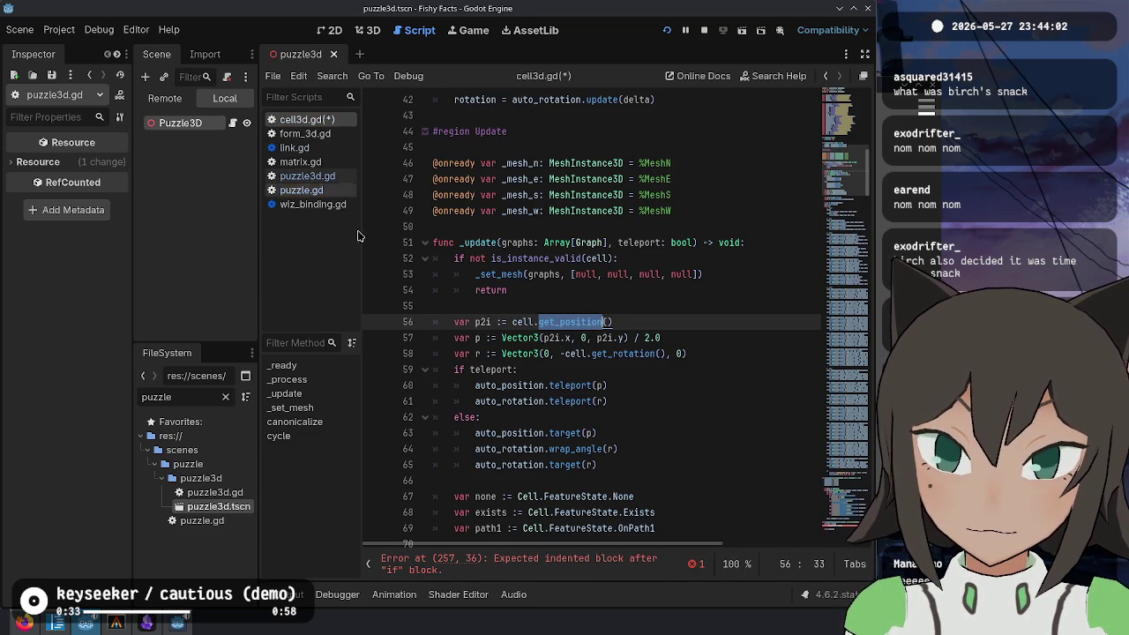
scroll(854, 246, "down", 20)
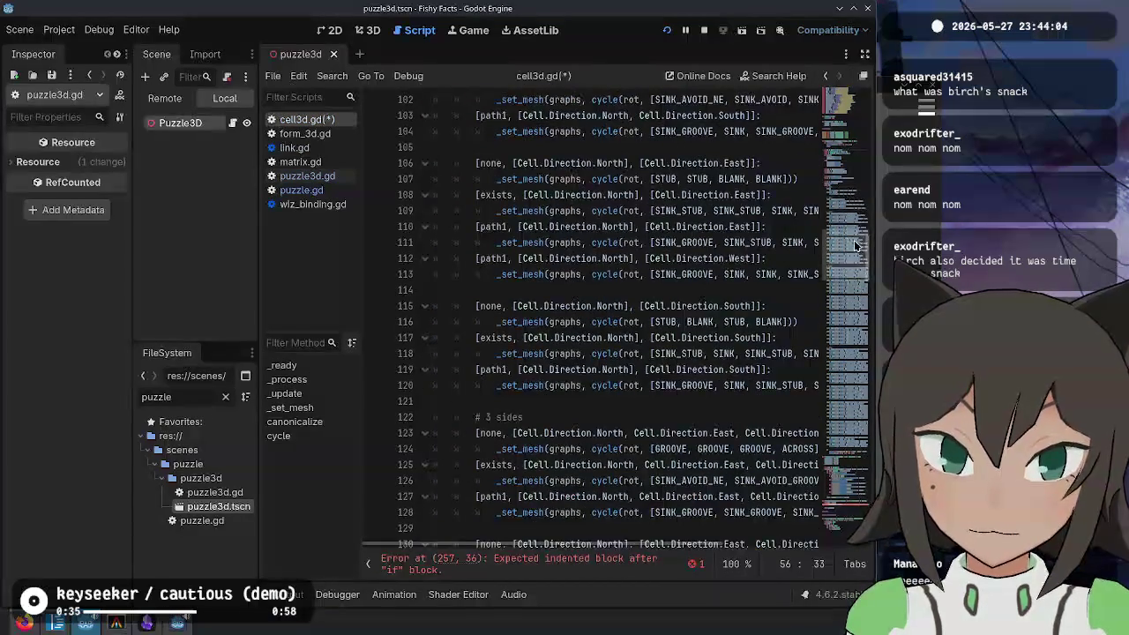
scroll(854, 245, "down", 20)
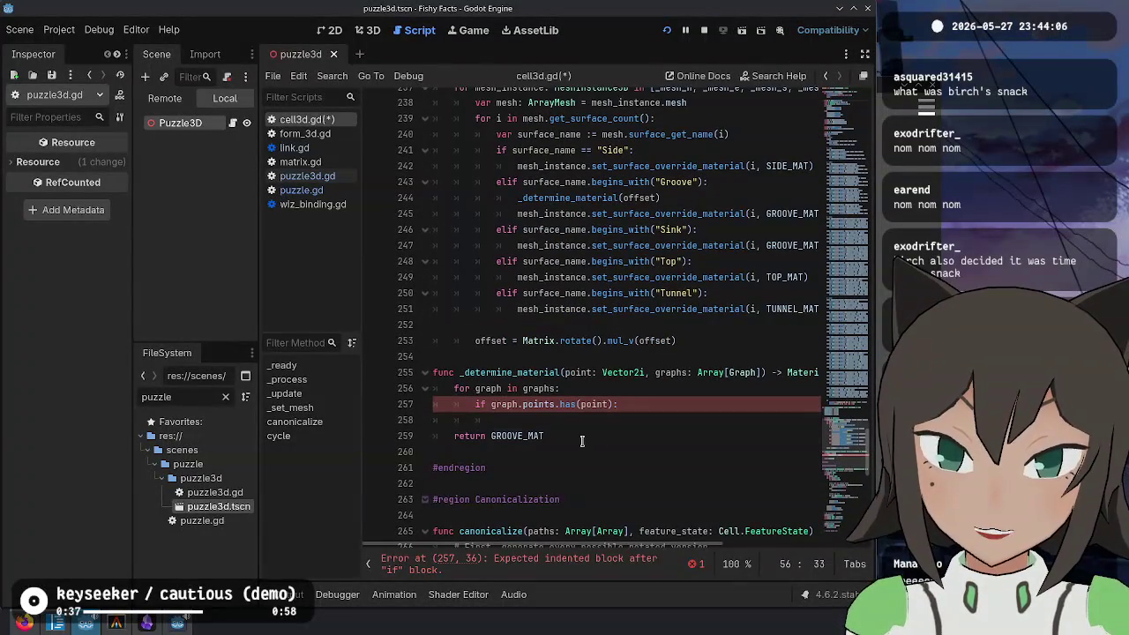
left_click(616, 420)
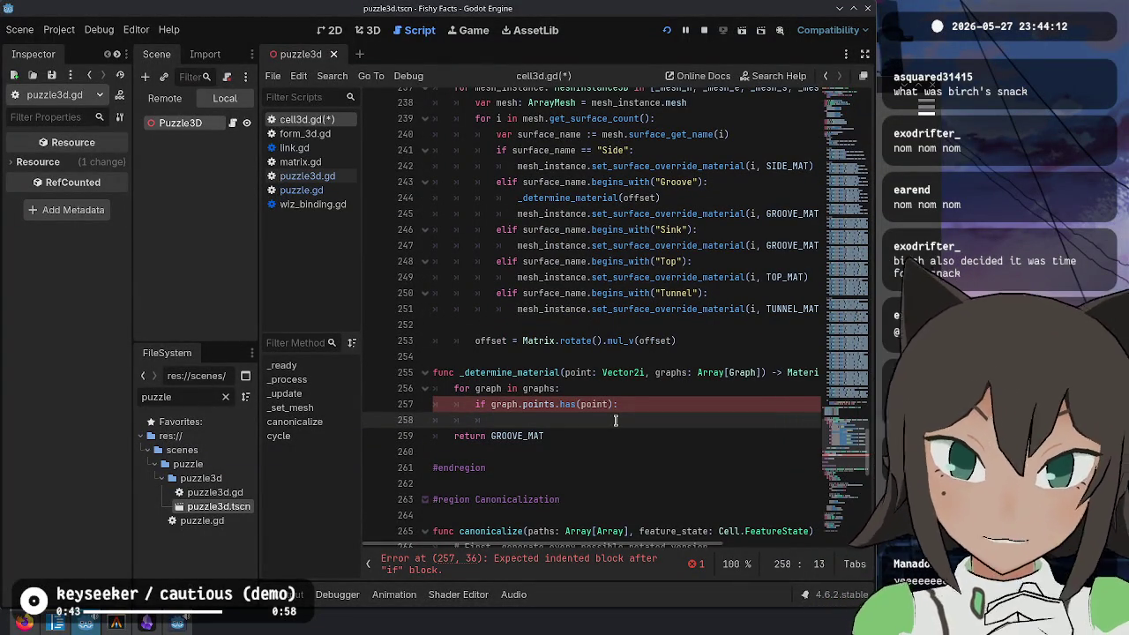
Step: Paste the feature and north/east/south/west variable lines into _set_mesh and fix their indentation
scroll(558, 316, "up", 5)
left_click(584, 244)
type("var feature := cell.get_position(form.matrix) \t\t\tvar north := feature + Matrix.mul_v(rotation, Vector2i.UP) \t\t\tvar east := feature + Matrix.mul_v(rotation, Vector2i.RIGHT) \t\t\tvar south := feature + Matrix.mul_v(rotation, Vector2i.DOWN) \t\t\tvar west := feature + Matrix.mul_v(rotation, Vector2i.LEFT)")
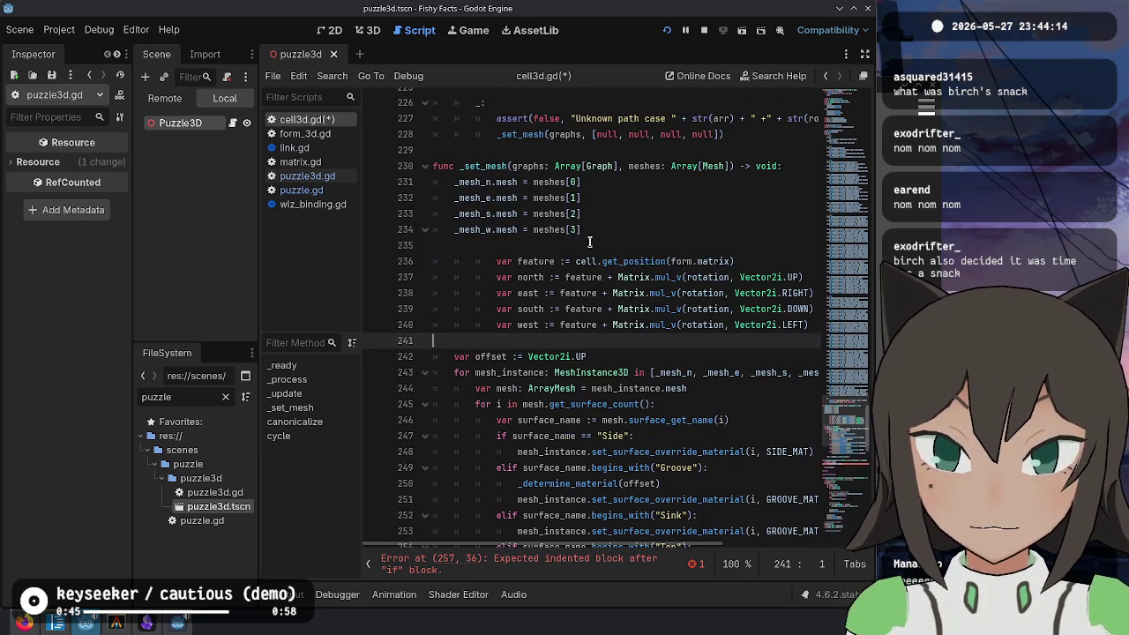
left_click(587, 263)
key("shift+Down")
key("shift+Down")
key("shift+Down")
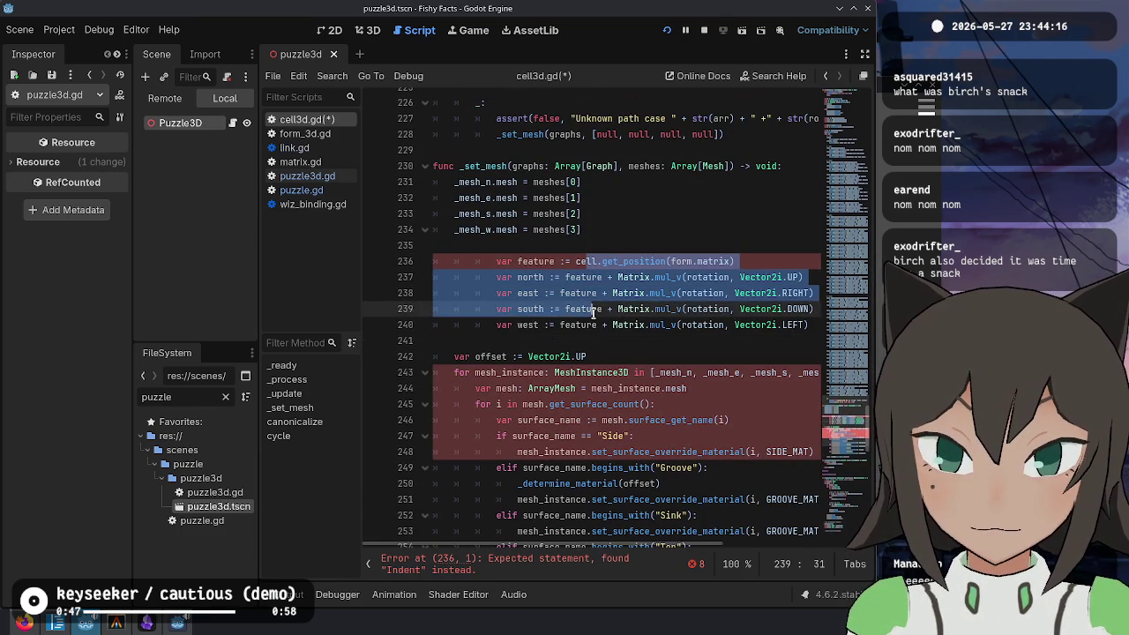
key("shift+Tab")
key("shift+Tab")
left_click(583, 265)
key("ctrl+shift+k")
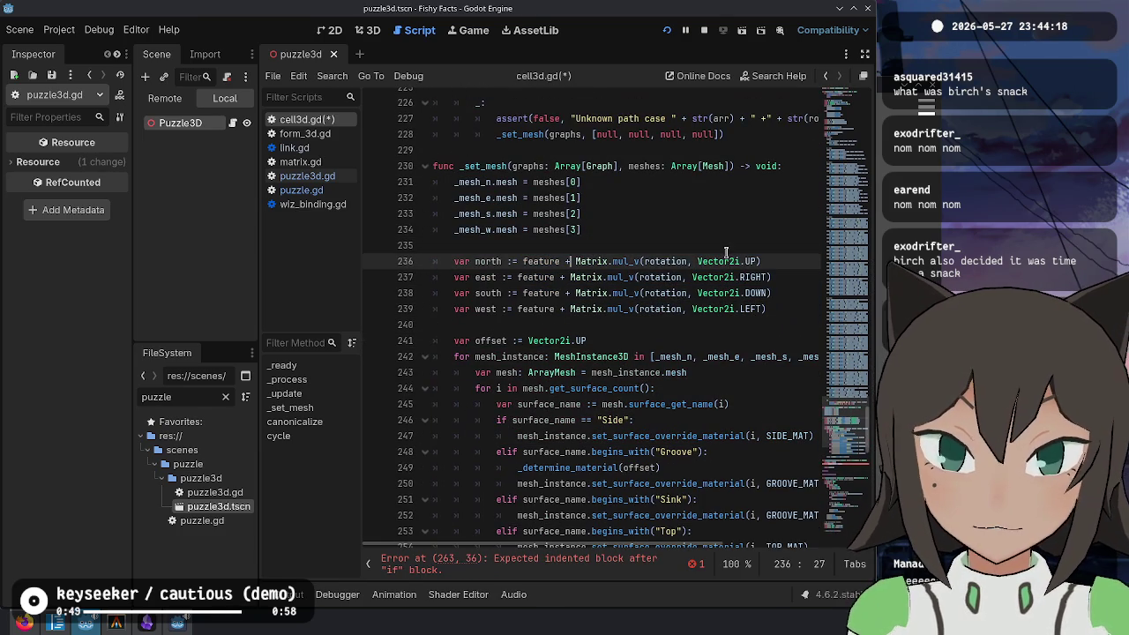
double_click(649, 262)
key("ctrl+z")
key("ctrl+z")
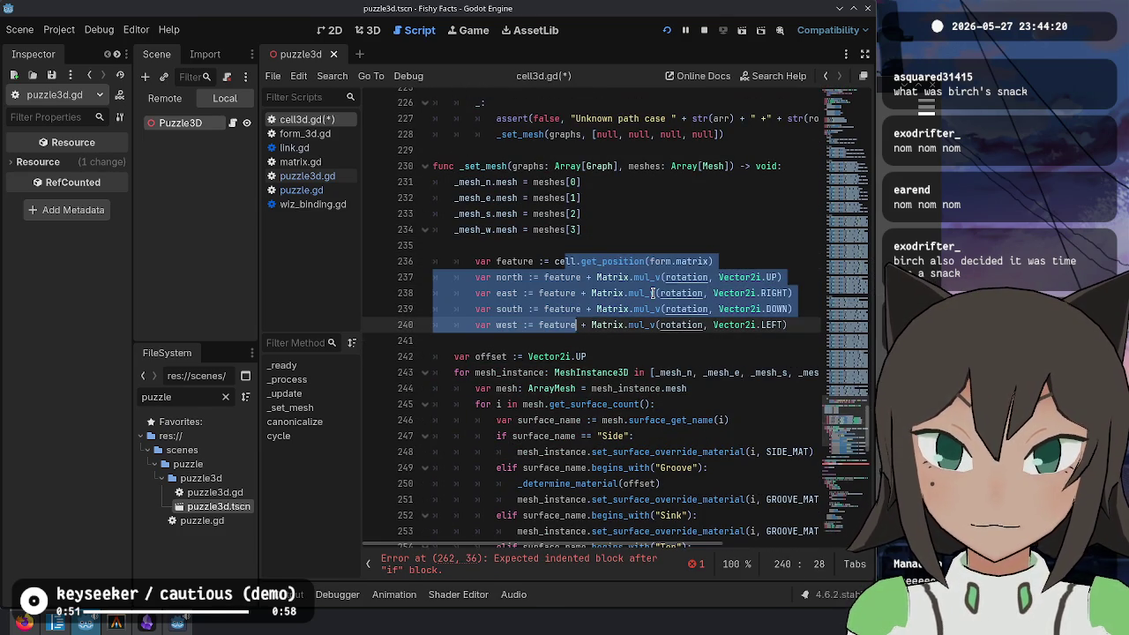
key("ctrl+shift+z")
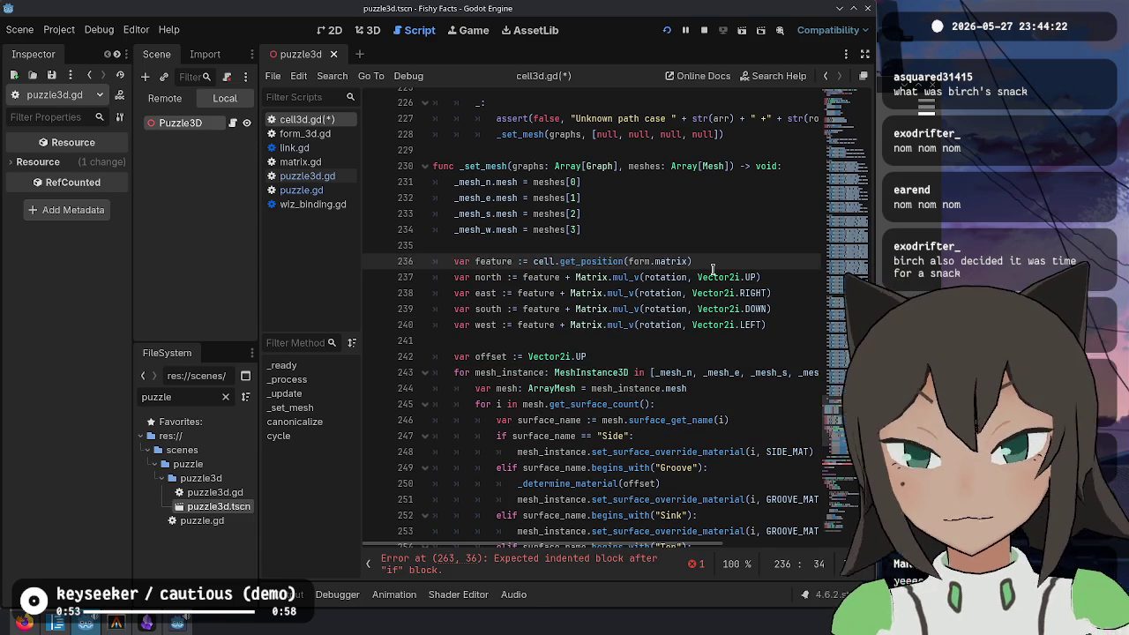
Step: Rename feature to center in its declaration and in every direction line
key("ctrl+BackSpace")
type("center")
key("Down")
key("ctrl+Left")
key("ctrl+d")
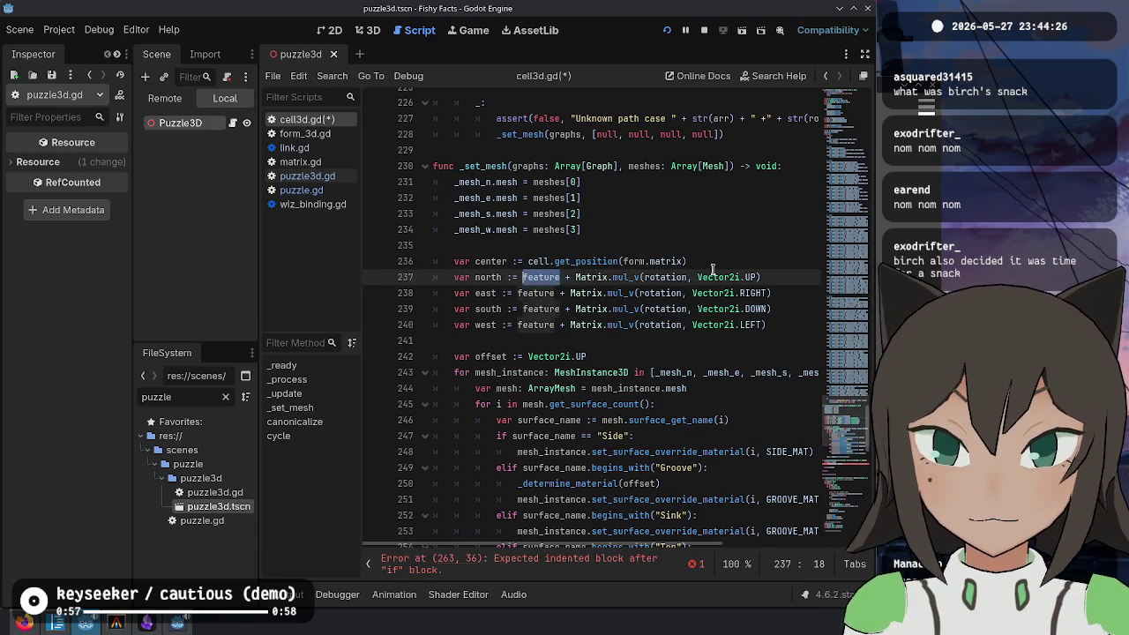
key("ctrl+d")
key("ctrl+d")
key("ctrl+d")
type("center")
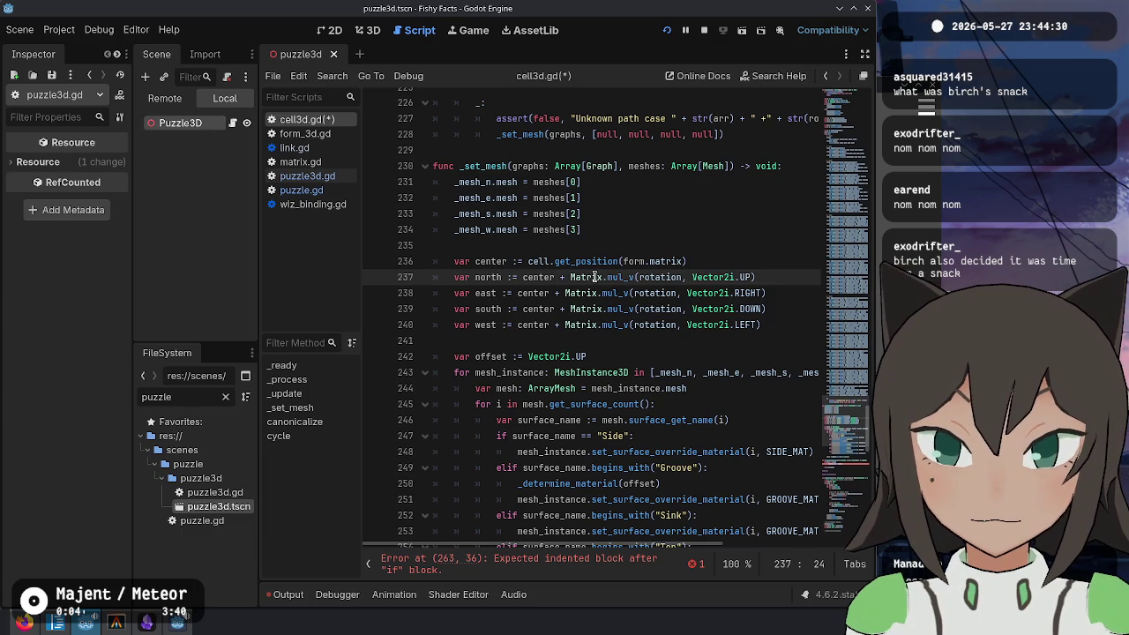
scroll(597, 277, "down", 2)
double_click(645, 183)
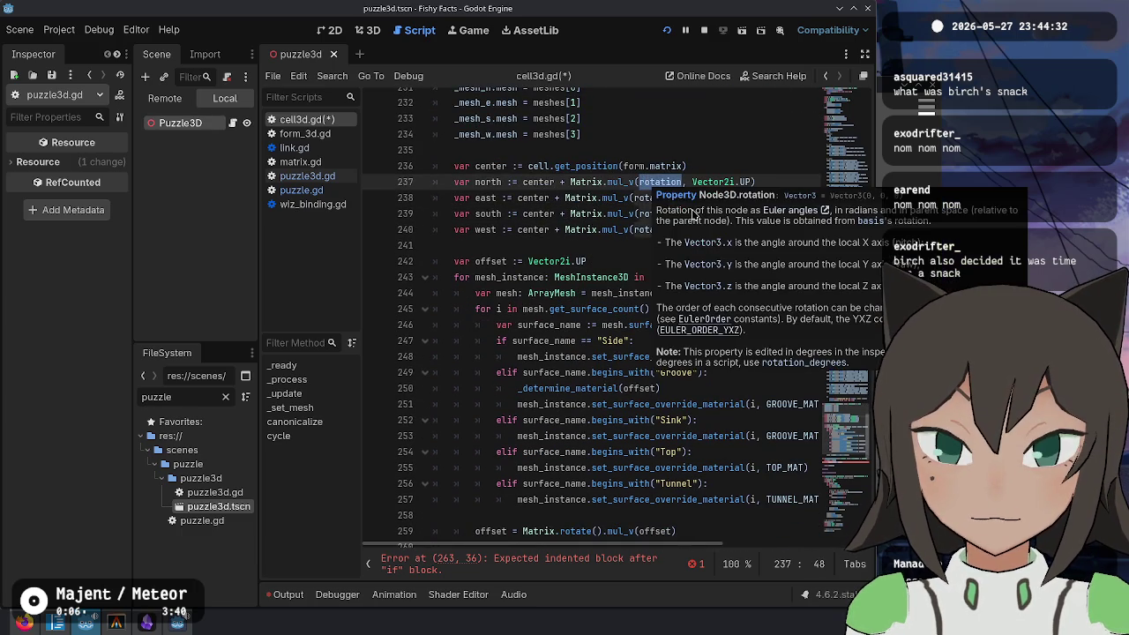
scroll(612, 181, "up", 2)
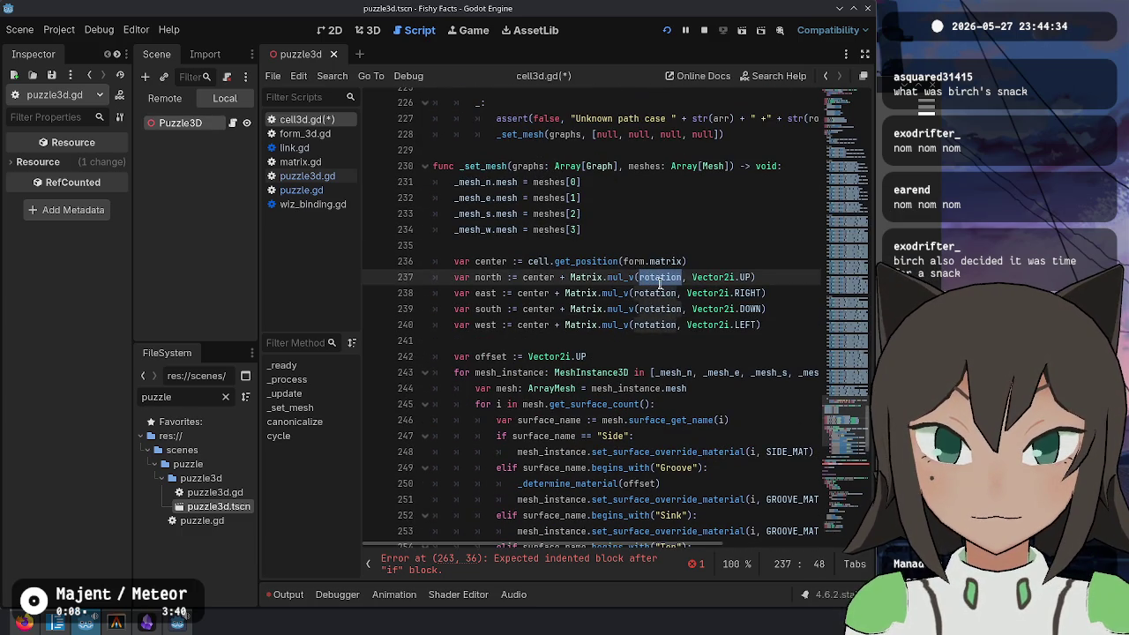
scroll(667, 277, "down", 2)
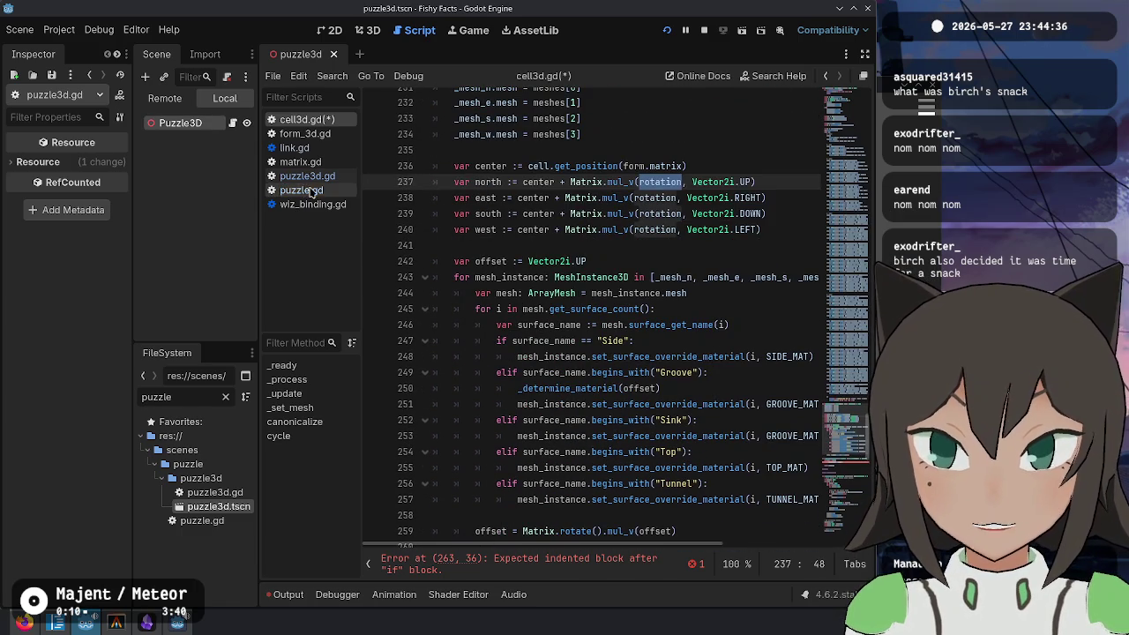
Step: Review puzzle.gd's rotation and direction variable block on lines 44–52
left_click(316, 192)
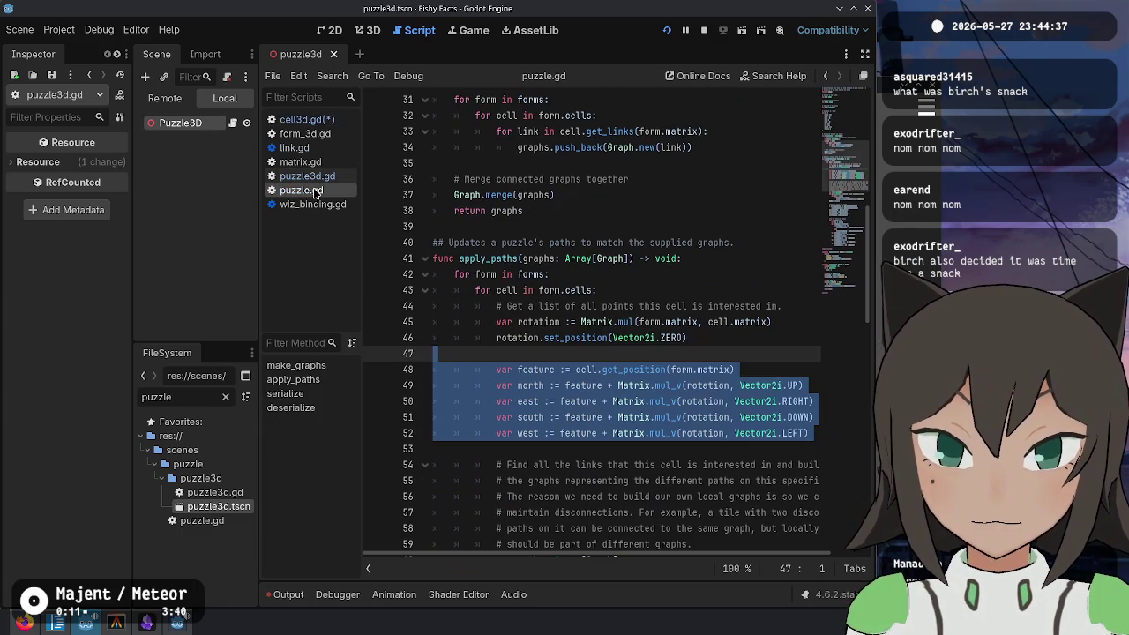
left_click(734, 397)
left_click(711, 319)
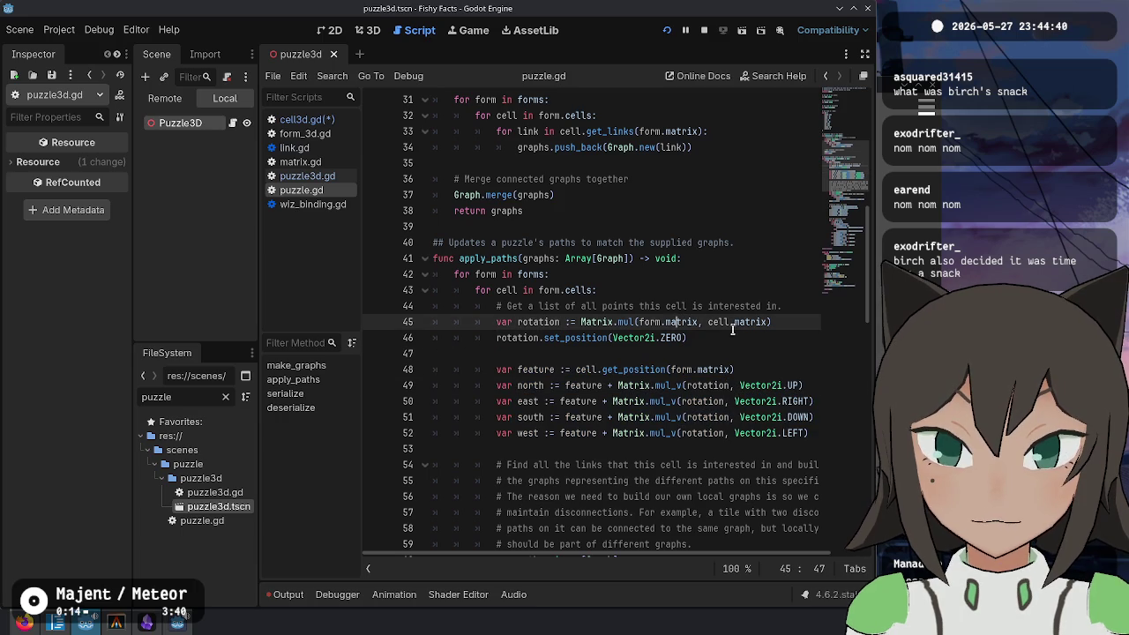
left_click(697, 337)
left_click_drag(646, 294, 549, 445)
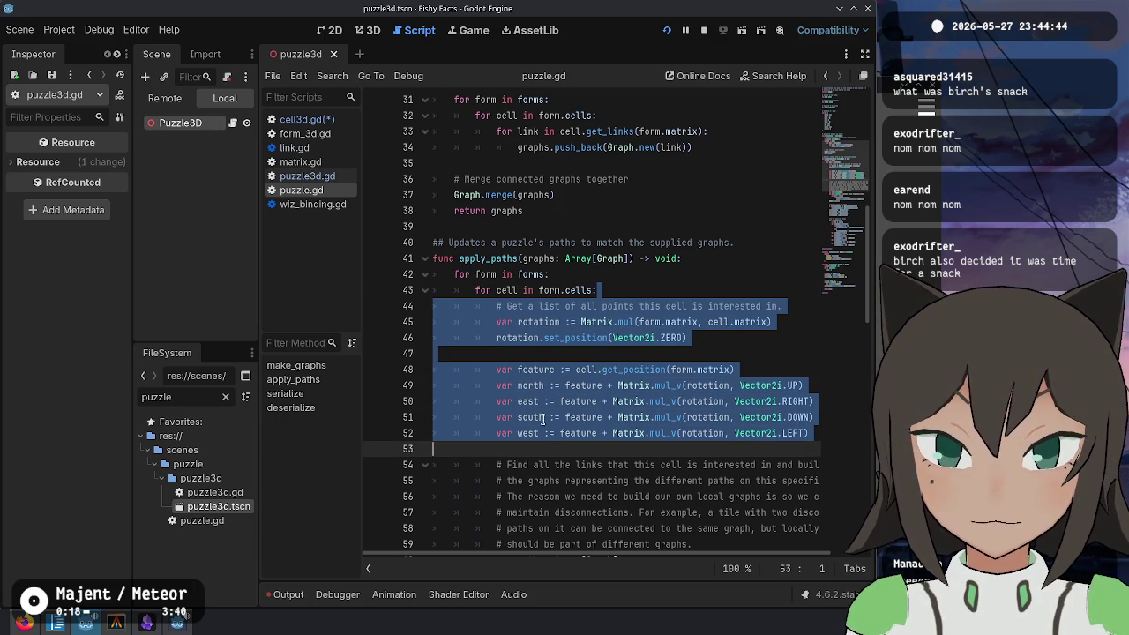
Step: Delete the pasted center and direction variable lines from _set_mesh in cell3d.gd
left_click(309, 120)
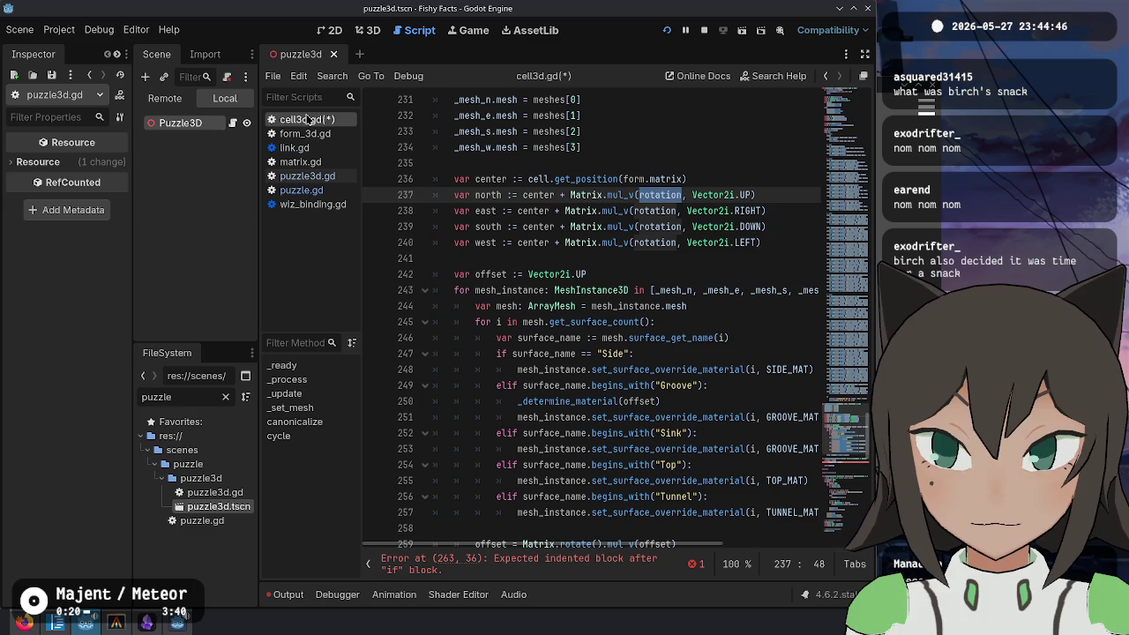
left_click_drag(510, 256, 539, 163)
scroll(697, 201, "up", 3)
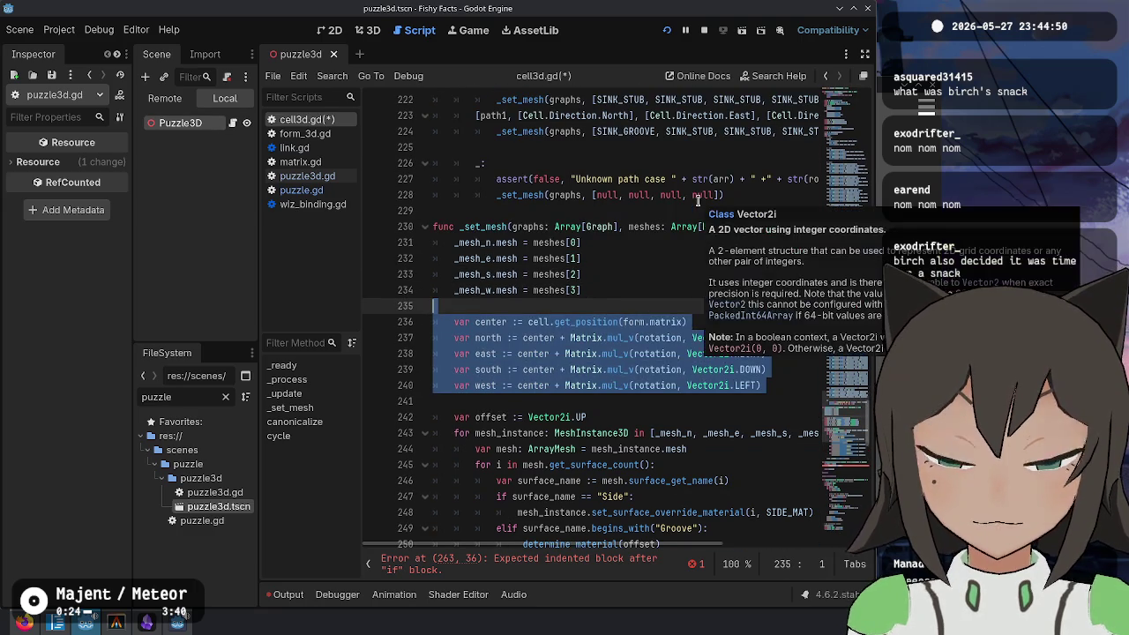
key("Delete")
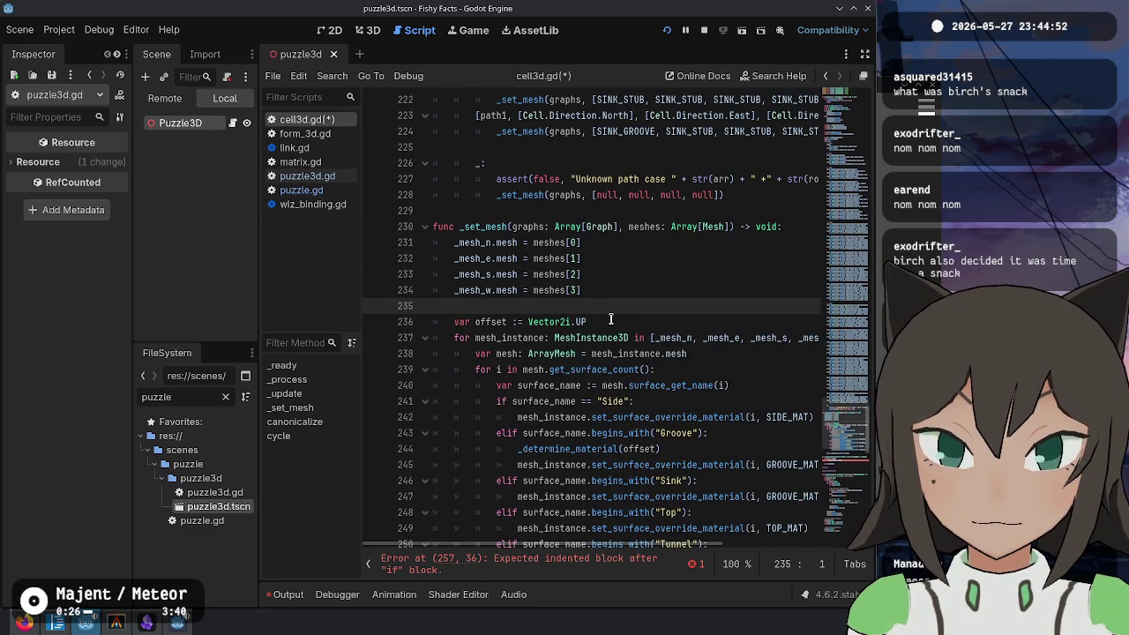
Step: Cut the 'var offset := Vector2i.UP' declaration and place the caret above _determine_material
left_click_drag(611, 320, 617, 307)
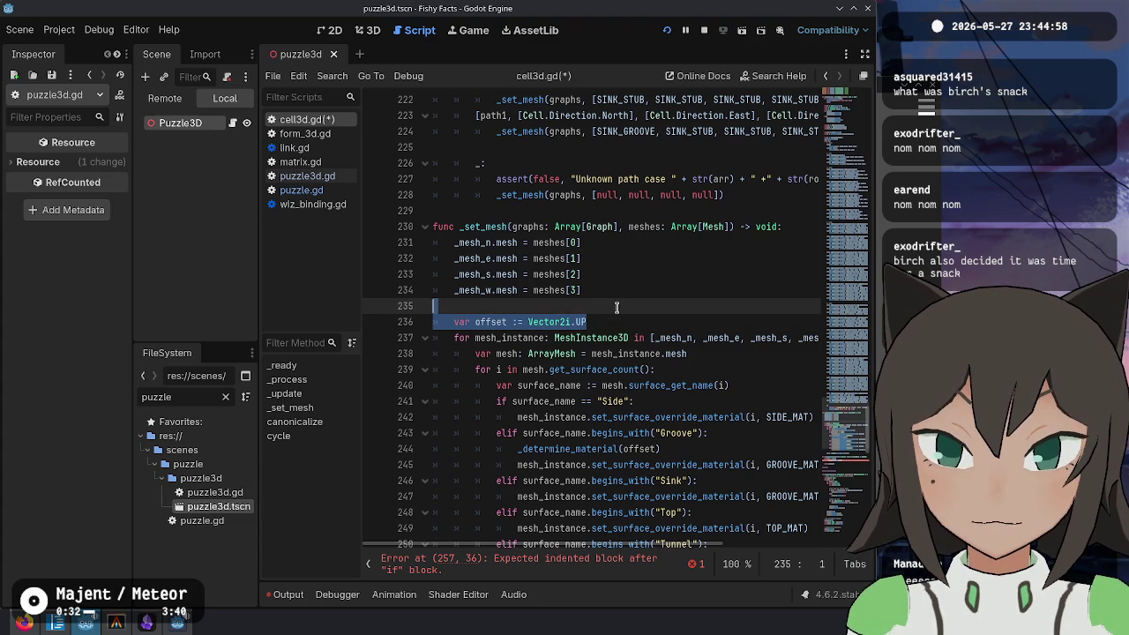
scroll(617, 307, "down", 2)
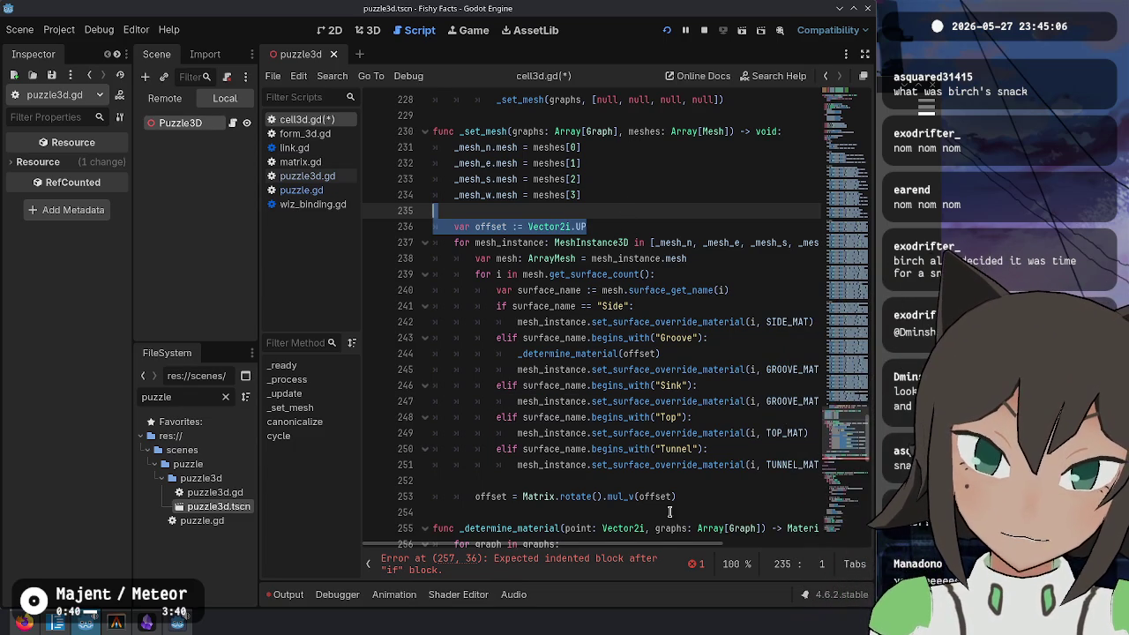
scroll(597, 464, "down", 2)
scroll(551, 427, "up", 2)
scroll(550, 422, "down", 2)
key("ctrl+x")
left_click(434, 404)
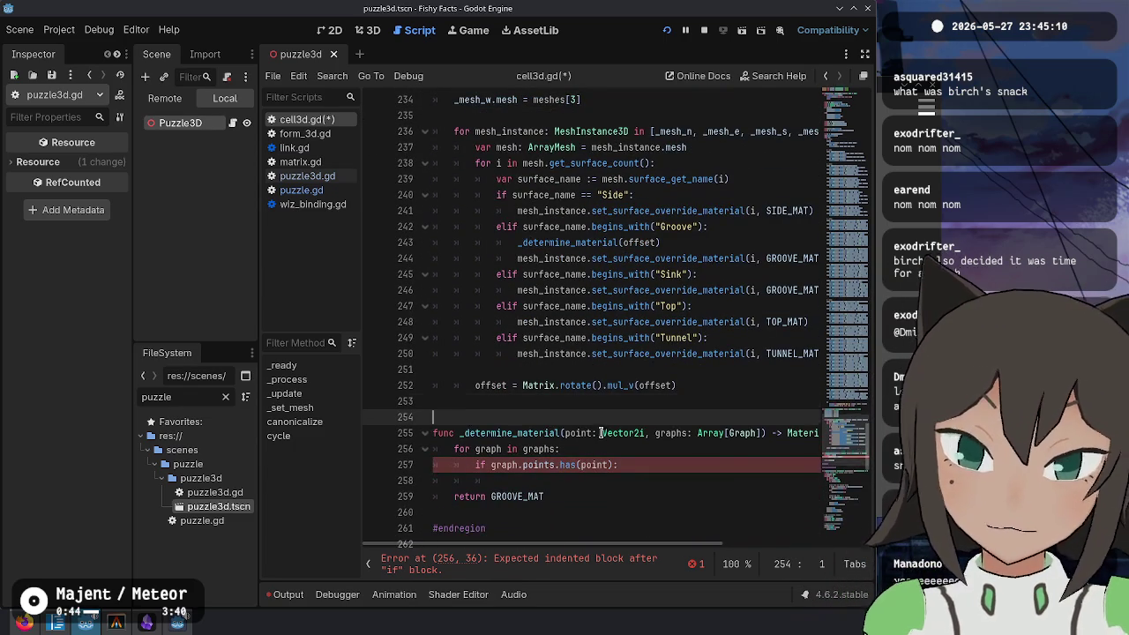
Step: Begin a new _get_global_coords function header on a blank line above _determine_material
key("Return")
key("Return")
key("Up")
type("func _get_c")
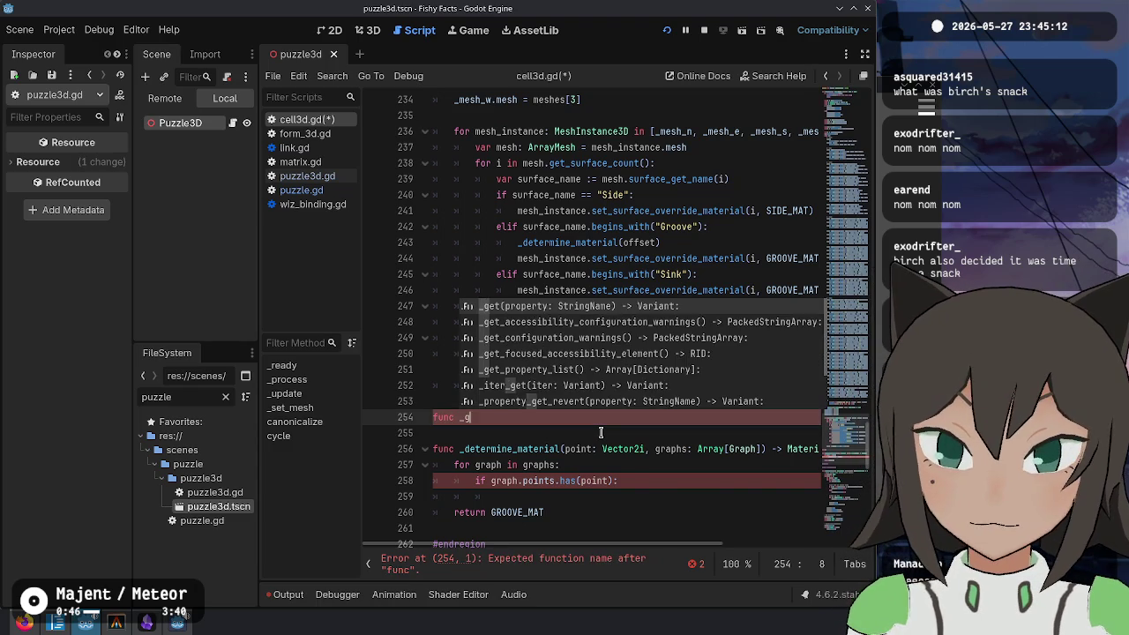
key("BackSpace")
key("Escape")
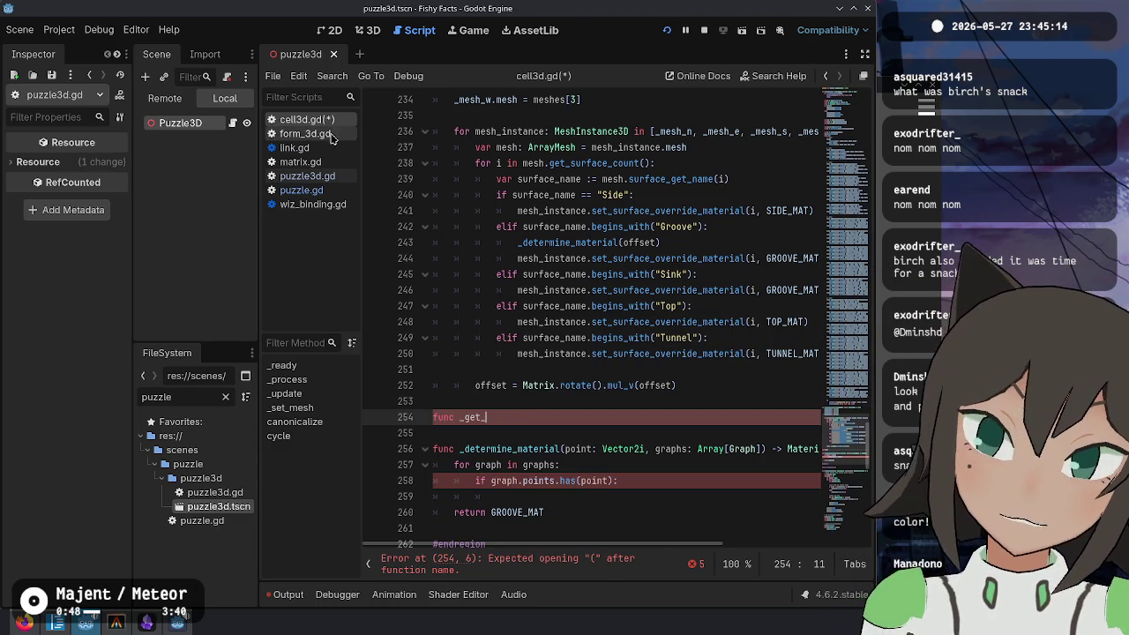
Step: Review how north and north_path are used in puzzle.gd's apply_paths
left_click(328, 190)
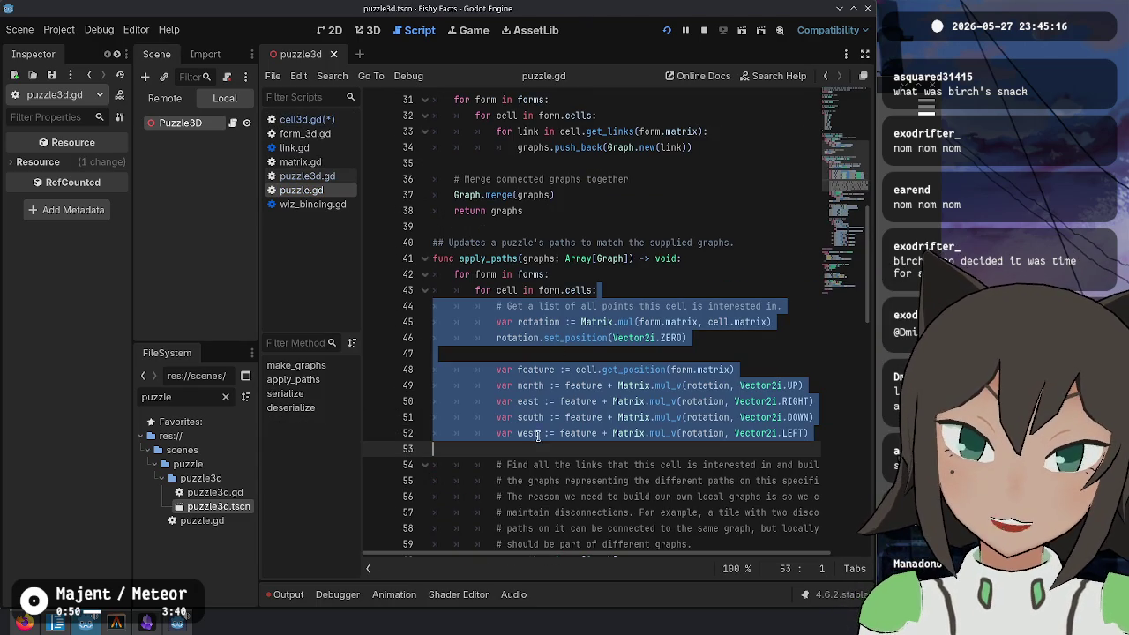
scroll(575, 409, "down", 12)
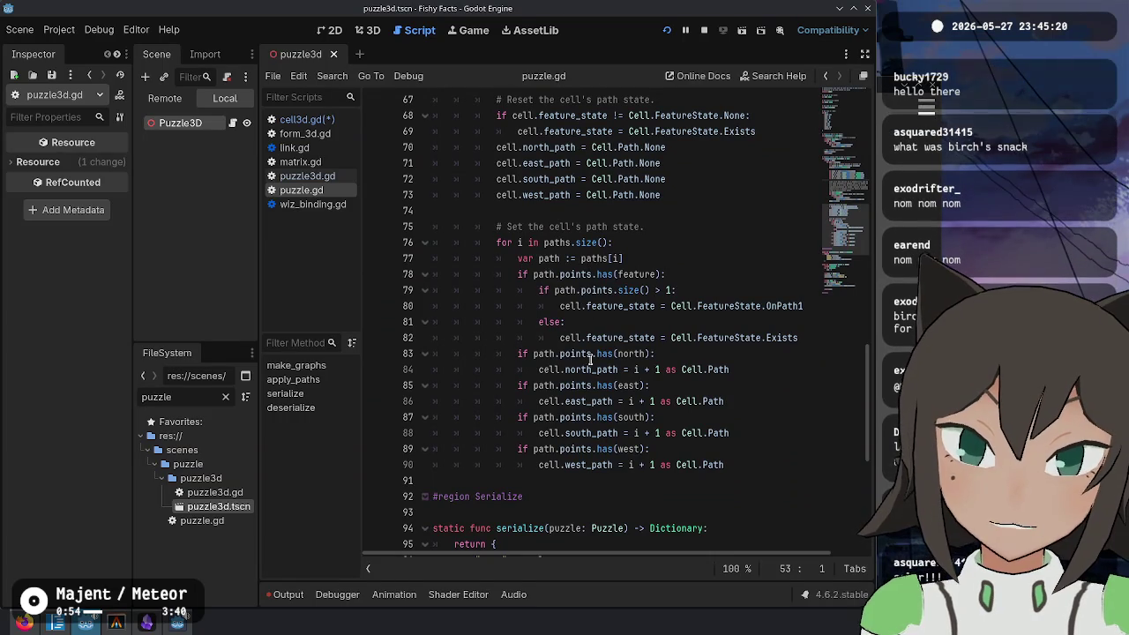
double_click(589, 370)
scroll(657, 369, "up", 8)
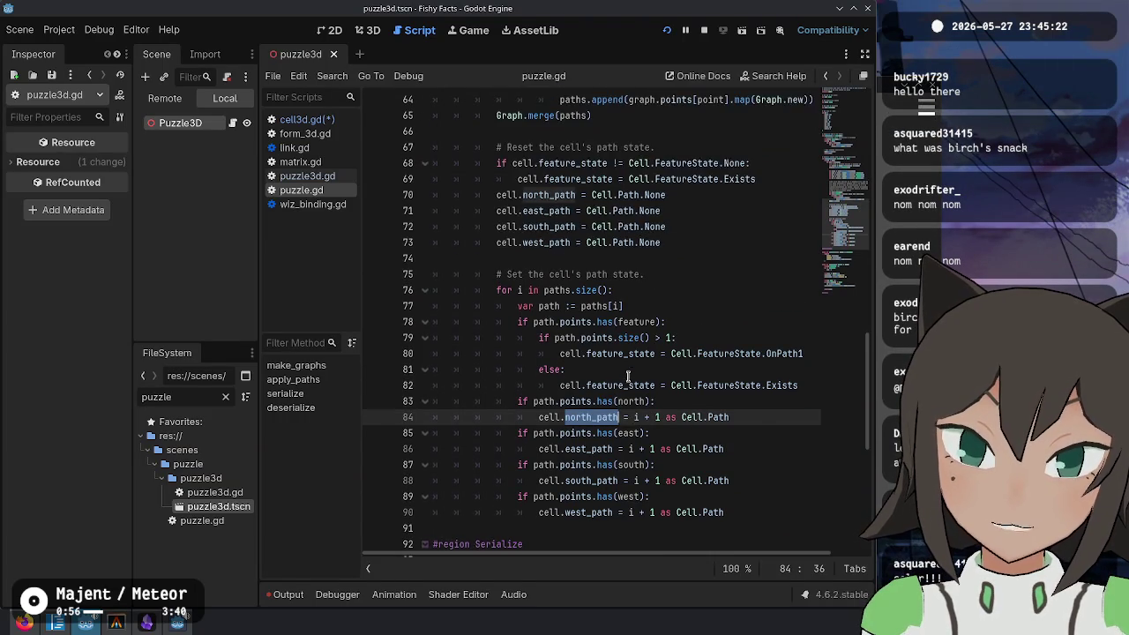
double_click(522, 200)
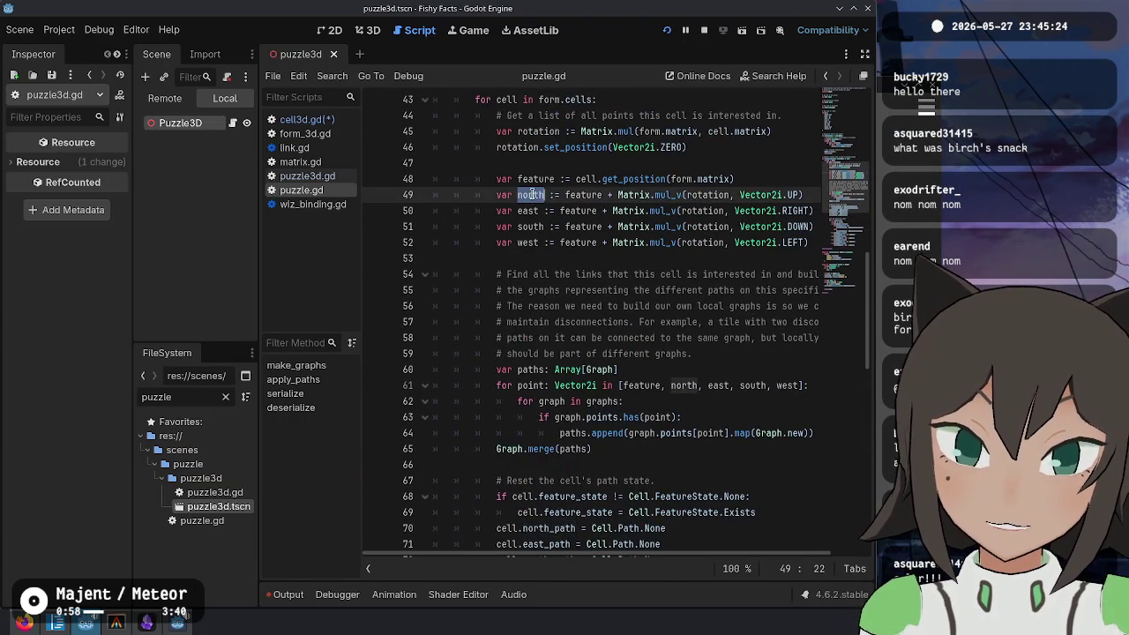
scroll(691, 308, "down", 10)
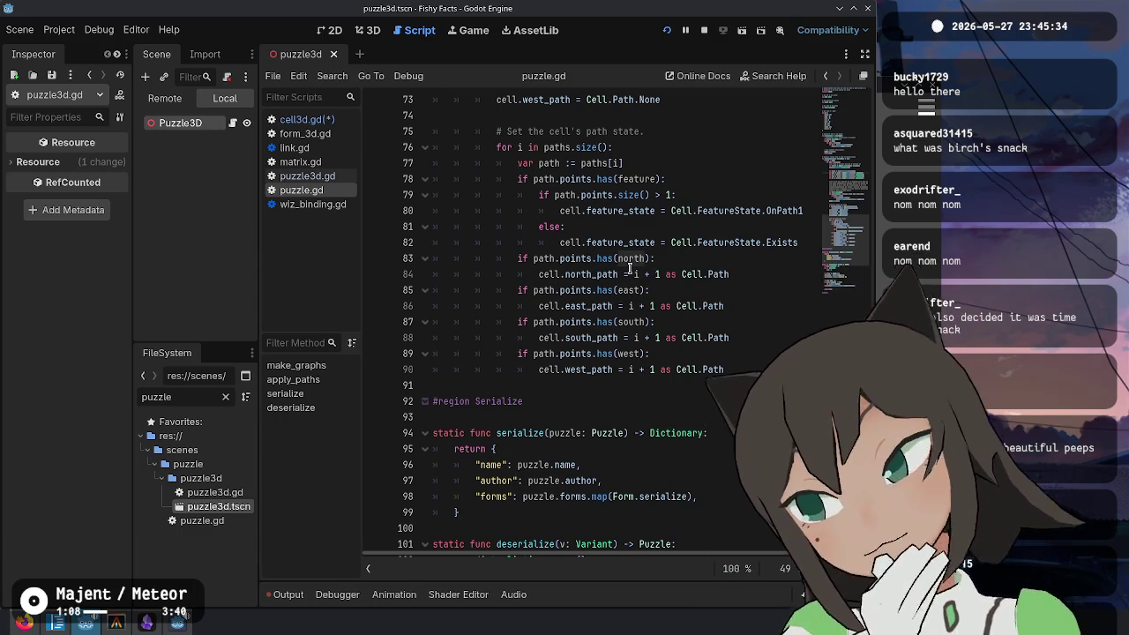
mouse_move(635, 257)
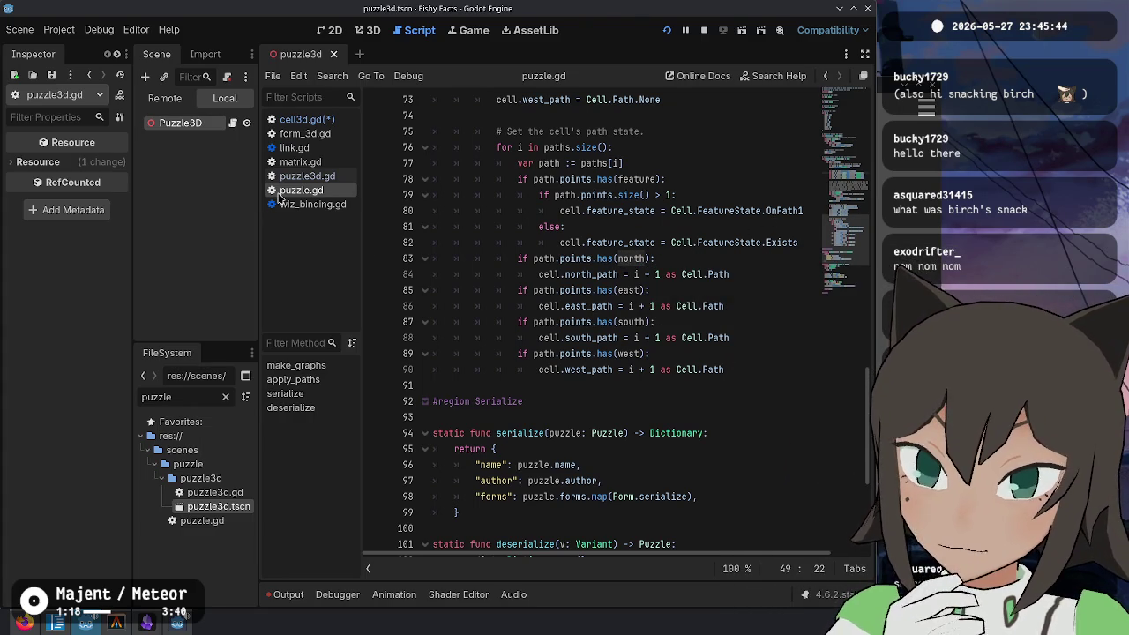
Step: Give the function a Dictionary[Cell.Direction, Vector2i] return type and paste in the neighbor-point code
left_click(320, 123)
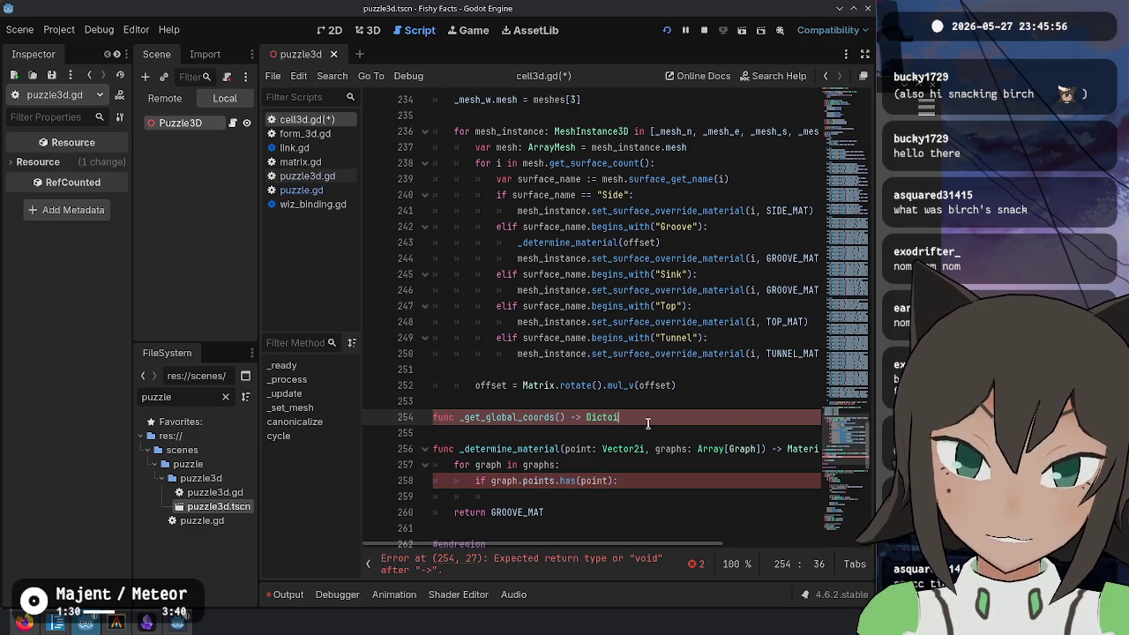
key("BackSpace")
key("Return")
type("[Ce")
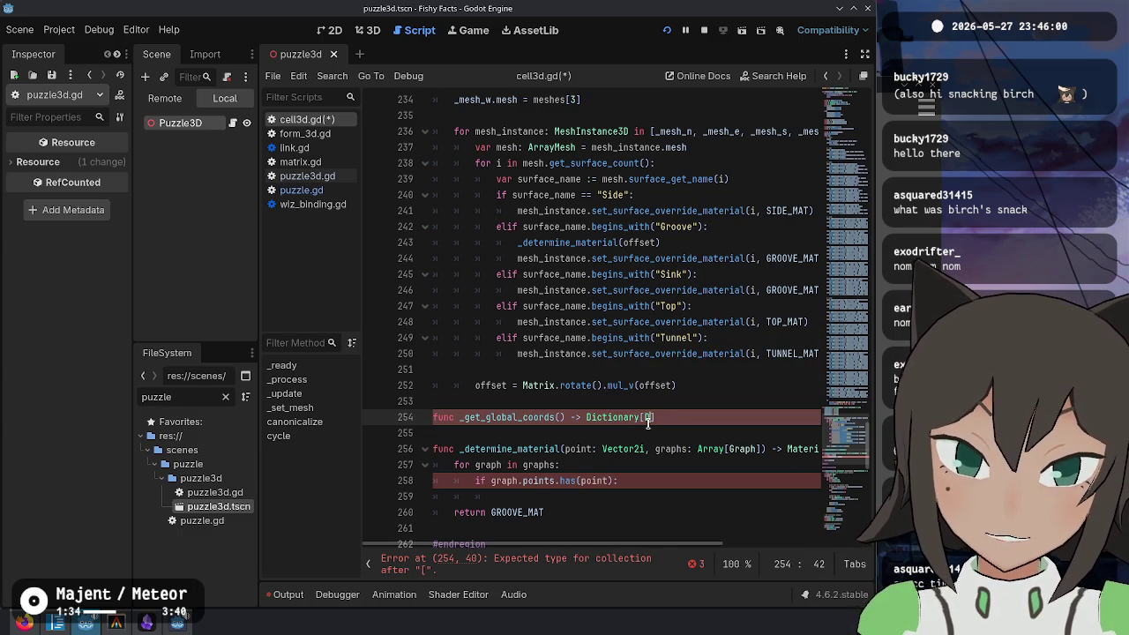
type("ll.Direction")
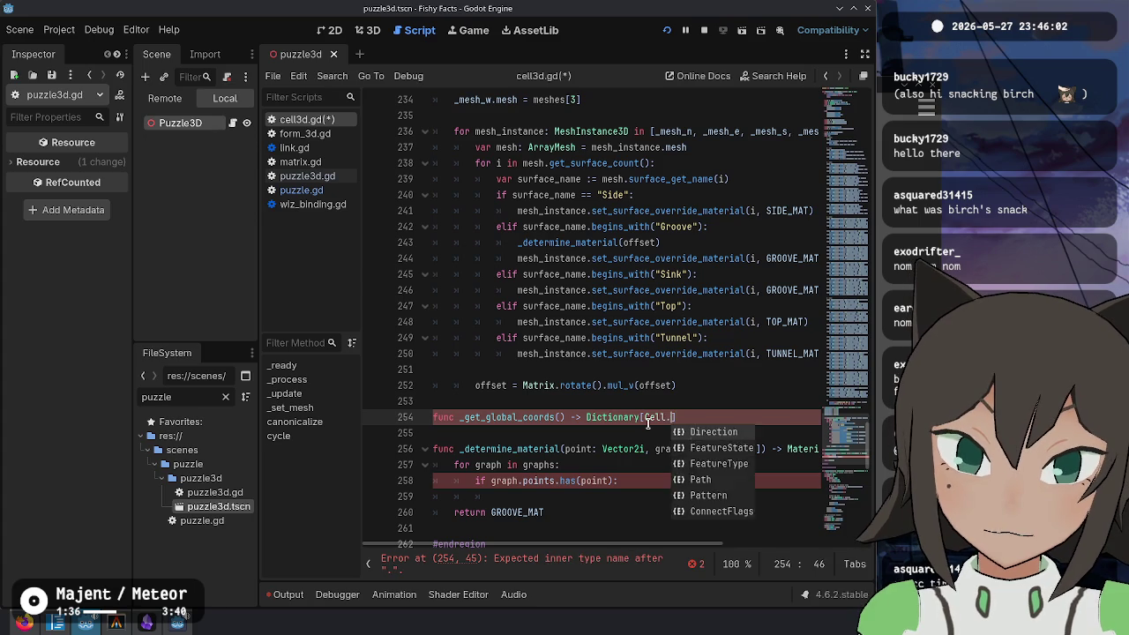
type(", Vector2i")
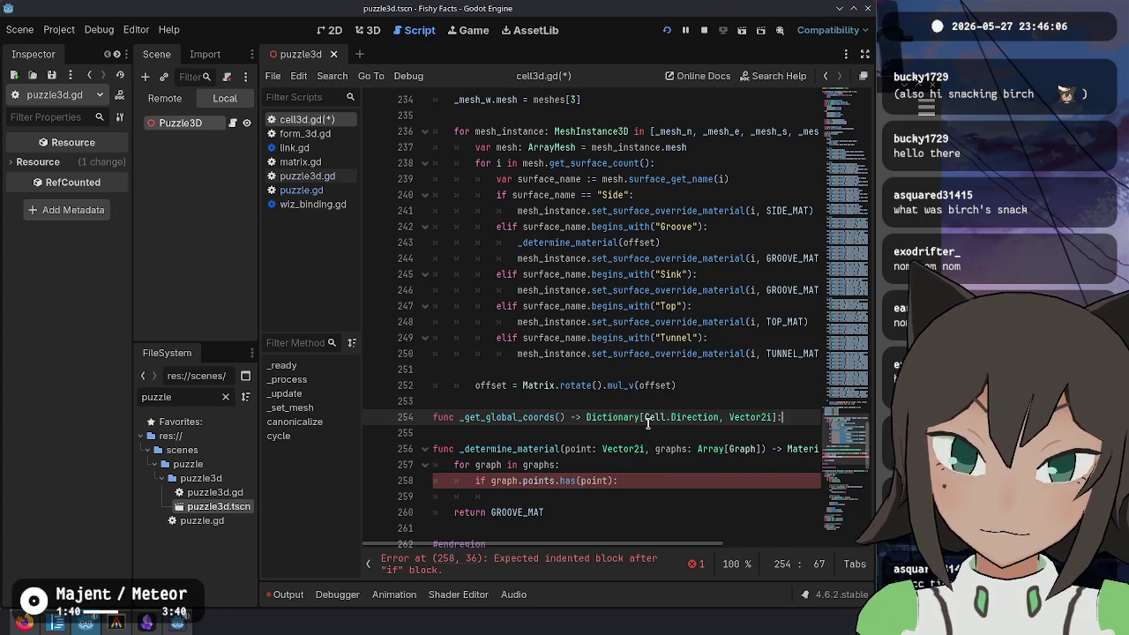
key("Return")
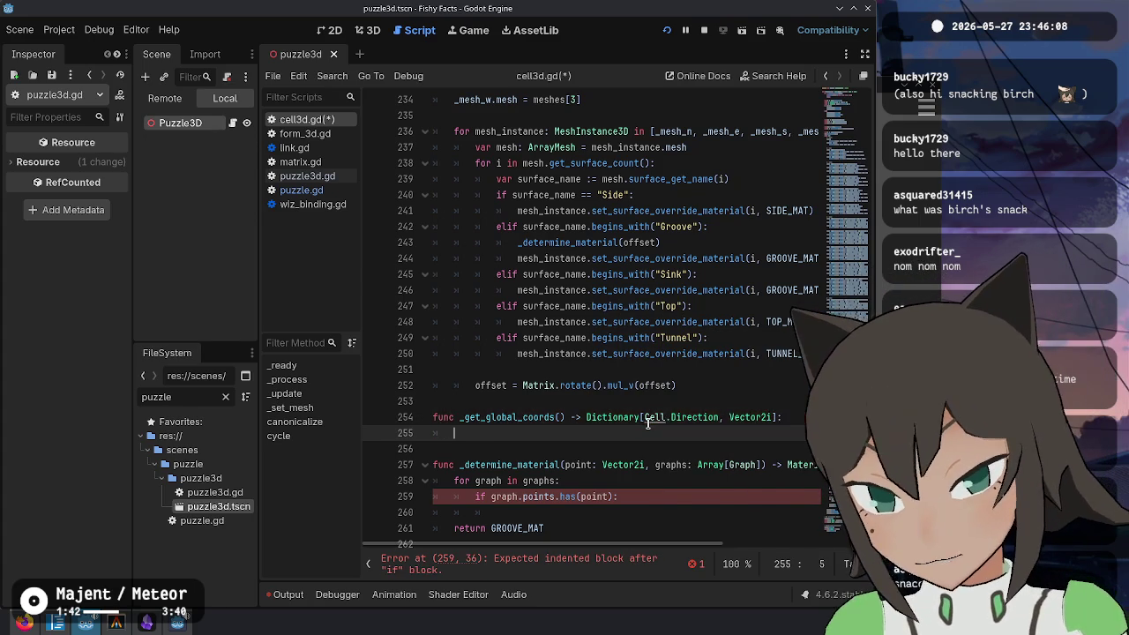
key("ctrl+v")
key("shift+Up")
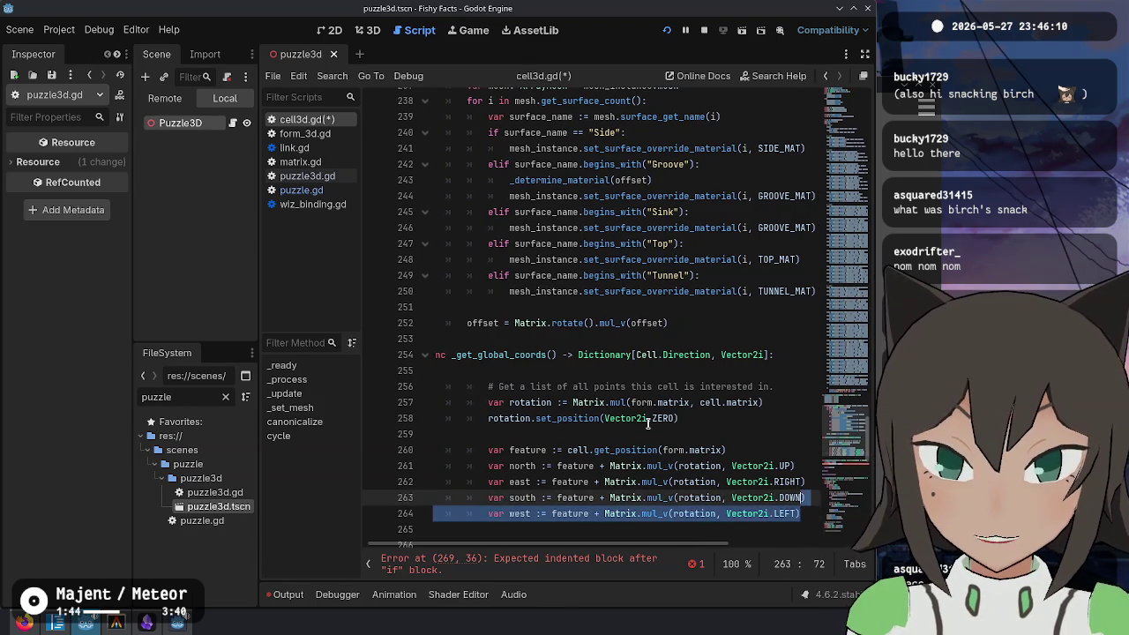
Step: Dedent the pasted body and move its comment above the header, adding 'in global space that'
key("shift+Up")
key("shift+Up")
key("shift+Up")
key("shift+Tab")
key("shift+Tab")
key("End")
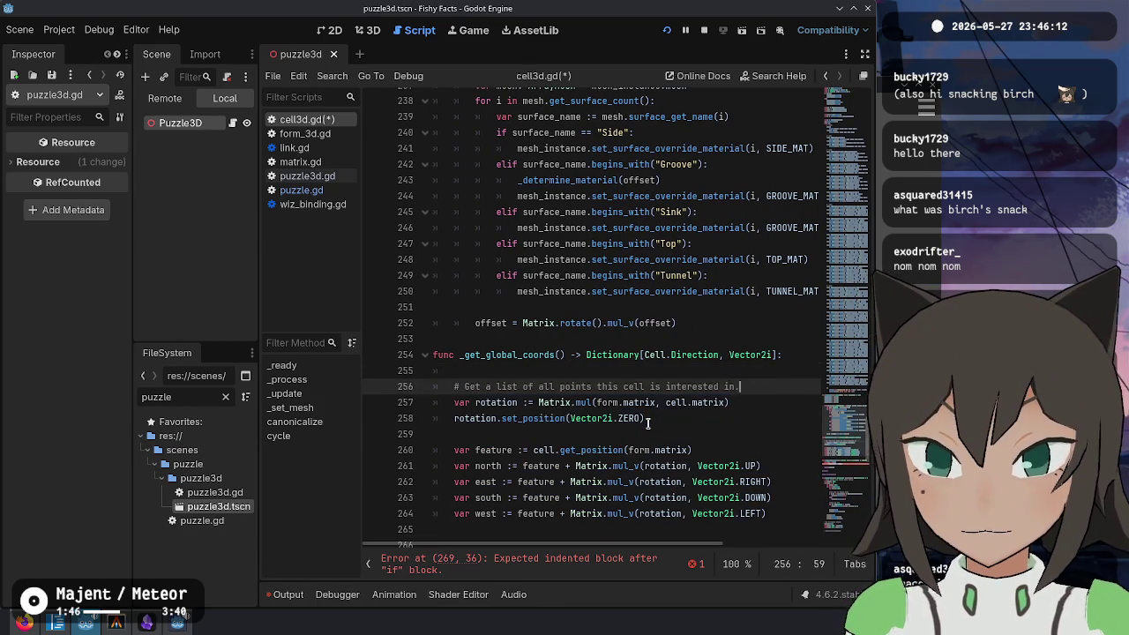
key("alt+Up")
key("alt+Up")
key("Return")
key("Up")
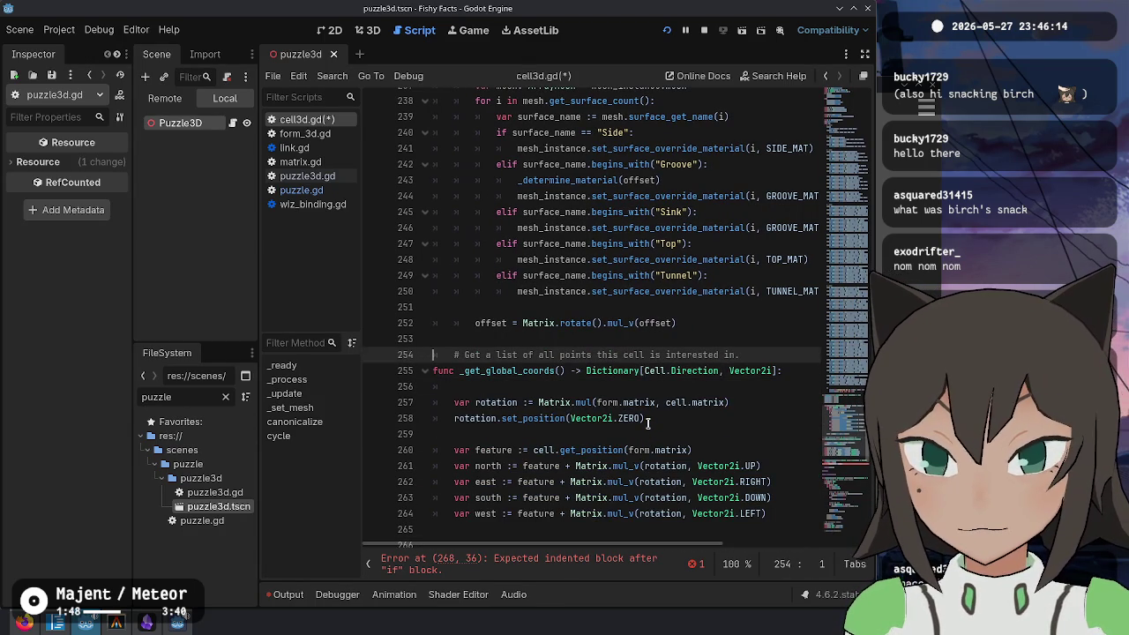
type("in global space that")
key("End")
key("Home")
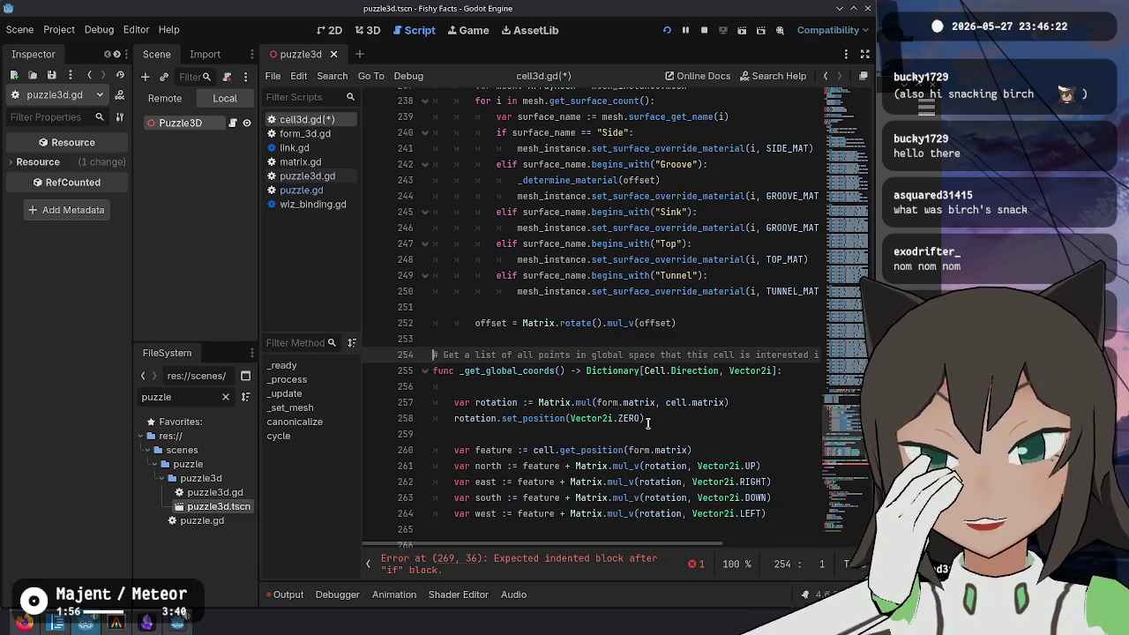
Step: Rename the function from _get_global_coords to _get_path_coords
key("Down")
key("Right")
key("Right")
key("Right")
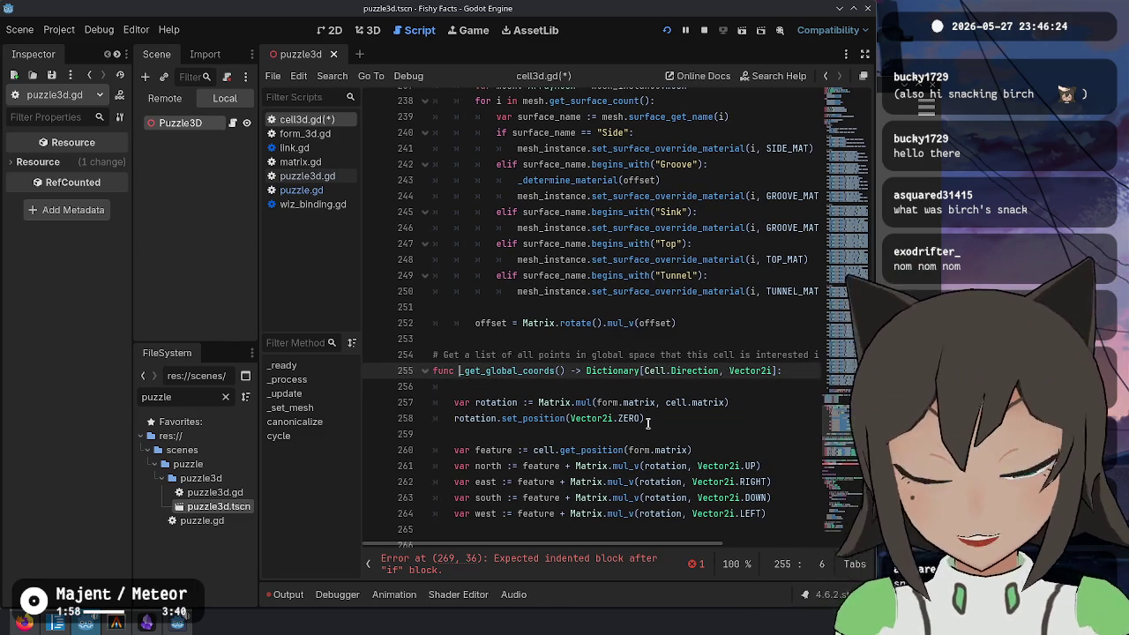
key("BackSpace")
key("BackSpace")
key("BackSpace")
type("path")
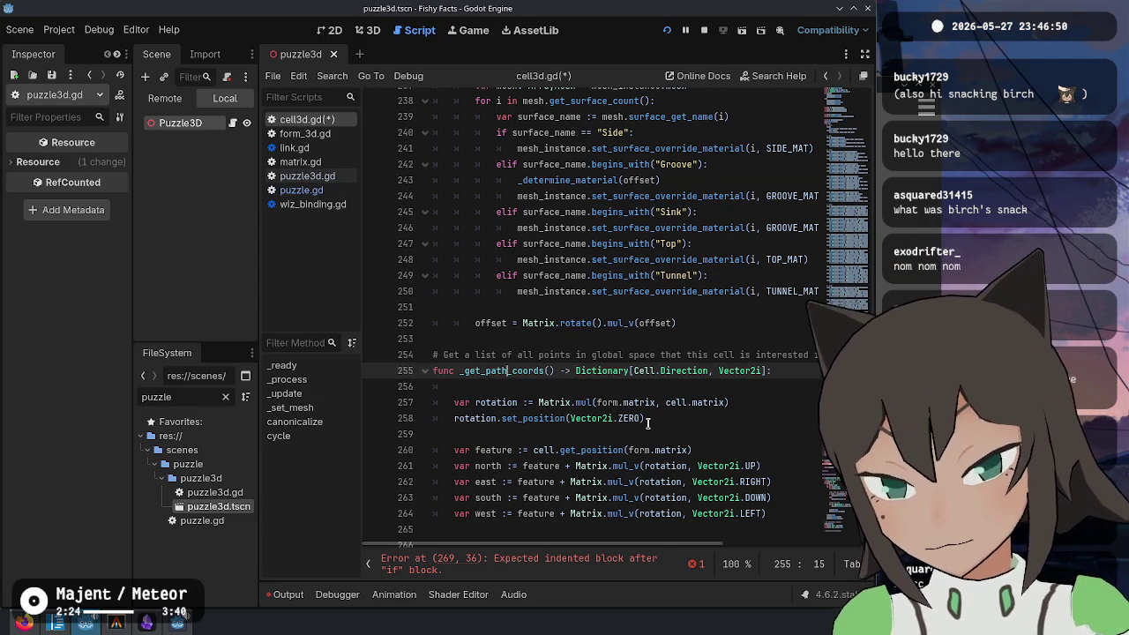
Step: Rewrite the comment as a two-line ## doc comment about connectable global-space points
key("shift+Left")
key("shift+Left")
key("shift+Left")
key("shift+Right")
key("shift+Right")
key("shift+Right")
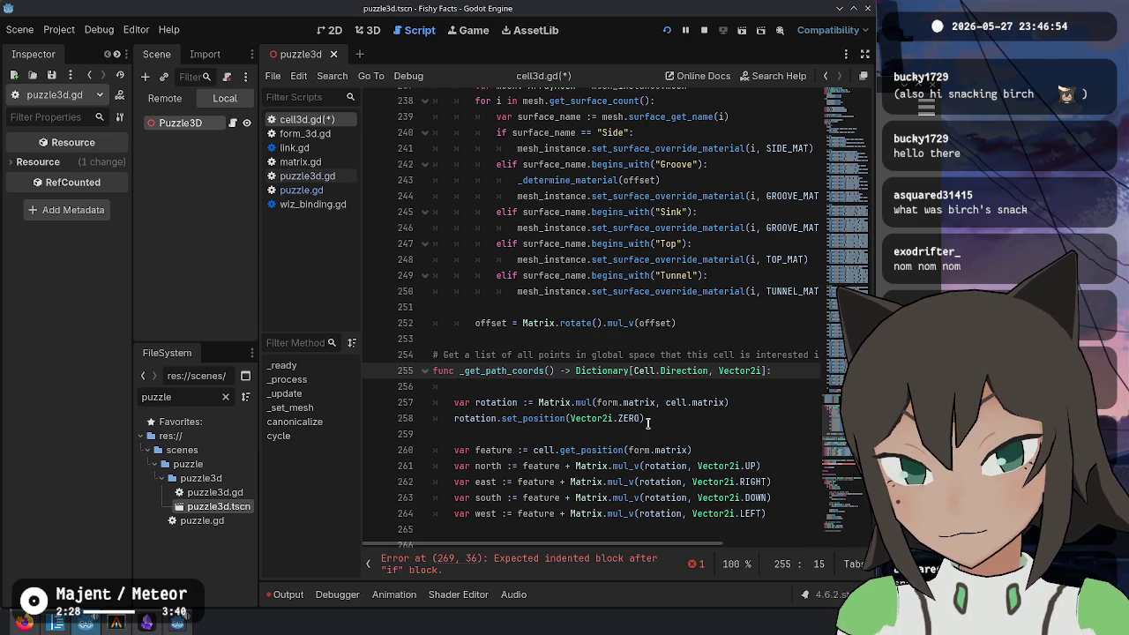
key("Up")
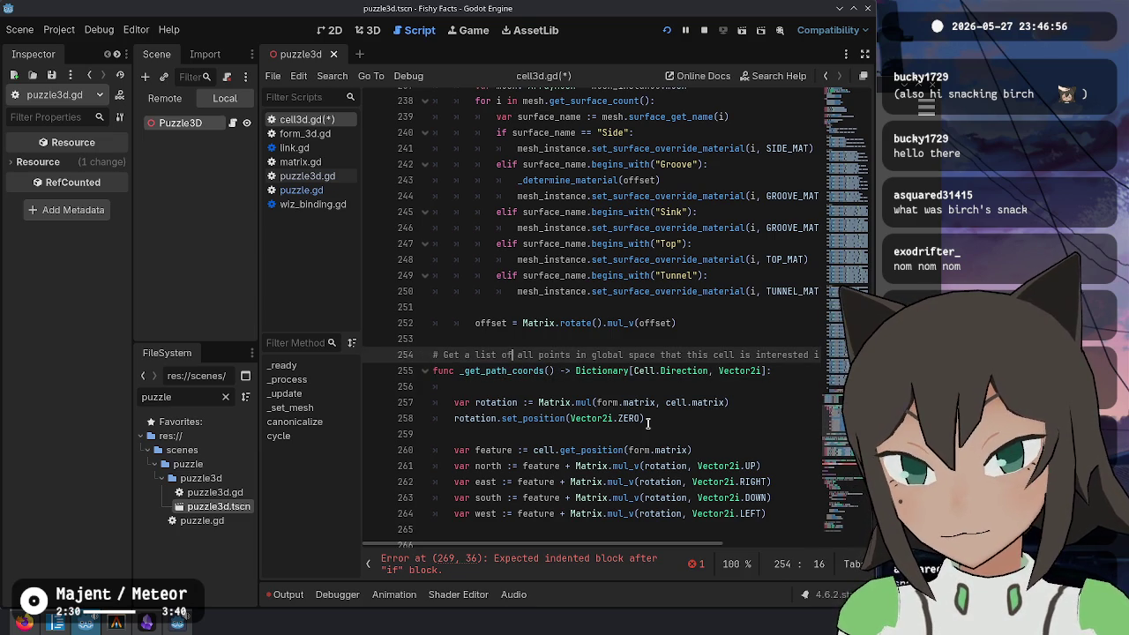
key("ctrl+backslash")
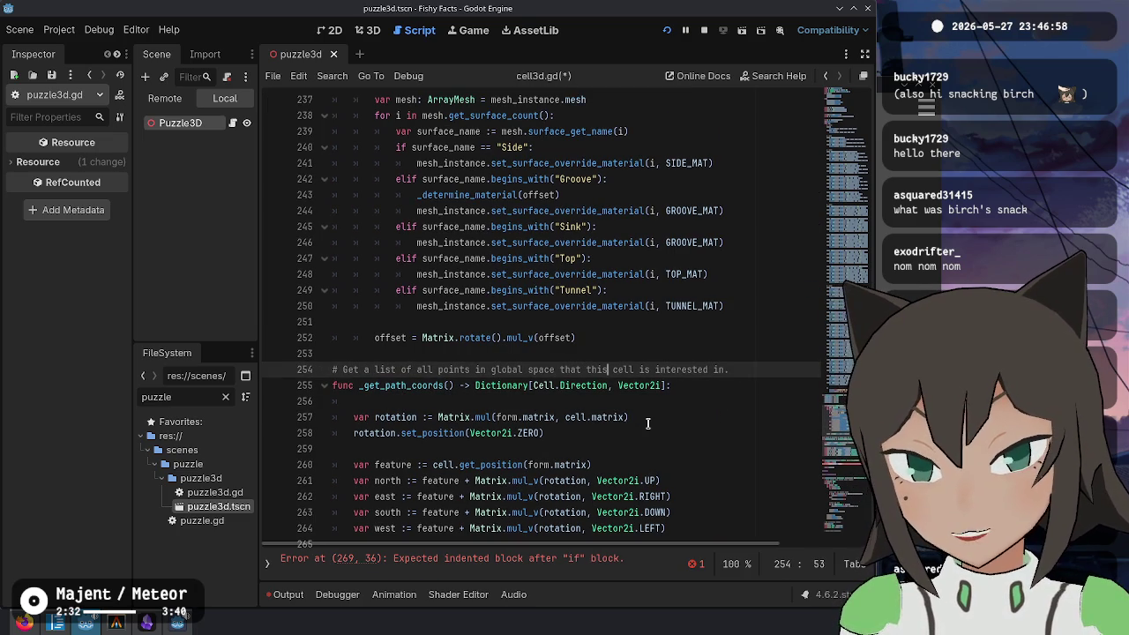
key("shift+End")
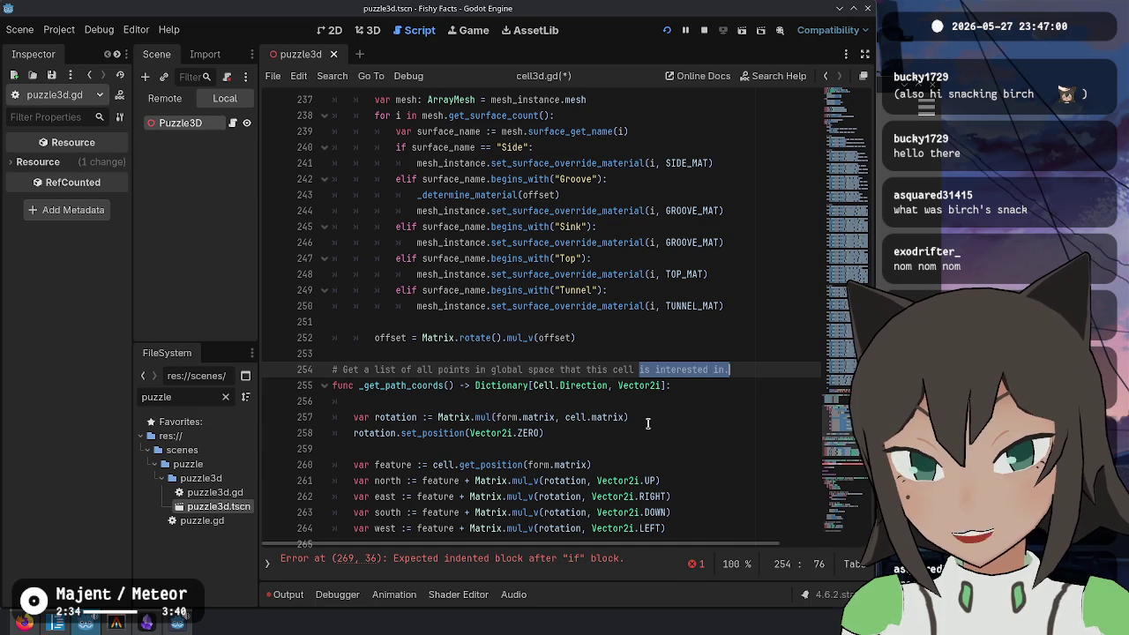
type("can")
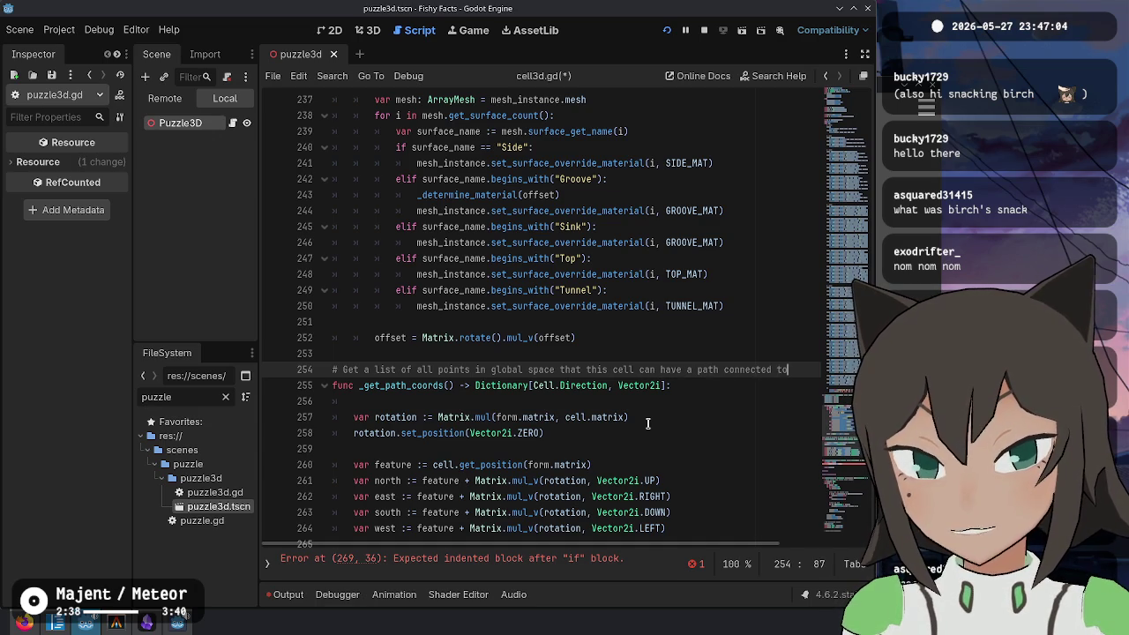
key("ctrl+Left")
key("ctrl+Left")
key("Return")
type("#")
key("Down")
key("Up")
key("Up")
type("#")
key("Down")
type("#")
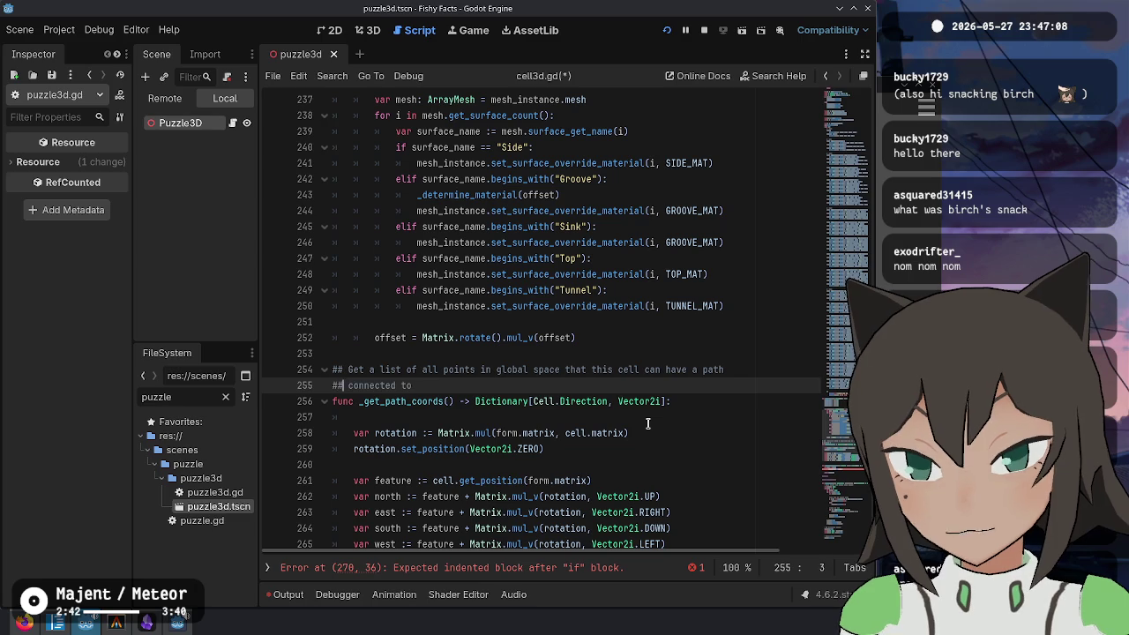
Step: Rename the function to get_connection_points, dropping the leading underscore
key("Down")
key("ctrl+Right")
key("Delete")
key("BackSpace")
key("BackSpace")
key("BackSpace")
type("connection_points")
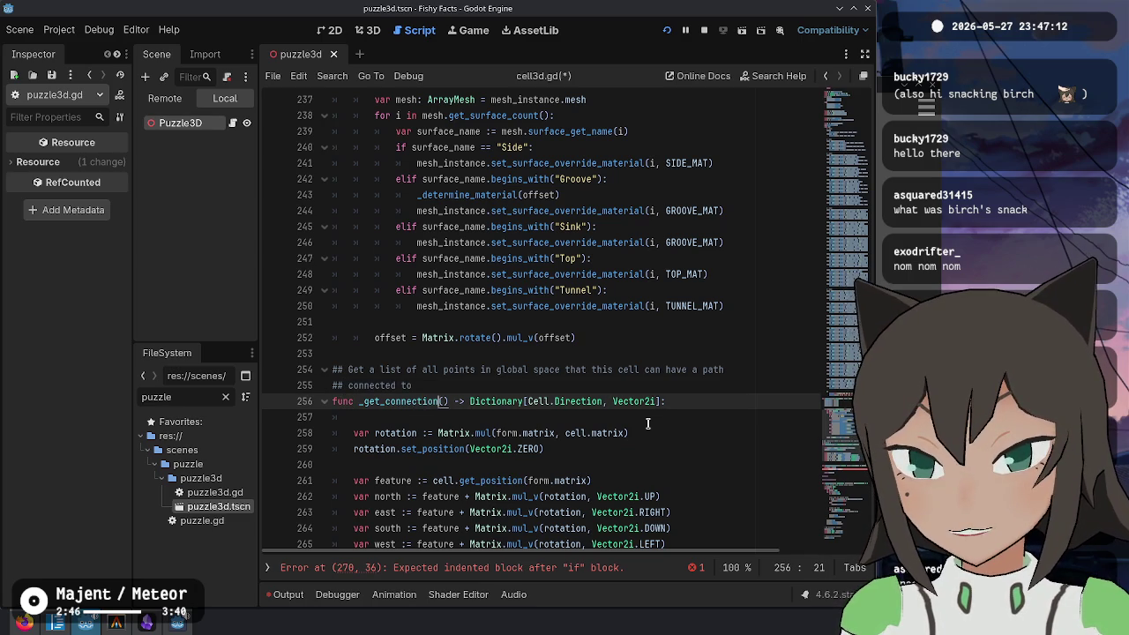
key("ctrl+Left")
key("Delete")
Step: Remove the blank first body line, then jump to the Direction enum definition in cell.gd
key("Down")
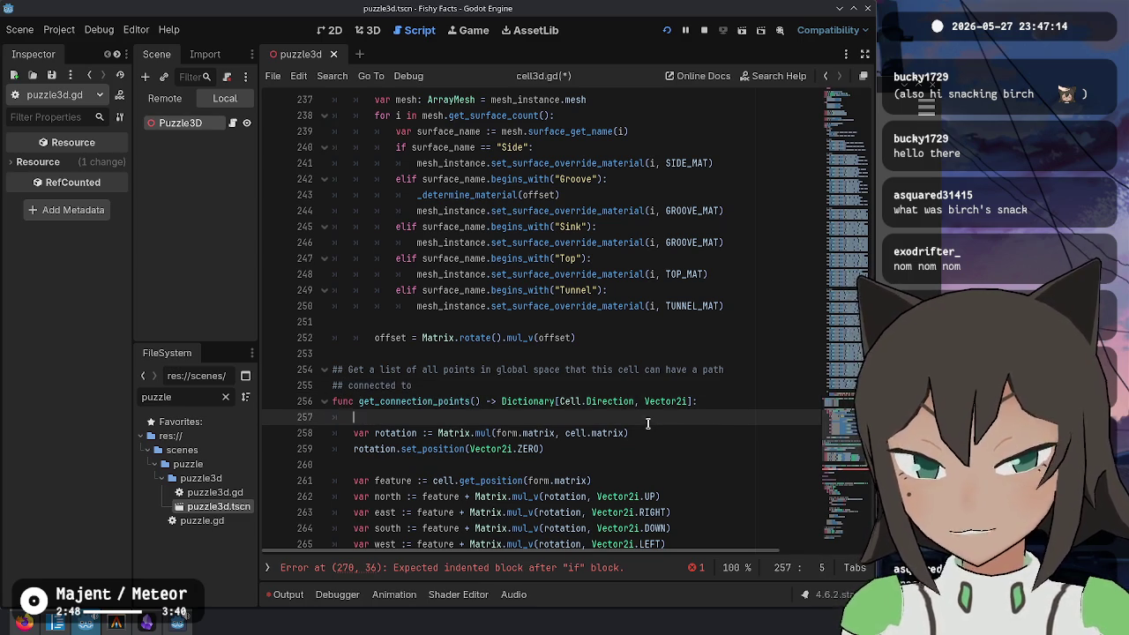
scroll(607, 414, "down", 3)
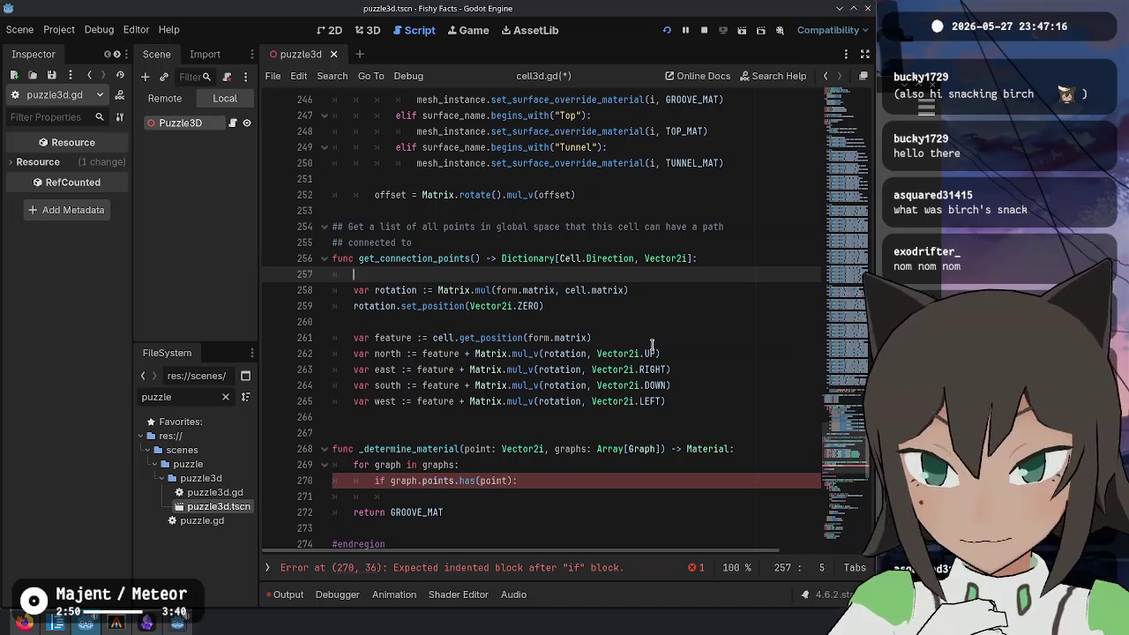
key("BackSpace")
key("BackSpace")
key("Down")
key("Down")
key("Down")
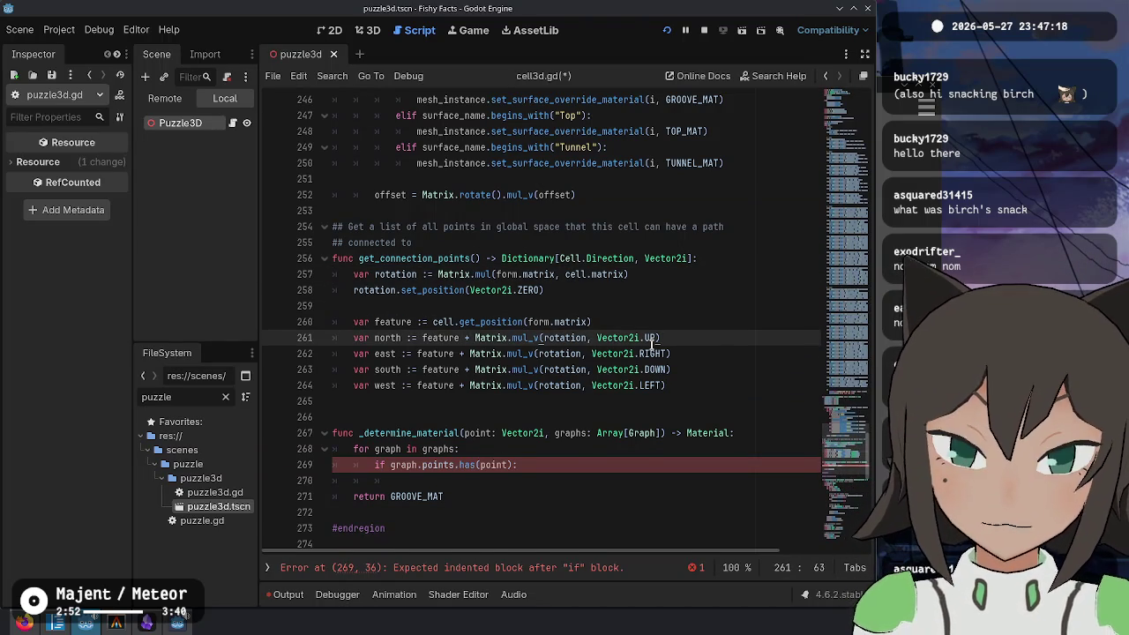
key("Up")
key("Up")
key("Up")
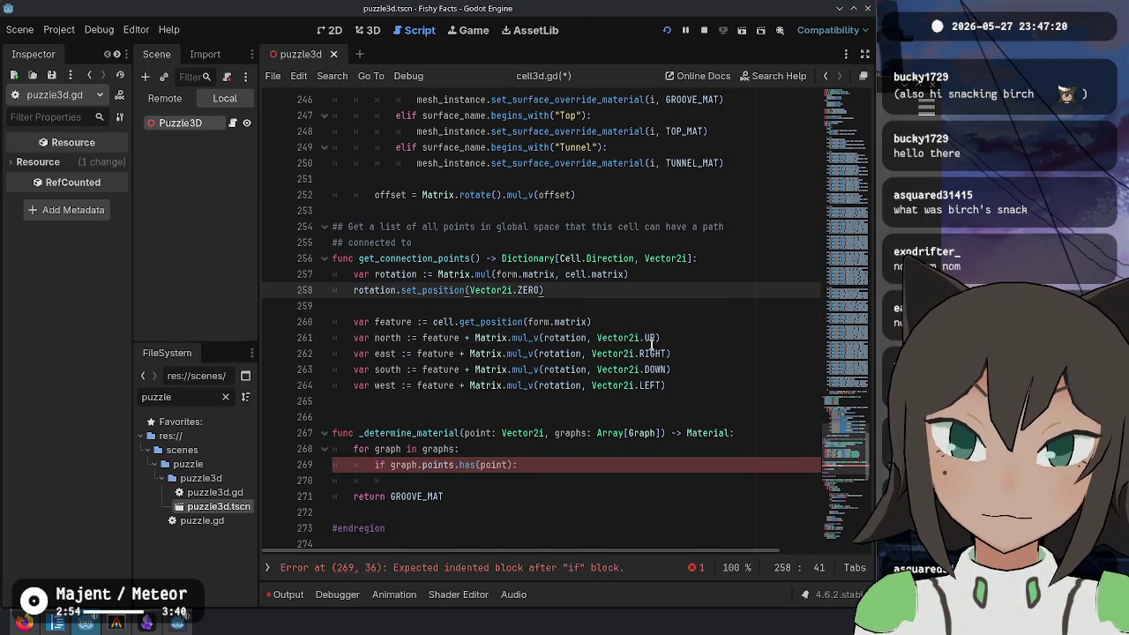
key("Down")
key("Down")
key("Down")
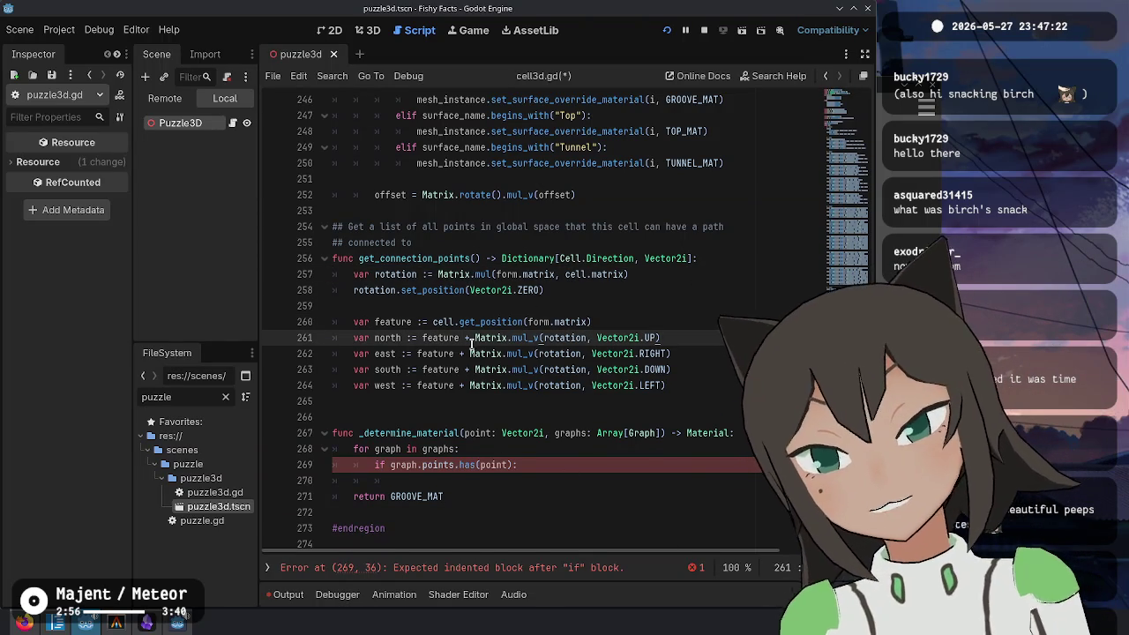
left_click(400, 322)
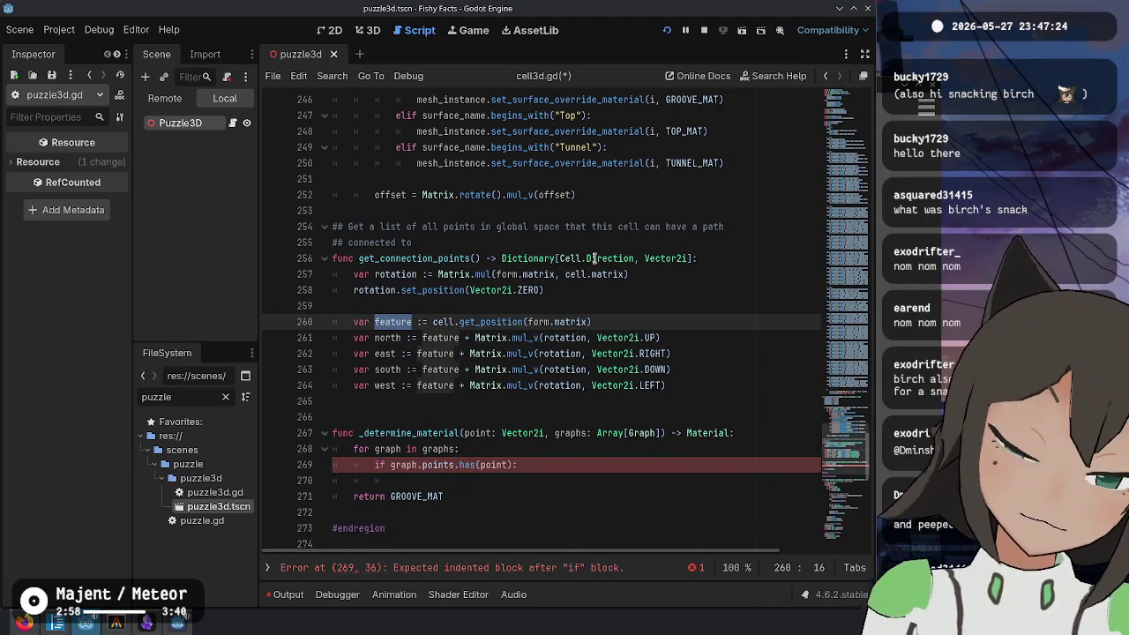
double_click(595, 259)
left_click(629, 259, "ctrl")
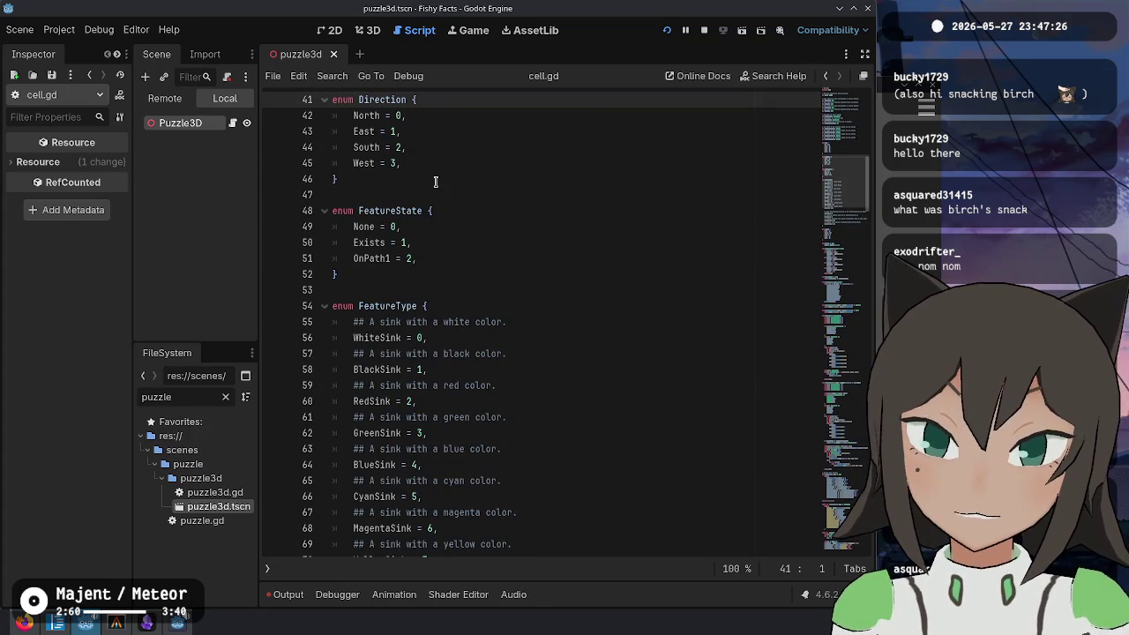
Step: Look over the Direction enum values in cell.gd
left_click(406, 150)
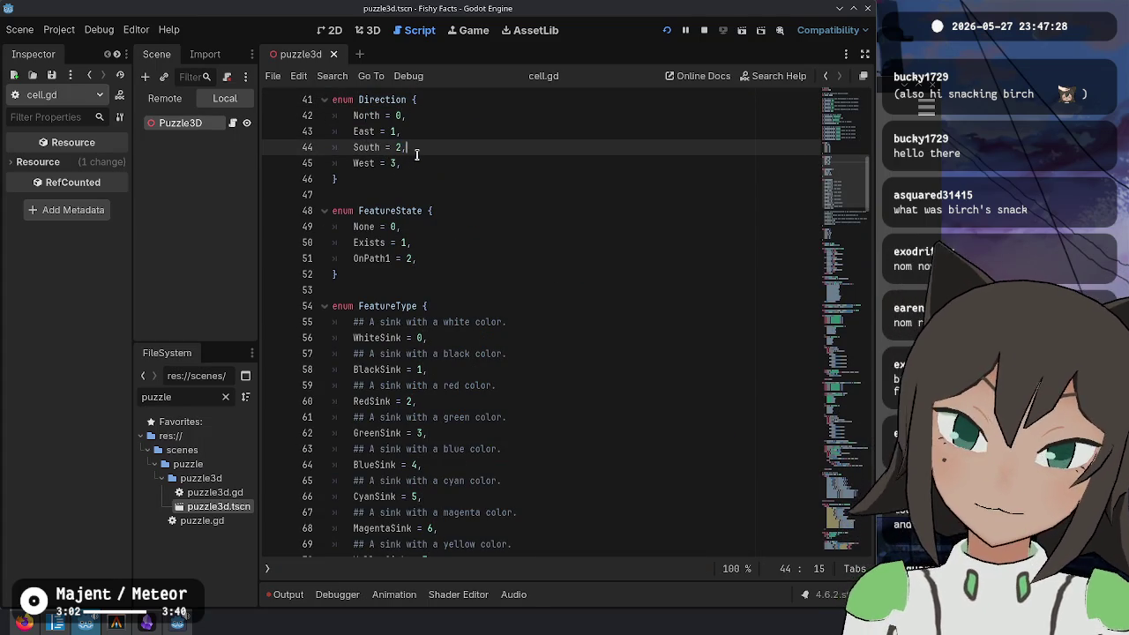
left_click(443, 167)
scroll(498, 199, "up", 2)
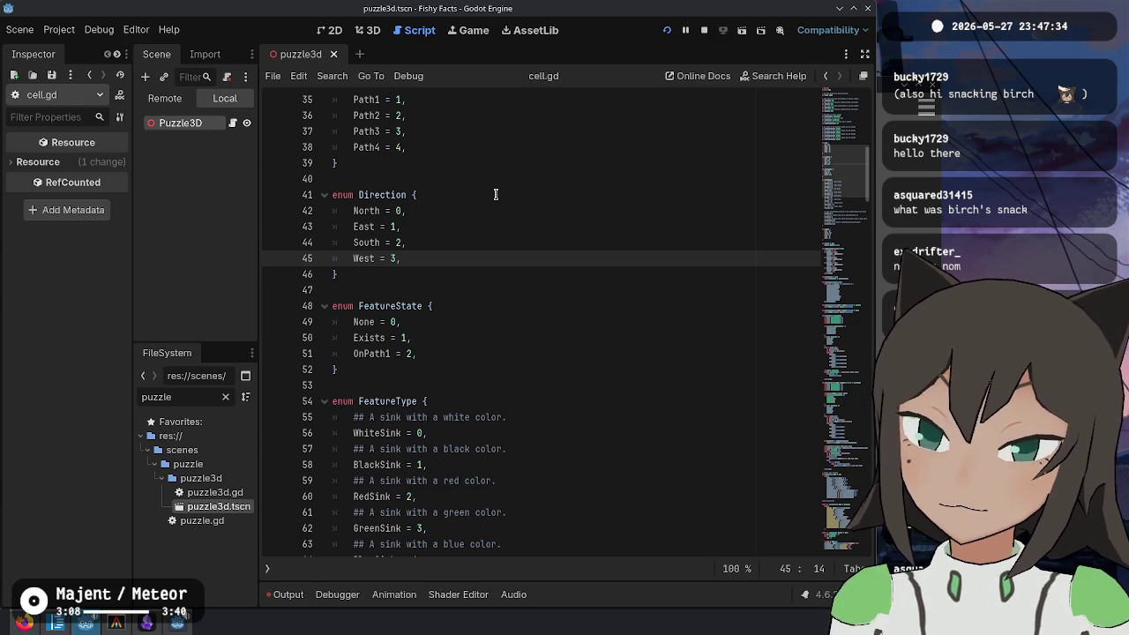
scroll(496, 194, "up", 1)
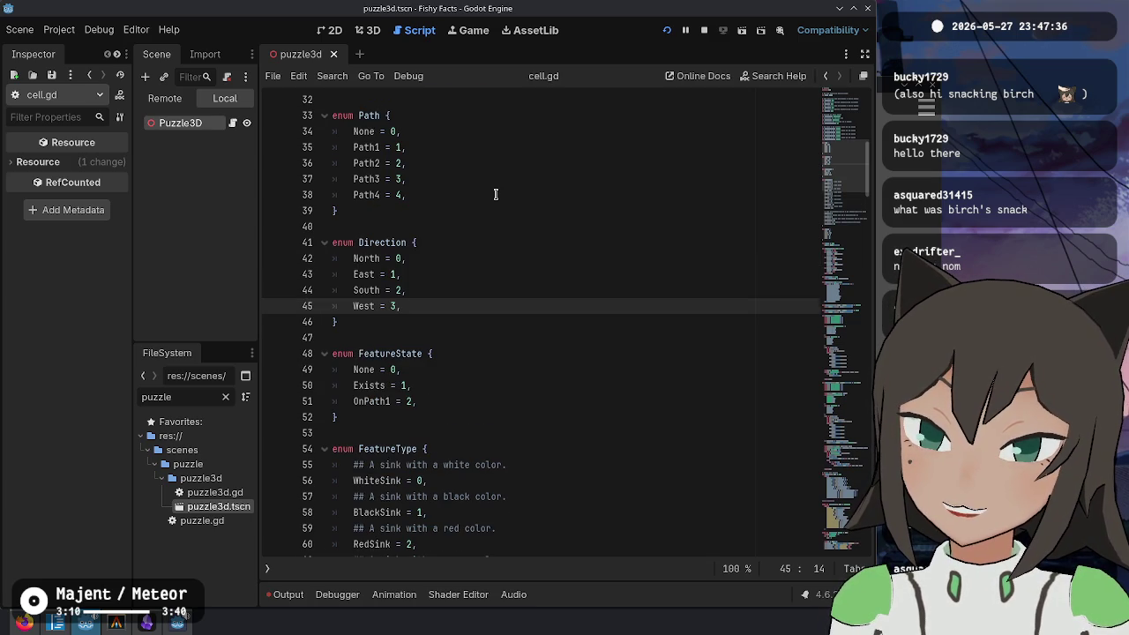
scroll(496, 194, "up", 2)
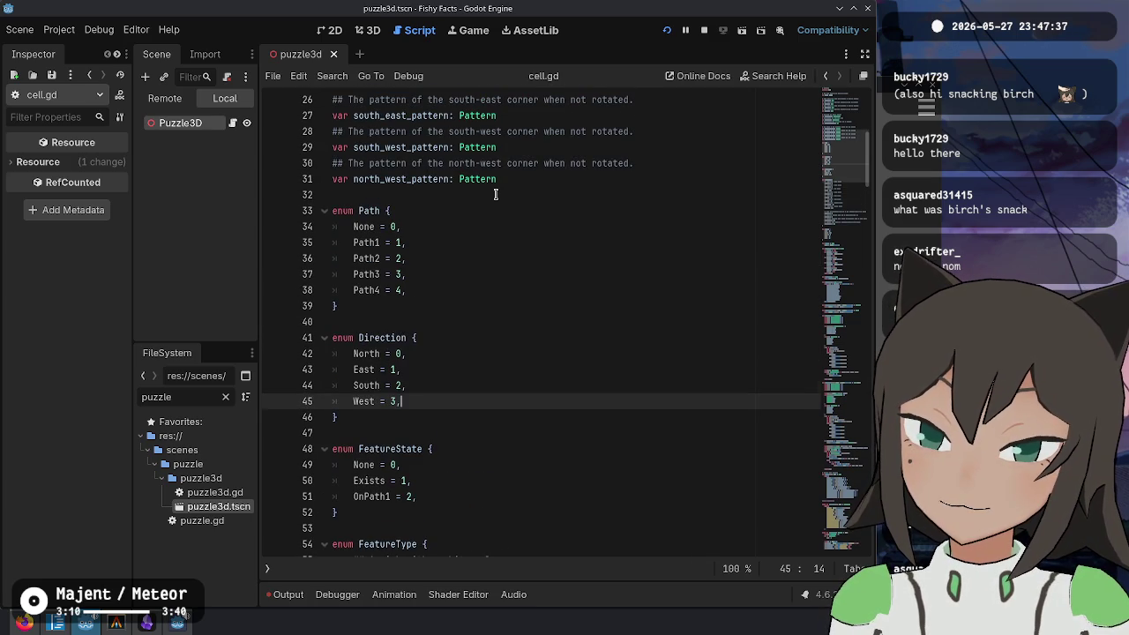
Step: Search cell.gd for Direction and step through each of its uses
double_click(379, 339)
key("ctrl+f")
key("Return")
key("Return")
key("Return")
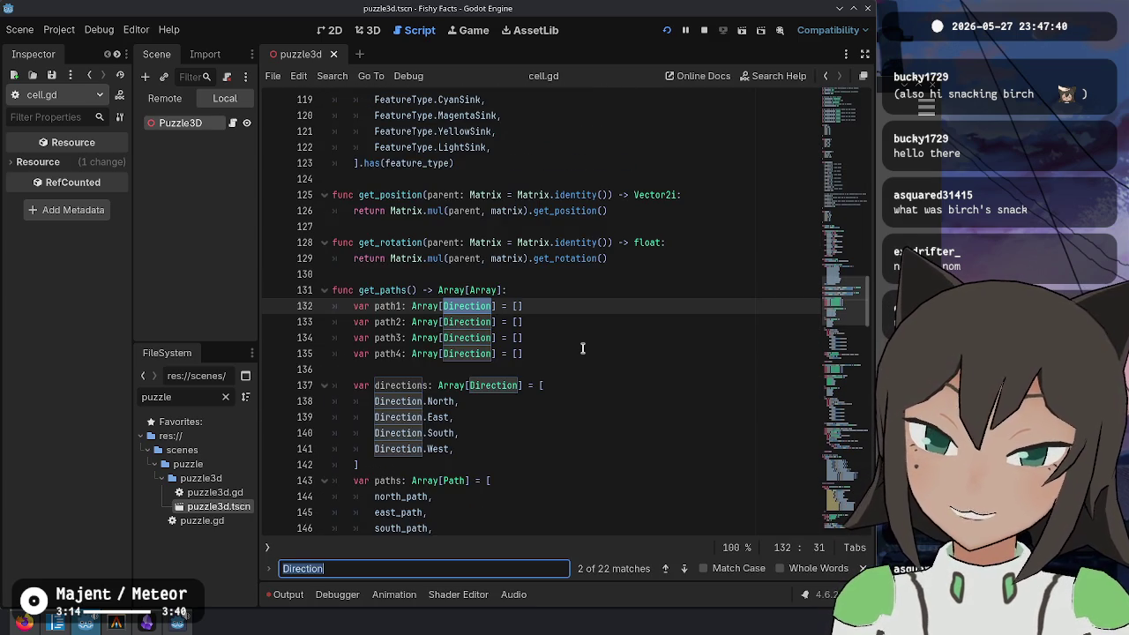
key("Return")
key("Return")
key("Return")
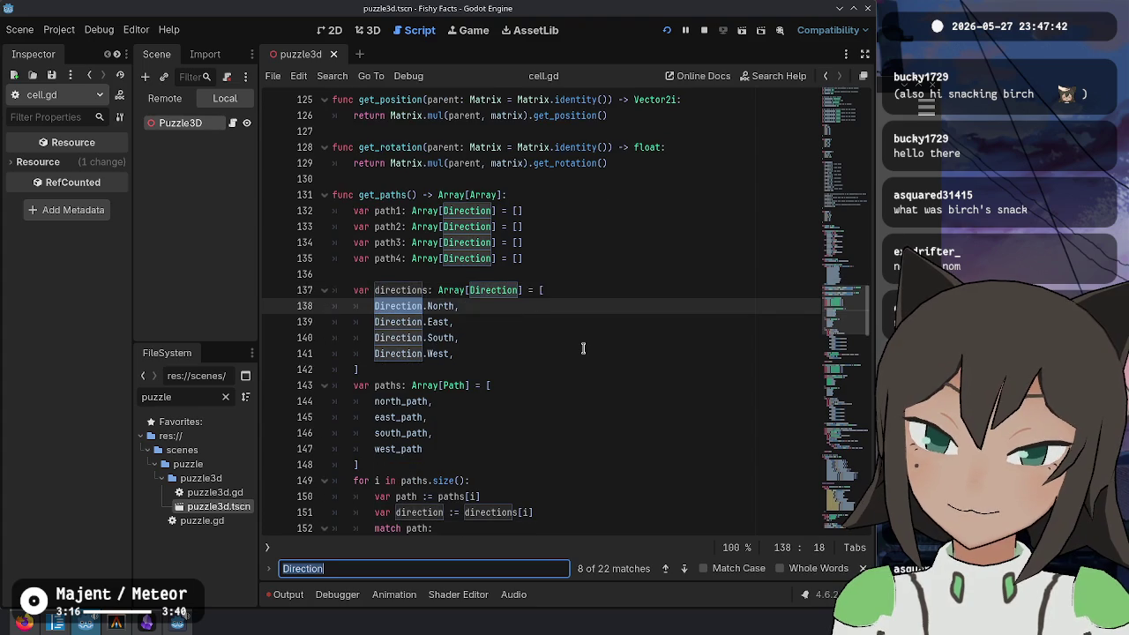
right_click(582, 353)
key("Escape")
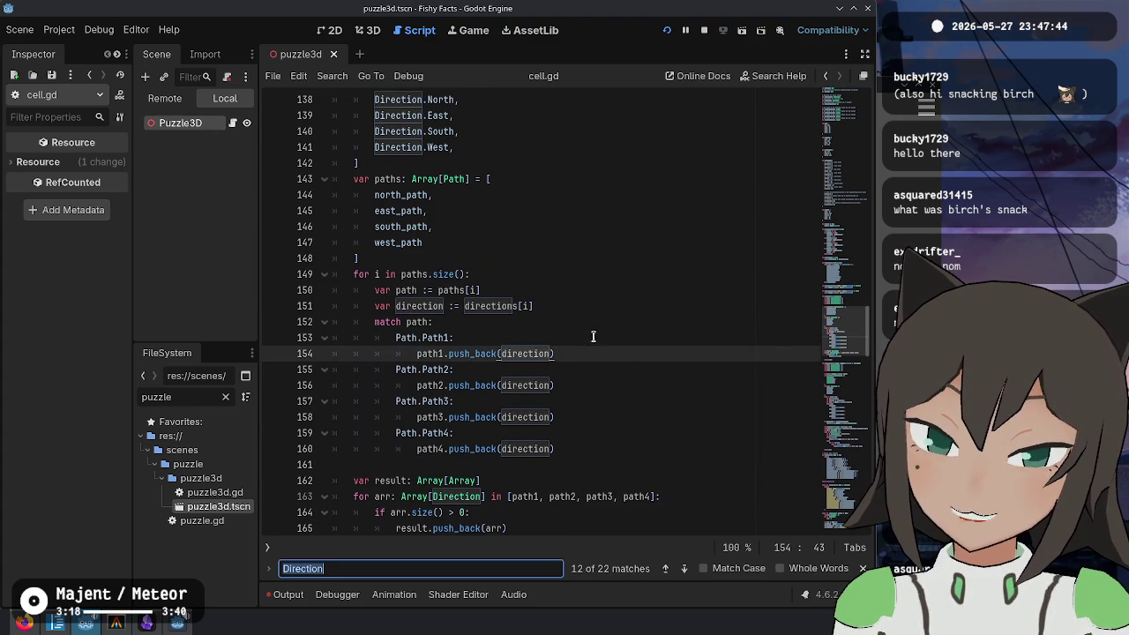
key("Return")
key("Escape")
Step: Go back to cell3d.gd with the caret inside get_connection_points
left_click(595, 338)
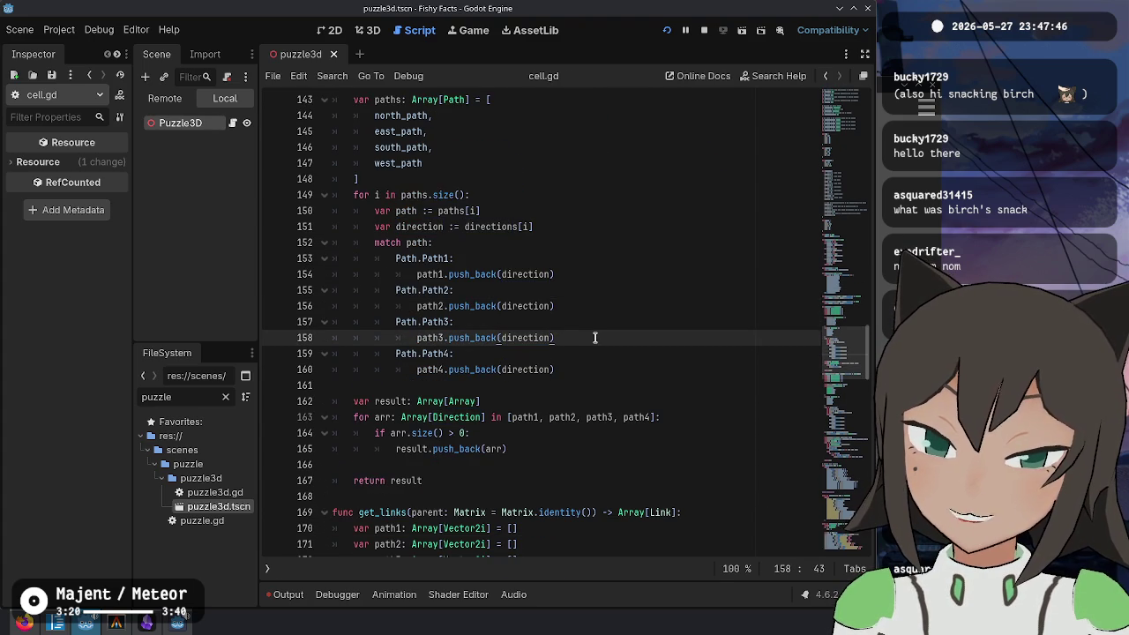
key("alt+Left")
left_click(616, 276)
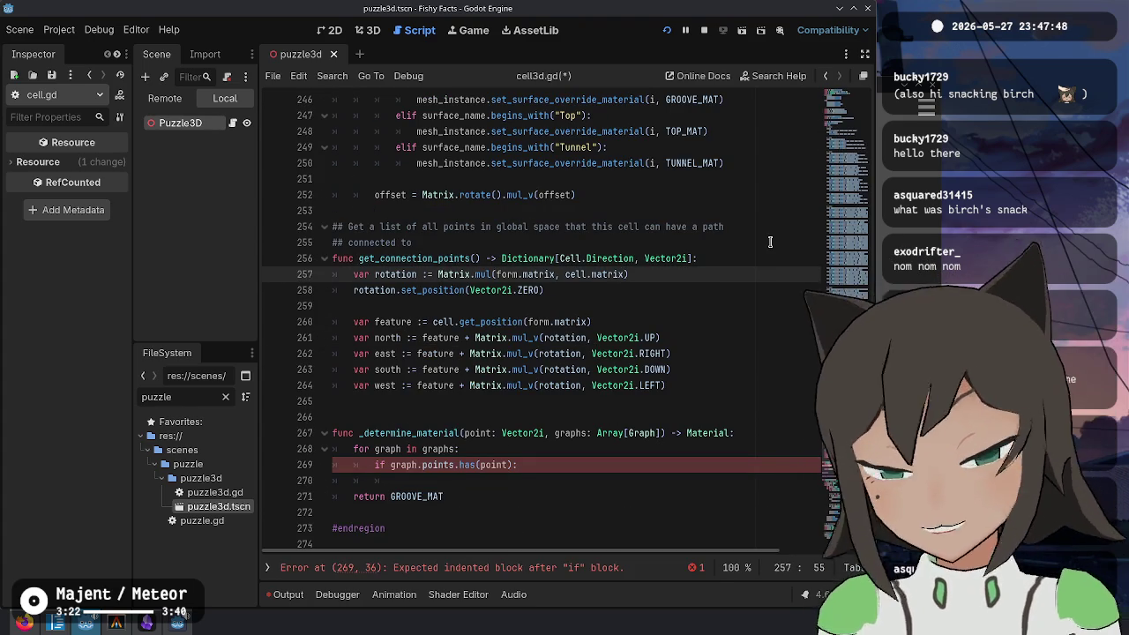
Step: Start the returned dictionary with the entry Cell.Direction.North: north
key("Down")
key("Down")
key("Down")
key("Down")
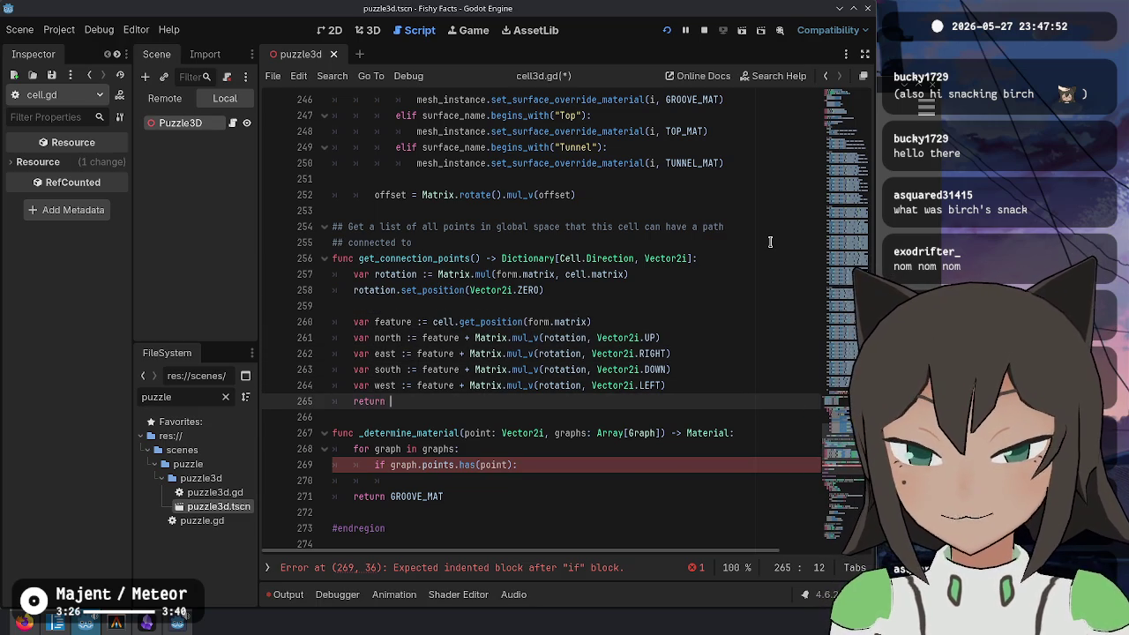
key("Return")
type("Cell.Direction.North:")
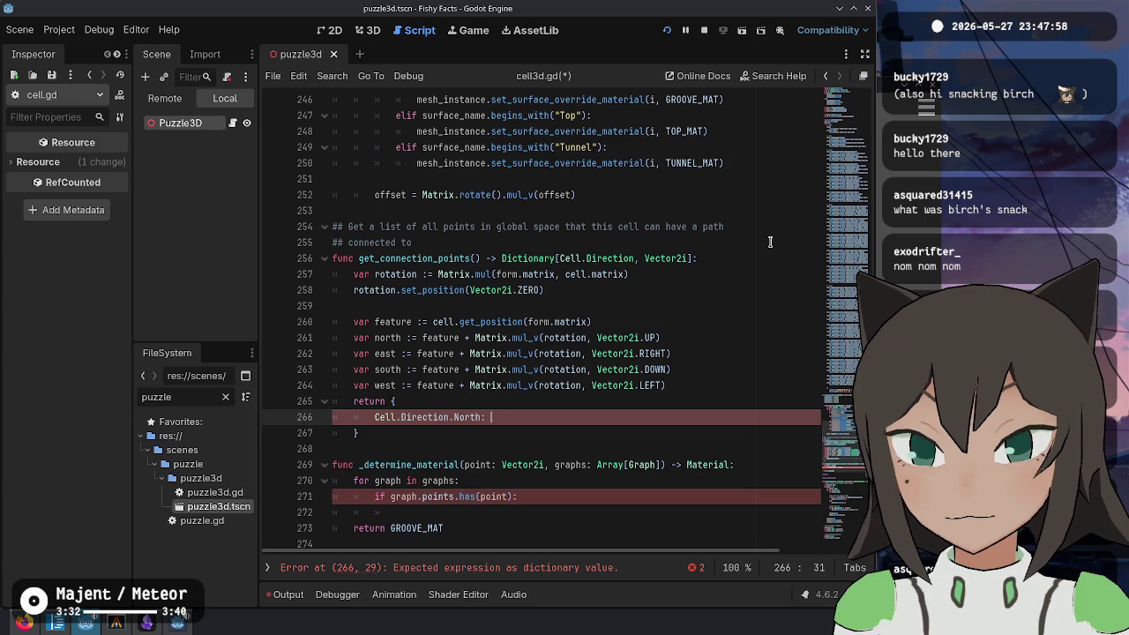
key("BackSpace")
key("BackSpace")
key("BackSpace")
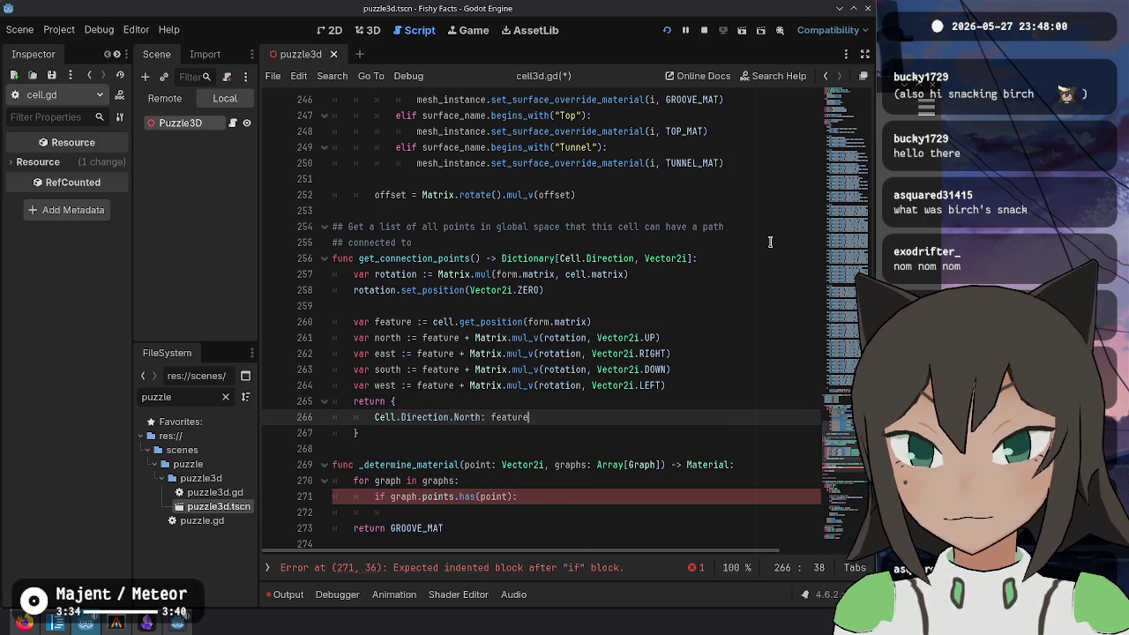
type("north")
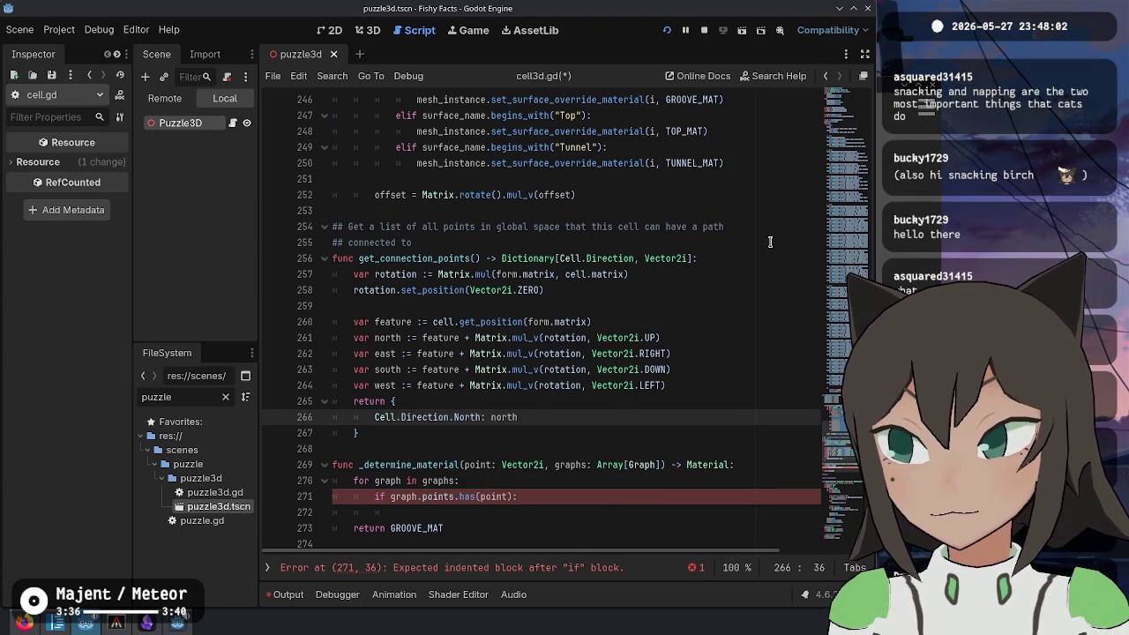
type(",")
key("ctrl+shift+d")
Step: Turn the copied line into the entry Cell.Direction.East: east
key("ctrl+Left")
key("ctrl+Left")
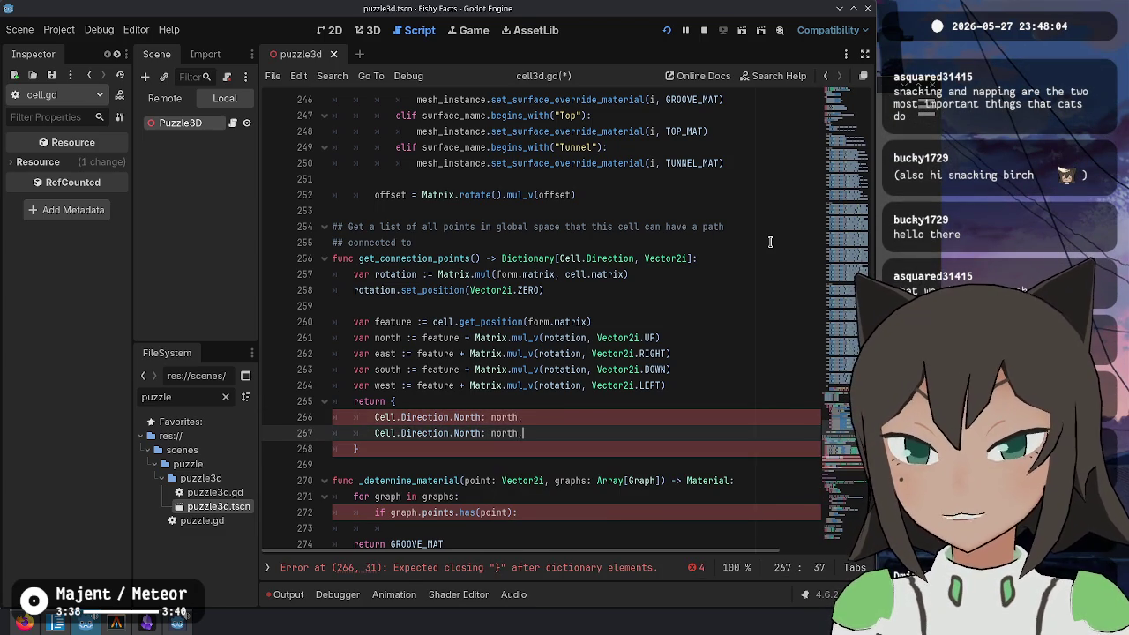
key("ctrl+space")
key("Left")
key("Left")
scroll(770, 242, "up", 20)
key("ctrl+f")
key("Escape")
key("End")
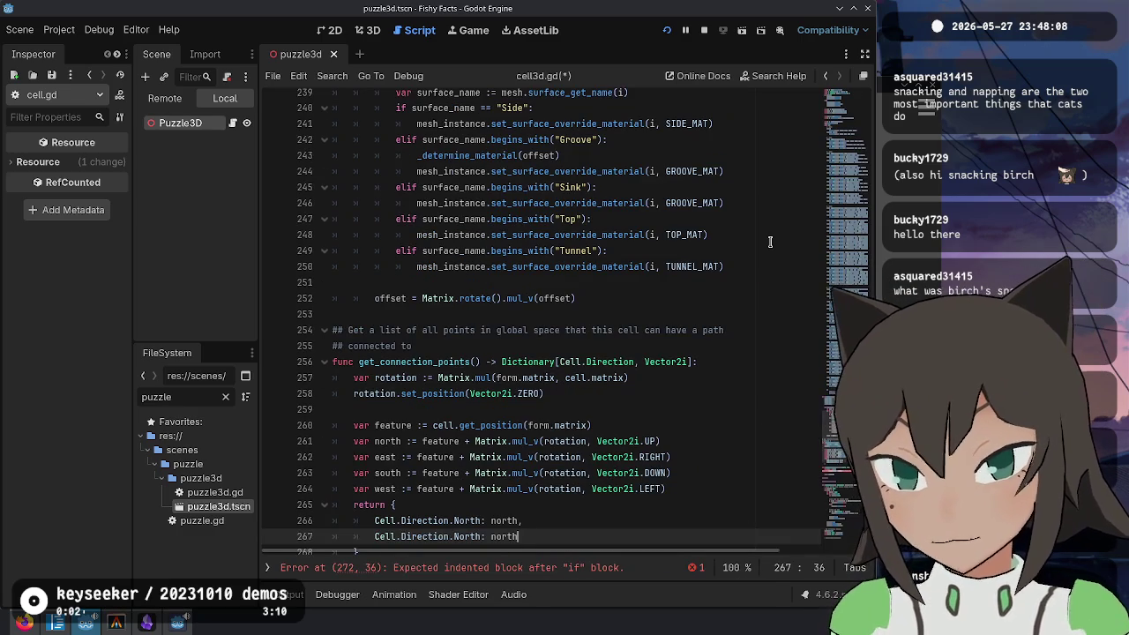
type(",")
key("ctrl+shift+Left")
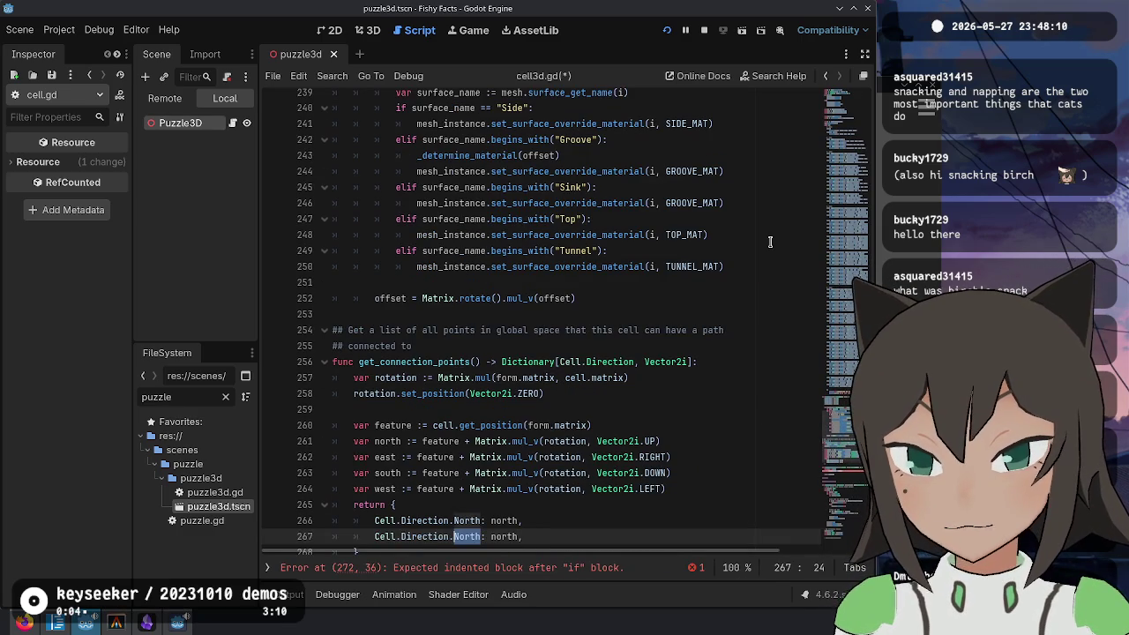
type("East")
key("Right")
key("Right")
key("ctrl+shift+Right")
type("east")
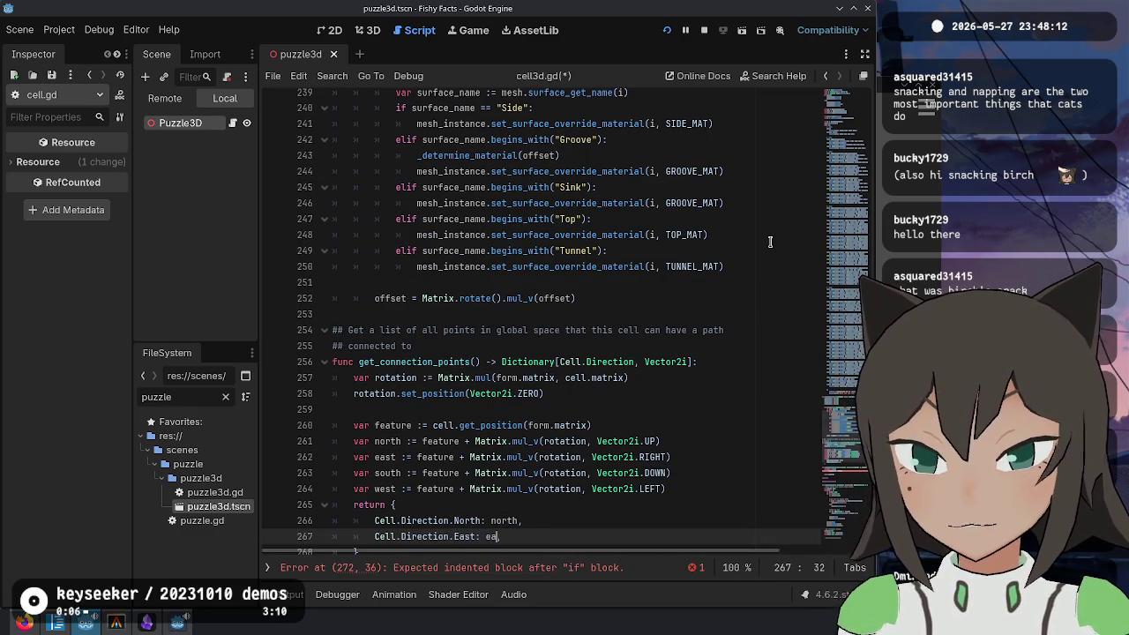
type(",")
scroll(582, 238, "down", 4)
Step: Duplicate the East entry twice and make the first copy Cell.Direction.South: south
key("ctrl+shift+d")
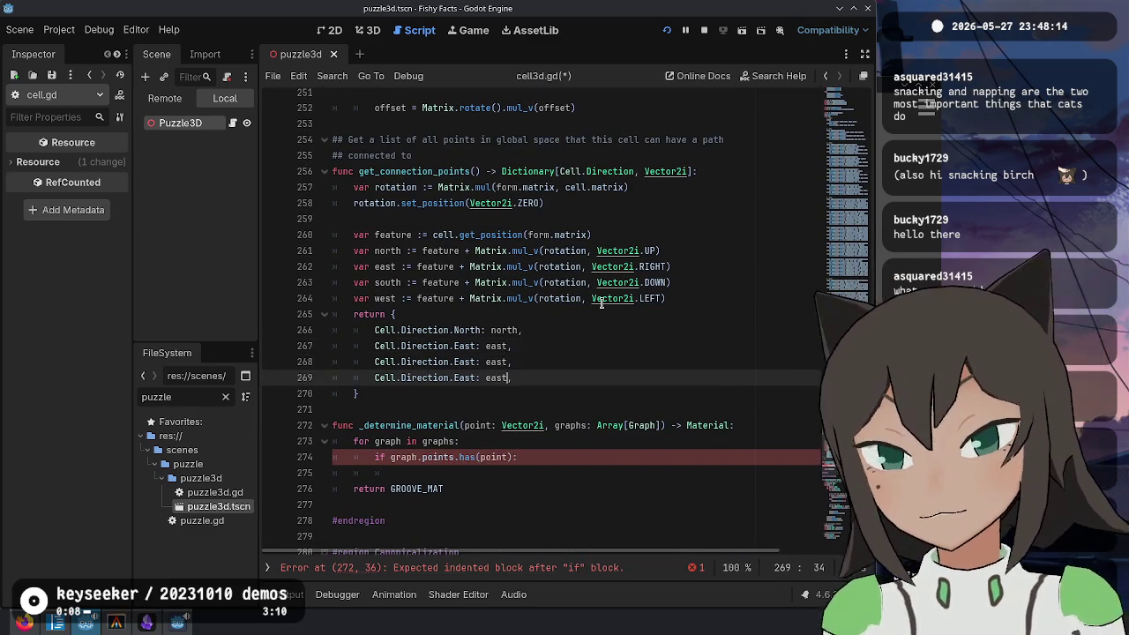
key("ctrl+shift+d")
key("ctrl+shift+Left")
type("South")
key("Right")
key("Right")
key("ctrl+shift+Right")
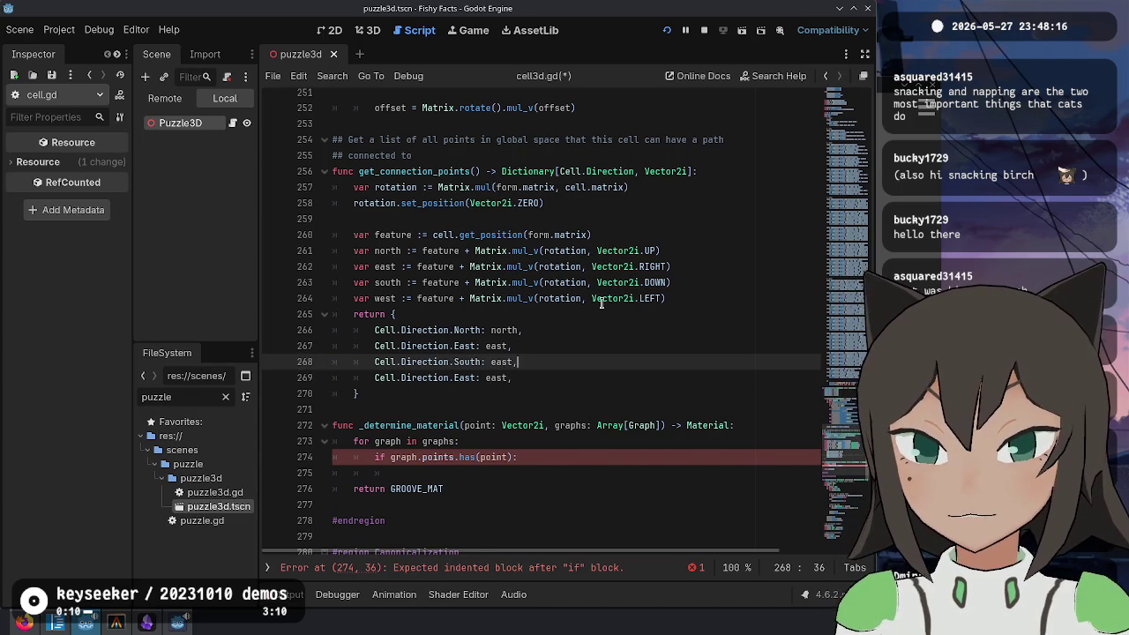
type("south")
key("Escape")
Step: Make the last copy Cell.Direction.West: west
key("Down")
key("ctrl+Left")
key("ctrl+Left")
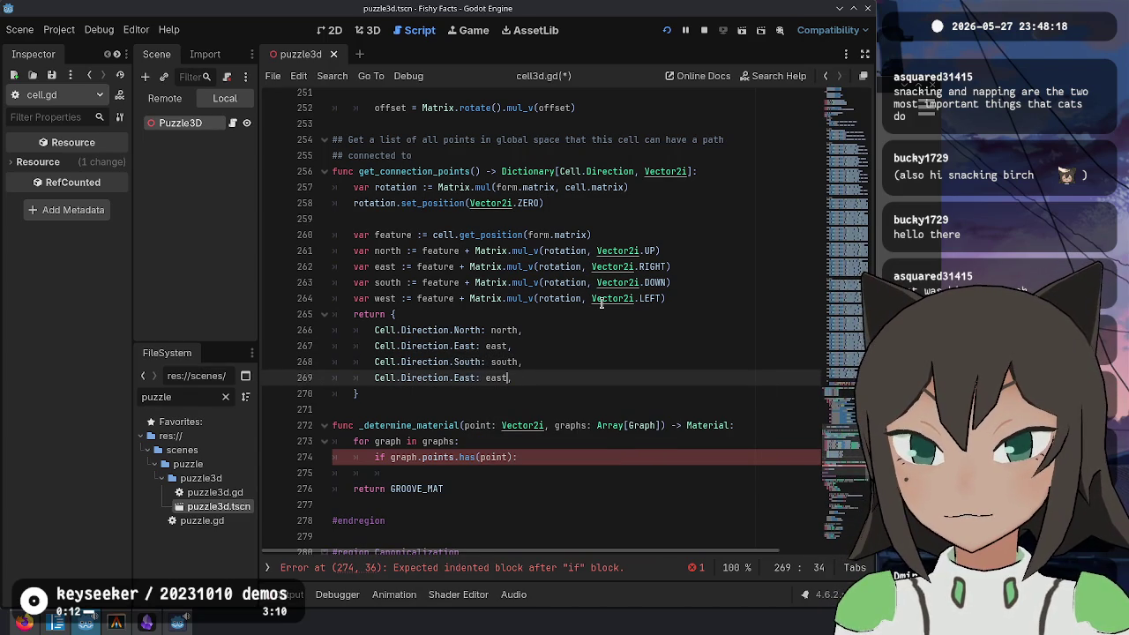
key("ctrl+shift+Left")
type("West")
key("Right")
key("Right")
key("ctrl+shift+Right")
type("west")
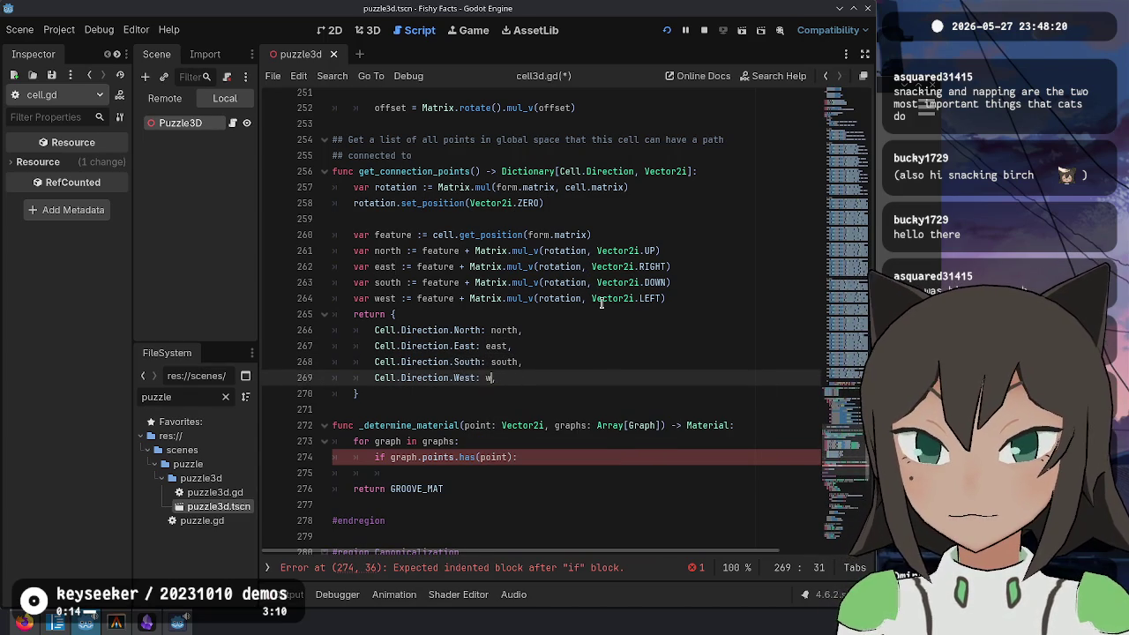
key("Escape")
key("Up")
key("Up")
key("Up")
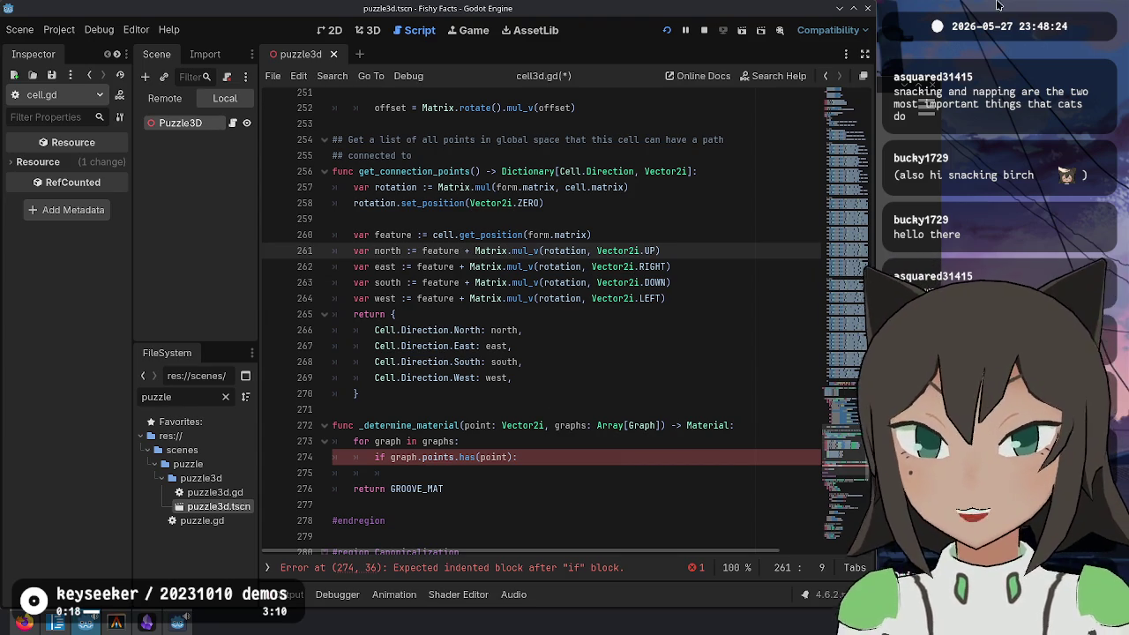
left_click(608, 171, "ctrl")
Step: Scroll through cell.gd to review the Direction enum definition
scroll(474, 289, "up", 7)
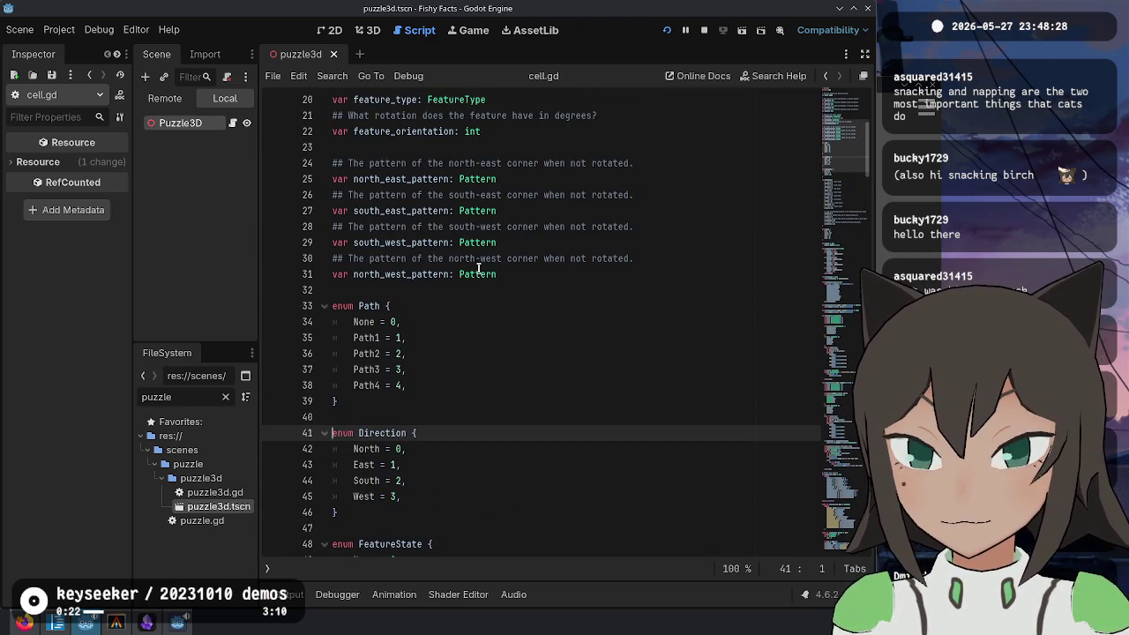
scroll(481, 264, "up", 5)
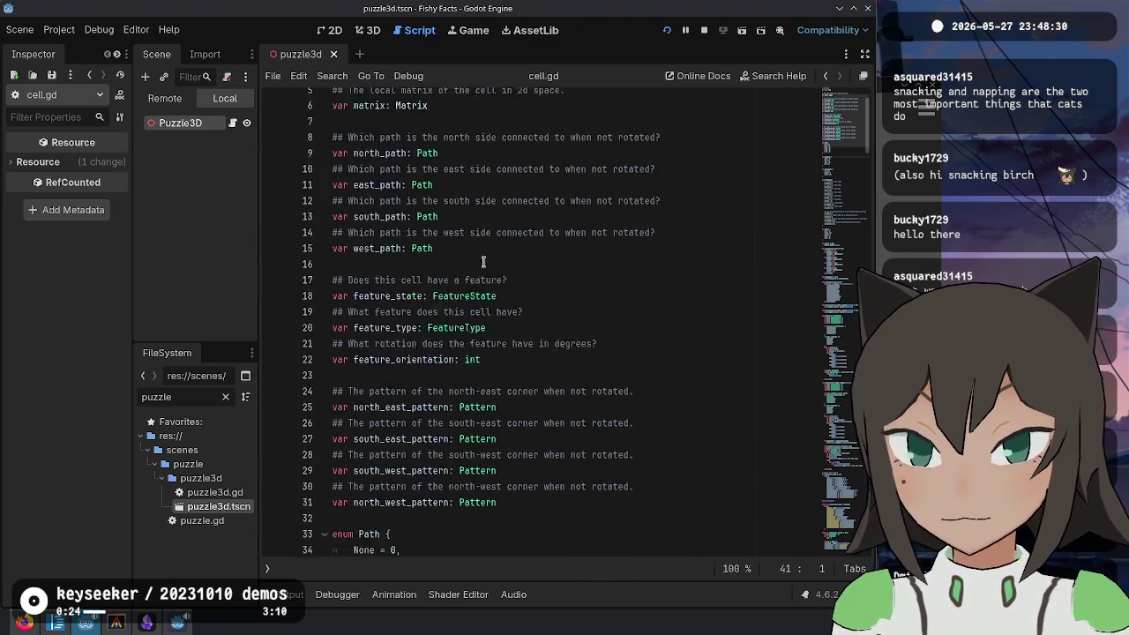
scroll(484, 262, "down", 10)
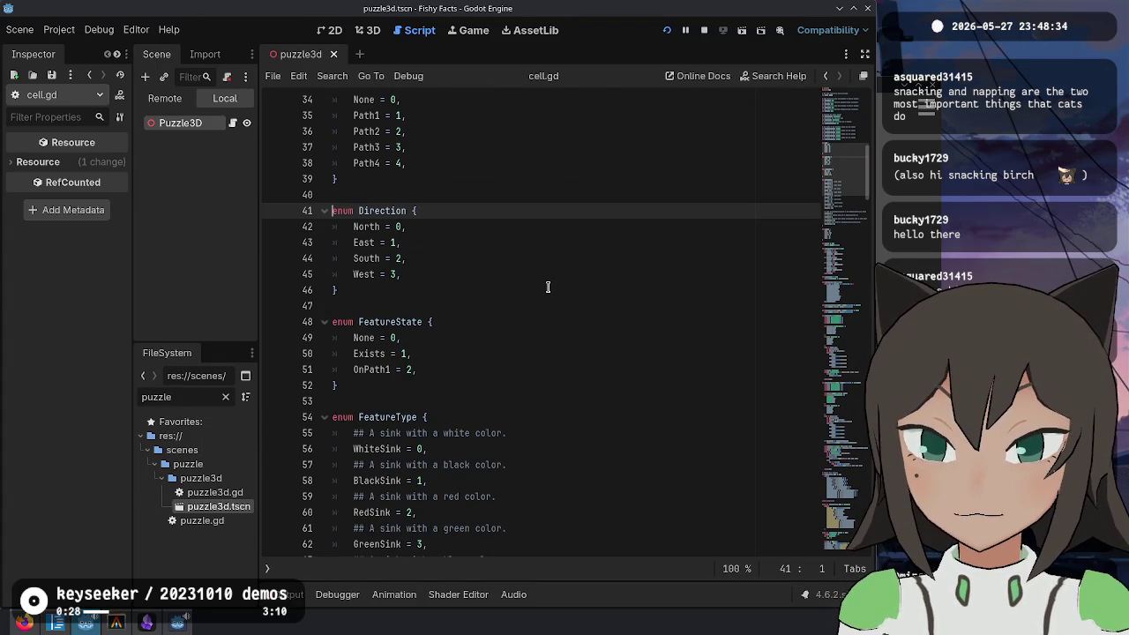
scroll(547, 283, "down", 13)
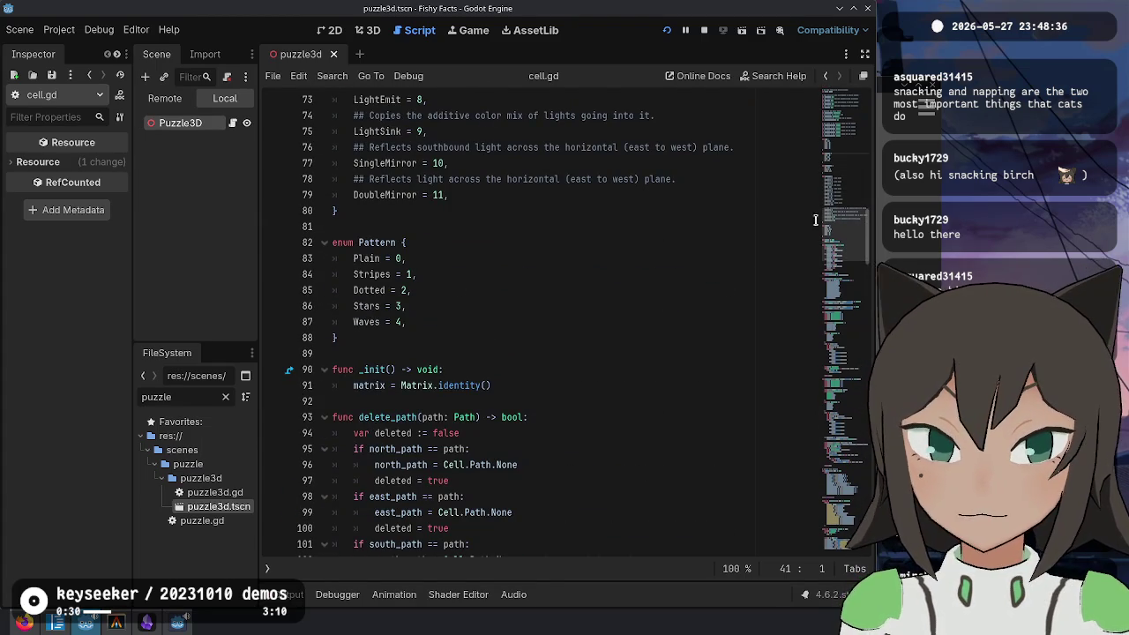
mouse_move(834, 218)
left_mouse_down()
mouse_move(851, 110)
mouse_move(832, 378)
mouse_move(836, 547)
left_mouse_up()
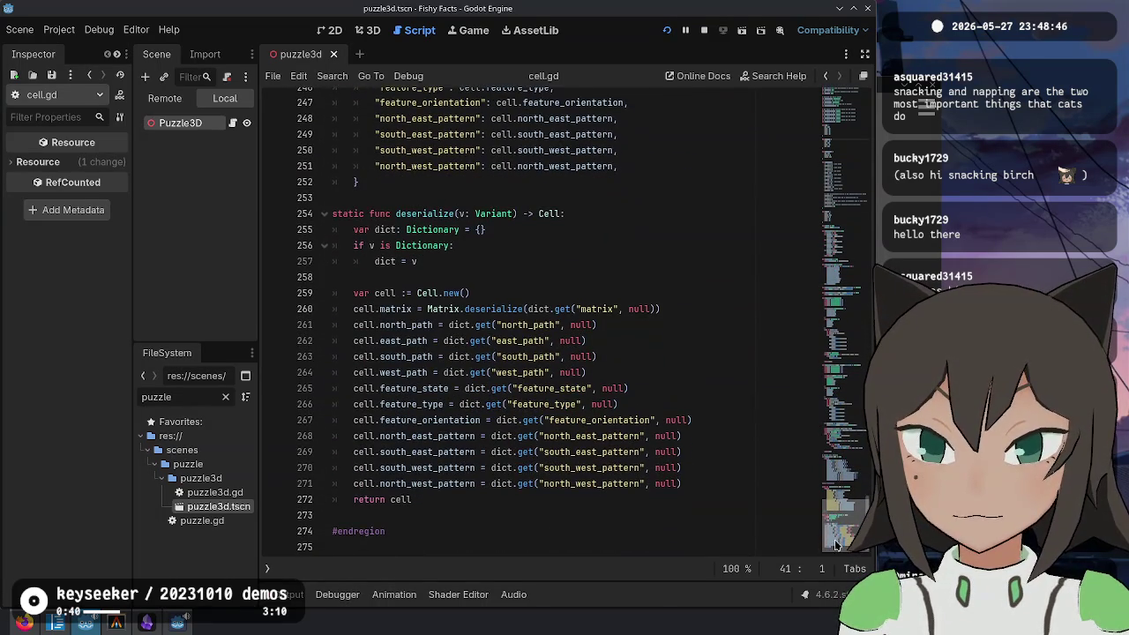
Step: Add a semicolon on the west_path line in deserialize, then return to cell3d.gd
left_click(639, 373)
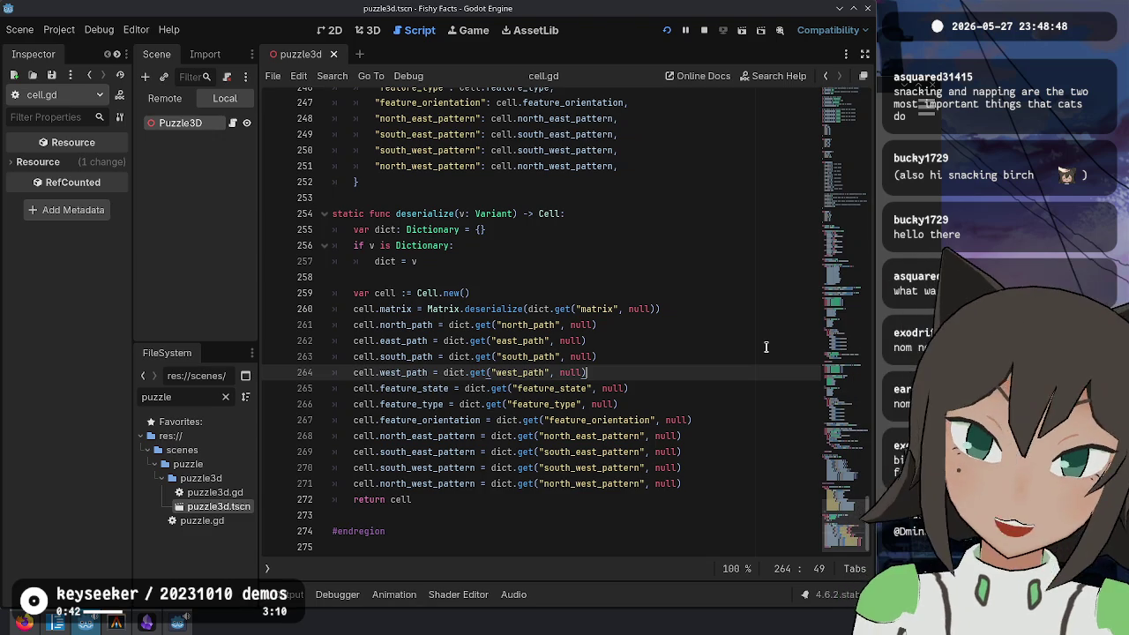
type(";")
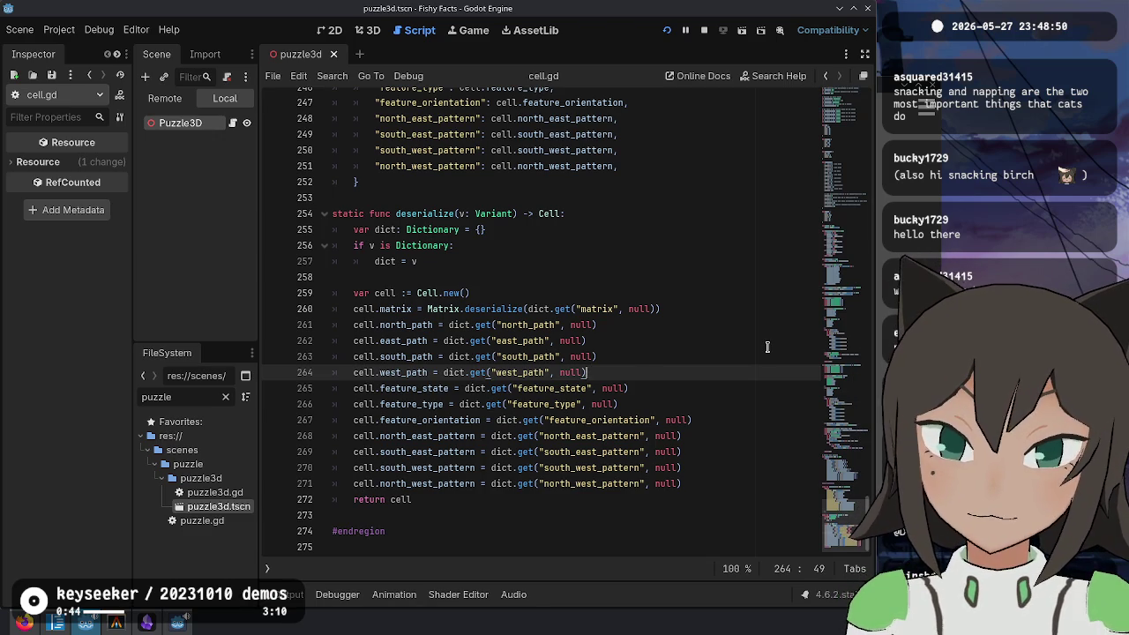
key("ctrl+backslash")
left_click(282, 122)
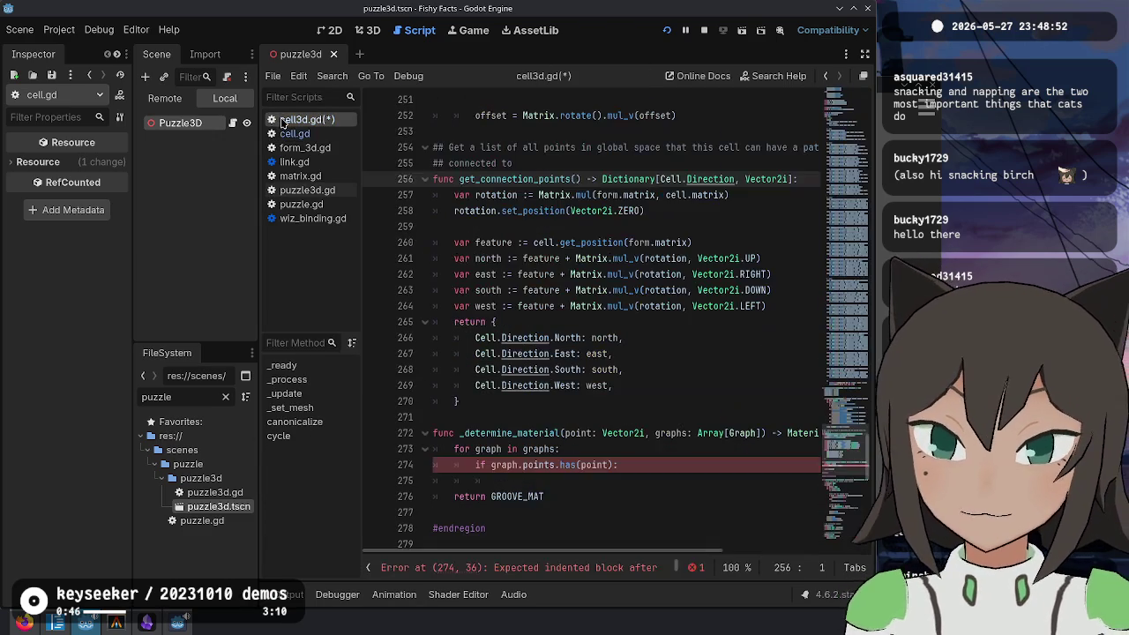
Step: Remove the whole get_connection_points function from cell3d.gd
left_click(564, 491)
left_click_drag(582, 417, 516, 134)
key("ctrl+c")
key("BackSpace")
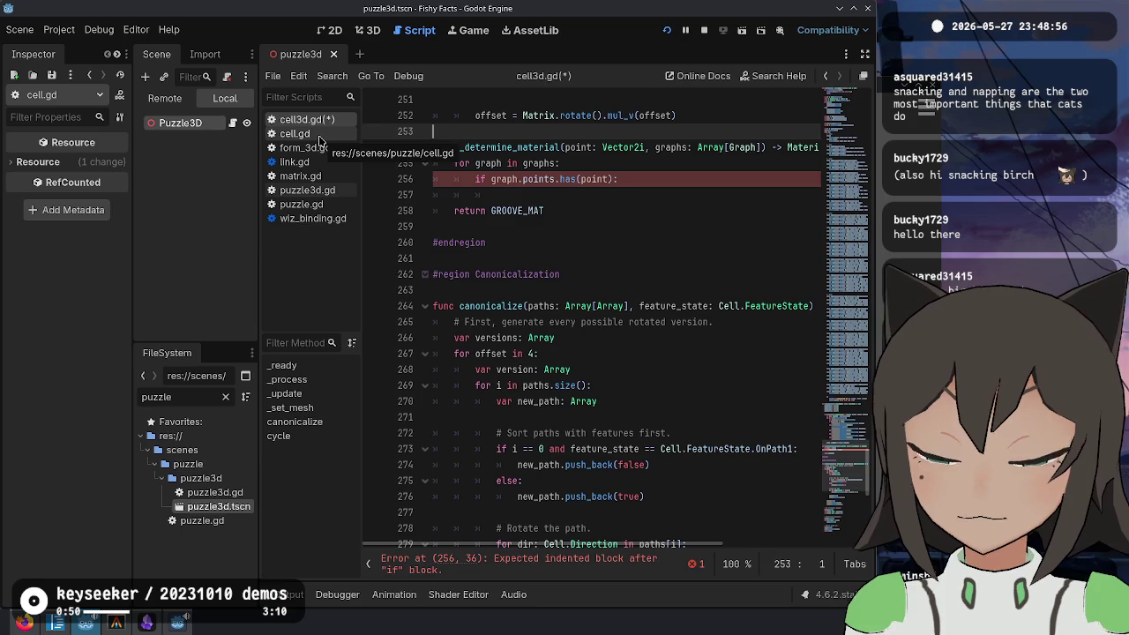
Step: Paste get_connection_points into cell.gd on the blank line after get_links
left_click(308, 134)
scroll(624, 356, "up", 15)
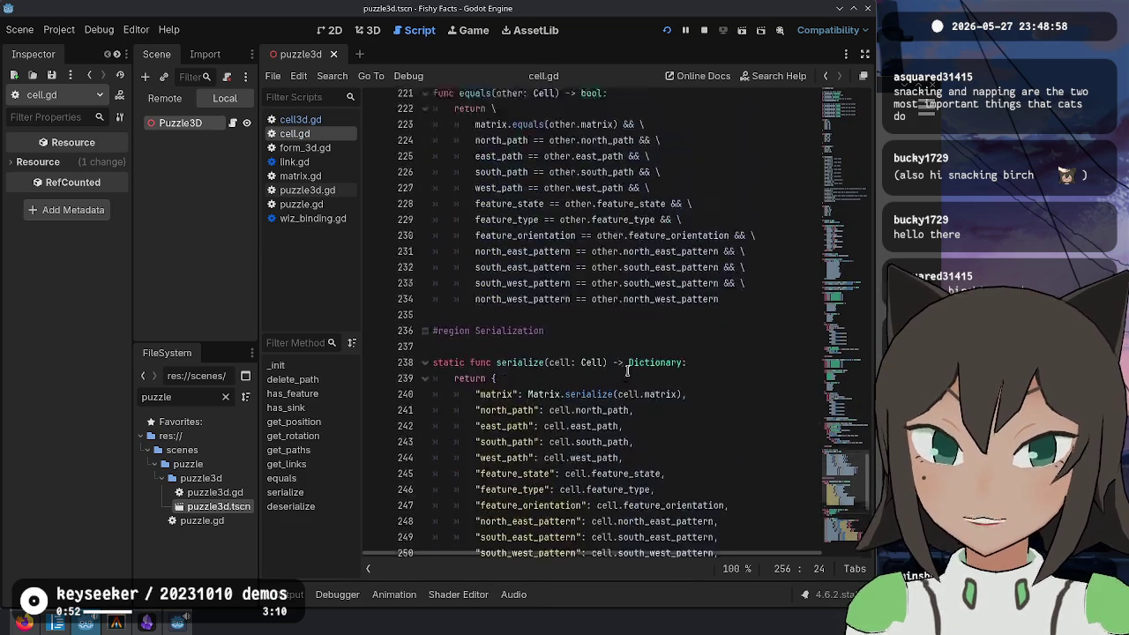
scroll(627, 372, "up", 11)
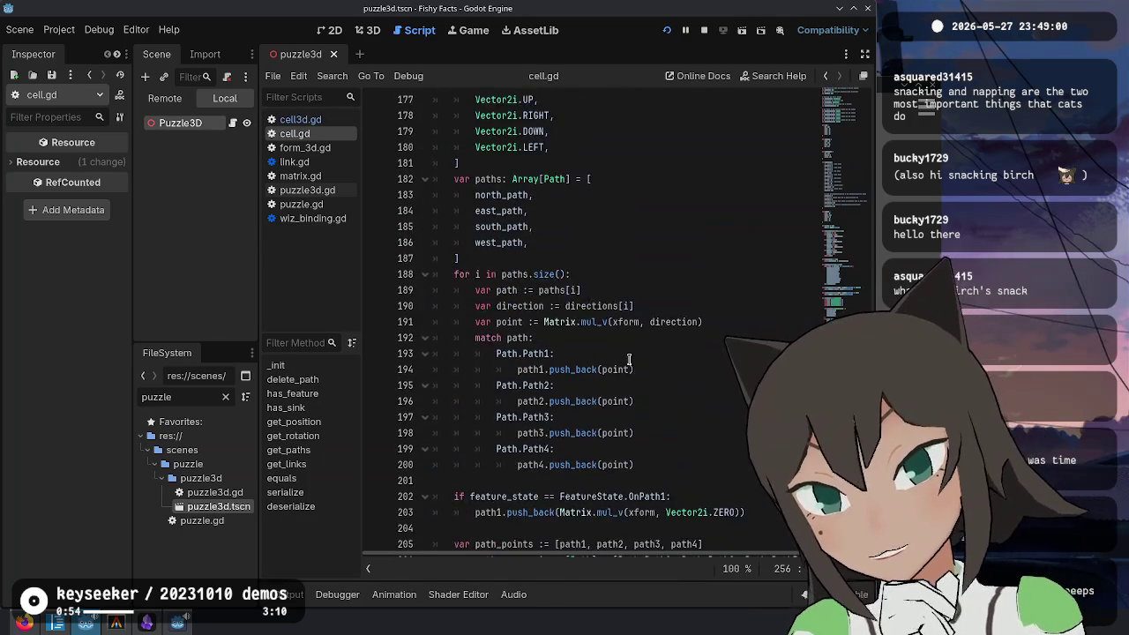
double_click(487, 448)
scroll(446, 353, "up", 8)
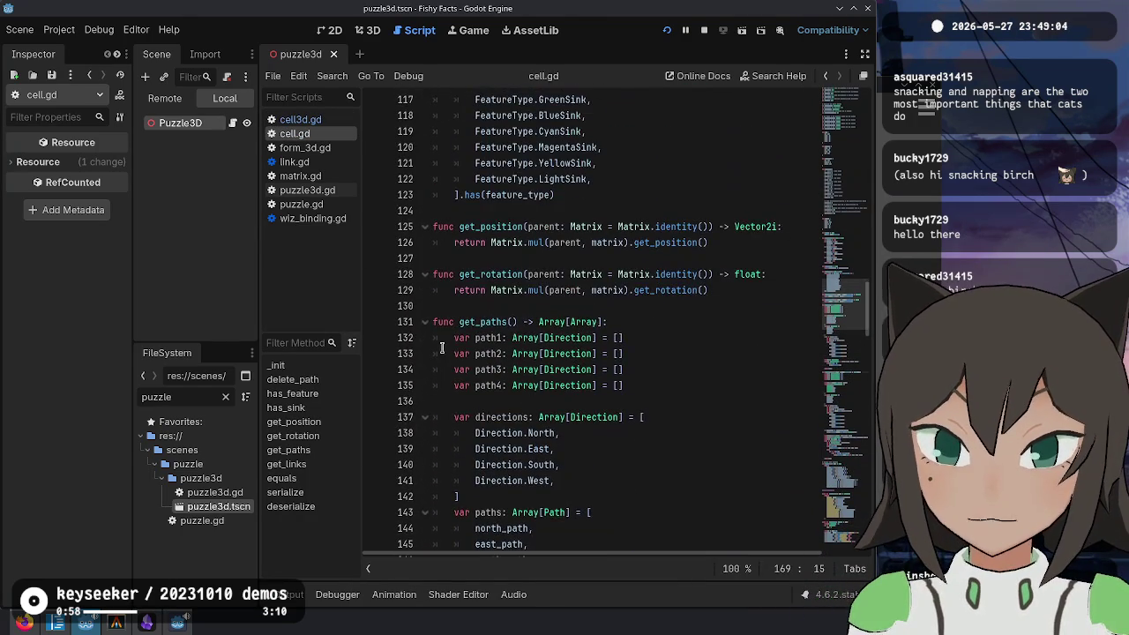
double_click(483, 322)
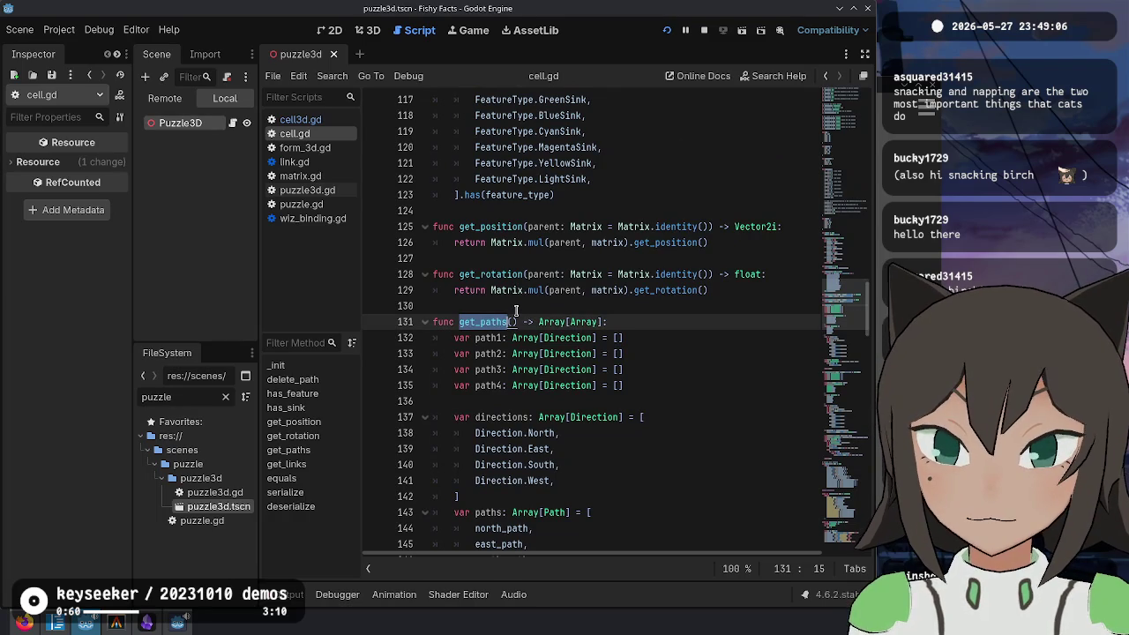
left_click(516, 308)
scroll(516, 311, "down", 18)
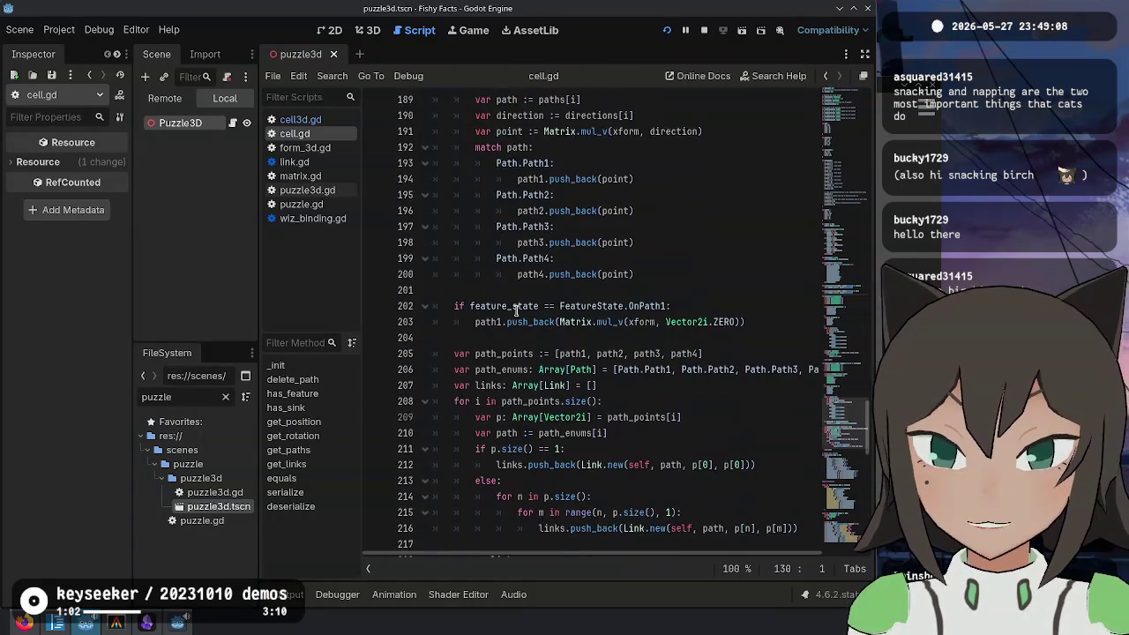
scroll(516, 311, "down", 4)
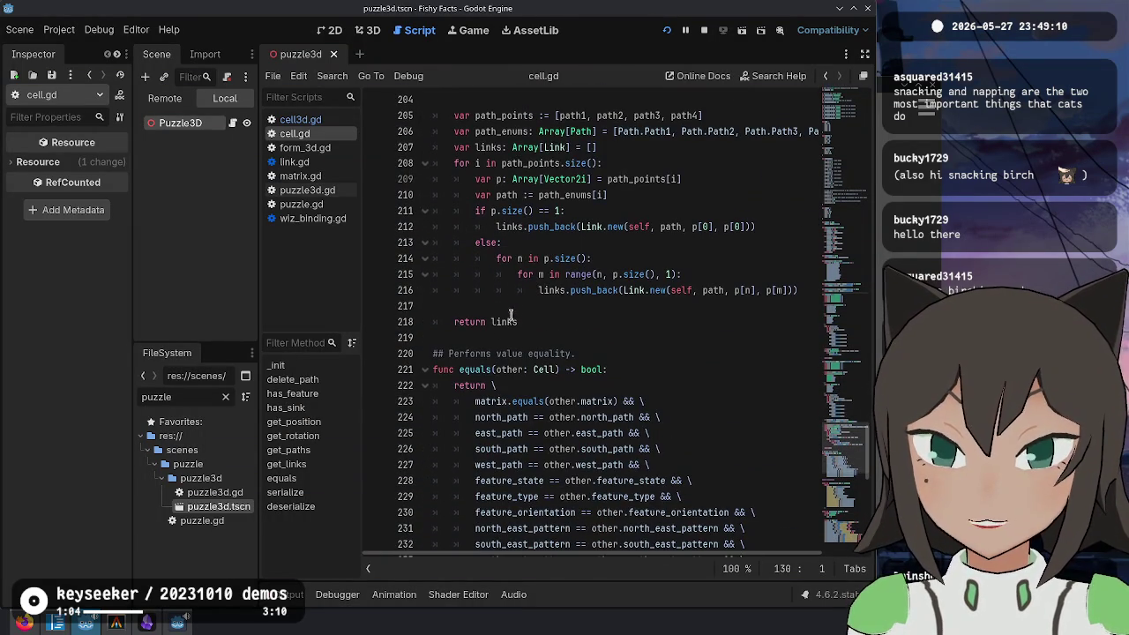
left_click(498, 338)
key("ctrl+v")
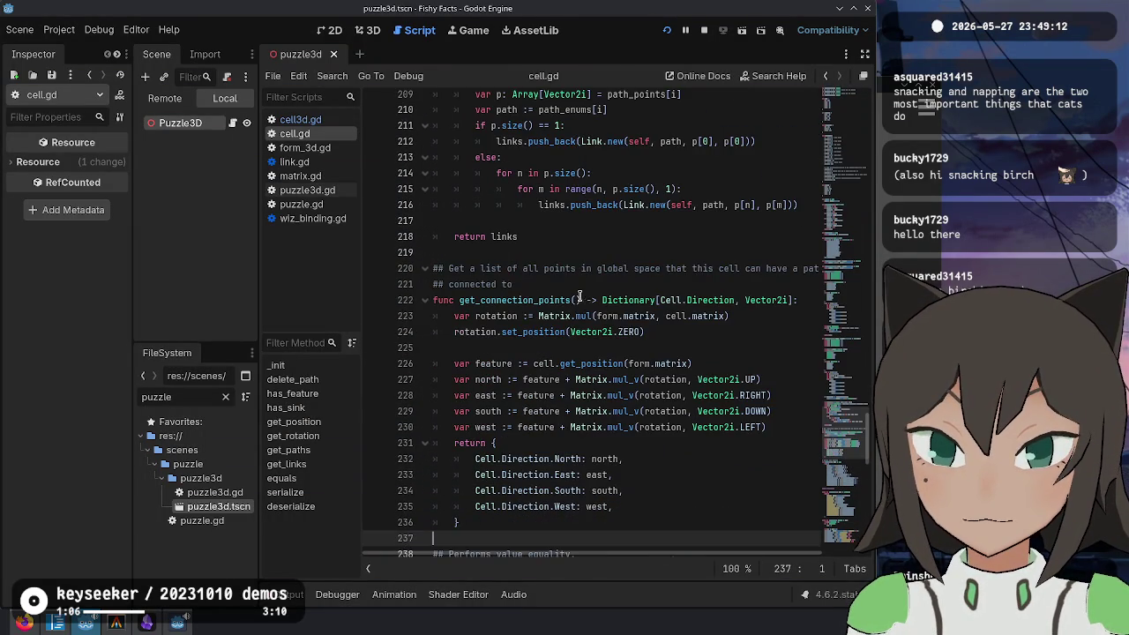
Step: Rename the pasted function to get_anchors
left_click(538, 300)
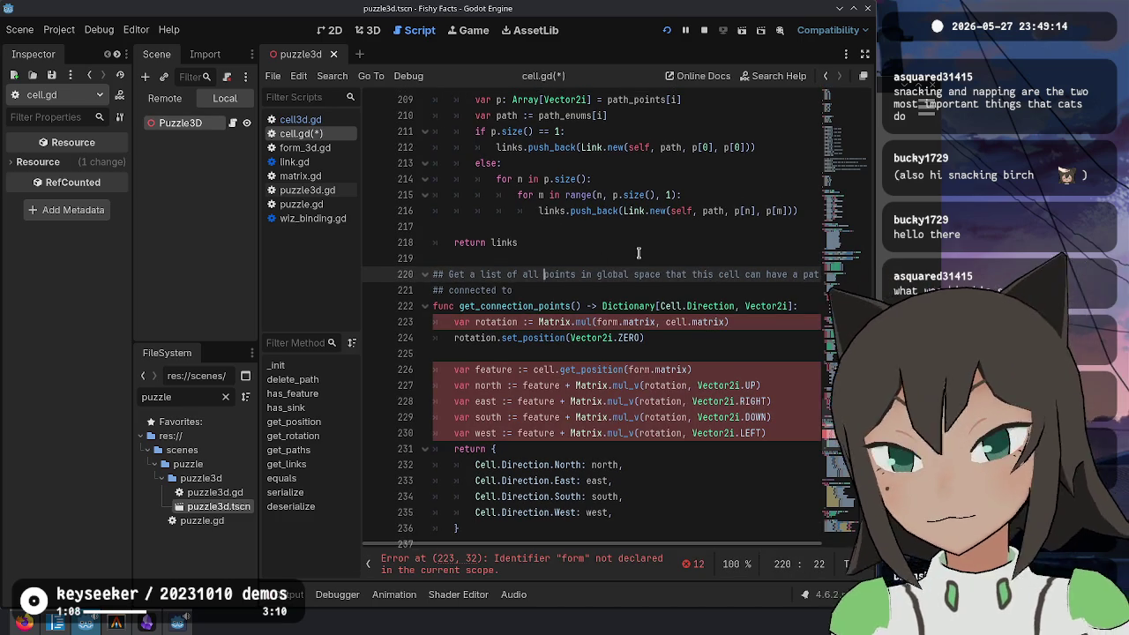
key("ctrl+Delete")
key("BackSpace")
type("s")
key("BackSpace")
type("_")
type("points")
key("BackSpace")
key("BackSpace")
key("BackSpace")
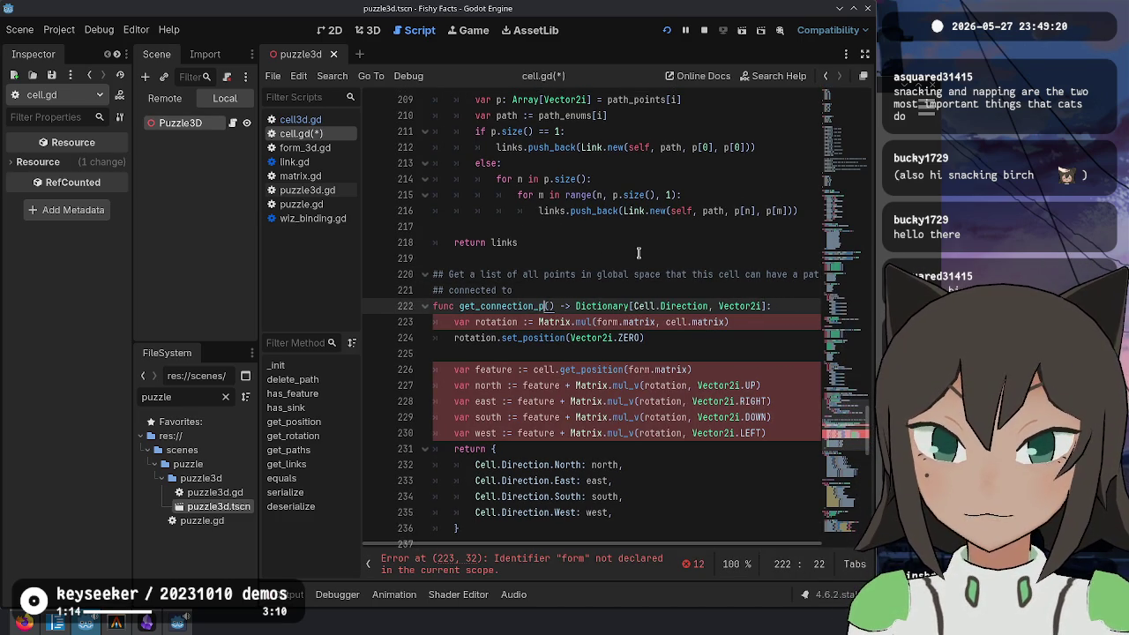
type("a")
key("BackSpace")
key("BackSpace")
key("BackSpace")
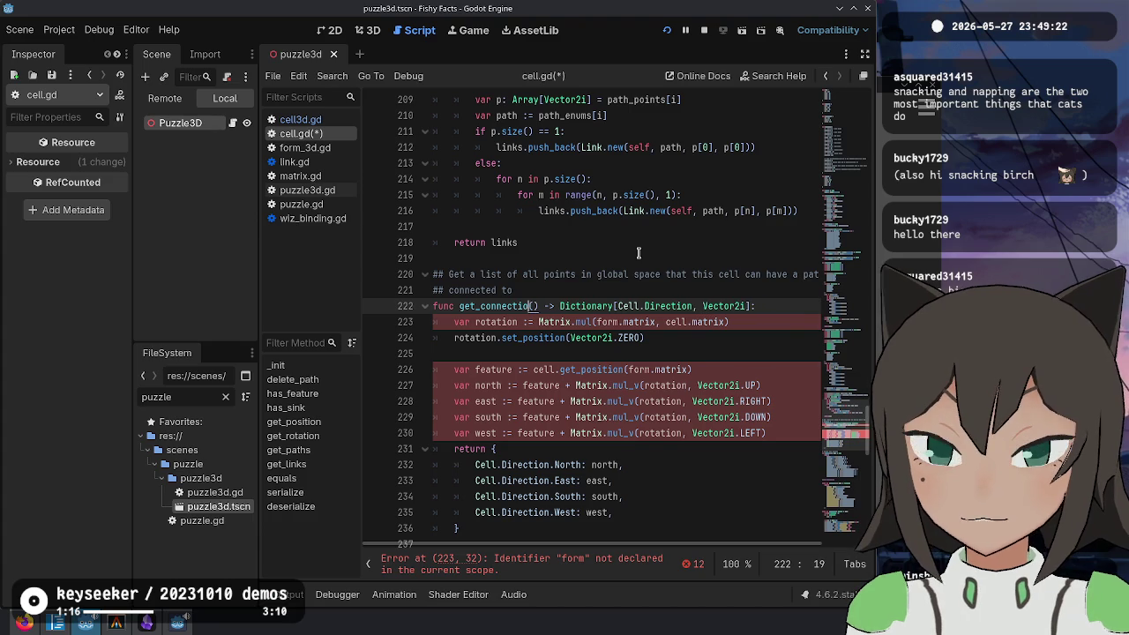
type("anchors")
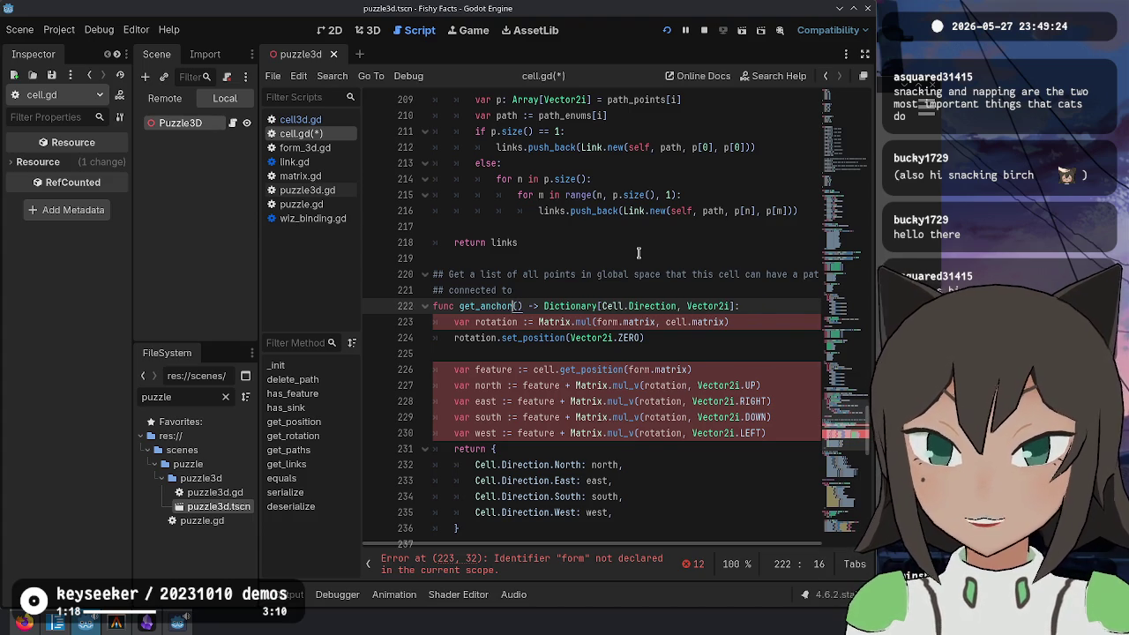
Step: End the '## connected to' comment with a period and rename the function back to get_connection_points
key("Up")
key("Up")
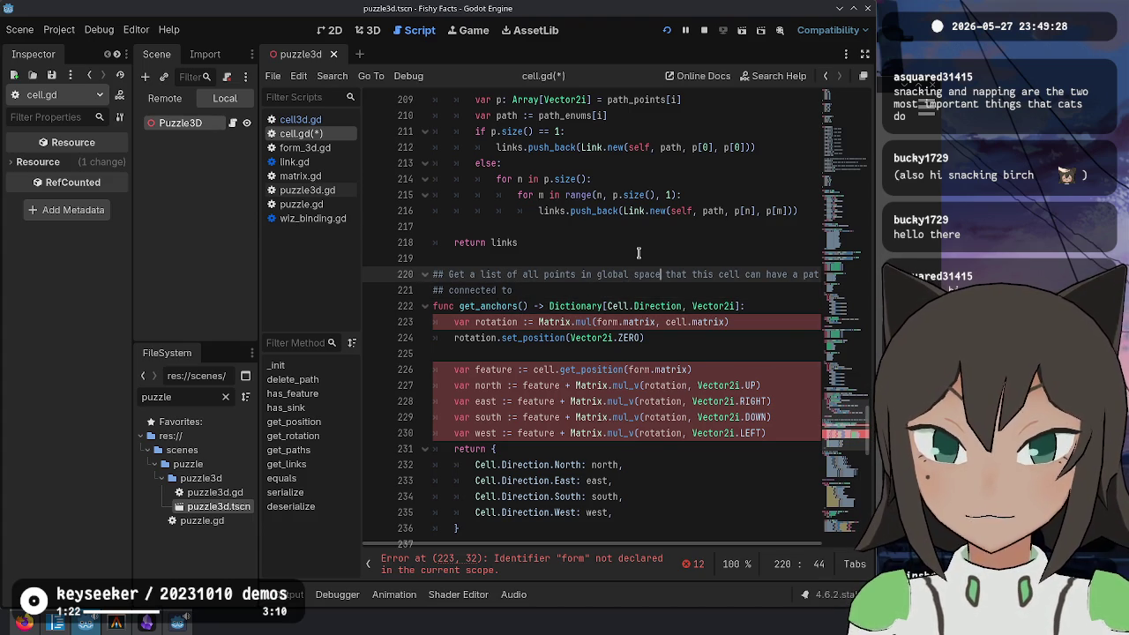
key("End")
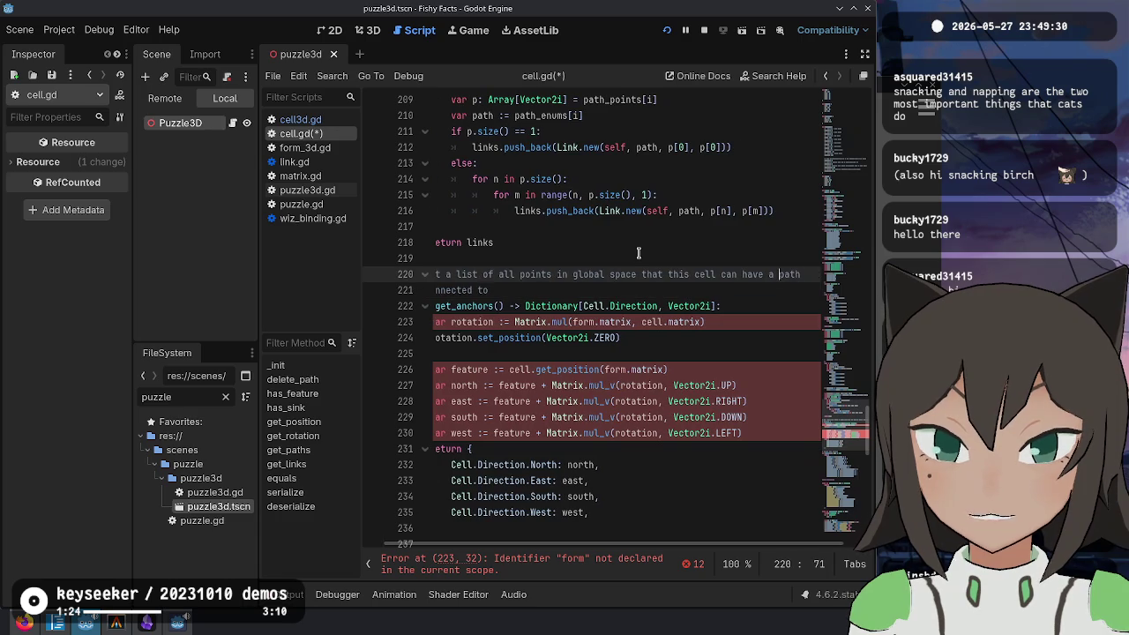
key("Down")
key("Home")
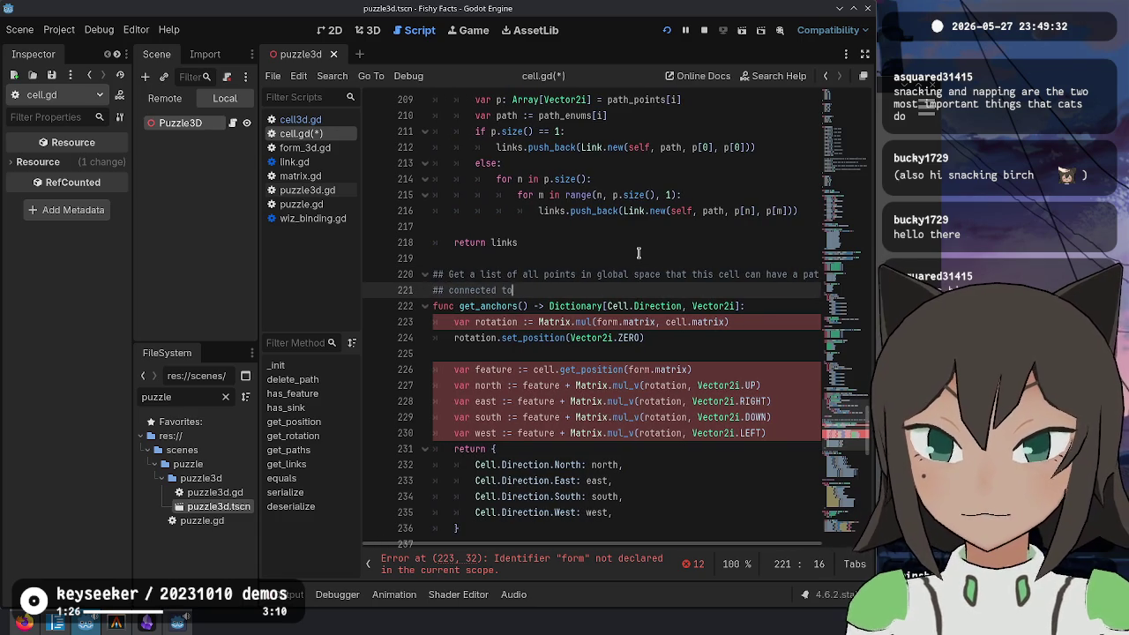
key("Down")
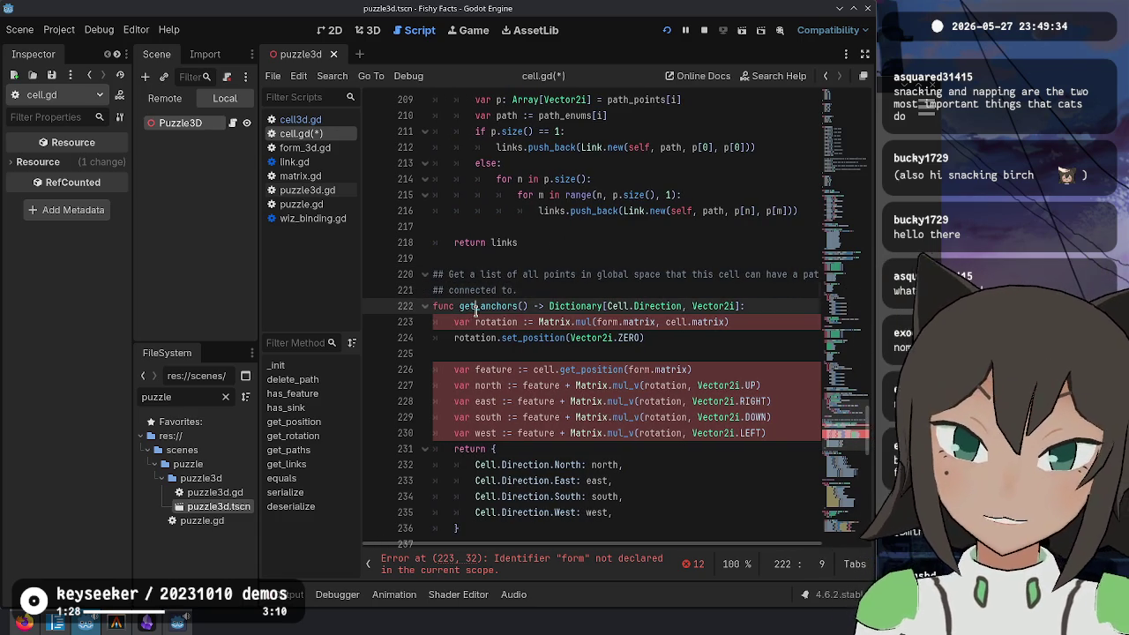
key("ctrl+shift+Left")
type("connection_p")
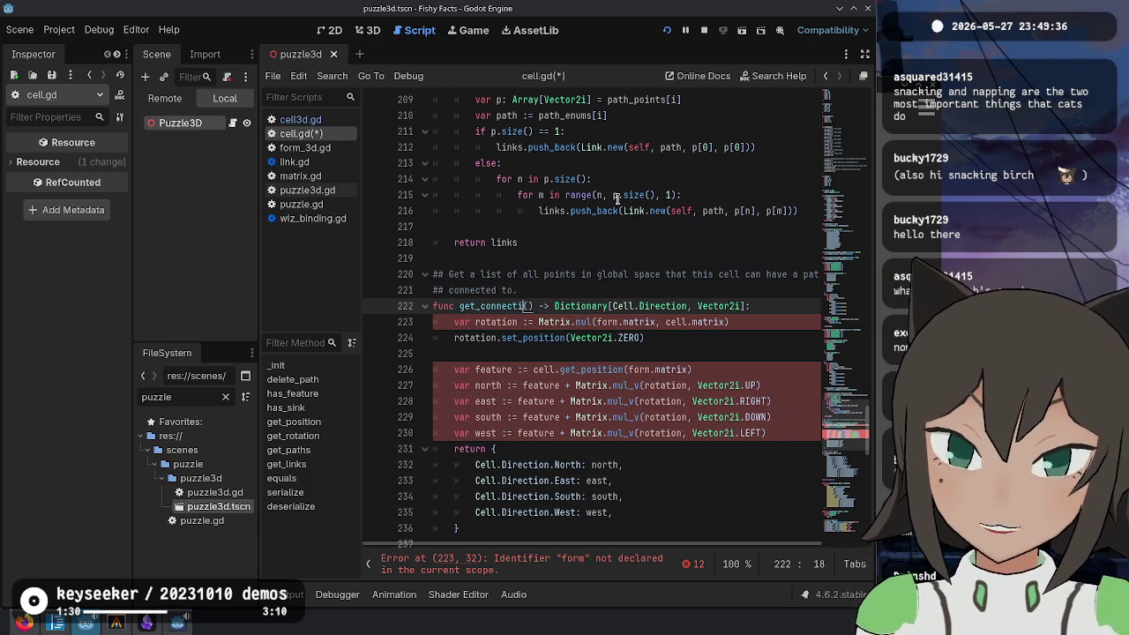
type("oints")
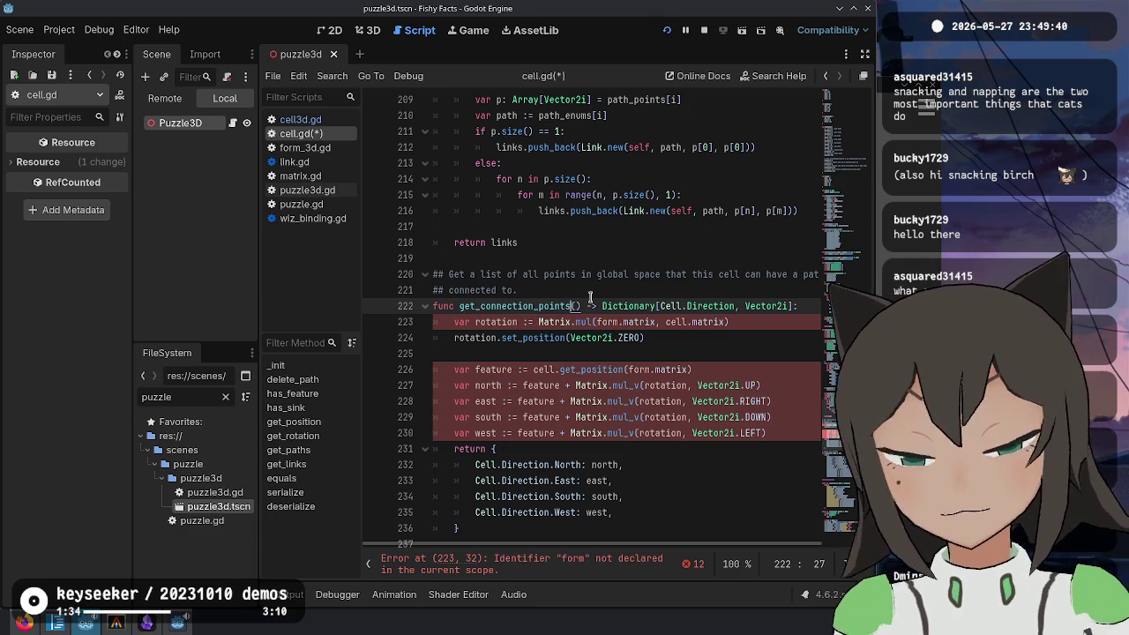
Step: Add a parent: Matrix parameter and make the rotation Matrix.mul(parent, matrix)
key("Right")
type("parent:")
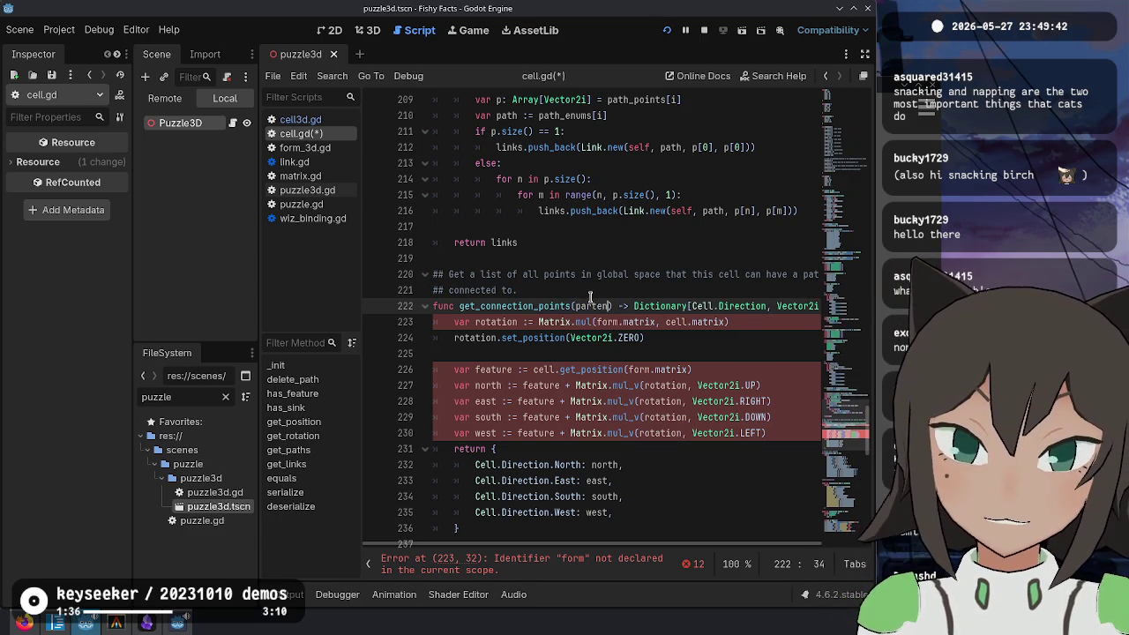
type(" Matrix")
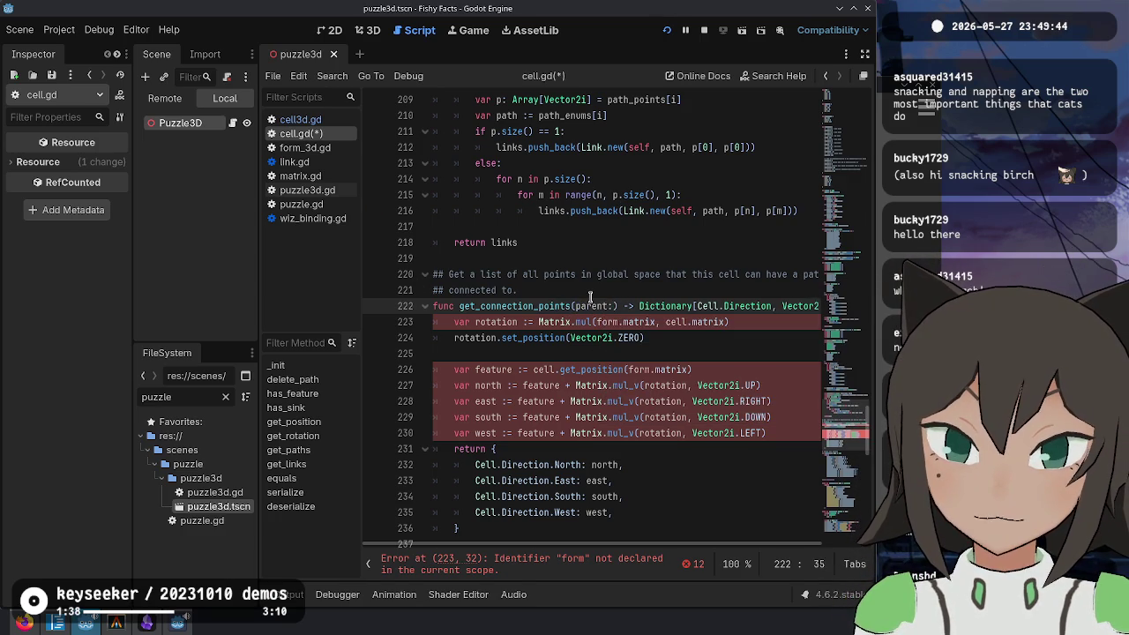
key("Down")
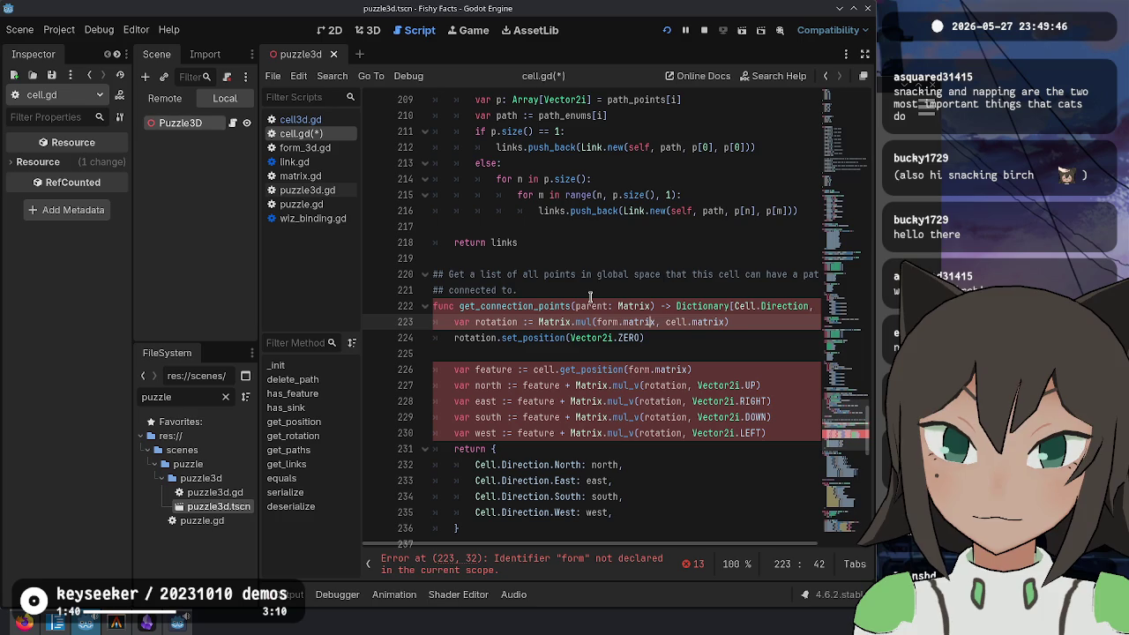
key("BackSpace")
key("BackSpace")
key("BackSpace")
type("parent")
key("Escape")
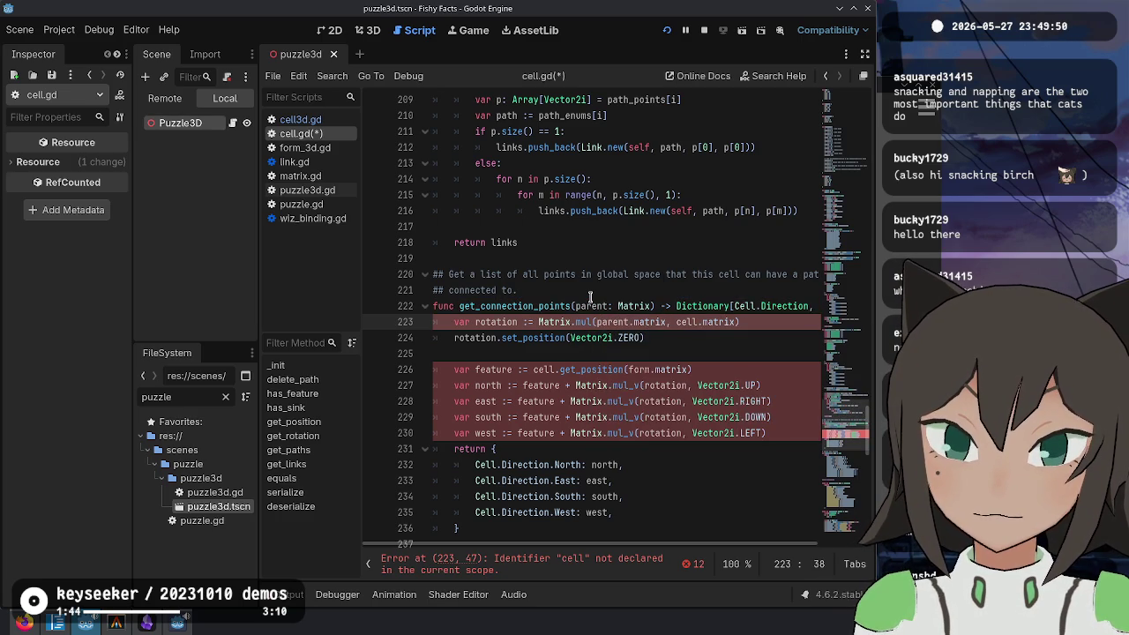
key("Delete")
key("Delete")
key("Delete")
key("ctrl+shift+Right")
key("ctrl+shift+Right")
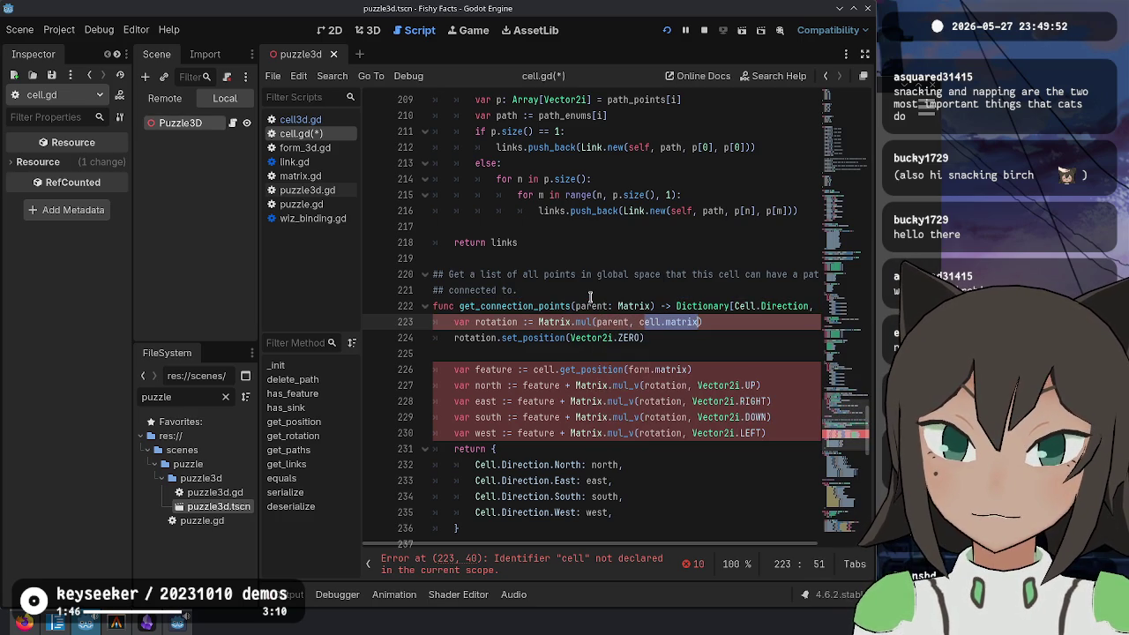
key("BackSpace")
key("BackSpace")
type("matrix")
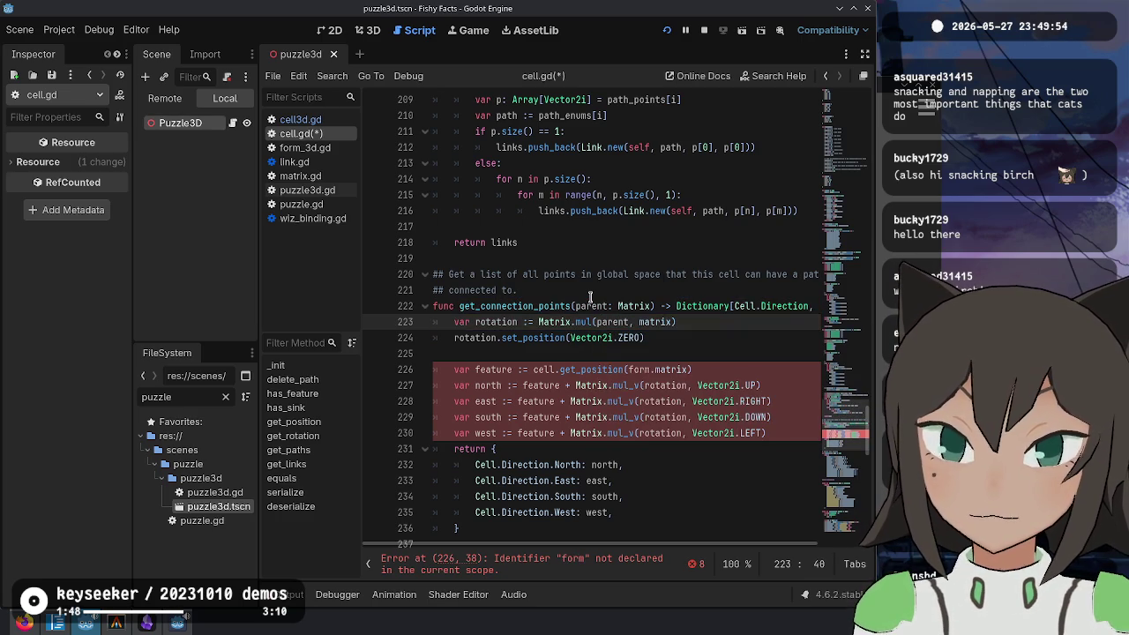
Step: Change the feature position call to get_position(parent)
key("Down")
key("Down")
key("Down")
key("Left")
key("Left")
key("Left")
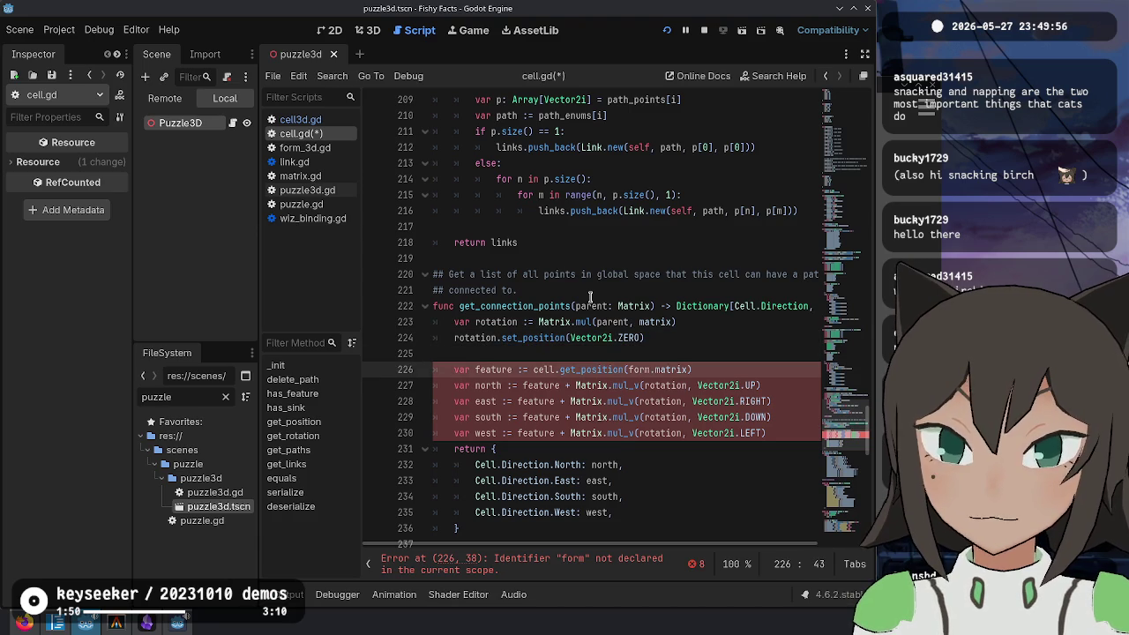
key("BackSpace")
key("BackSpace")
key("BackSpace")
key("ctrl+Left")
key("ctrl+Left")
key("BackSpace")
key("BackSpace")
key("BackSpace")
key("ctrl+z")
key("ctrl+z")
key("ctrl+shift+z")
key("ctrl+shift+z")
key("ctrl+BackSpace")
type("parent")
key("Up")
key("Up")
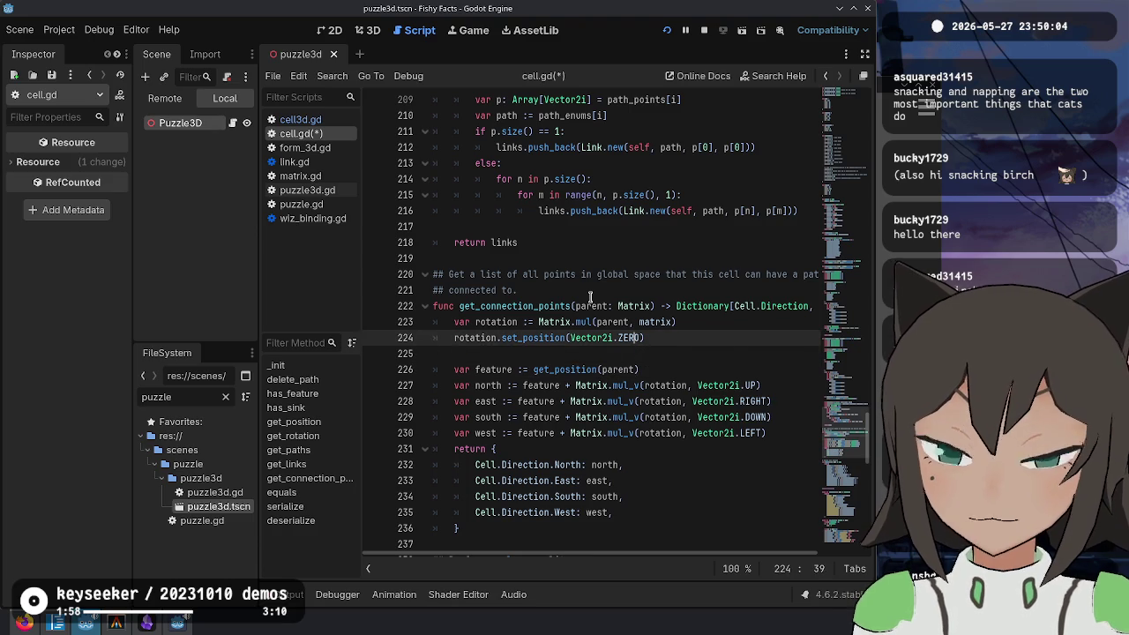
key("Down")
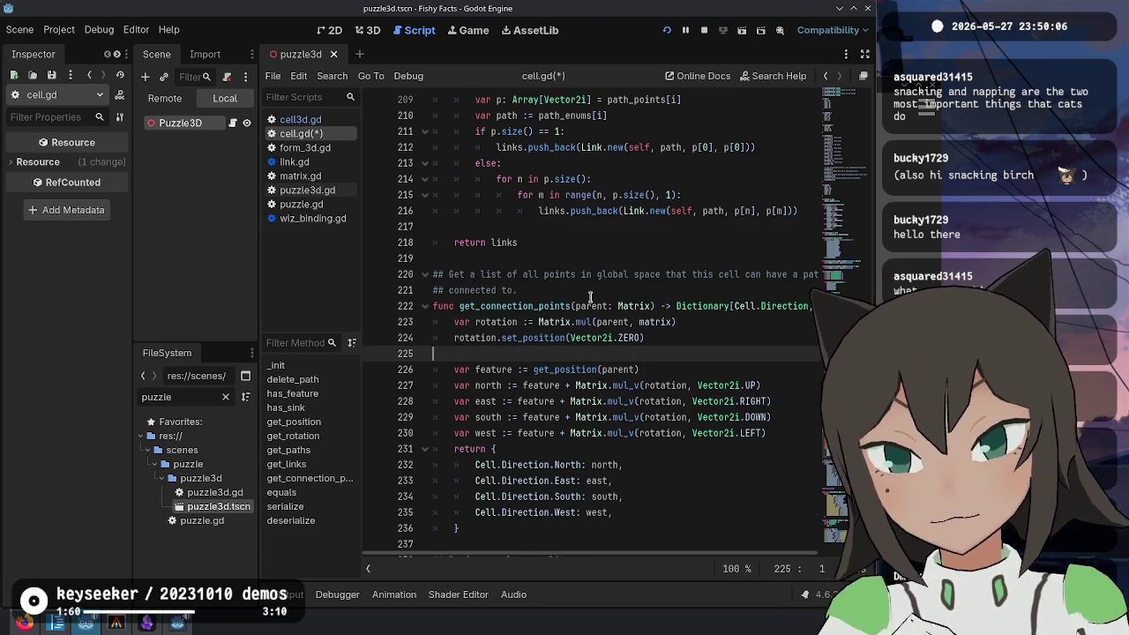
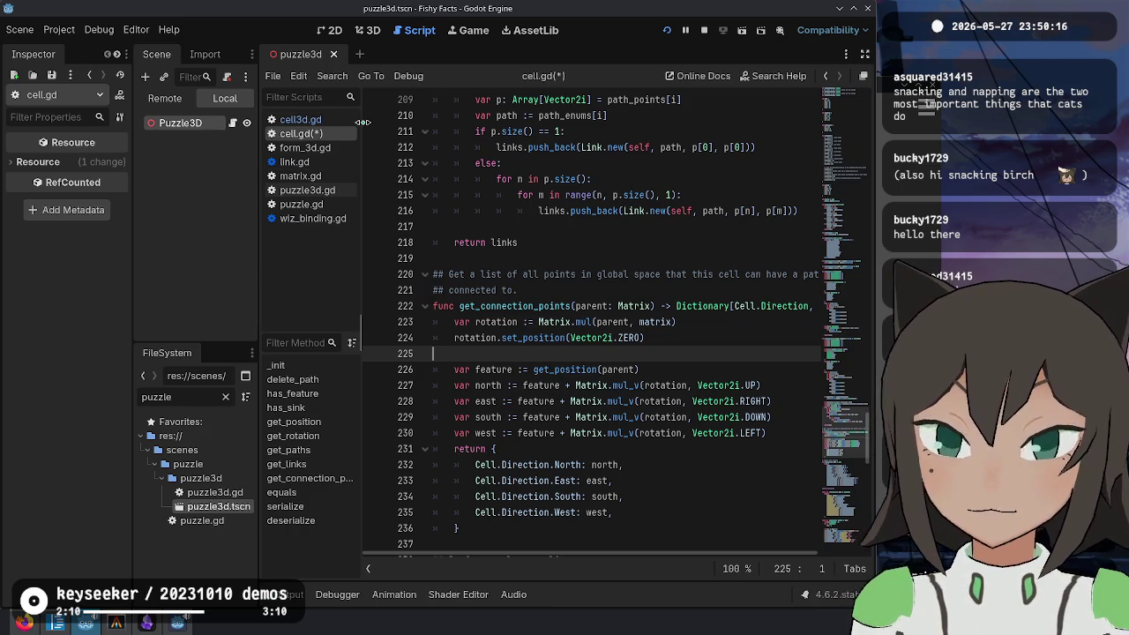
Step: Copy get_links' ': Matrix = Matrix.identity()' default onto get_connection_points' parent parameter and save cell.gd
key("ctrl+backslash")
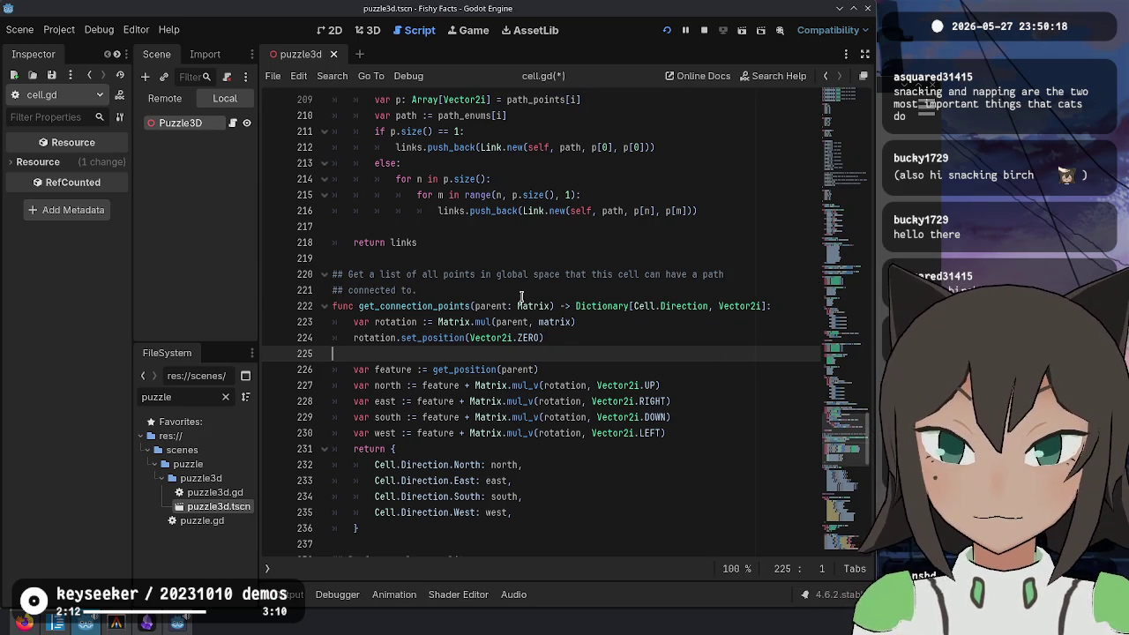
left_click(434, 306)
double_click(486, 306)
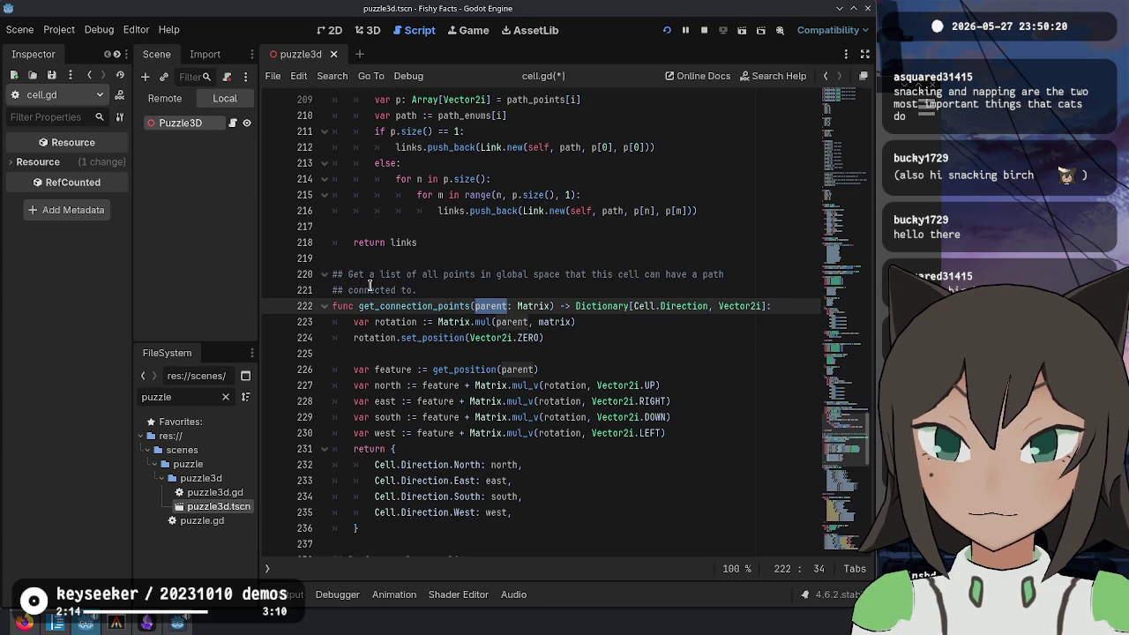
scroll(421, 287, "up", 5)
scroll(422, 287, "up", 6)
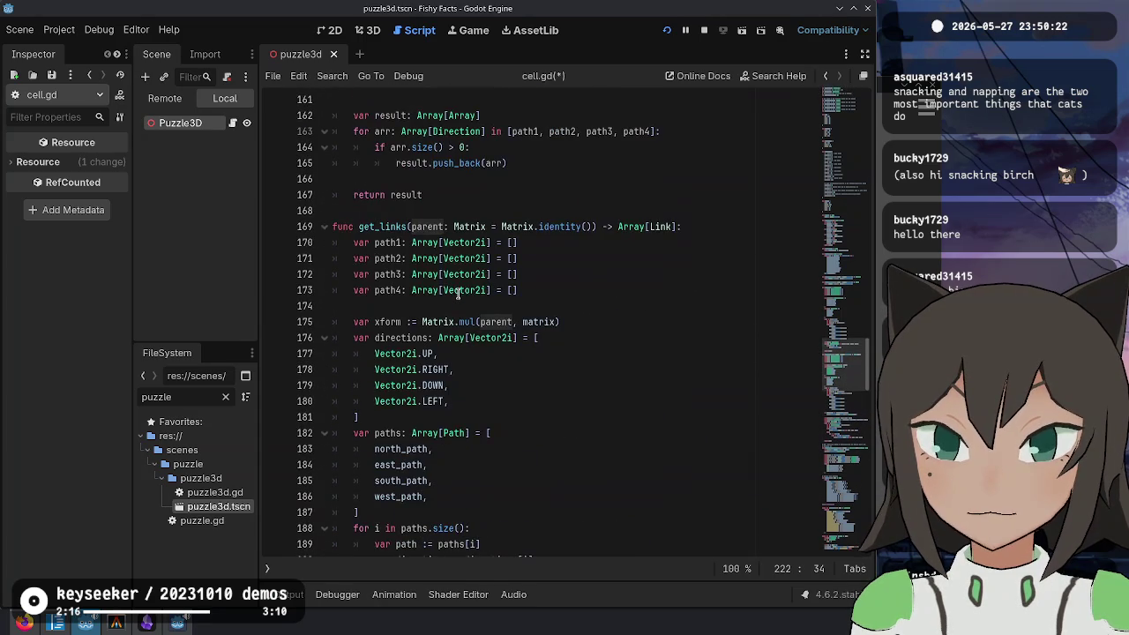
scroll(458, 243, "up", 8)
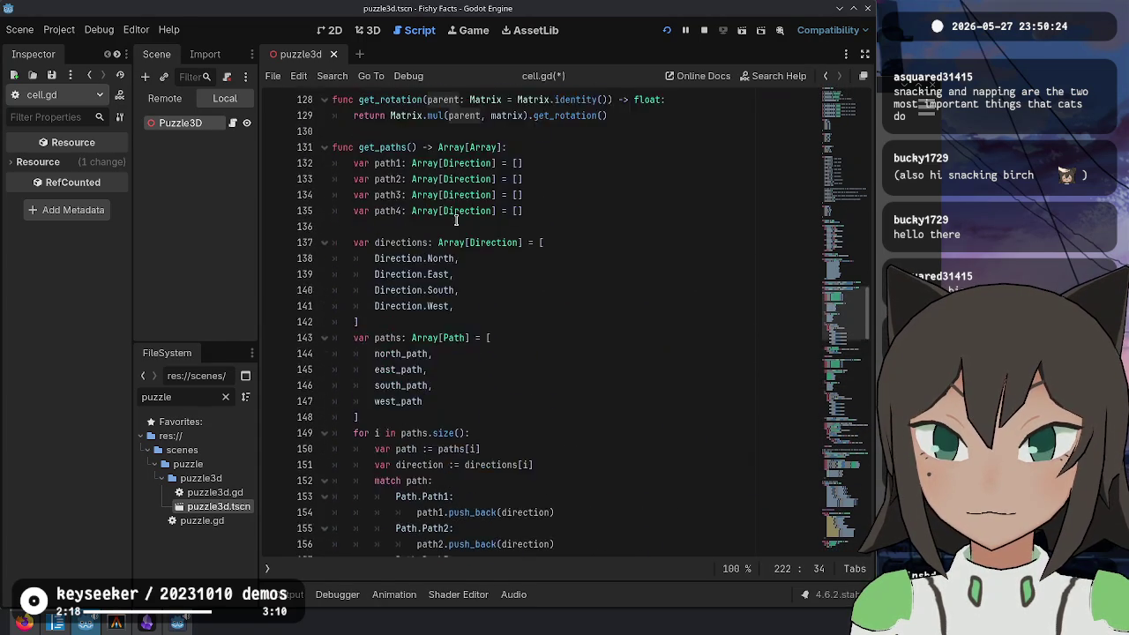
scroll(445, 322, "down", 6)
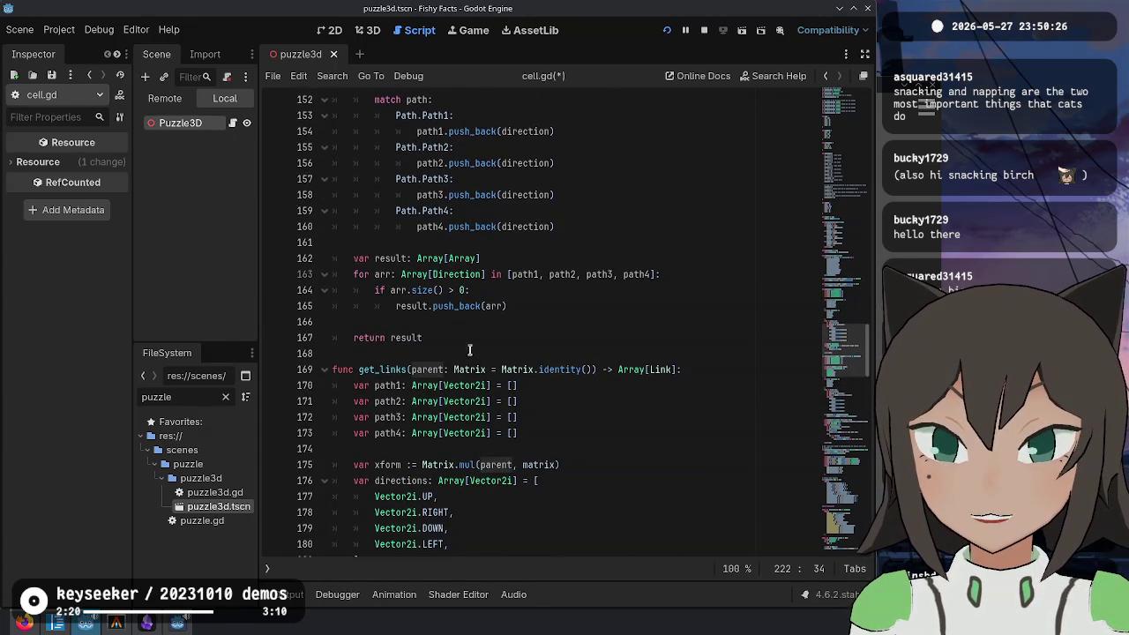
left_click(450, 369)
mouse_move(450, 370)
left_mouse_down()
mouse_move(580, 369)
mouse_move(573, 386)
mouse_move(594, 370)
left_mouse_up()
key("ctrl+c")
scroll(666, 353, "down", 8)
scroll(666, 353, "down", 3)
left_click(480, 353)
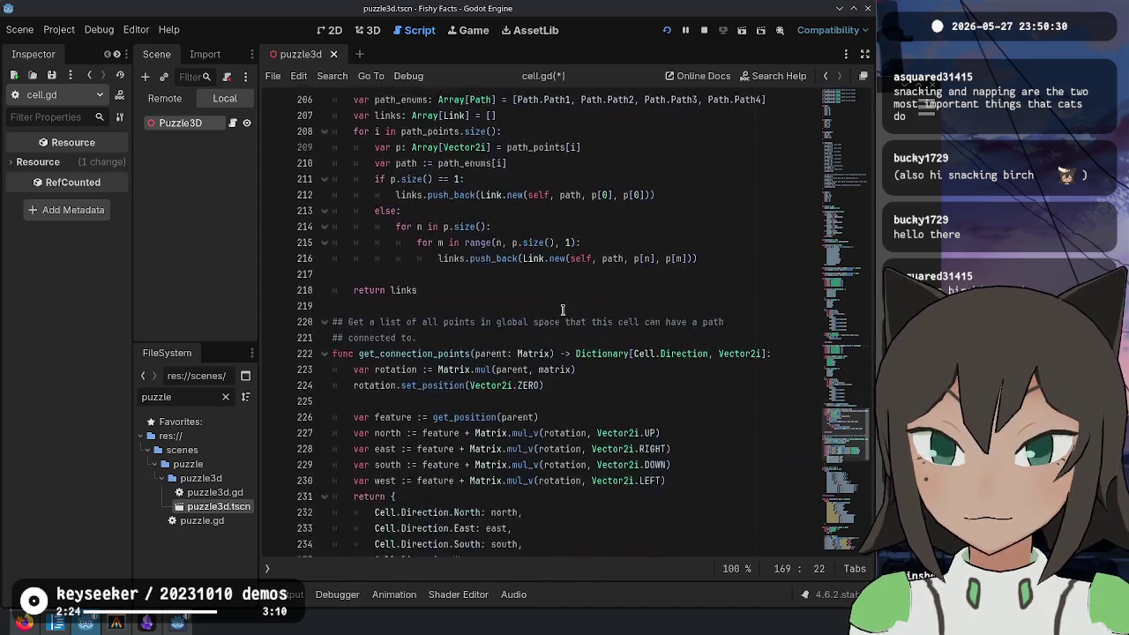
left_click(550, 352)
key("ctrl+v")
left_click(549, 353)
key("BackSpace")
key("BackSpace")
key("BackSpace")
key("ctrl+s")
type(":")
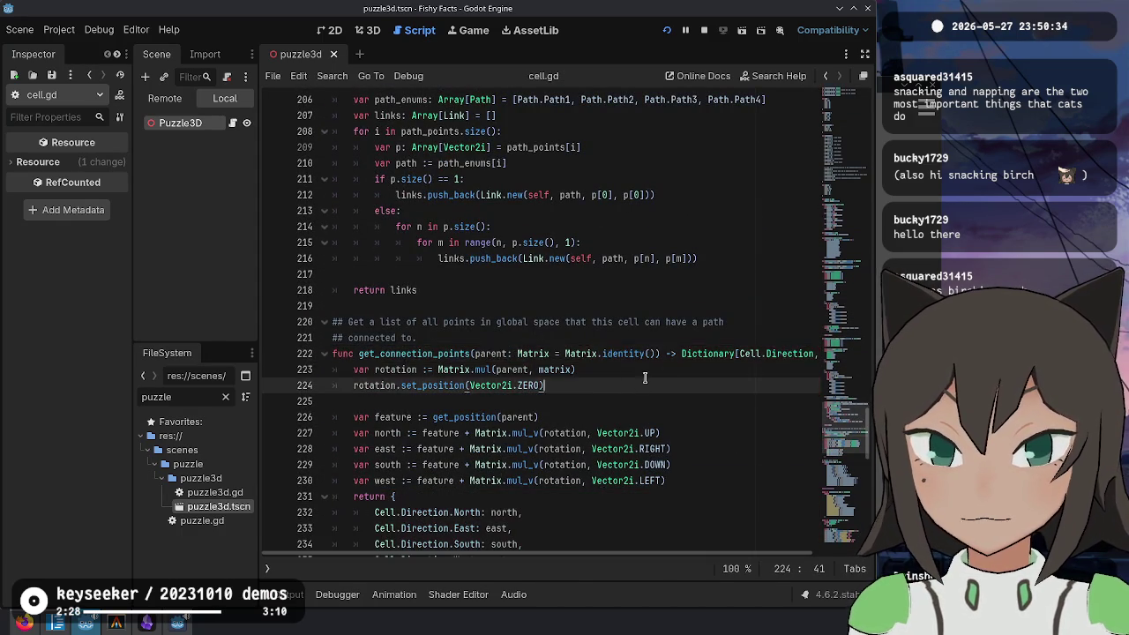
Step: Look over the get_paths function signature in cell.gd
scroll(653, 370, "up", 10)
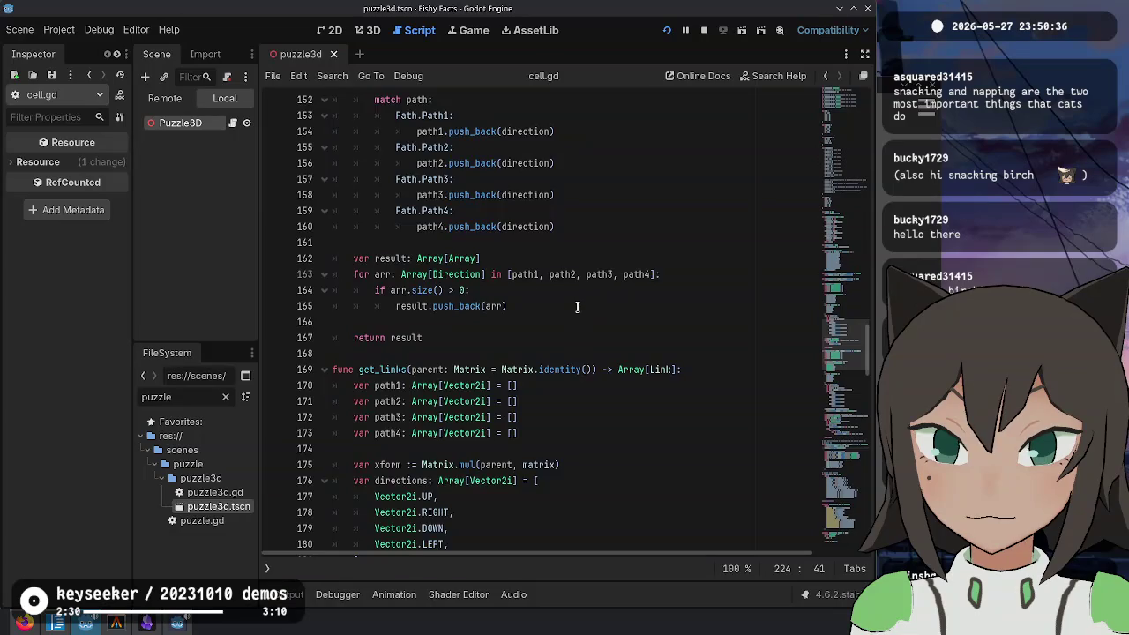
scroll(578, 307, "up", 7)
left_click(534, 339)
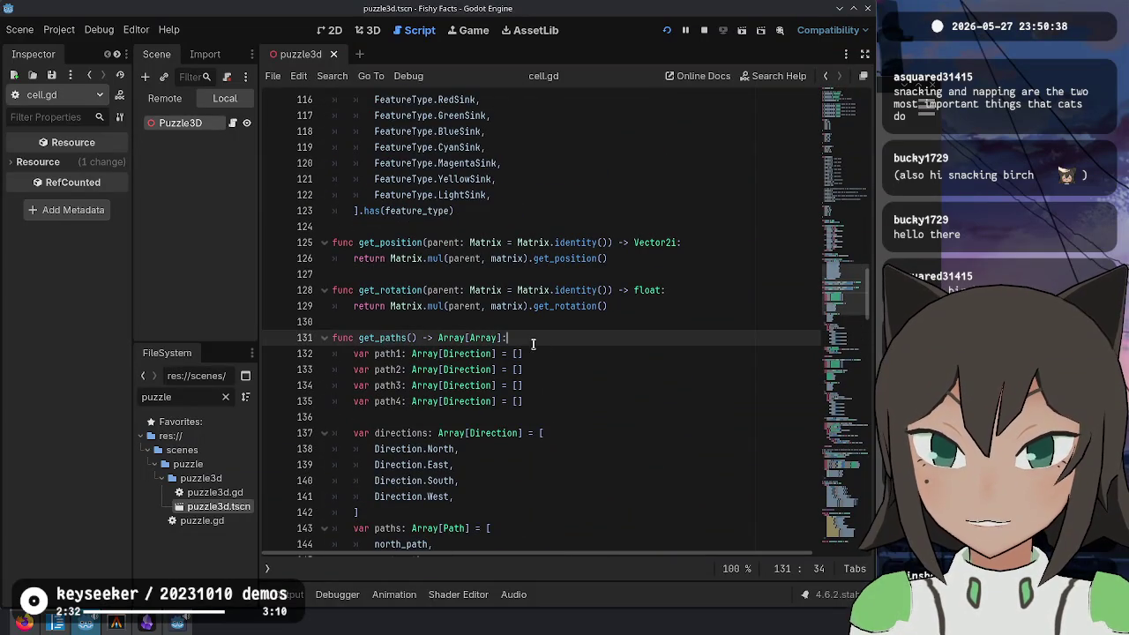
scroll(554, 346, "down", 9)
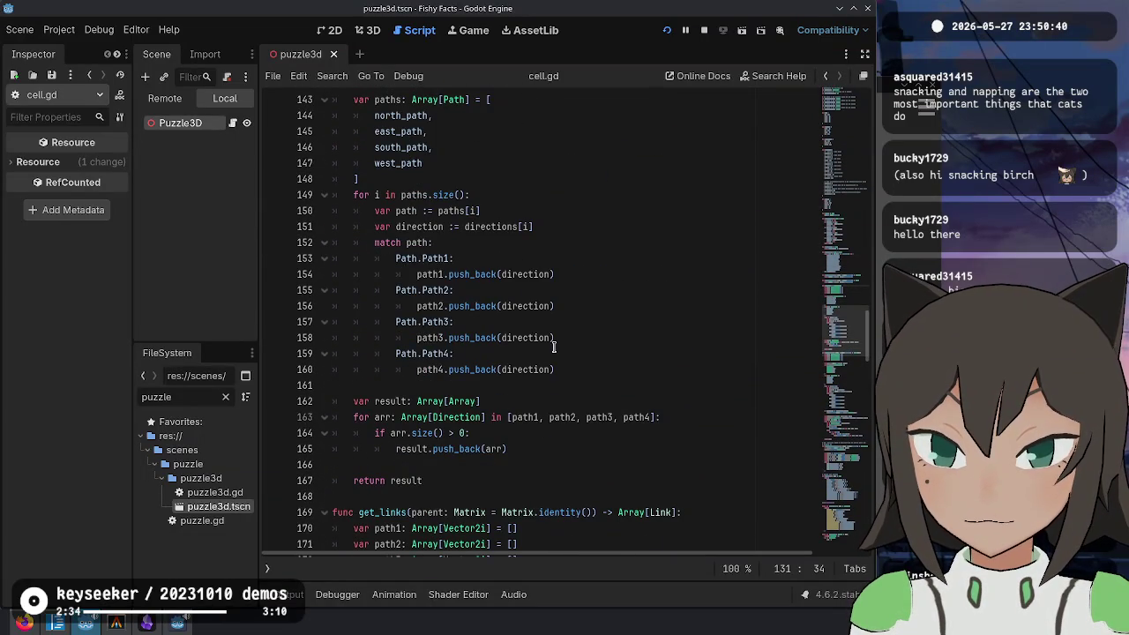
scroll(554, 347, "up", 8)
scroll(556, 342, "down", 9)
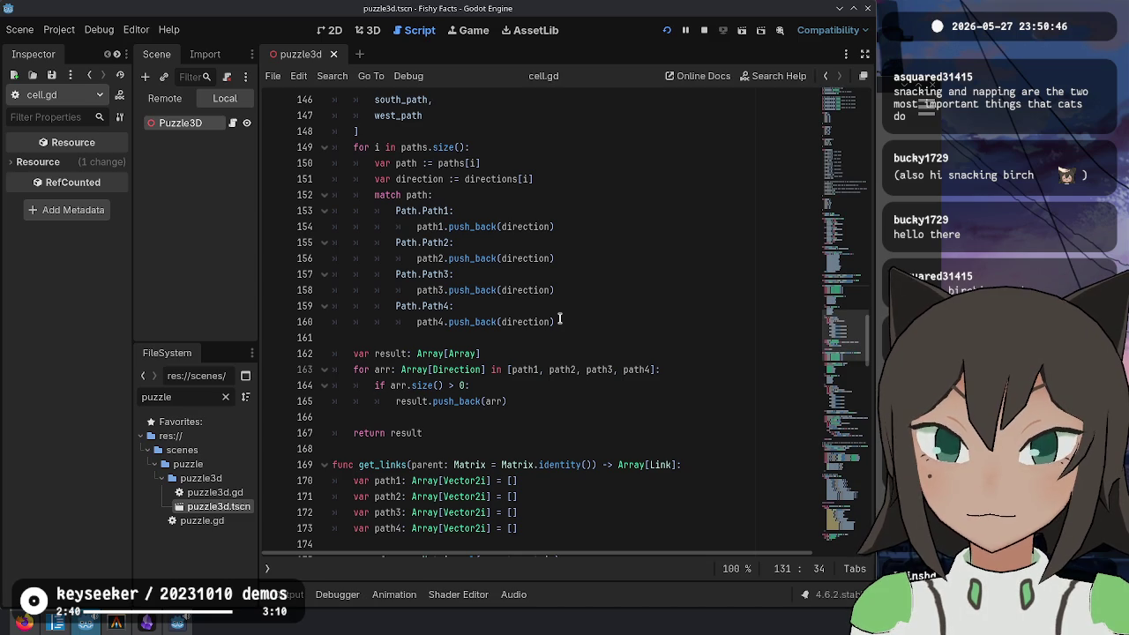
scroll(559, 320, "up", 11)
double_click(395, 386)
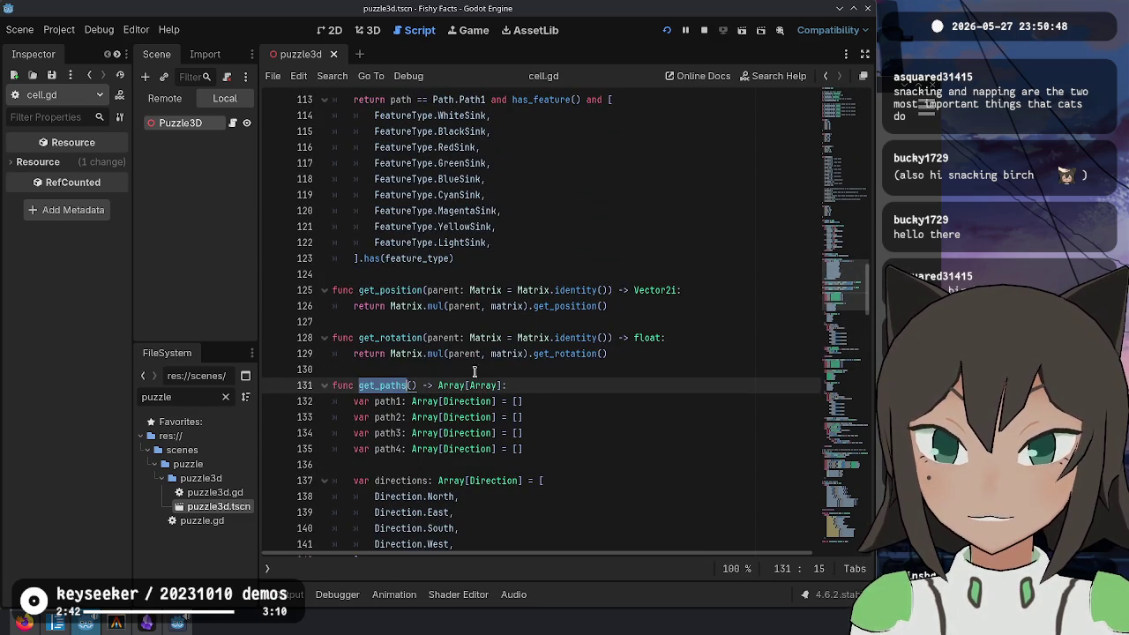
scroll(586, 383, "up", 8)
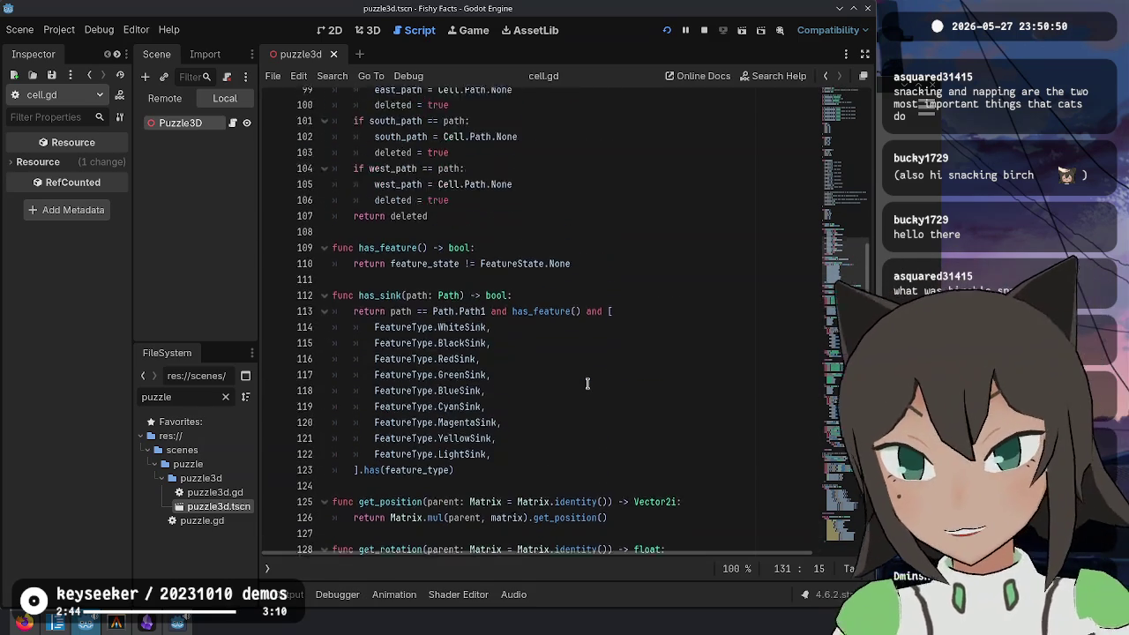
scroll(589, 382, "up", 20)
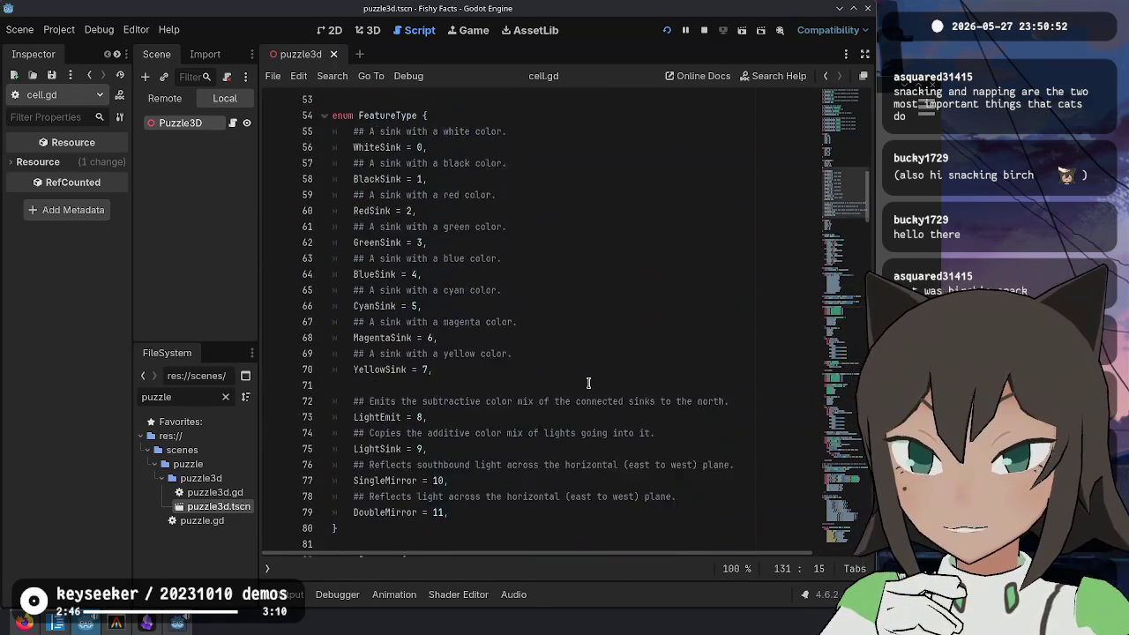
scroll(591, 380, "up", 2)
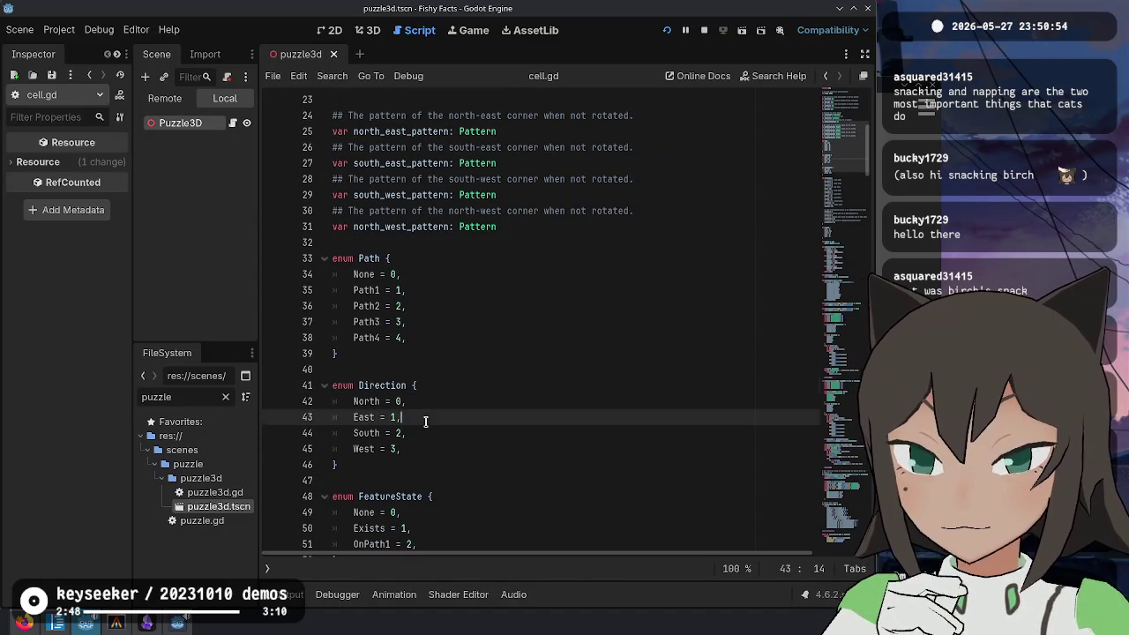
Step: Make room with blank lines between the corner pattern variables and the Path enum
left_click(421, 449)
key("Down")
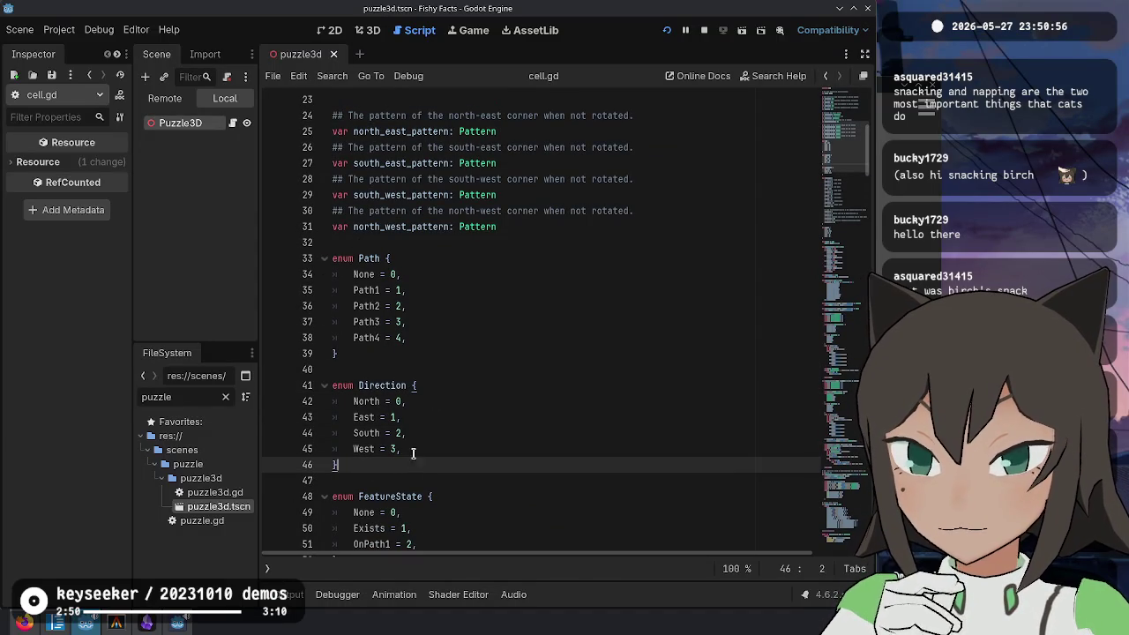
left_click(429, 370)
left_click(457, 245)
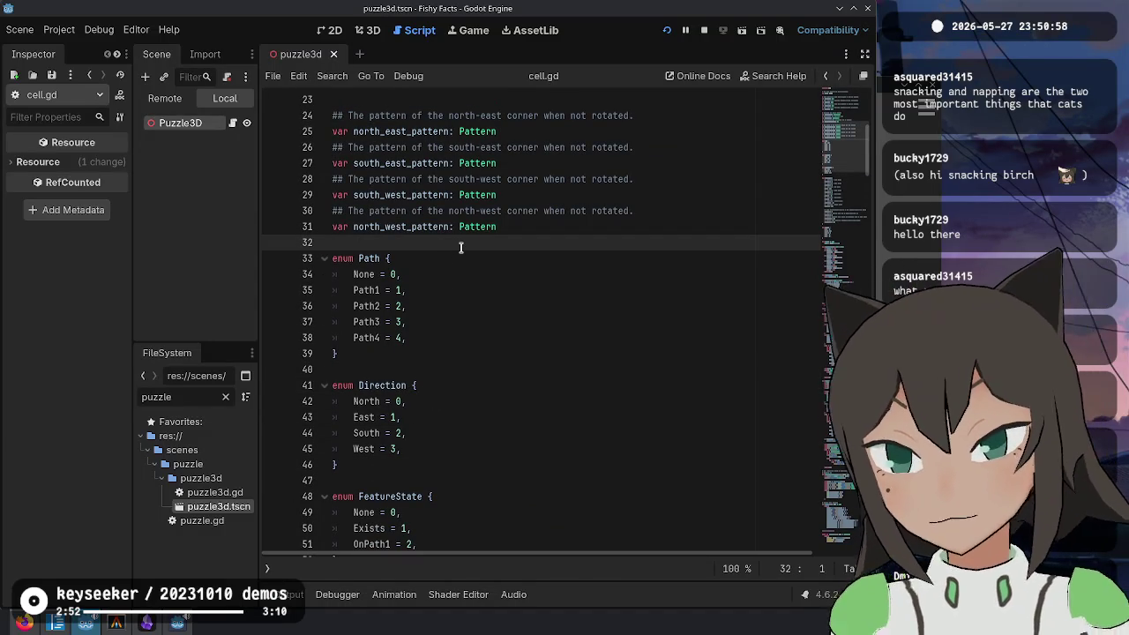
key("Down")
key("Down")
key("Down")
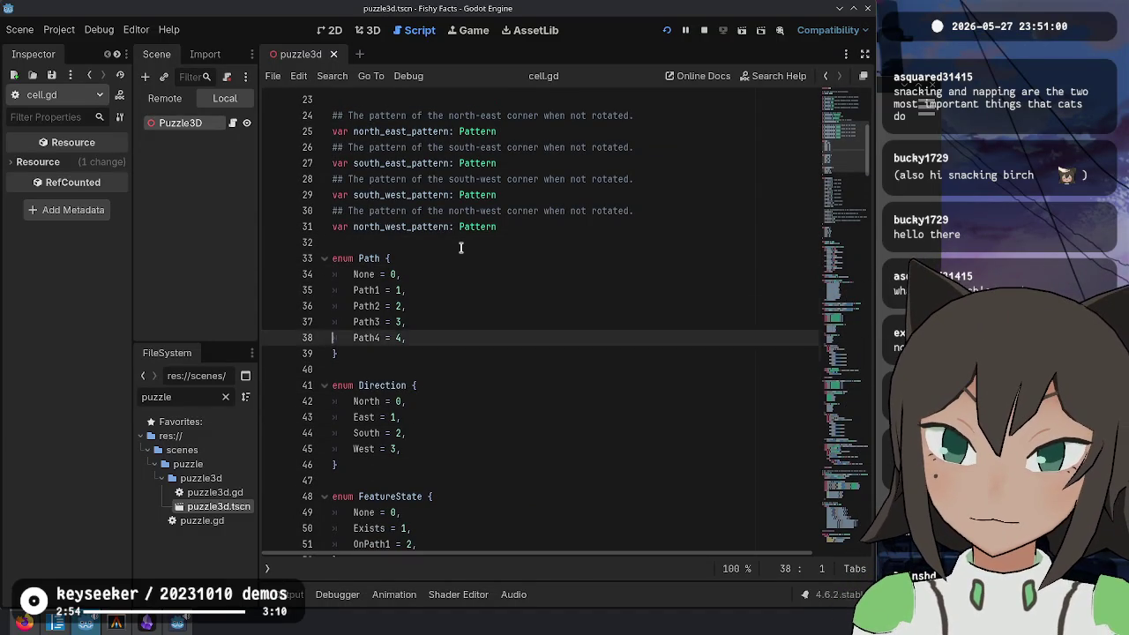
key("Return")
key("BackSpace")
key("Up")
key("Up")
key("Up")
Step: Above enum Path, start an enum Connection whose first entry is Feature = 0
left_click(460, 248)
key("Return")
key("Return")
key("Up")
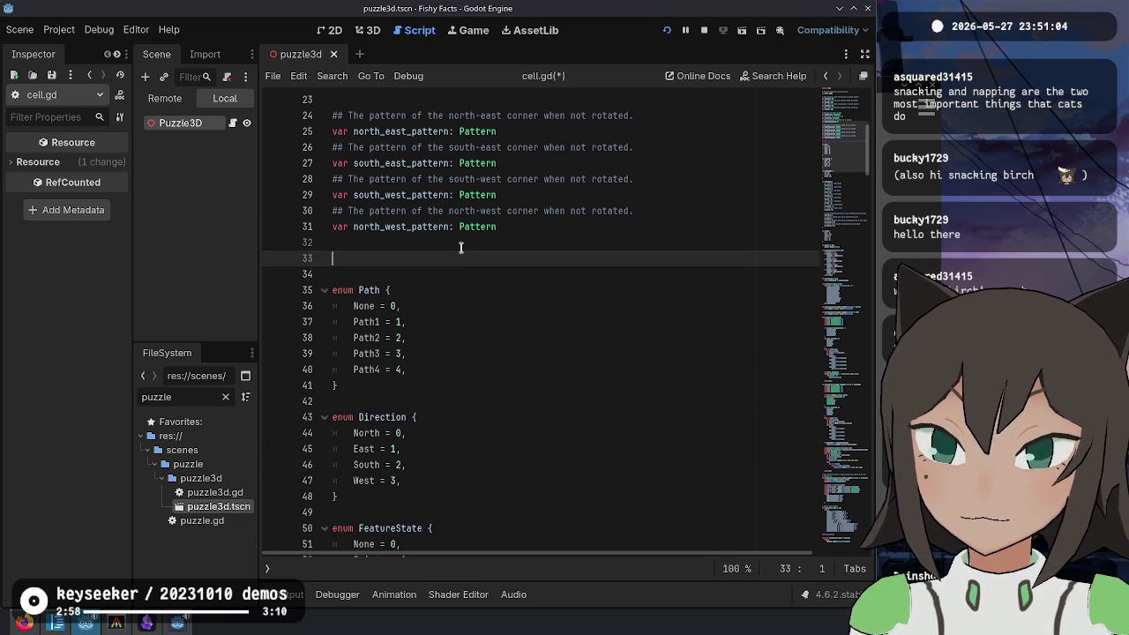
type("nnection {")
key("Return")
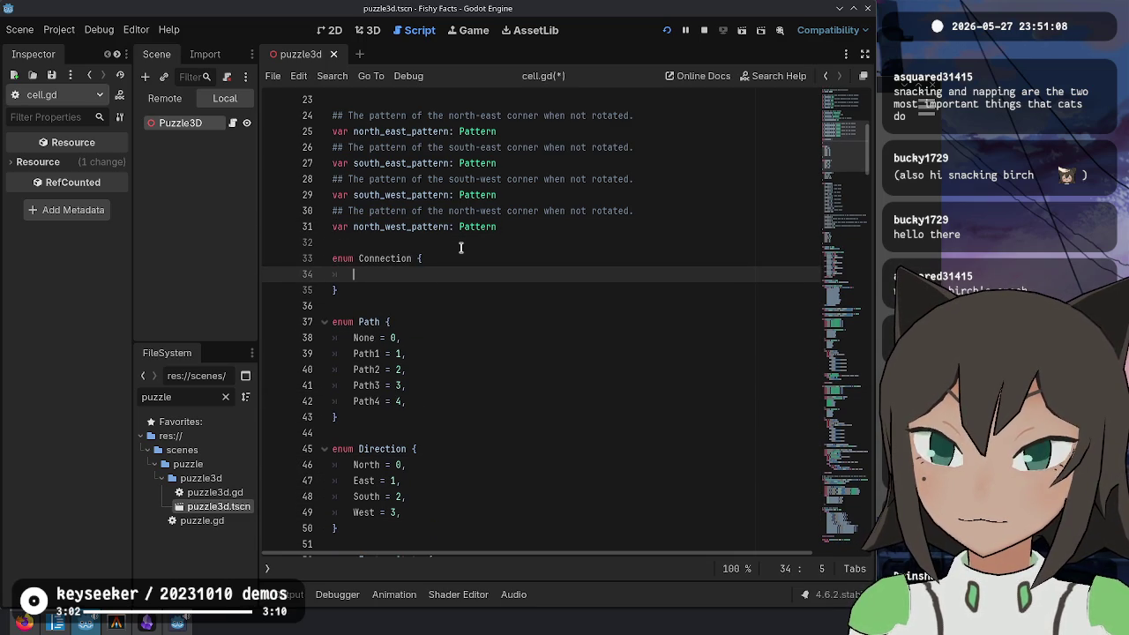
type("Feature = 0")
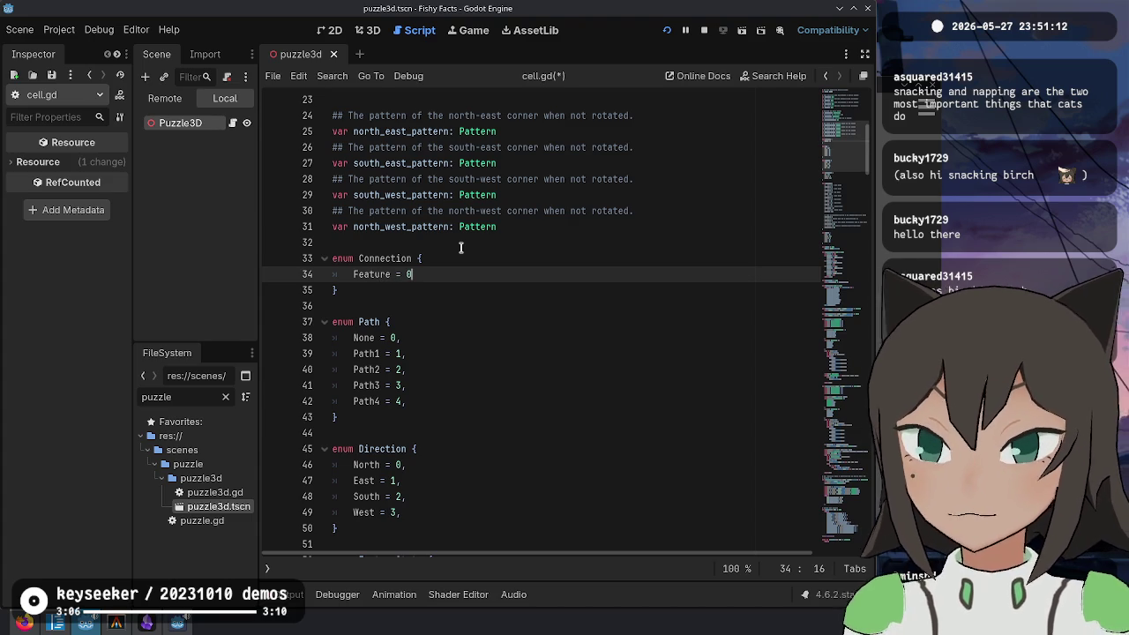
type(",")
key("Return")
type("Feature = 0")
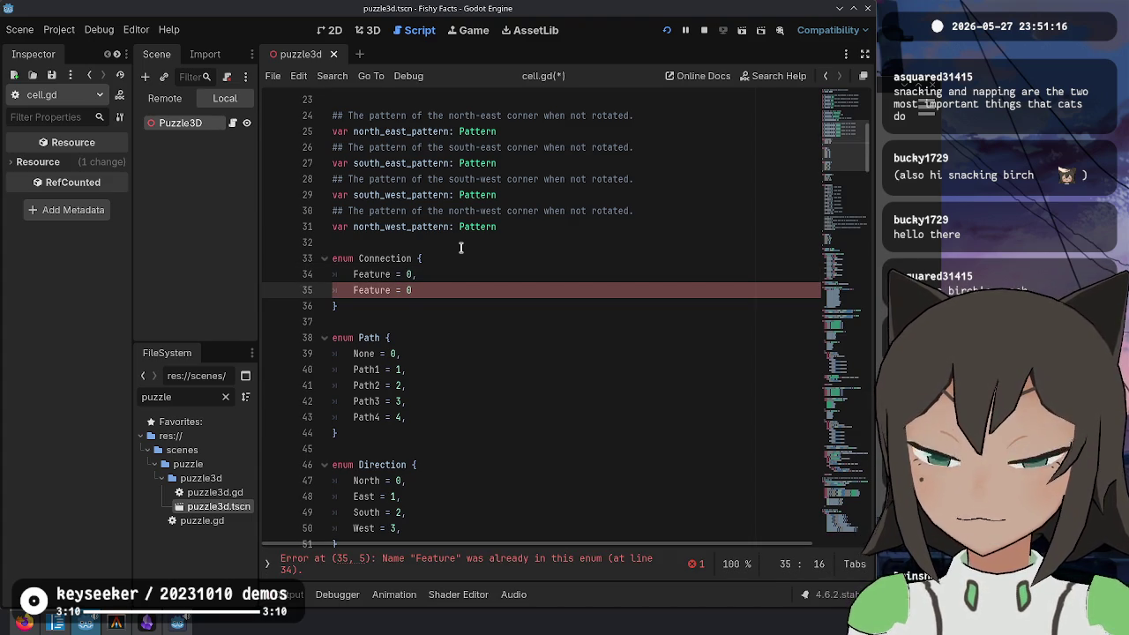
key("BackSpace")
type("1")
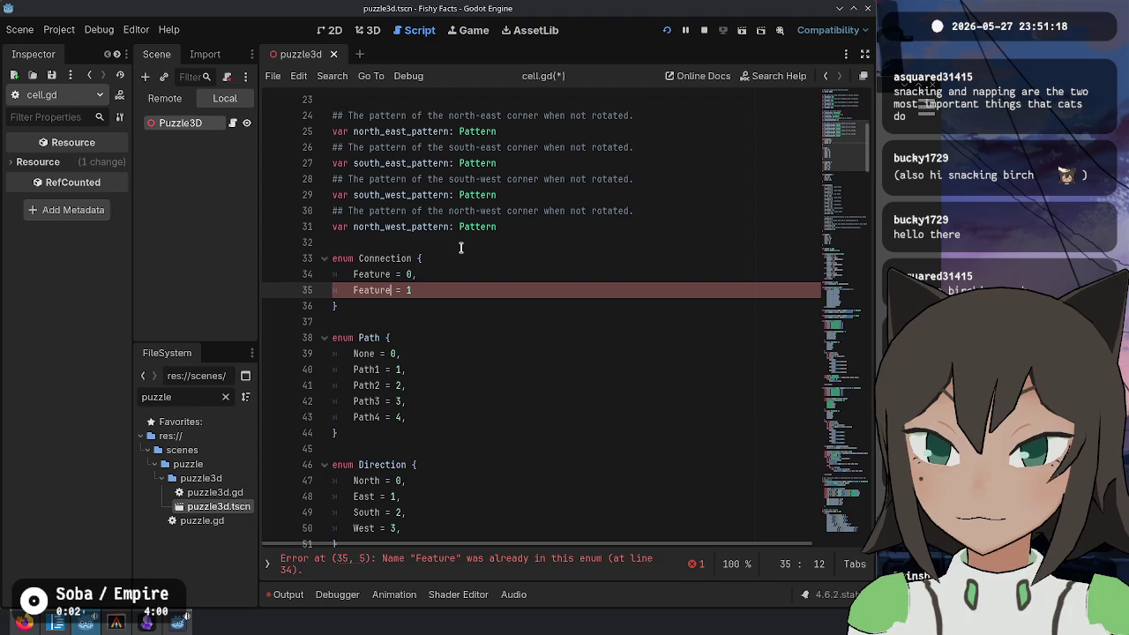
Step: Fill Connection with the Direction entries numbered North = 1, East = 2, South = 3, West = 4, and save
key("Down")
key("Down")
key("Down")
key("Down")
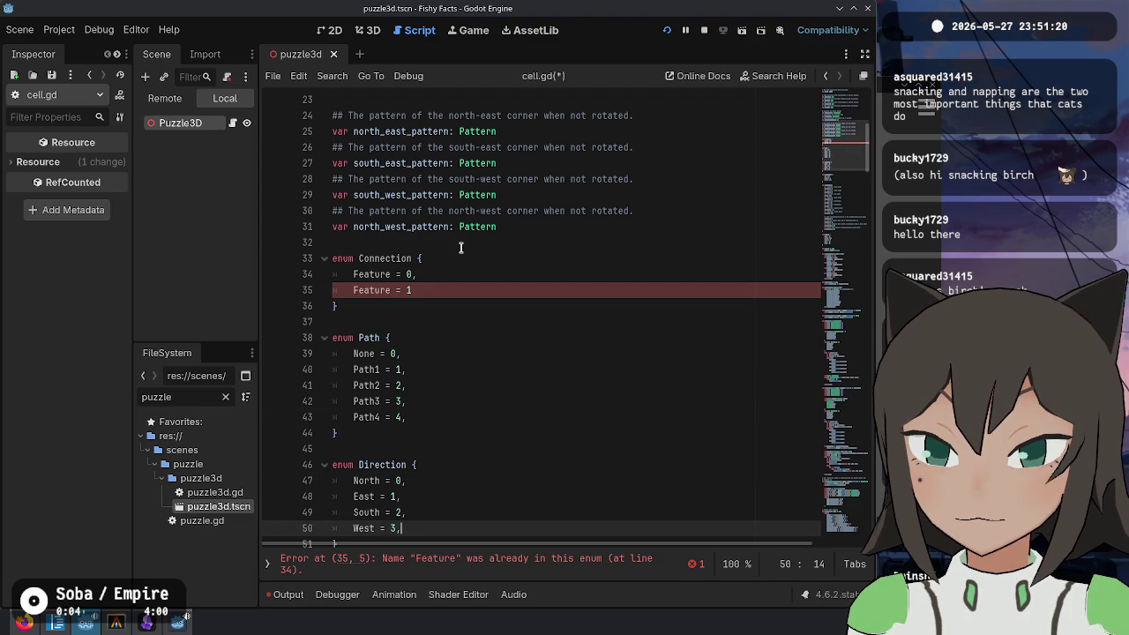
key("shift+Up")
key("shift+Up")
key("shift+Up")
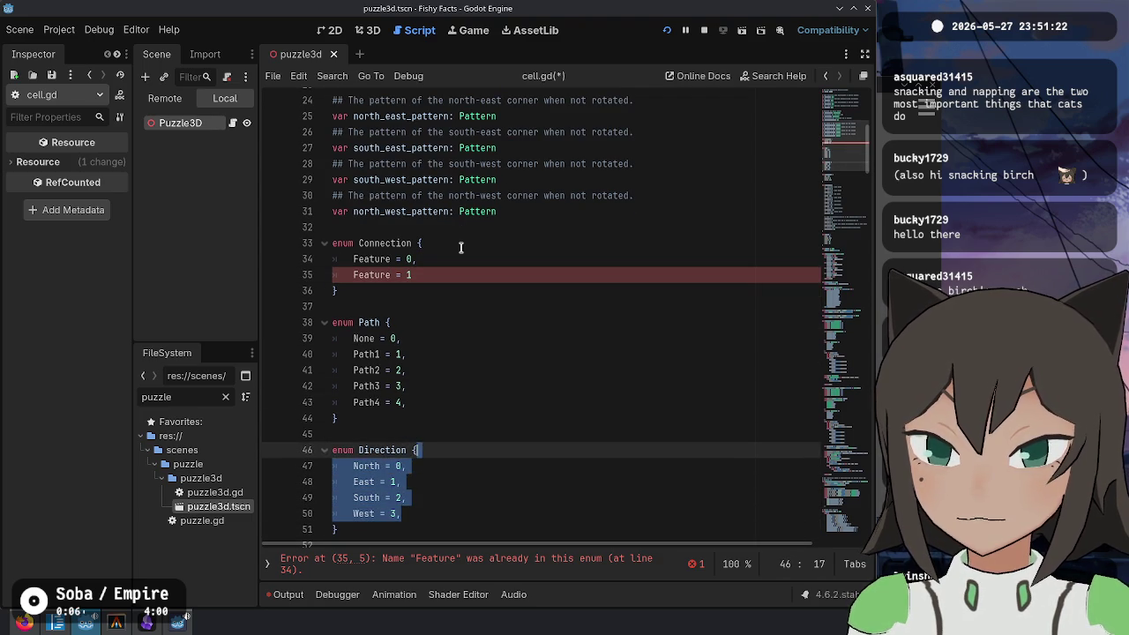
key("Escape")
key("Up")
key("Up")
key("Up")
key("End")
key("Up")
key("Up")
key("Up")
key("shift+Home")
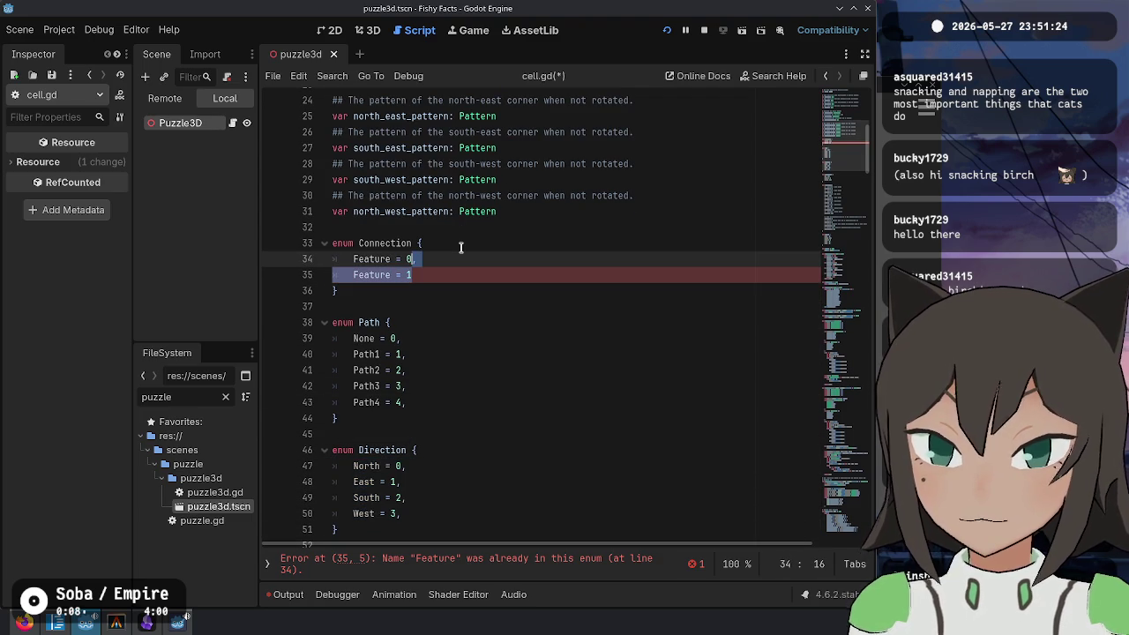
type(", \tNorth = 0, \tEast = 1, \tSouth = 2, \tWest = 3,")
key("Up")
key("Up")
key("Up")
key("BackSpace")
type("1")
key("Down")
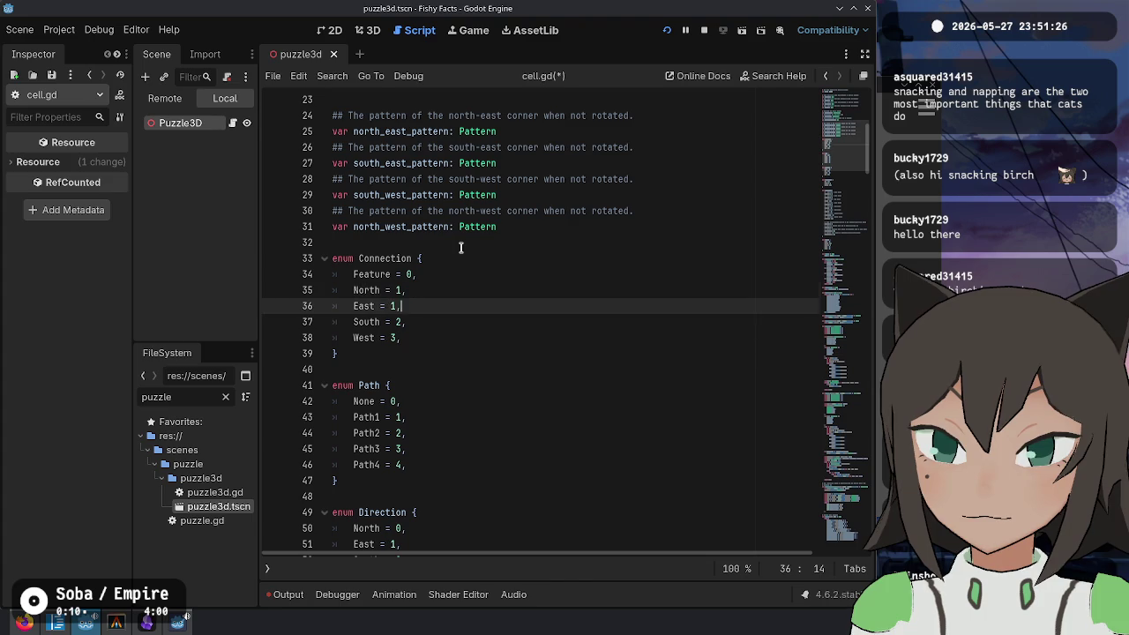
key("Down")
key("BackSpace")
type("3")
key("Down")
key("BackSpace")
type("4")
key("Up")
key("Up")
key("Up")
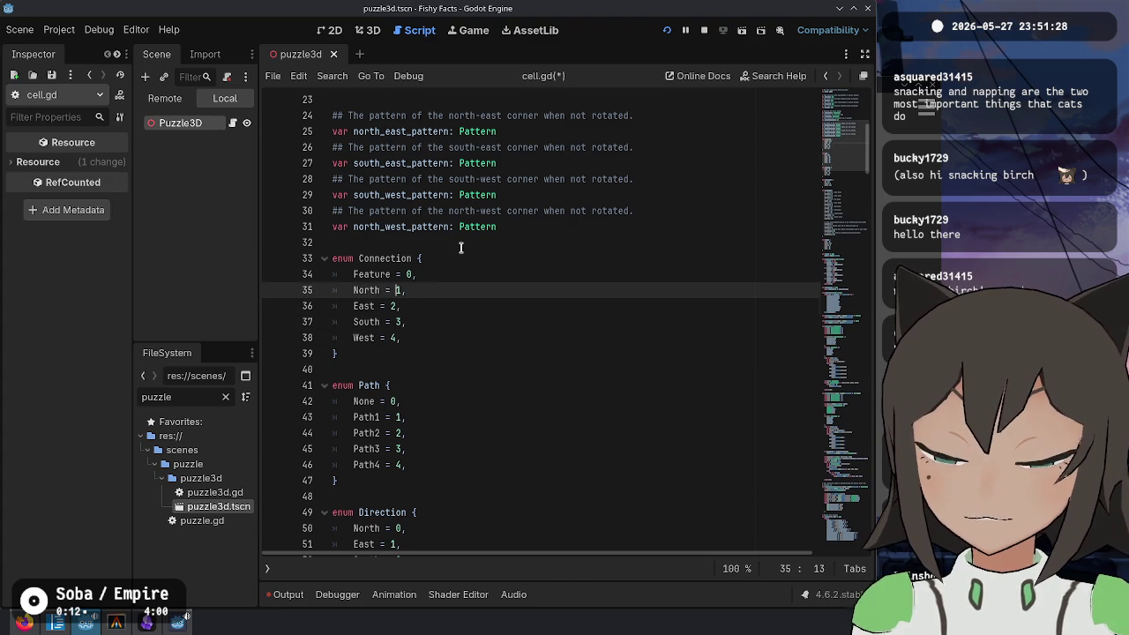
key("ctrl+Left")
key("ctrl+s")
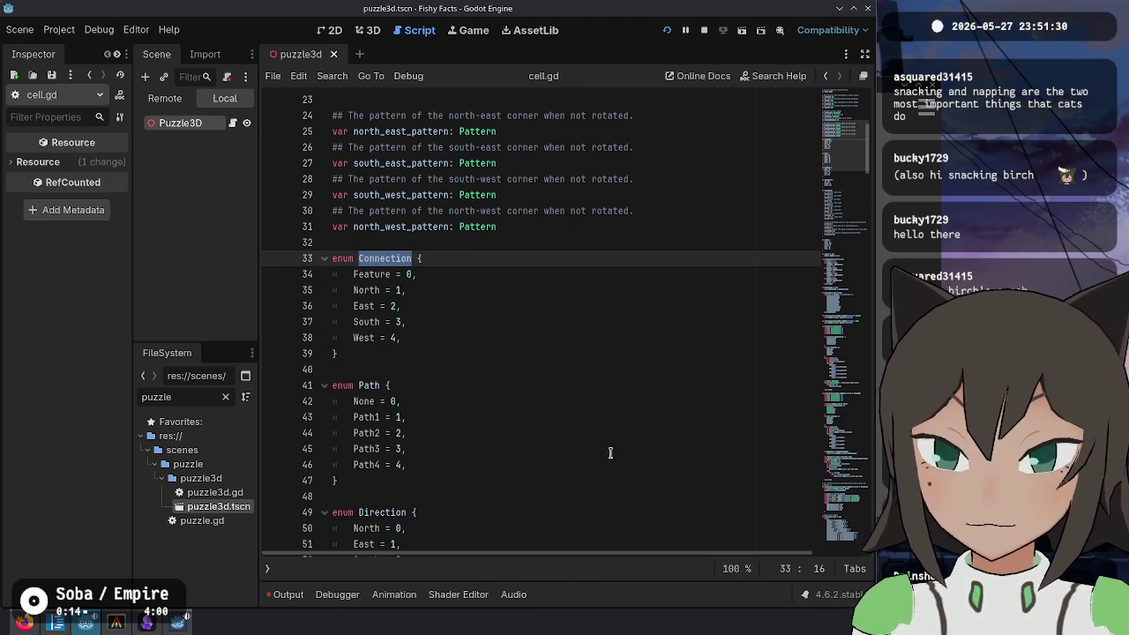
key("ctrl+End")
scroll(619, 357, "up", 15)
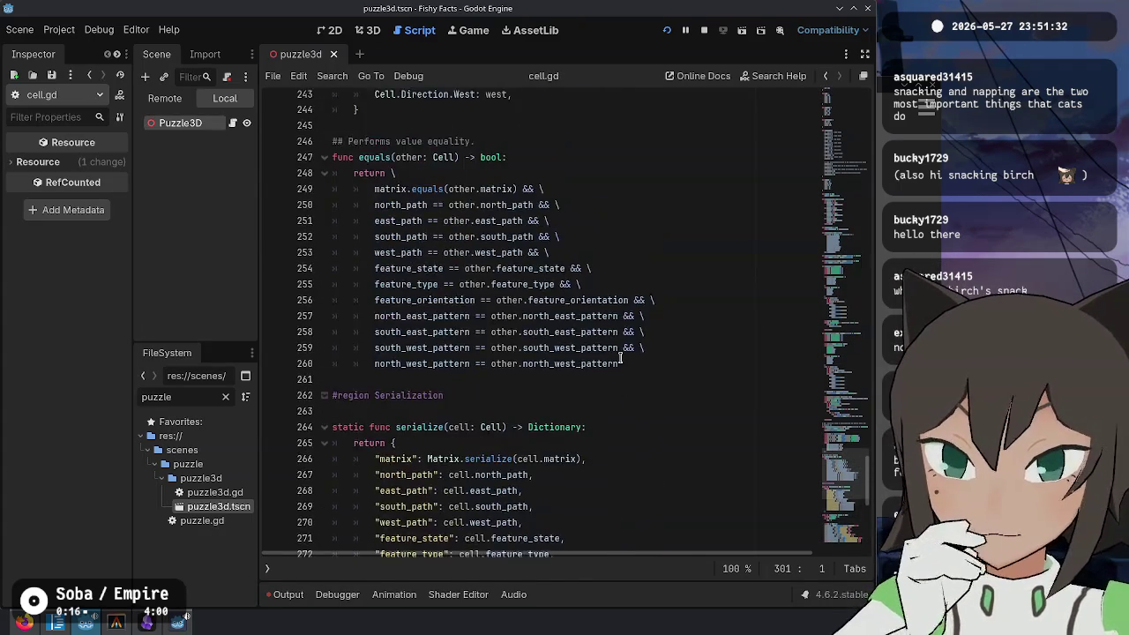
Step: Replace Cell.Direction with Connection in get_connection_points' return type and dictionary keys
scroll(614, 350, "up", 1)
left_click(751, 267)
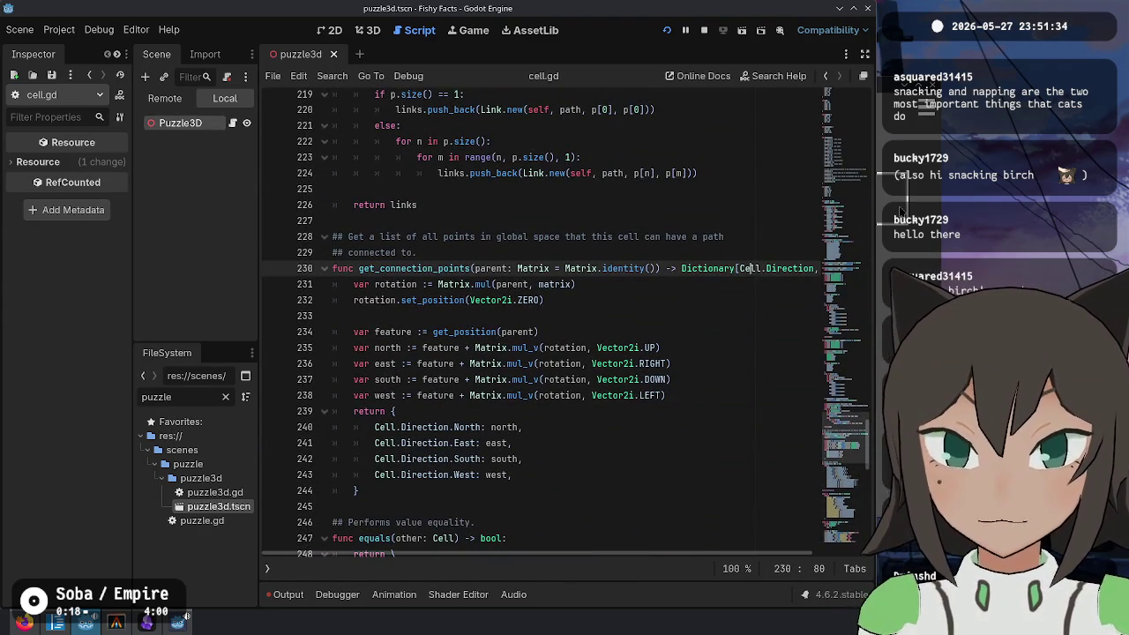
key("ctrl+shift+Right")
key("ctrl+shift+Right")
key("ctrl+shift+Right")
type("Connection")
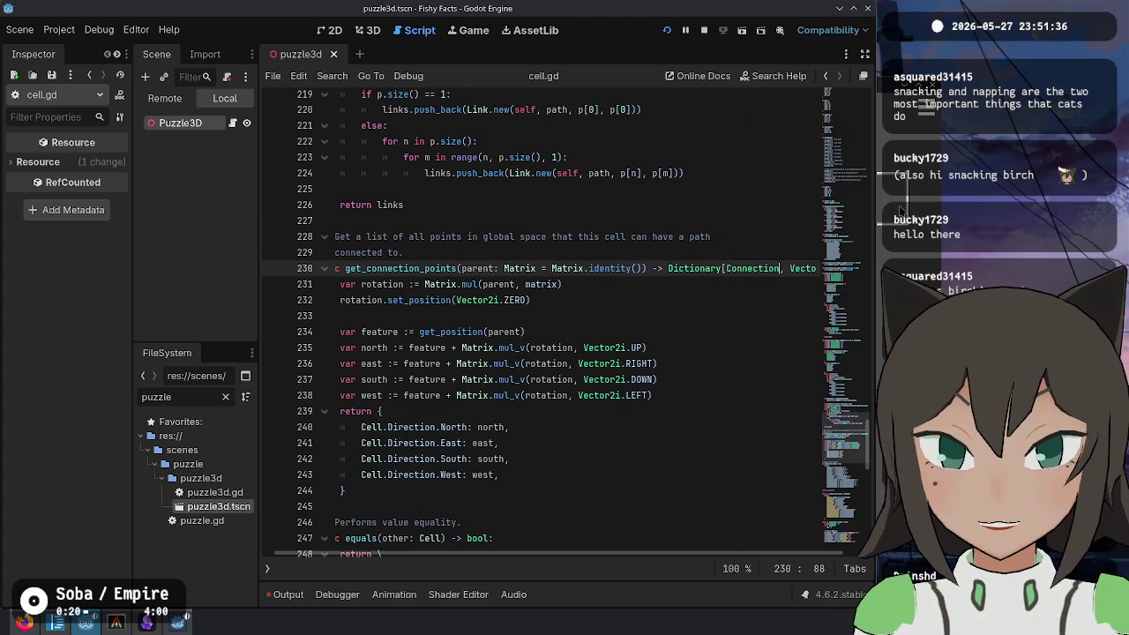
key("Home")
key("Down")
key("Down")
key("Down")
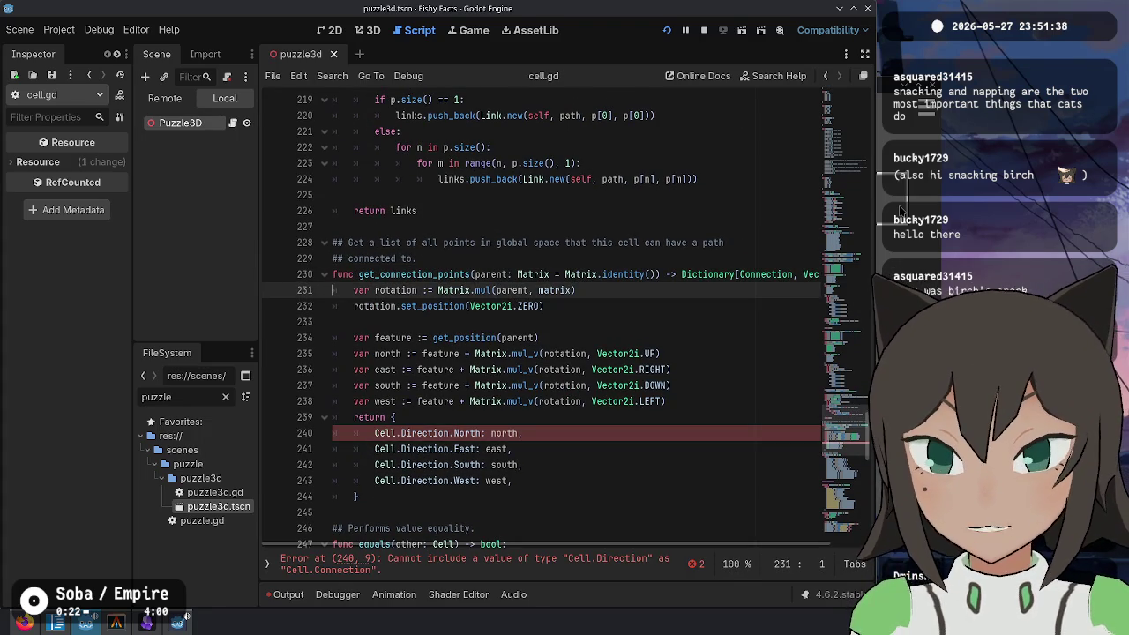
key("shift+Home")
key("BackSpace")
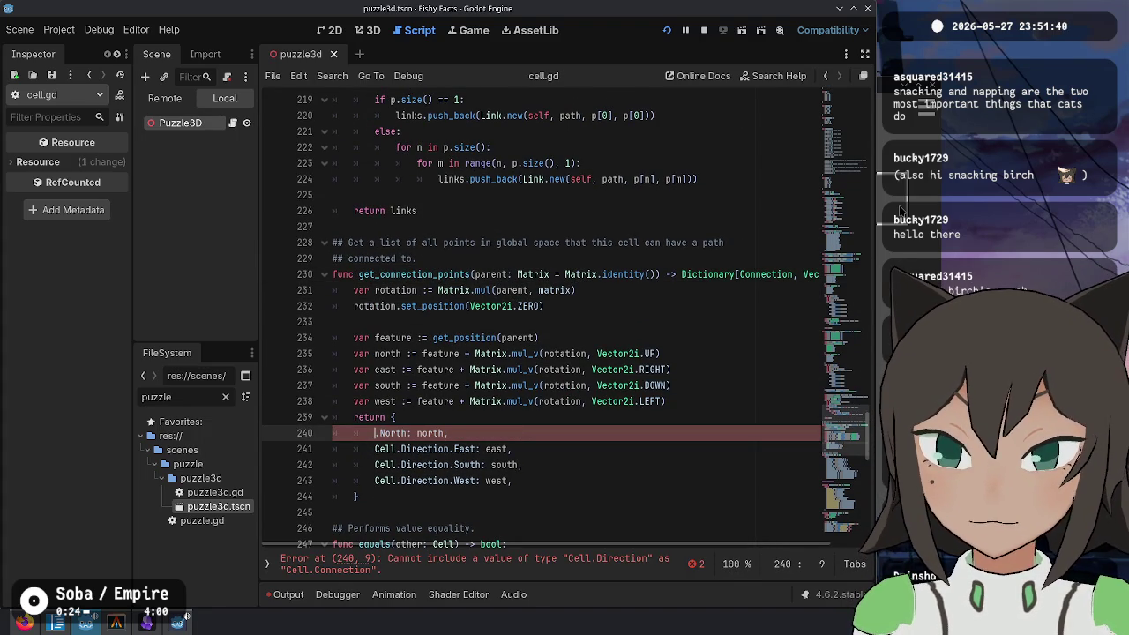
key("ctrl+z")
key("Home")
key("shift+alt+Down")
key("shift+alt+Down")
key("shift+alt+Down")
key("ctrl+shift+Right")
key("ctrl+shift+Right")
key("ctrl+shift+Right")
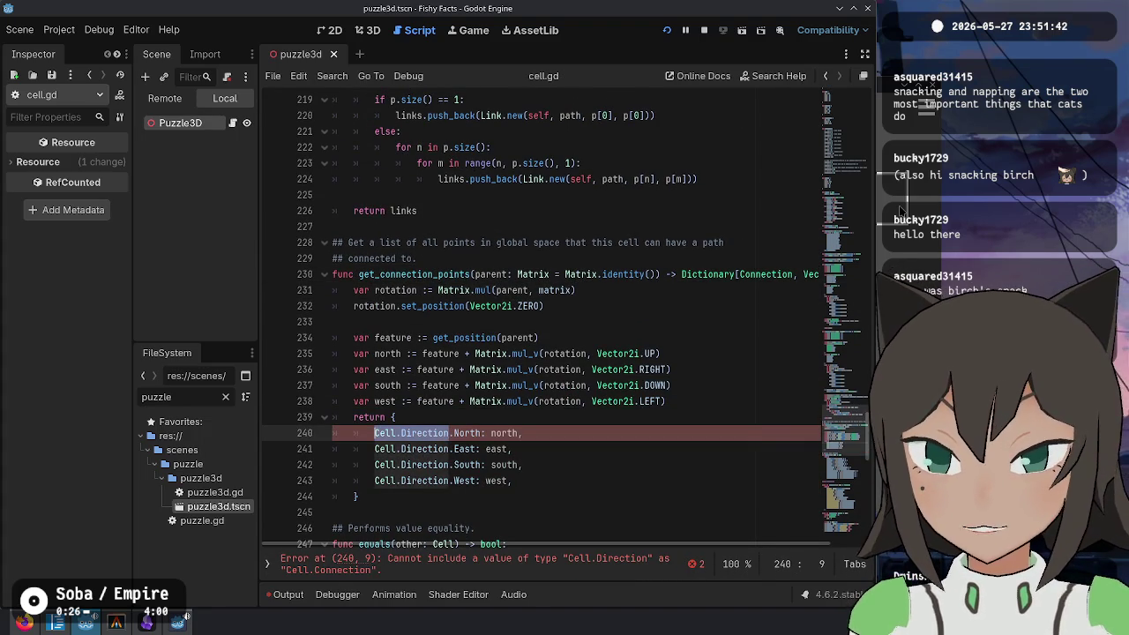
type("Connection")
Step: Add a 'Connection.Feature: feature,' entry above the North entry and save cell.gd
key("Escape")
key("ctrl+shift+Return")
type("Connection")
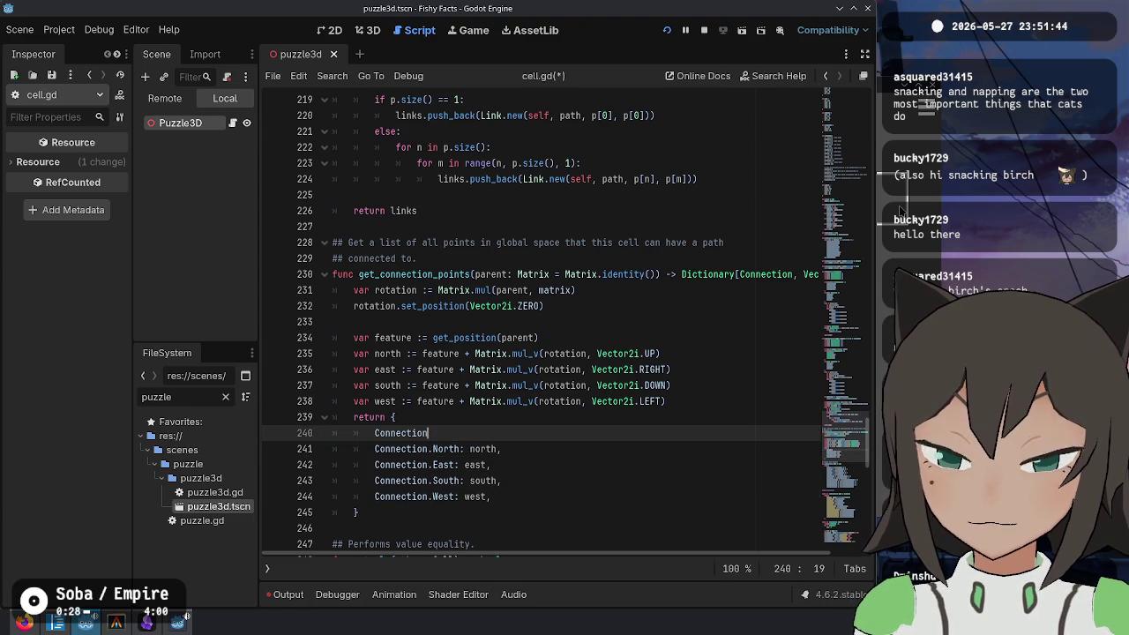
type(".Feature: feature")
key("ctrl+s")
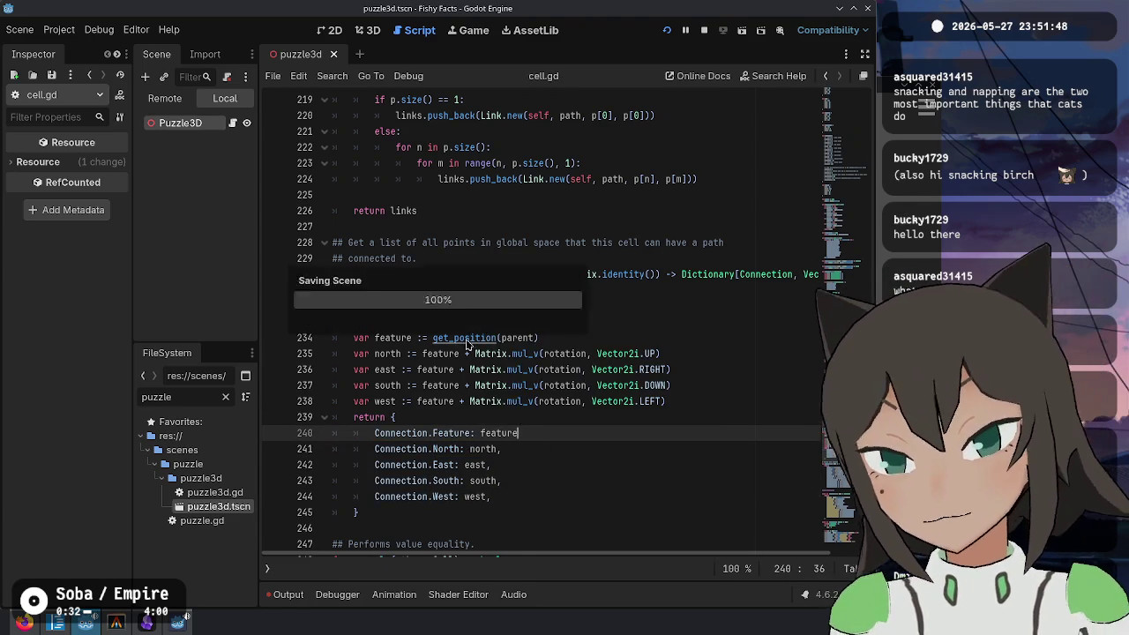
type(",")
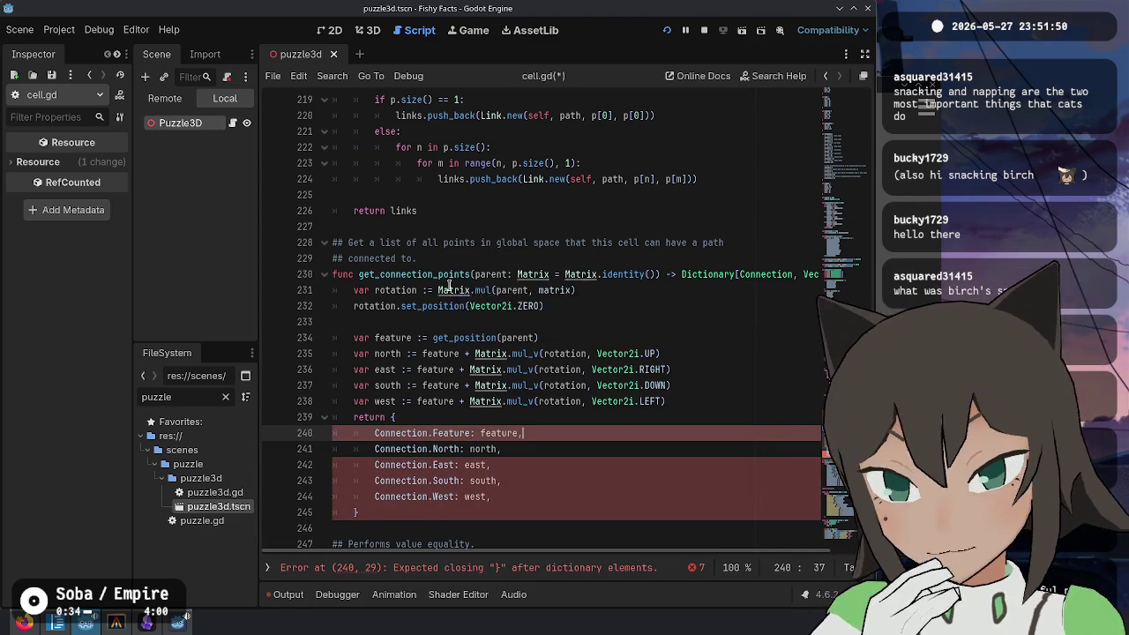
key("ctrl+s")
left_click(429, 323)
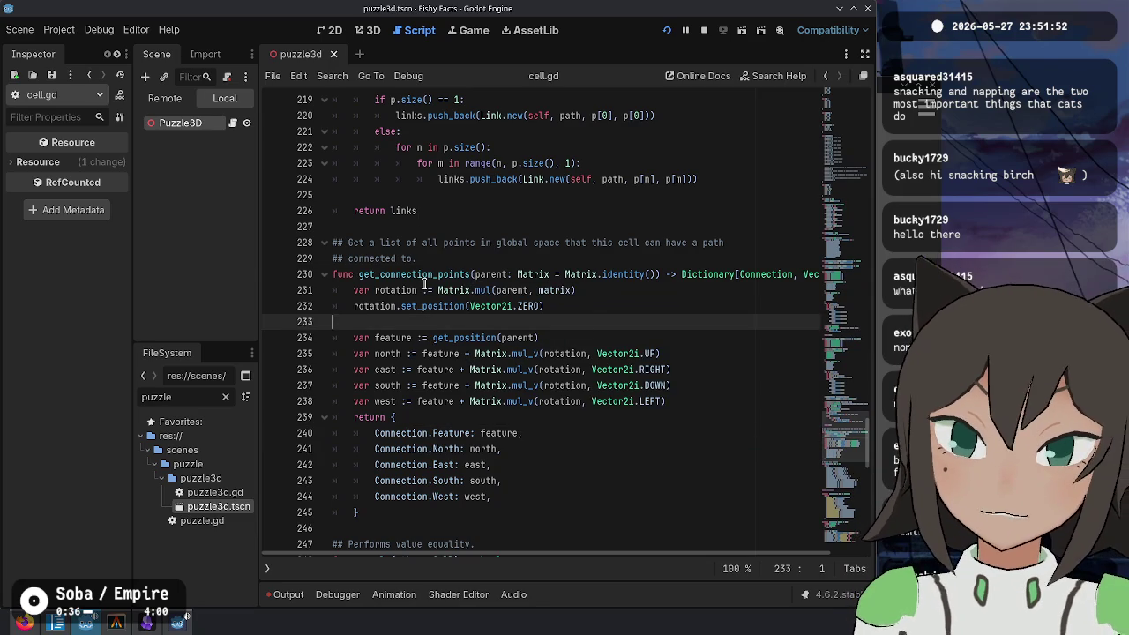
double_click(435, 275)
key("ctrl+s")
left_click(540, 338)
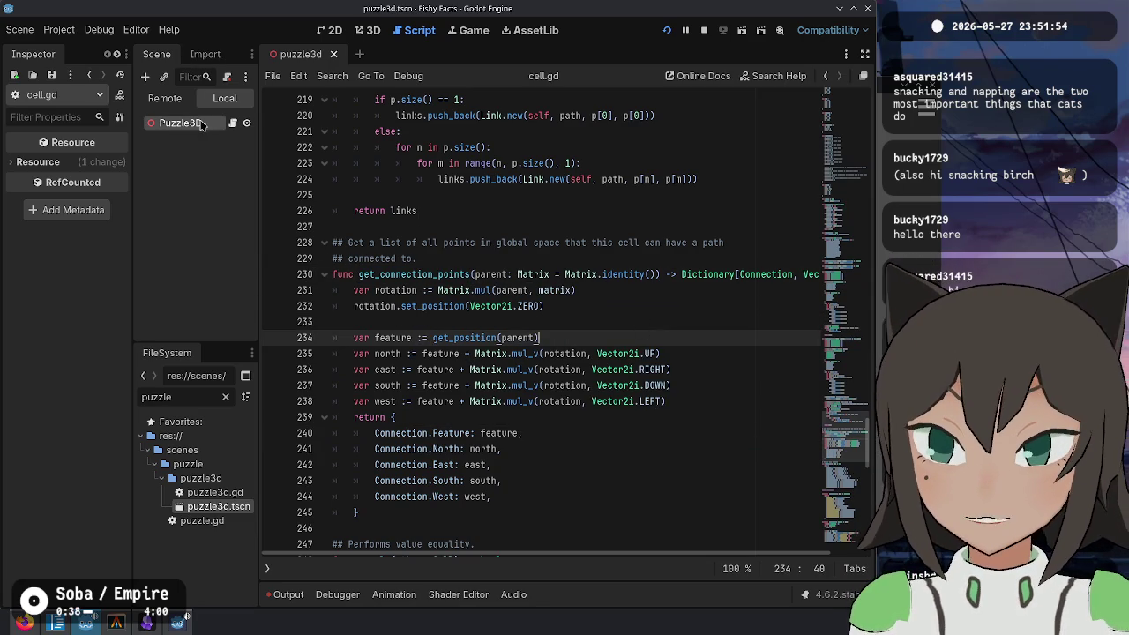
left_click_drag(690, 385, 675, 370)
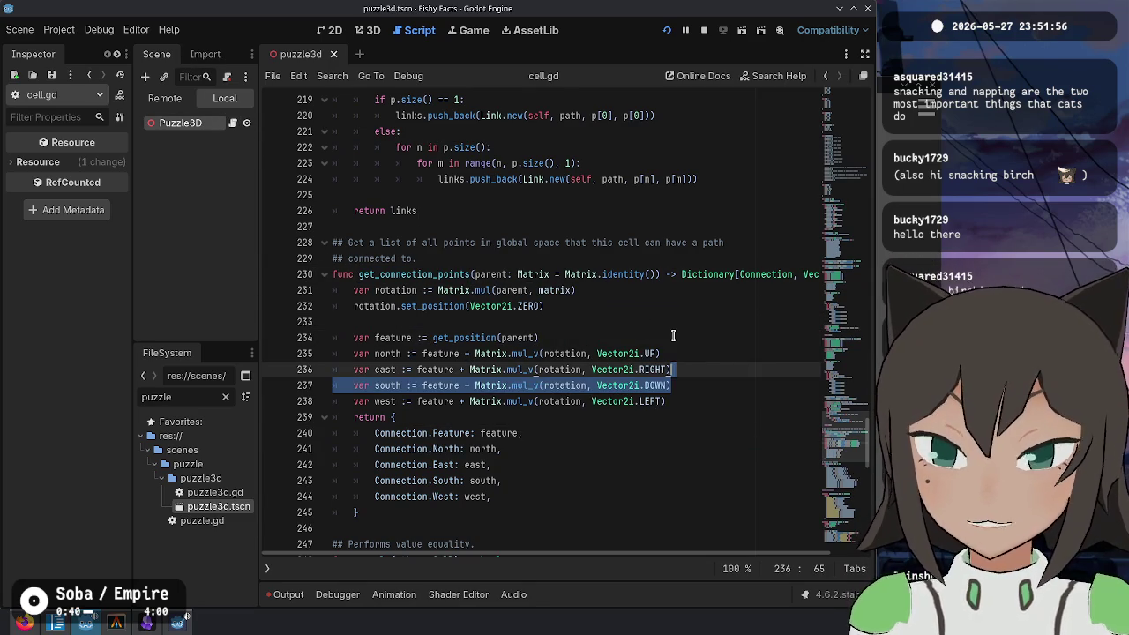
key("ctrl+backslash")
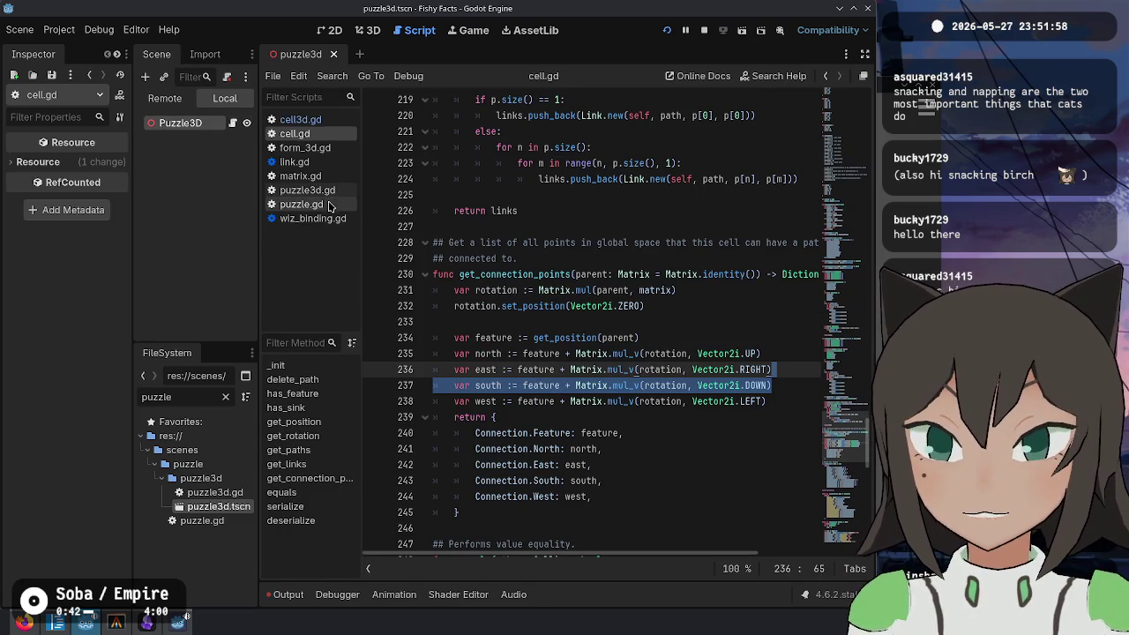
Step: In puzzle.gd, replace the per-direction point calculations with 'var anchors := cell.get_connection_points(form.matrix)'
left_click(329, 205)
scroll(660, 387, "up", 7)
scroll(661, 387, "down", 2)
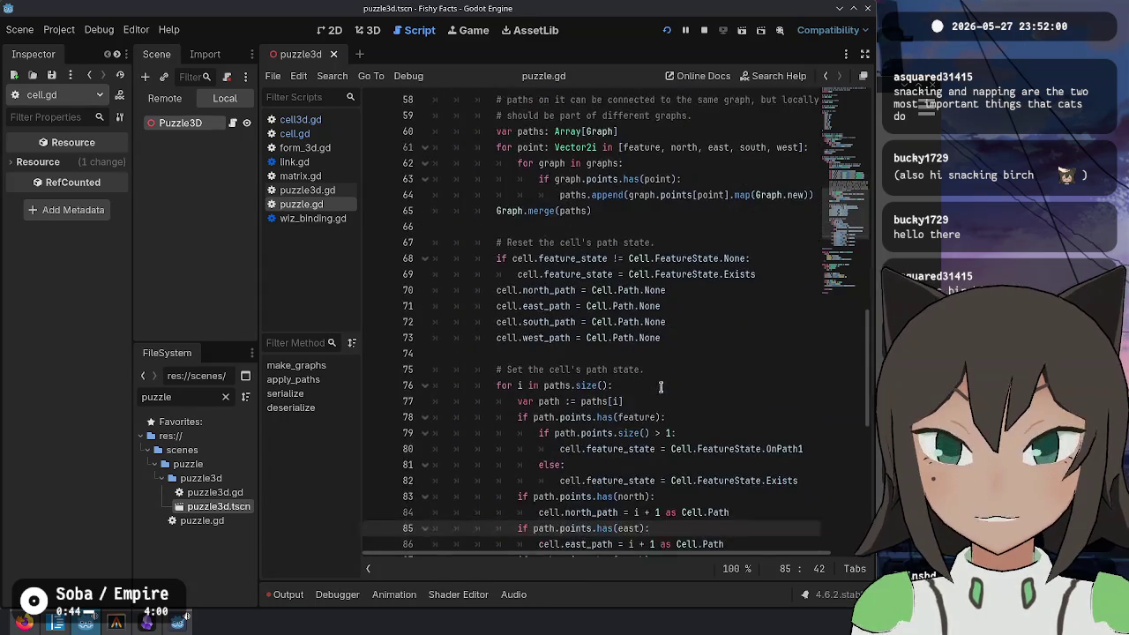
scroll(614, 411, "up", 8)
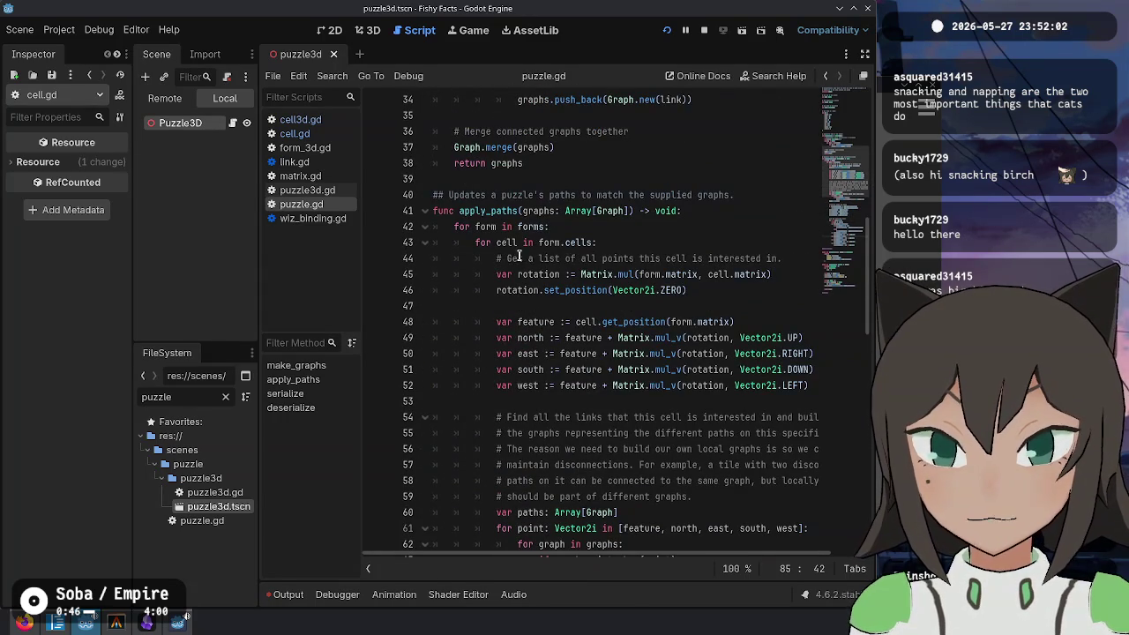
left_click(538, 268)
mouse_move(599, 243)
left_mouse_down()
mouse_move(600, 258)
mouse_move(782, 338)
mouse_move(776, 385)
mouse_move(802, 385)
left_mouse_up()
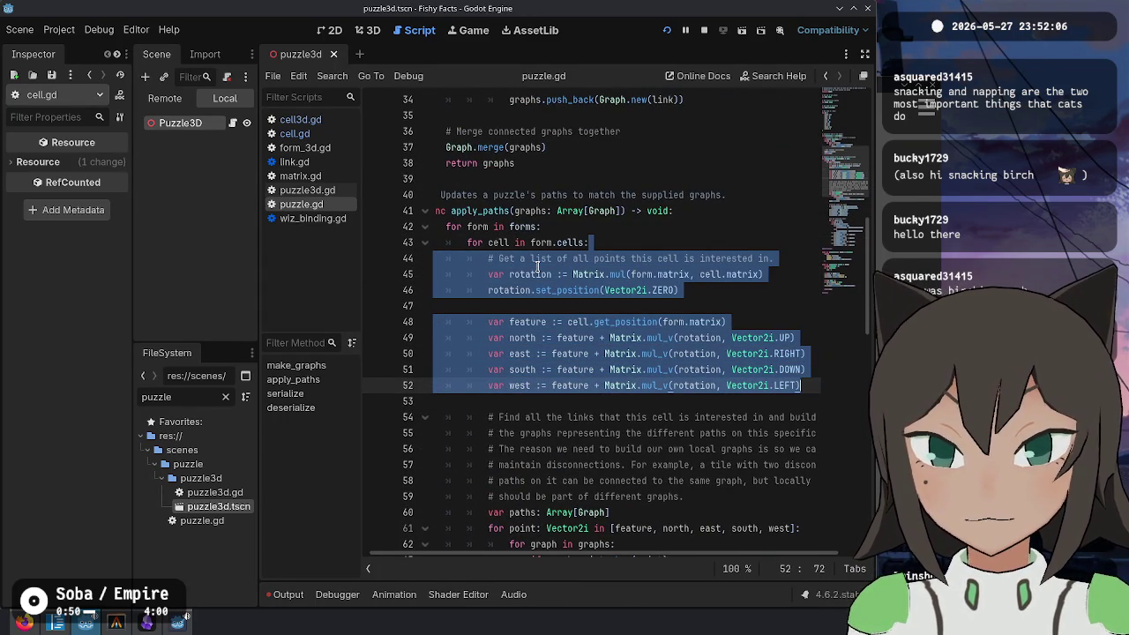
key("BackSpace")
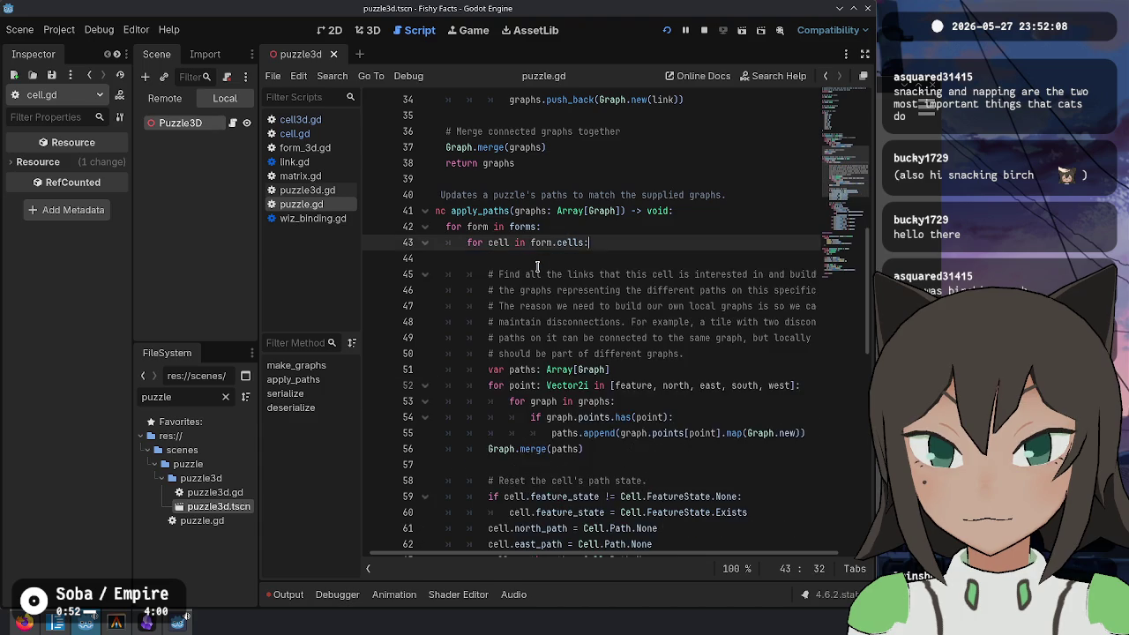
key("Return")
type("var connection_")
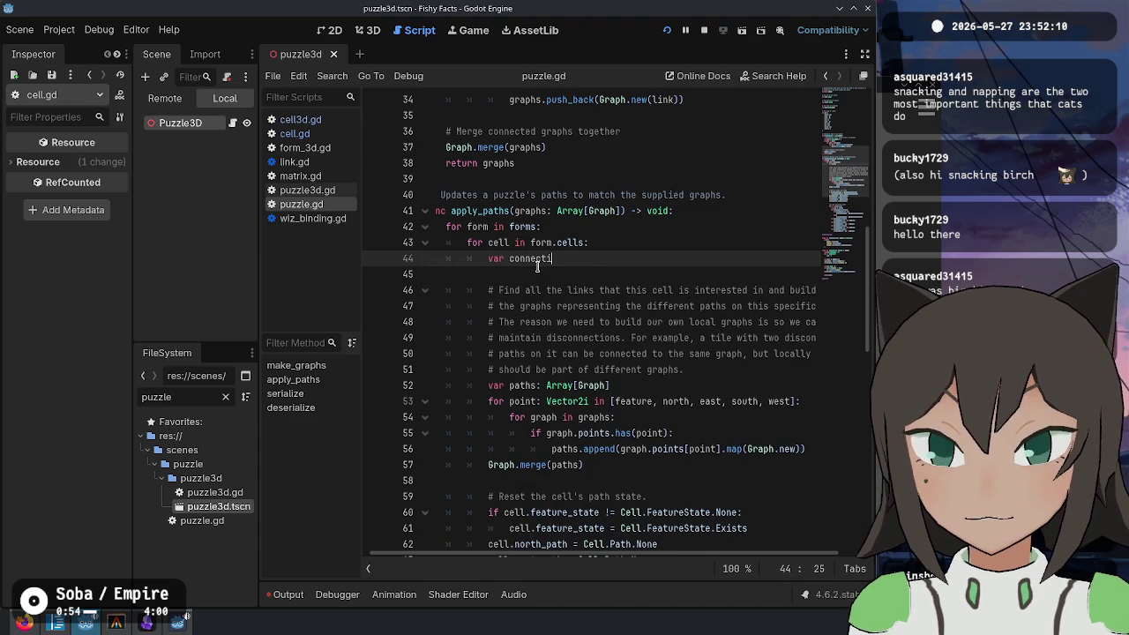
type("points := cell.get_connection_points(f")
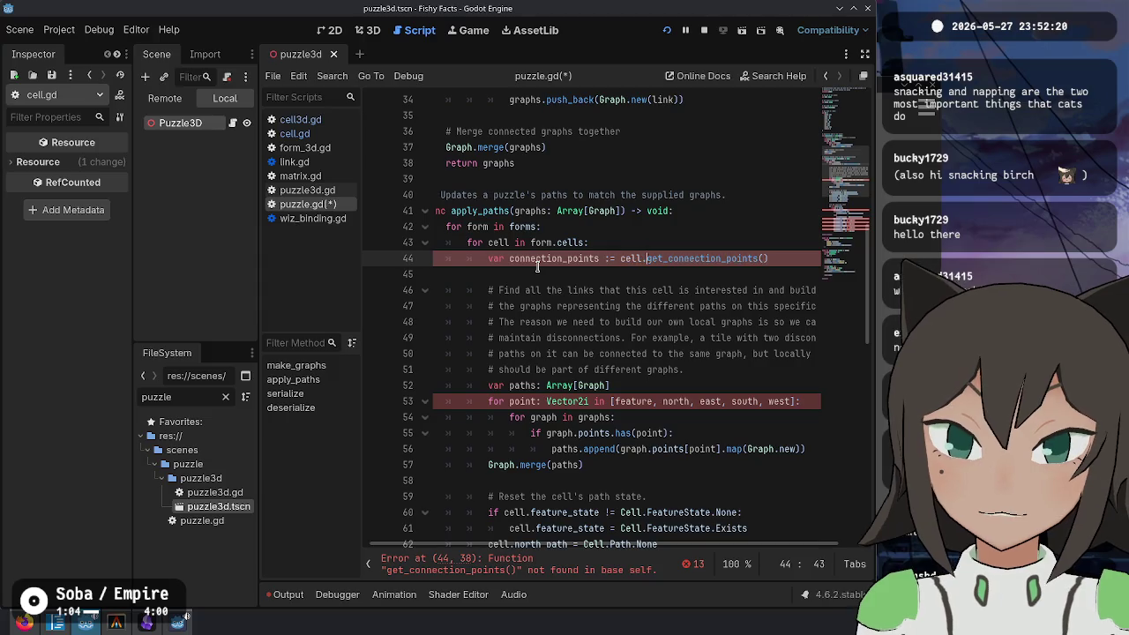
type("orm.matrix)")
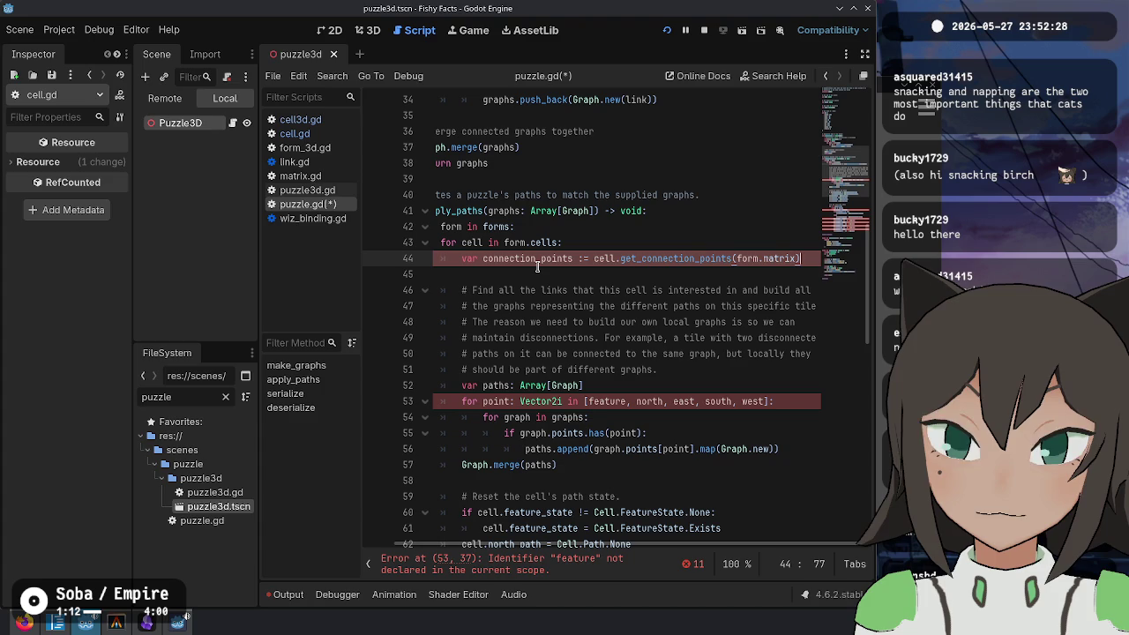
key("ctrl+Left")
key("ctrl+Left")
key("ctrl+Left")
key("ctrl+Right")
key("ctrl+Right")
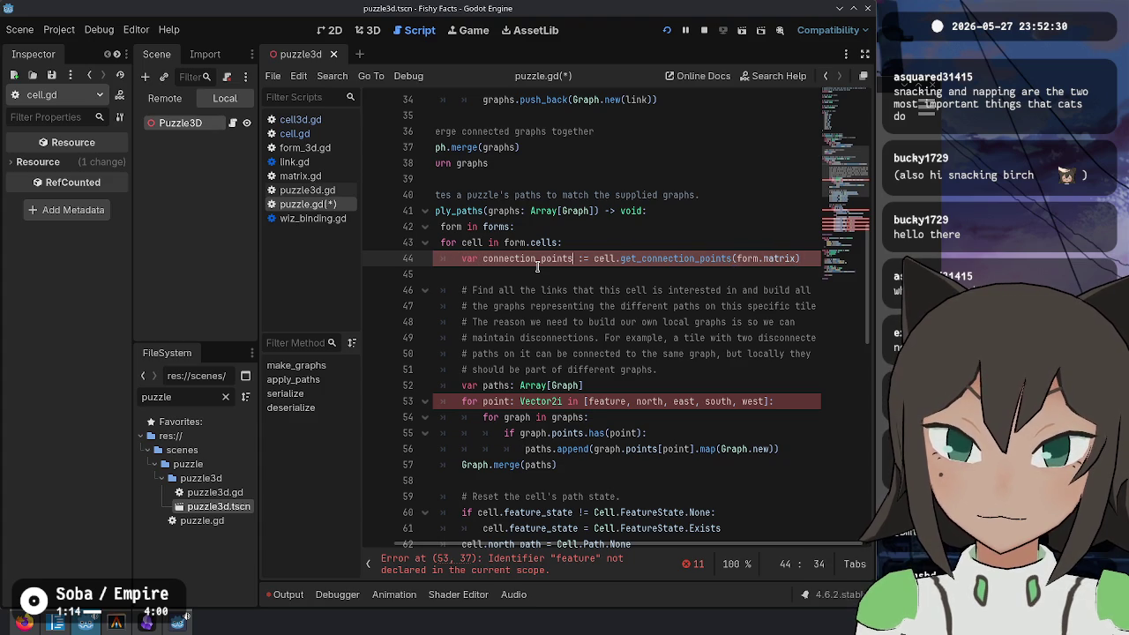
key("ctrl+BackSpace")
type("anchors")
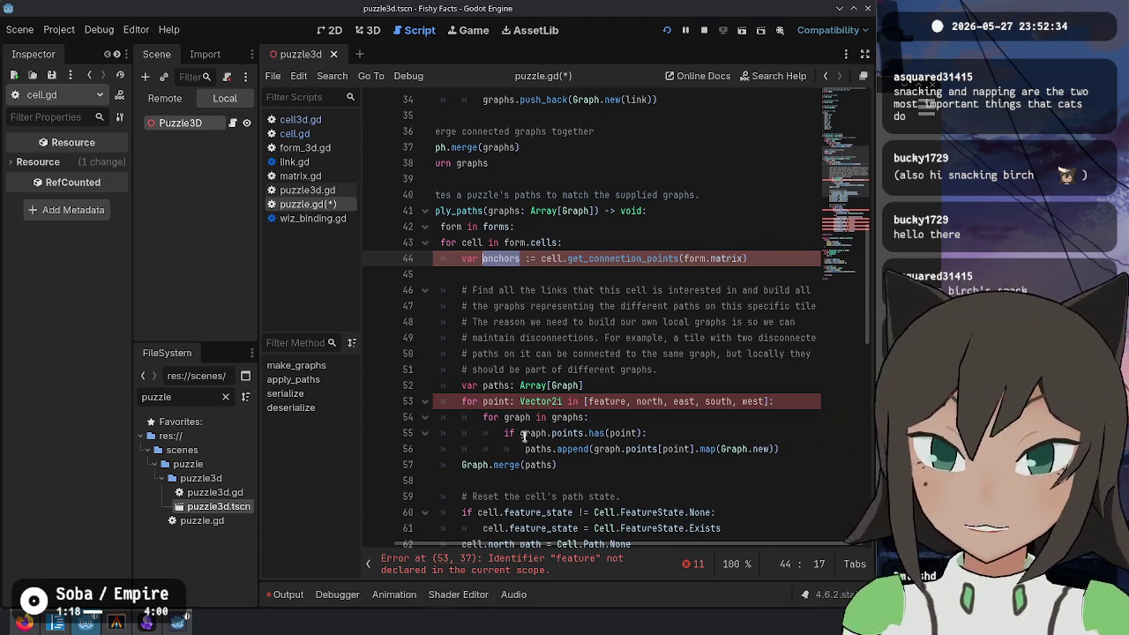
Step: Make the line 53 for loop iterate over anchors instead of the five-point list, and save
left_click(604, 401)
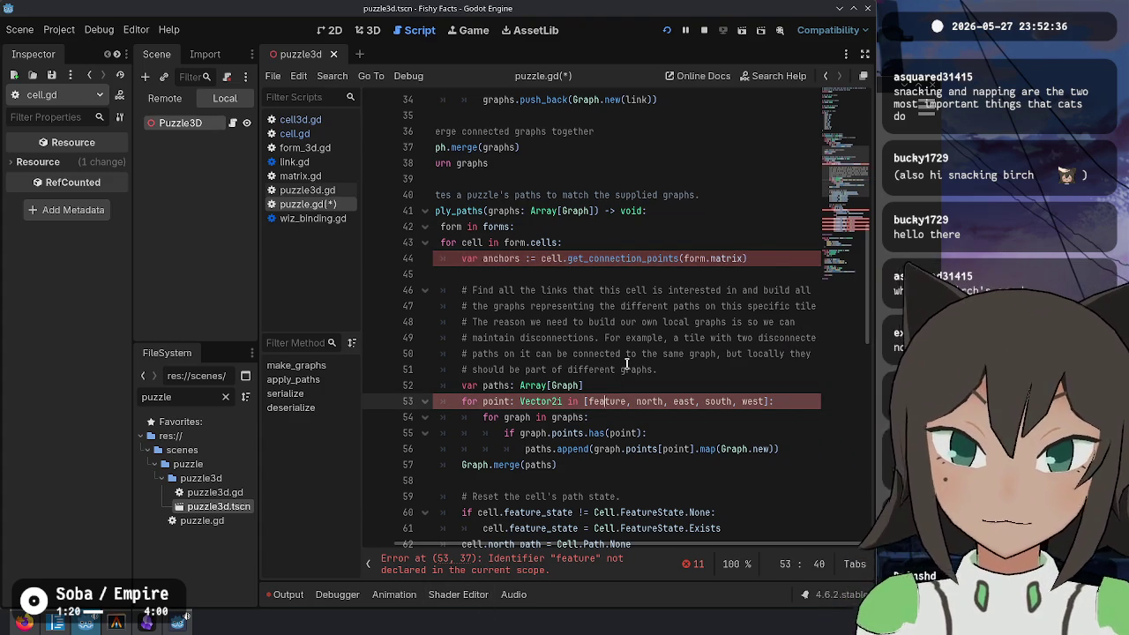
key("ctrl+Left")
key("Left")
key("shift+End")
key("shift+Left")
type("anchors")
key("ctrl+s")
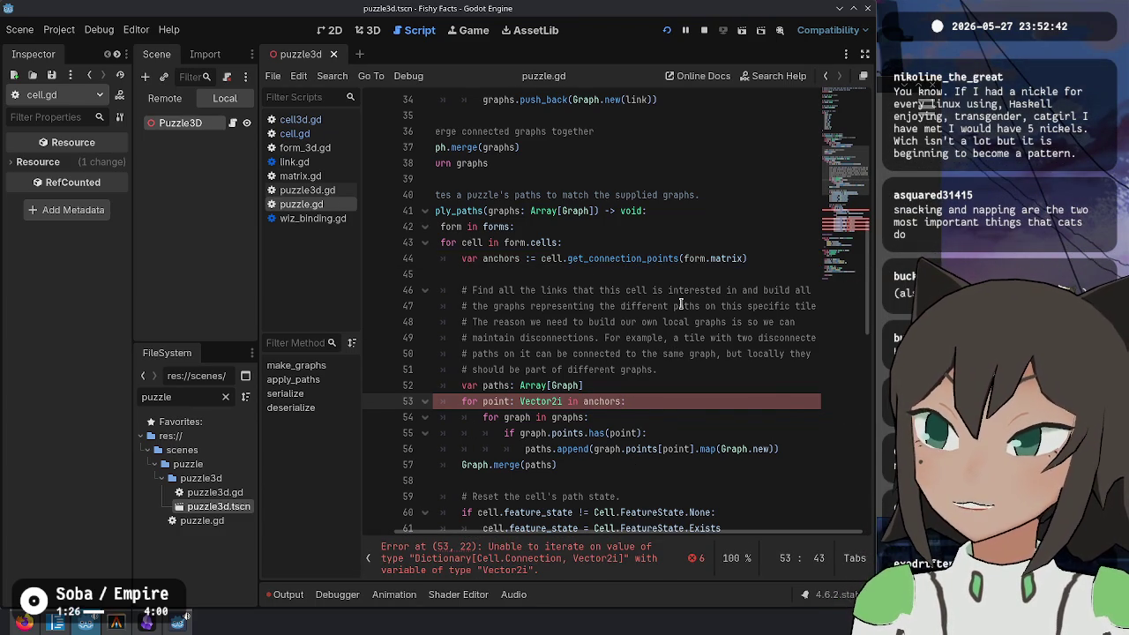
key("Home")
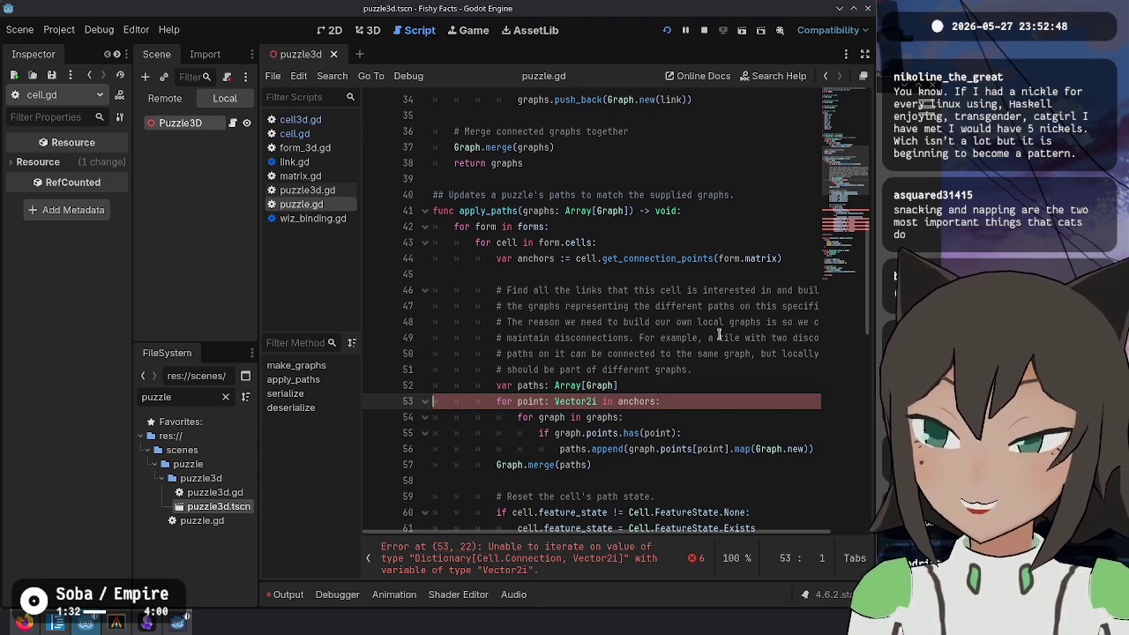
left_click(692, 411)
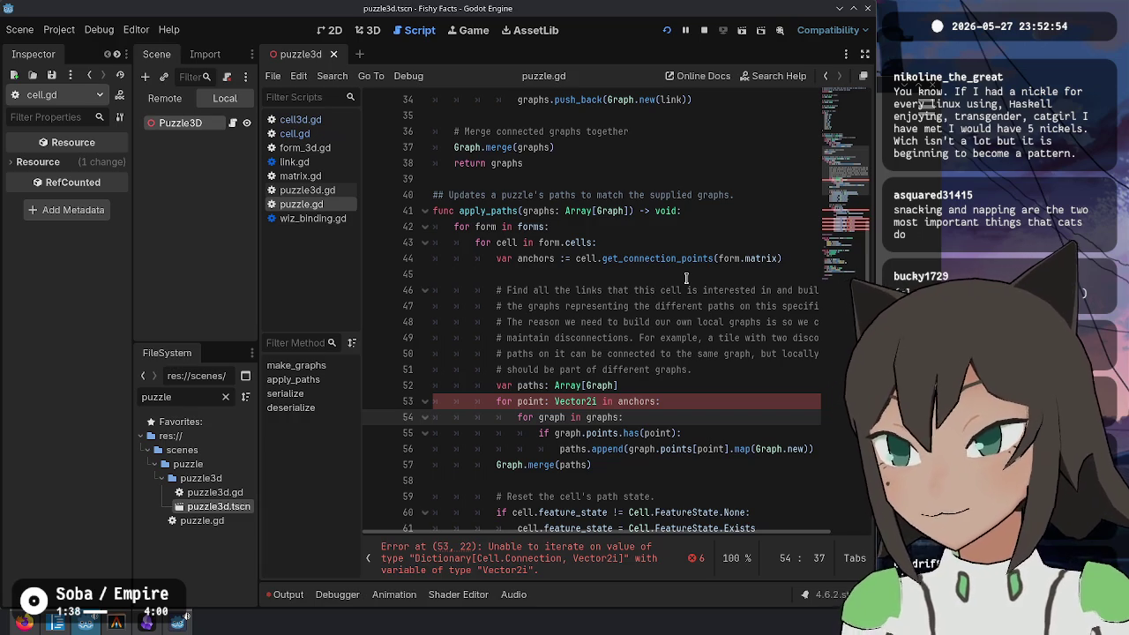
mouse_move(681, 266)
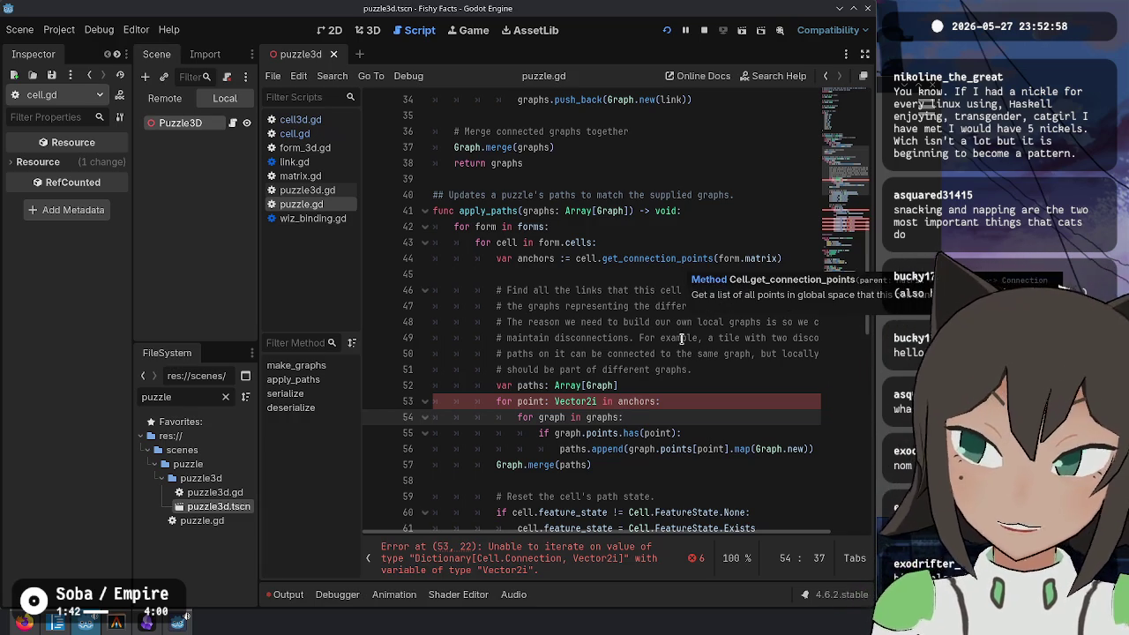
left_click(550, 354)
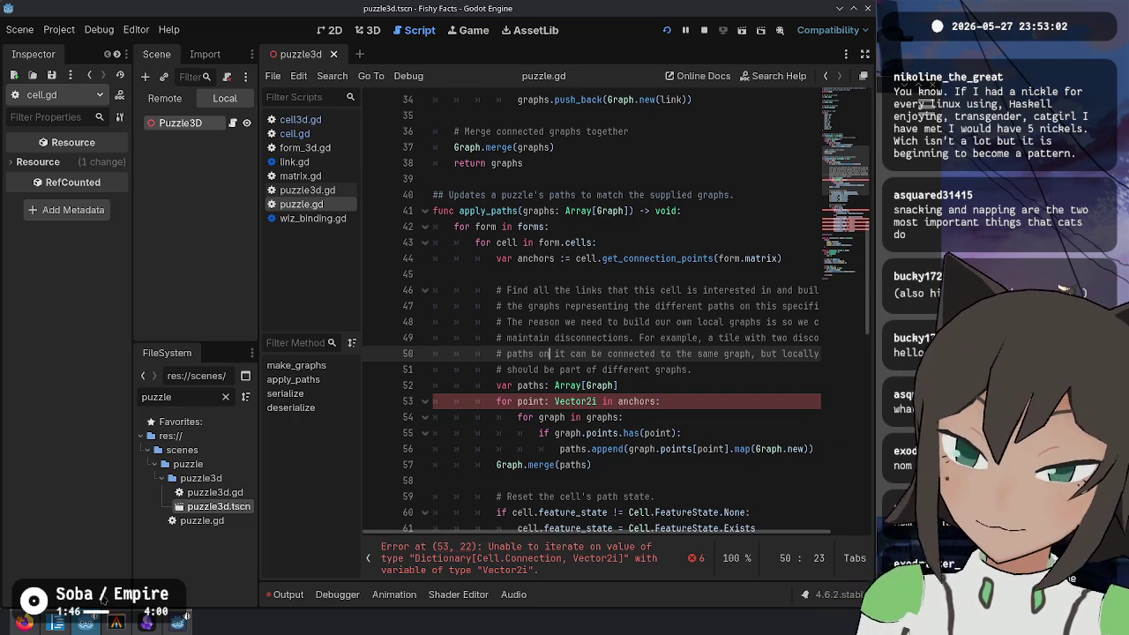
mouse_move(25, 624)
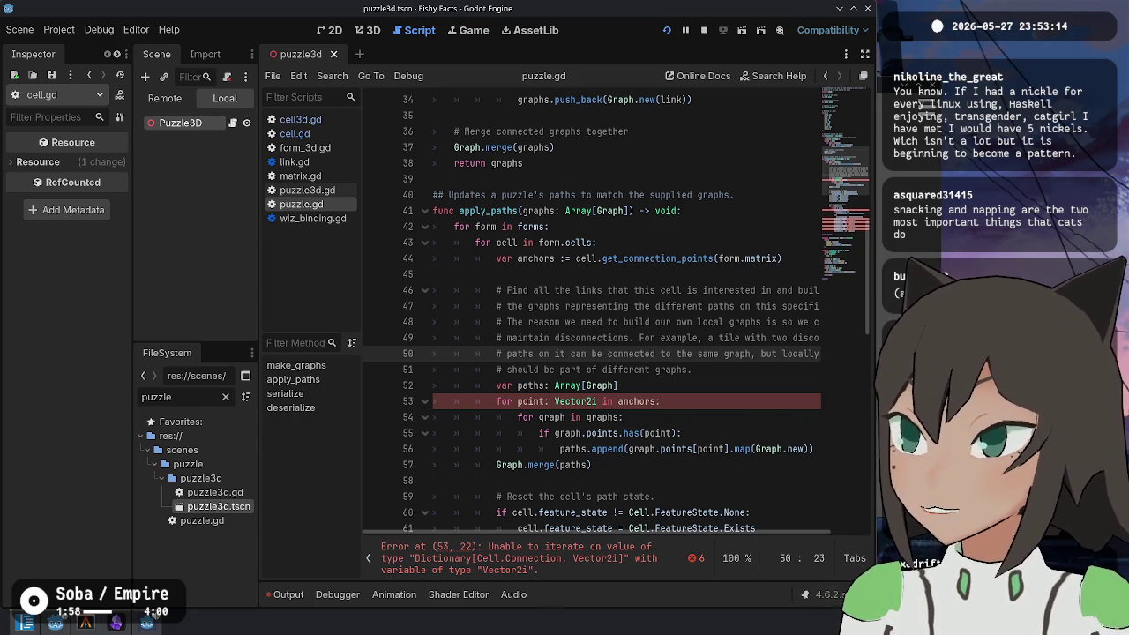
key("alt+Tab")
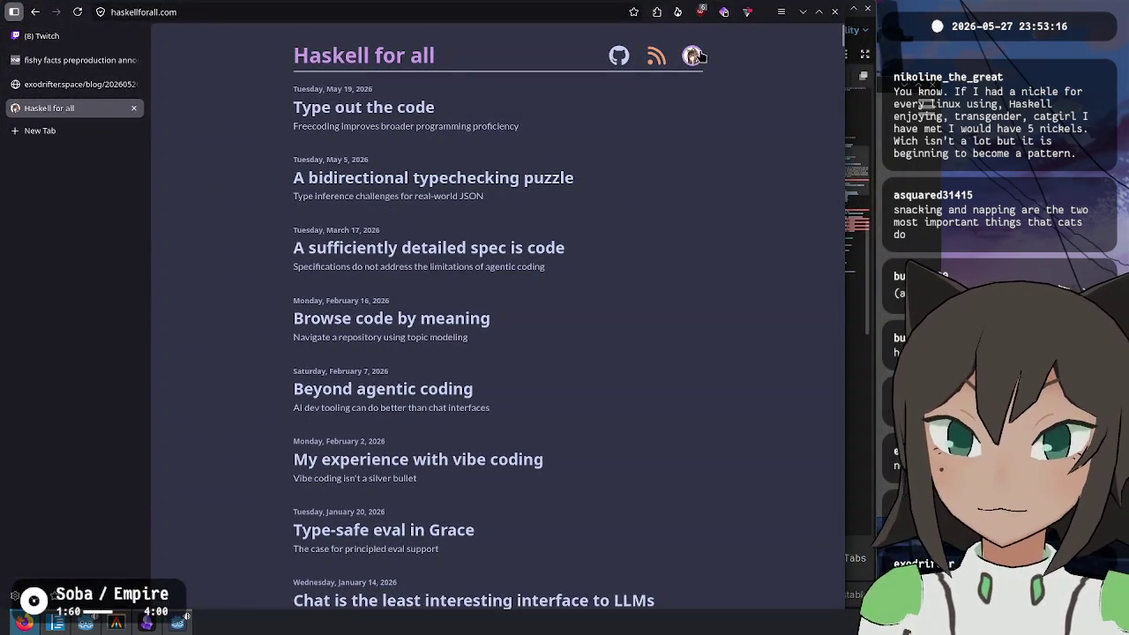
Step: Visit the Haskell for all author's GitHub profile, return to the post list, then go to Twitch Stream Manager
scroll(706, 159, "down", 3)
scroll(691, 166, "up", 3)
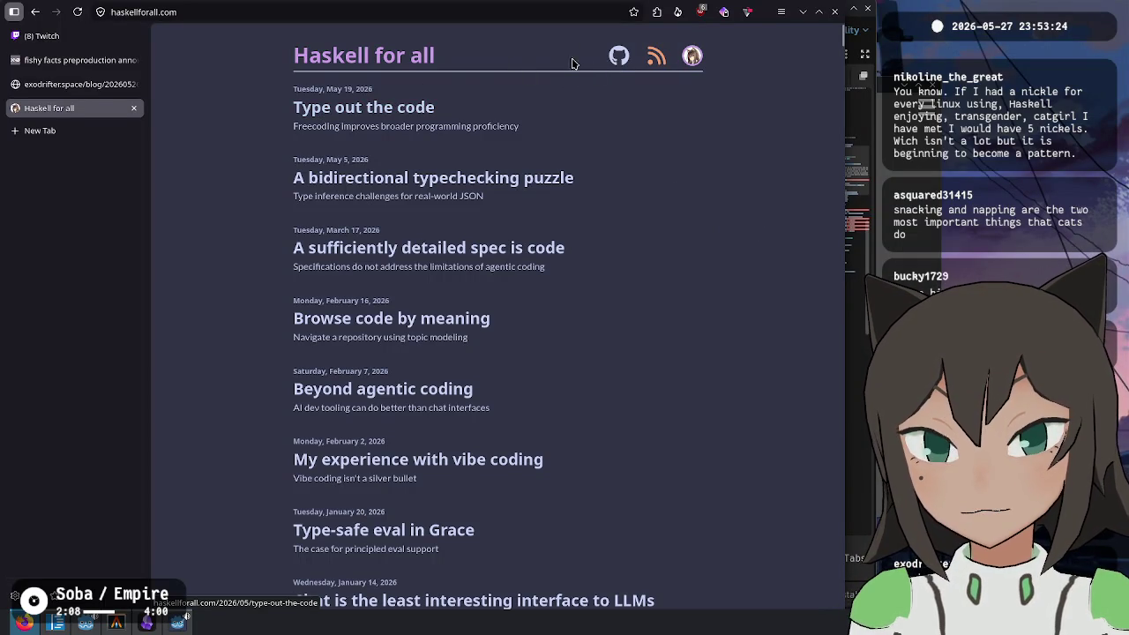
left_click(619, 58)
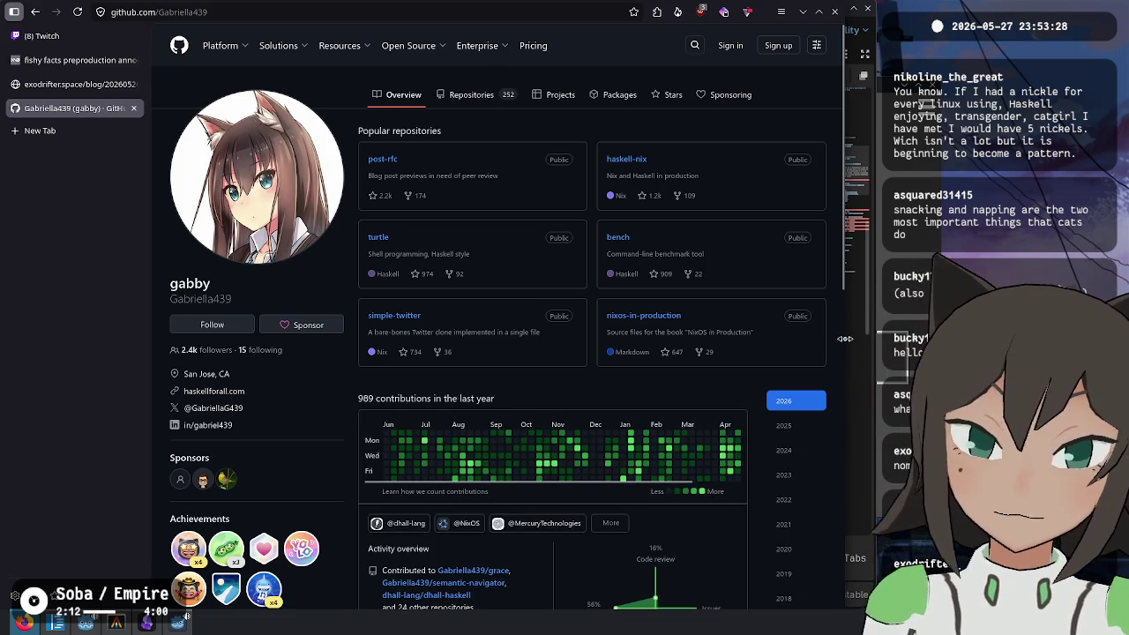
left_click(37, 15)
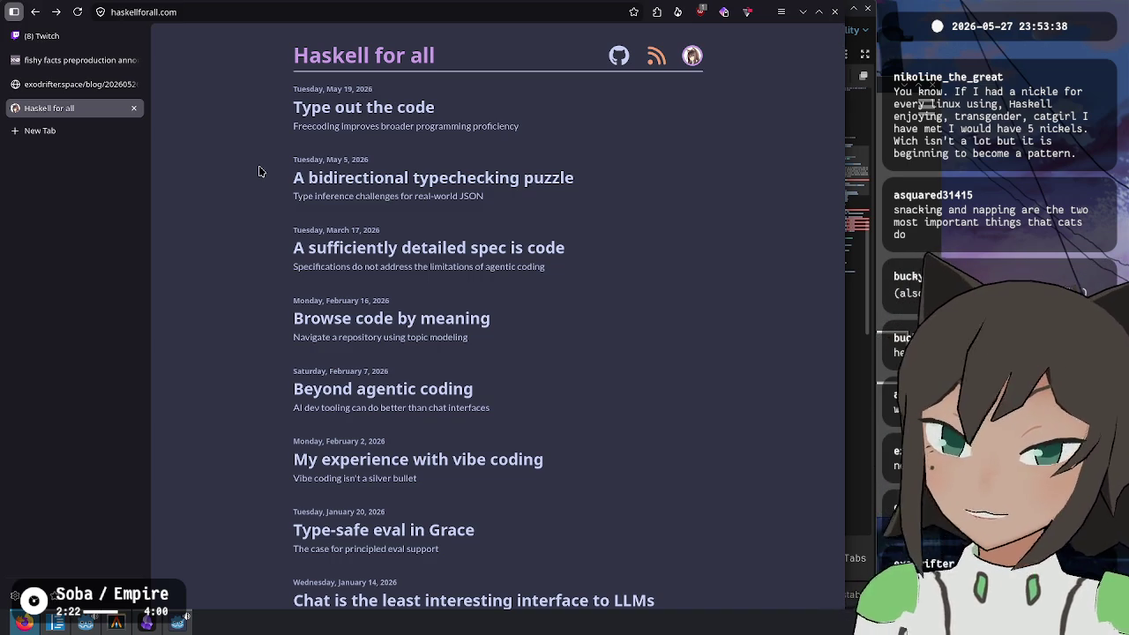
scroll(744, 261, "down", 10)
scroll(743, 261, "down", 15)
scroll(744, 261, "up", 20)
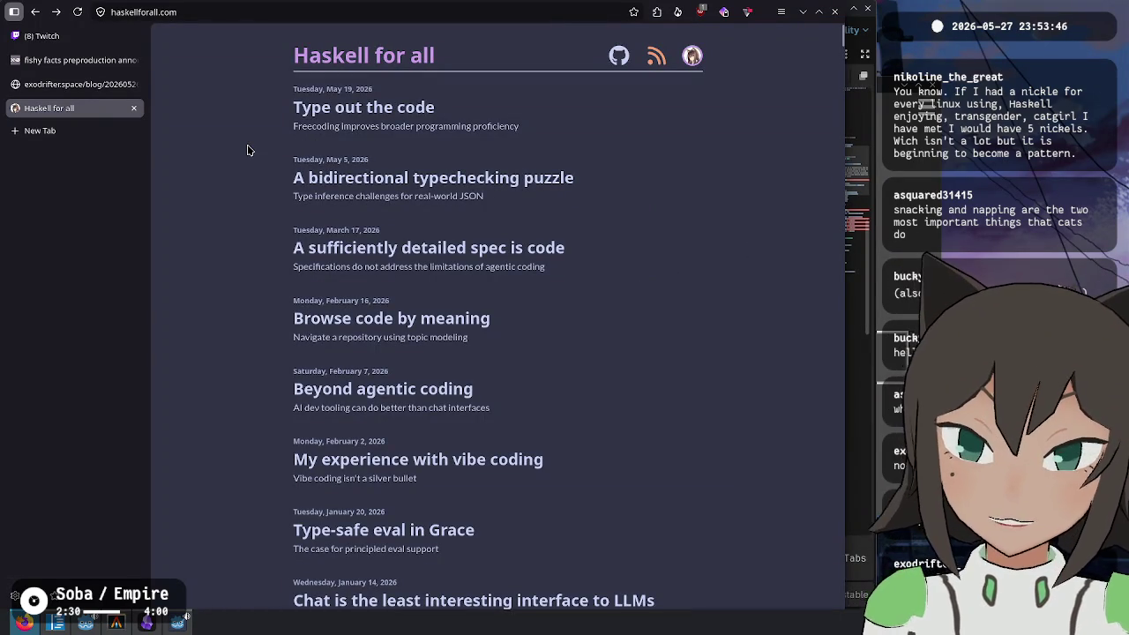
key("ctrl+1")
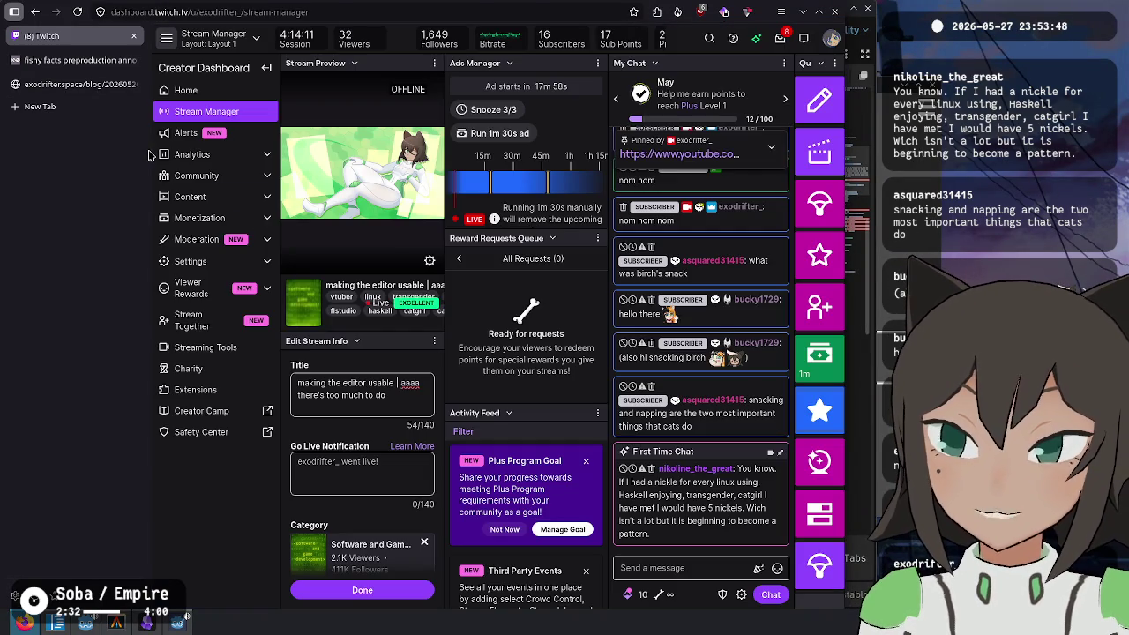
Step: Back in Godot, change line 53's loop in puzzle.gd to iterate over anchors.values()
key("alt+Tab")
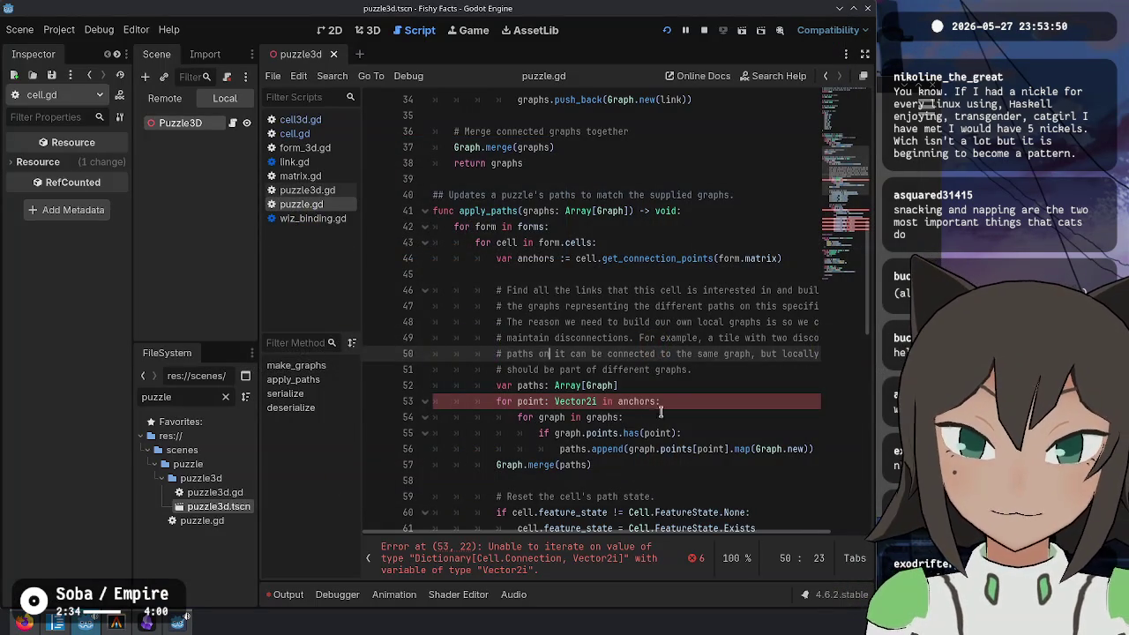
left_click(697, 365)
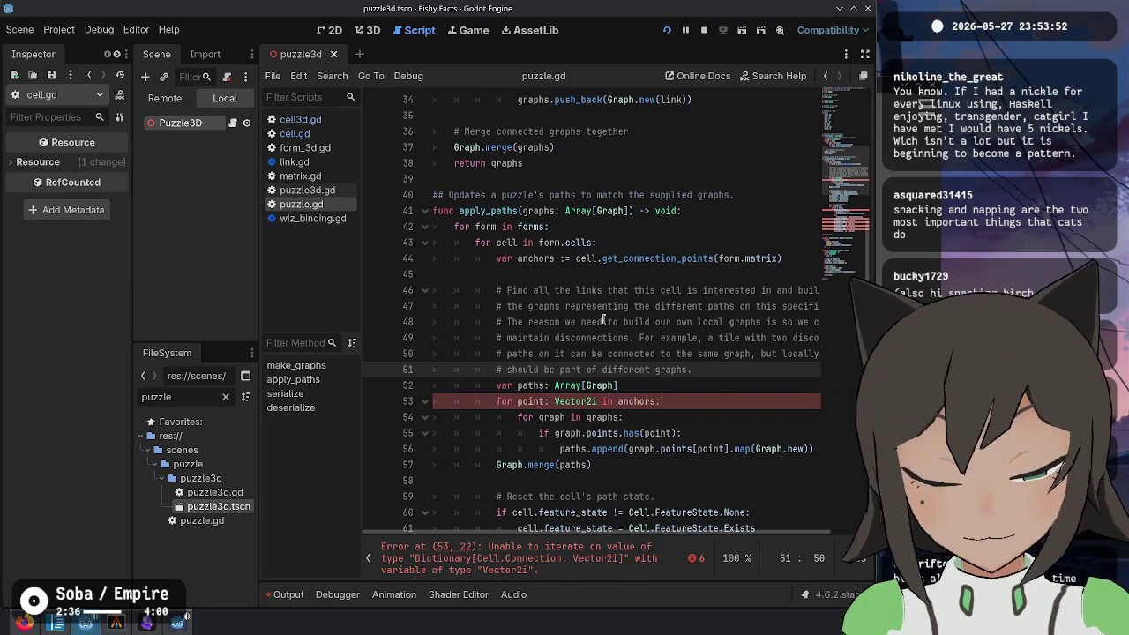
key("ctrl+backslash")
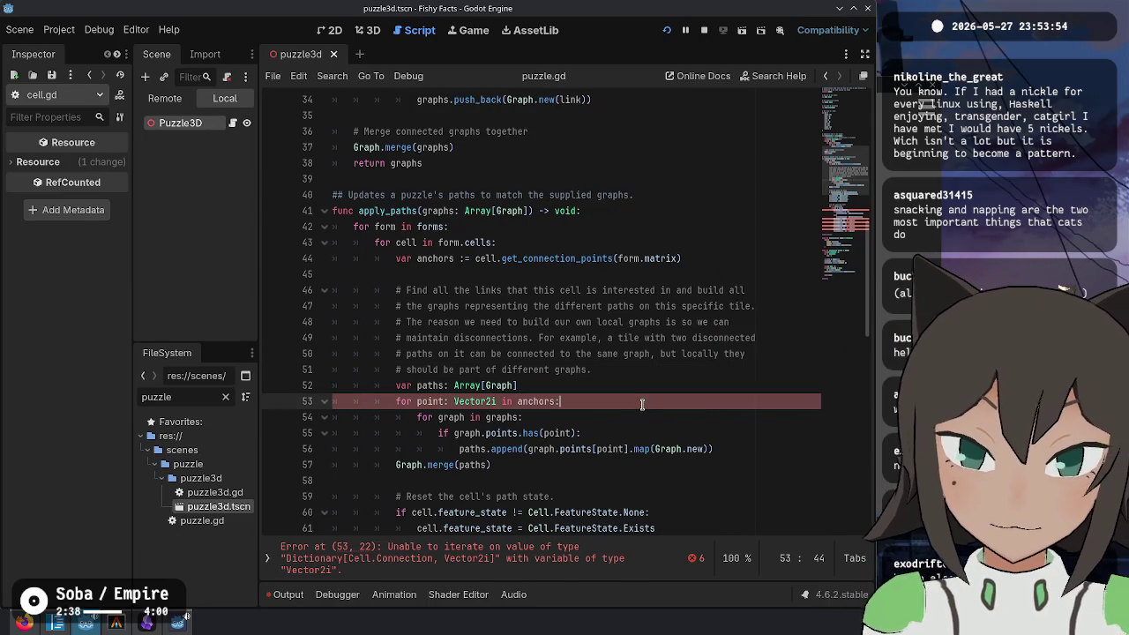
left_click(642, 392)
left_click(635, 401)
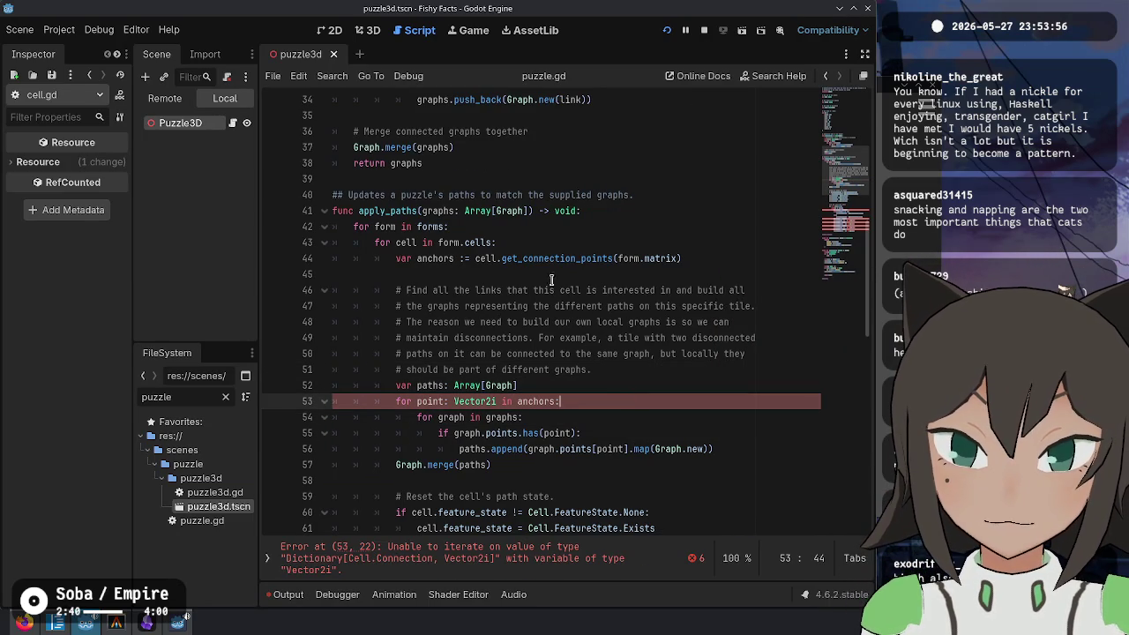
double_click(533, 402)
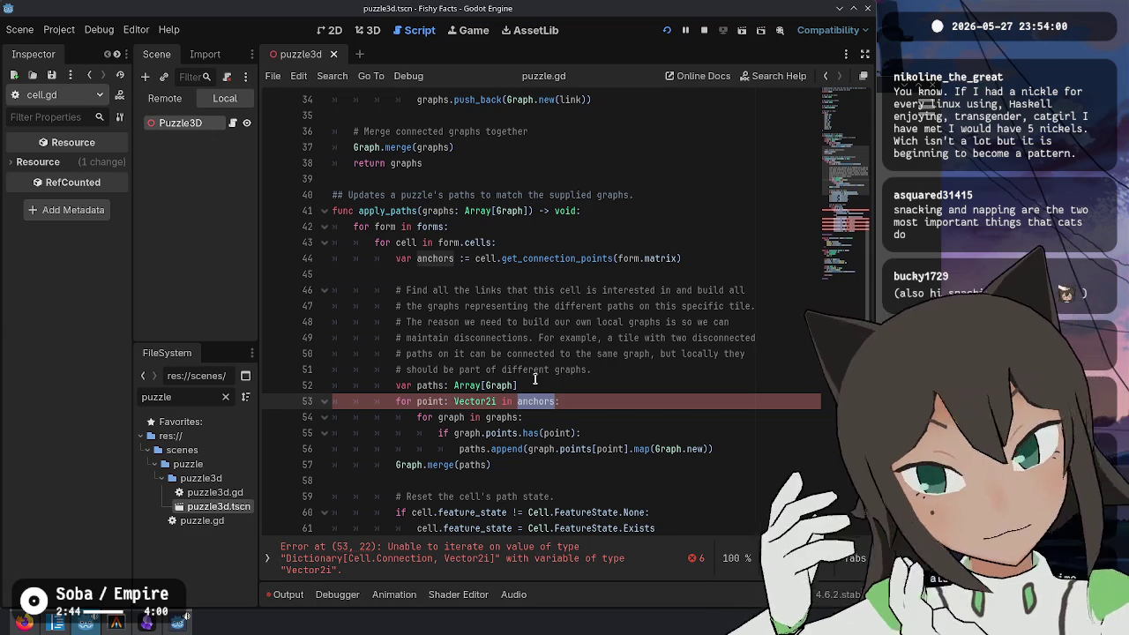
key("Right")
type(".")
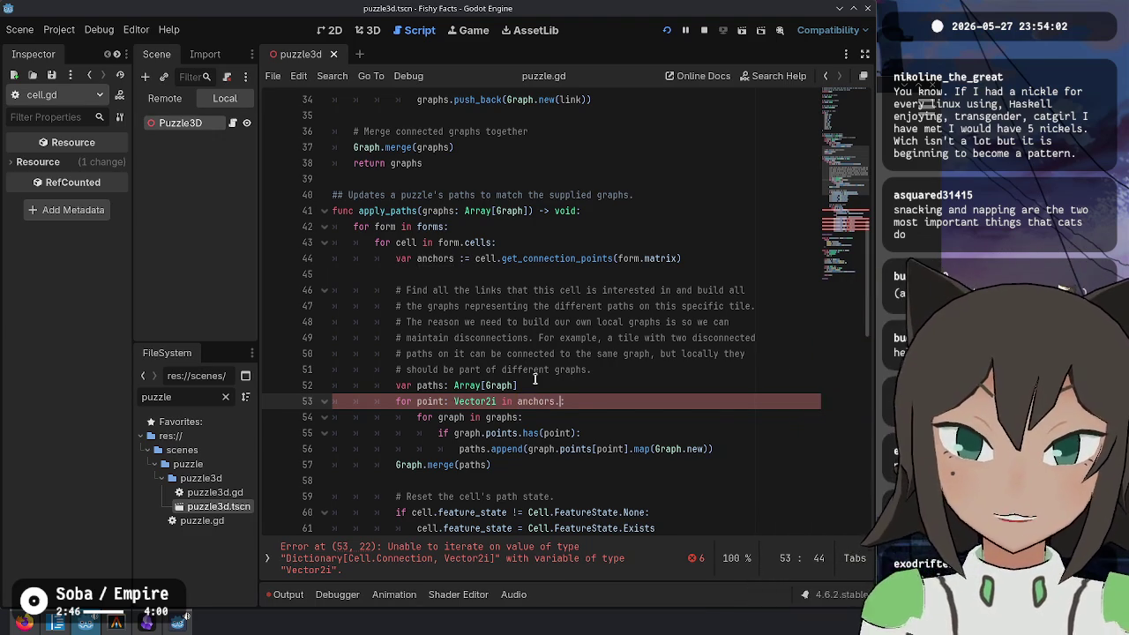
type("(")
key("Left")
key("BackSpace")
key("BackSpace")
key("BackSpace")
type("values")
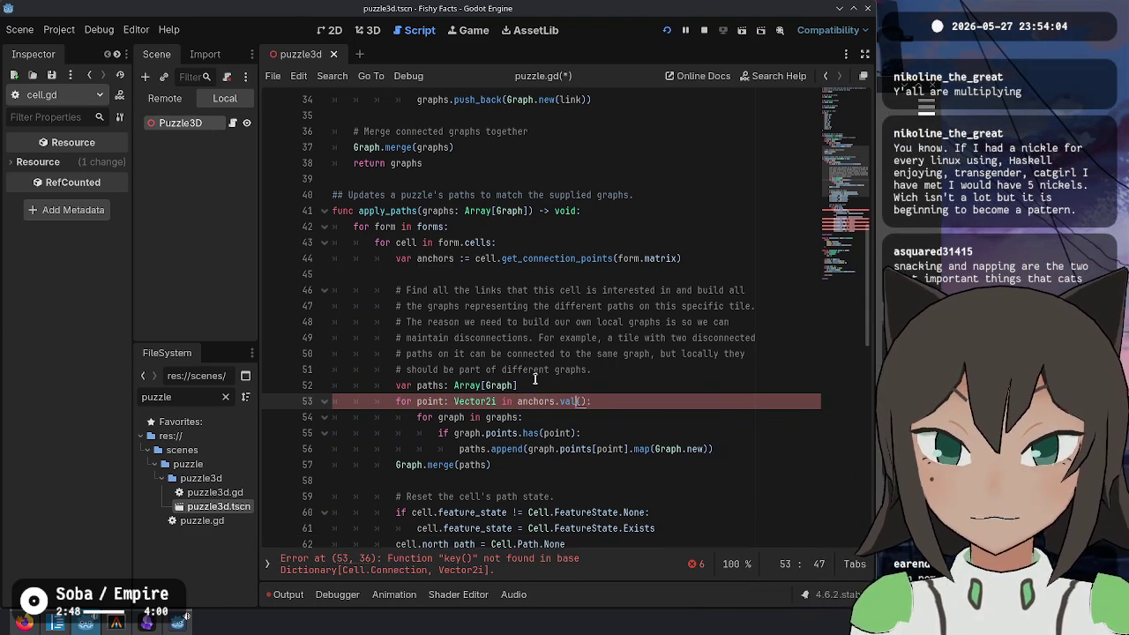
key("ctrl+Left")
key("ctrl+Left")
key("ctrl+Left")
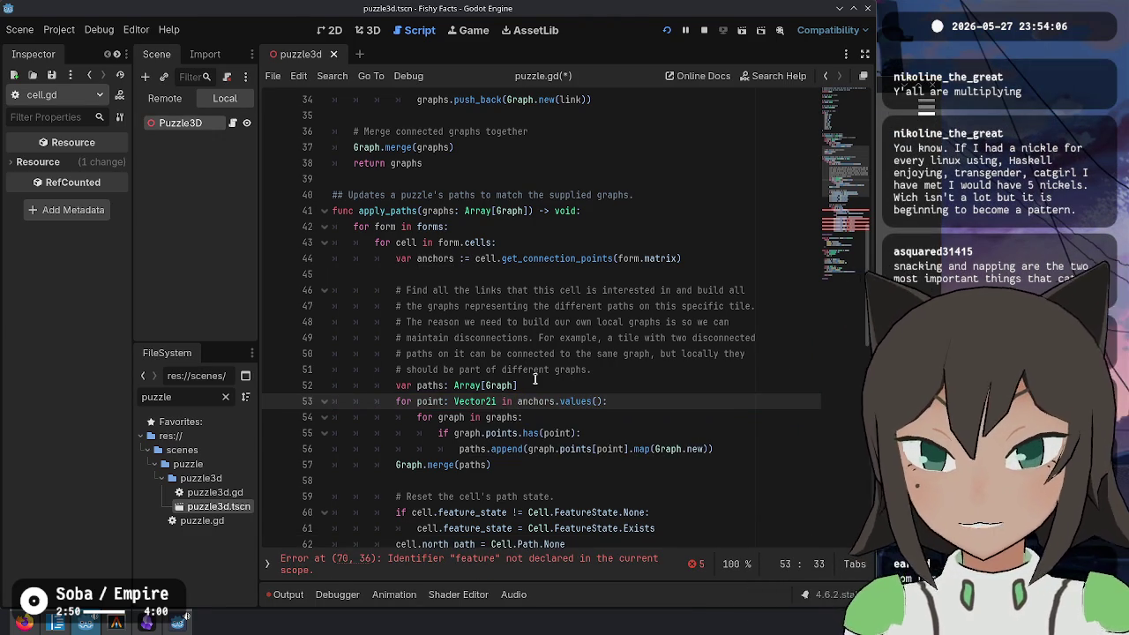
scroll(590, 401, "down", 5)
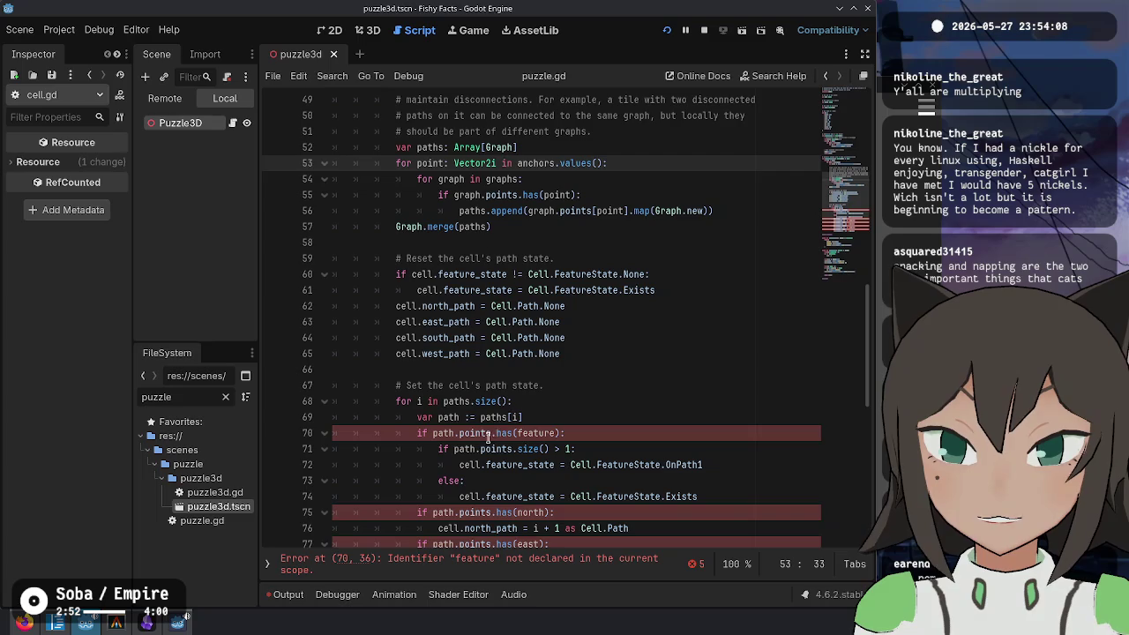
Step: Replace path.points.has on lines 70–81 with anchors[Cell.Connection across all five checks
left_click(517, 433)
scroll(617, 397, "down", 2)
key("ctrl+shift+Left")
key("ctrl+shift+Left")
key("ctrl+shift+Left")
key("ctrl+d")
key("ctrl+d")
key("ctrl+d")
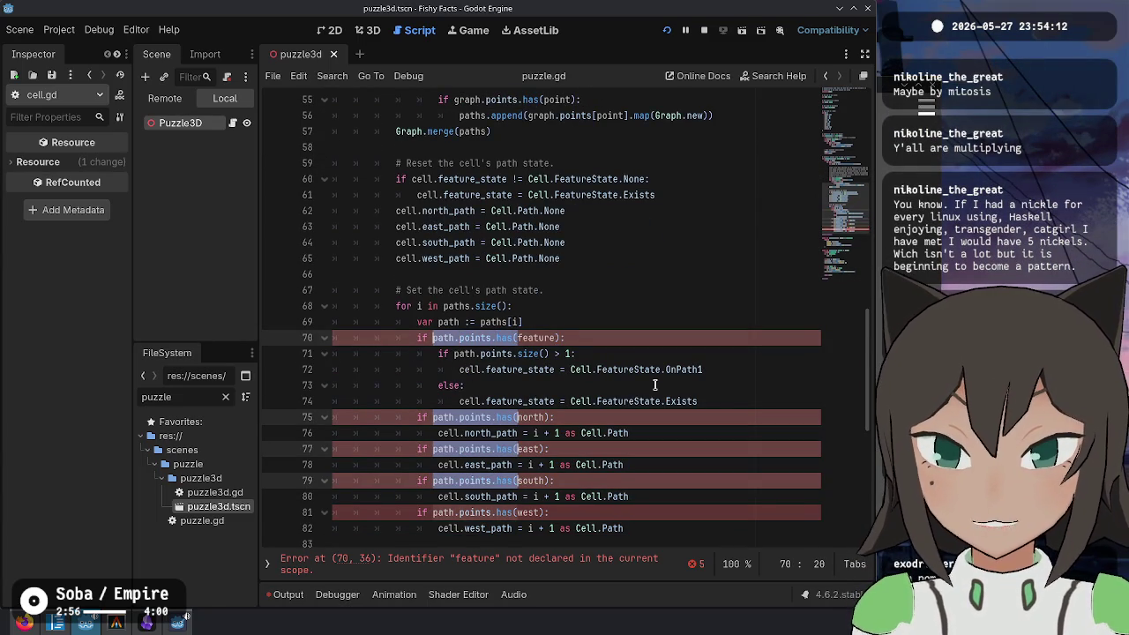
key("ctrl+d")
key("Right")
type("anchors[")
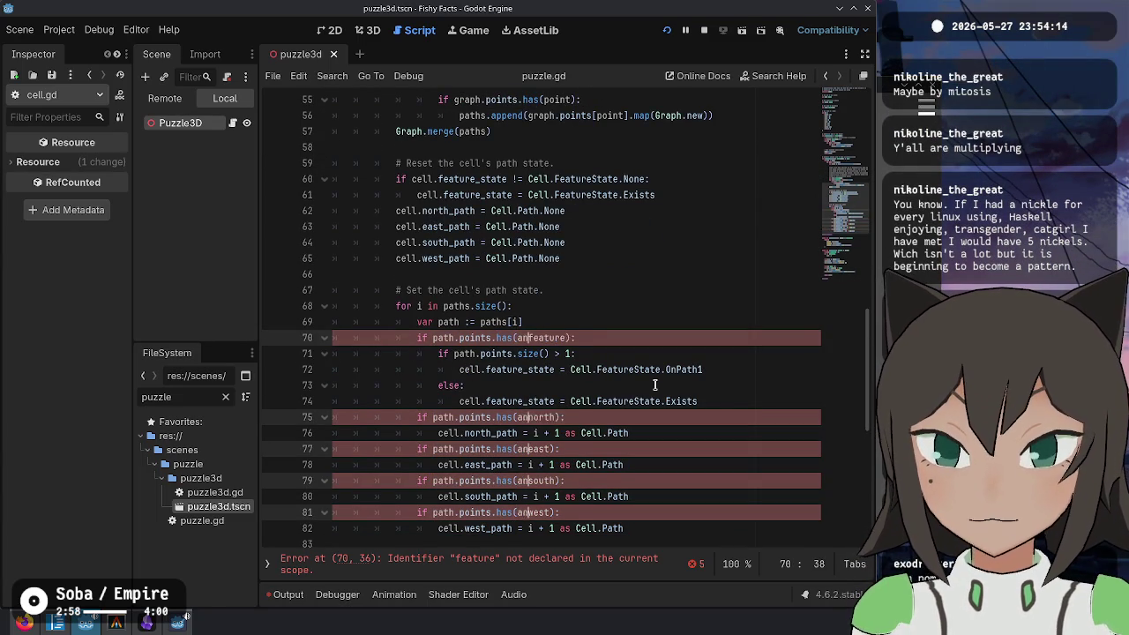
type("Cell.")
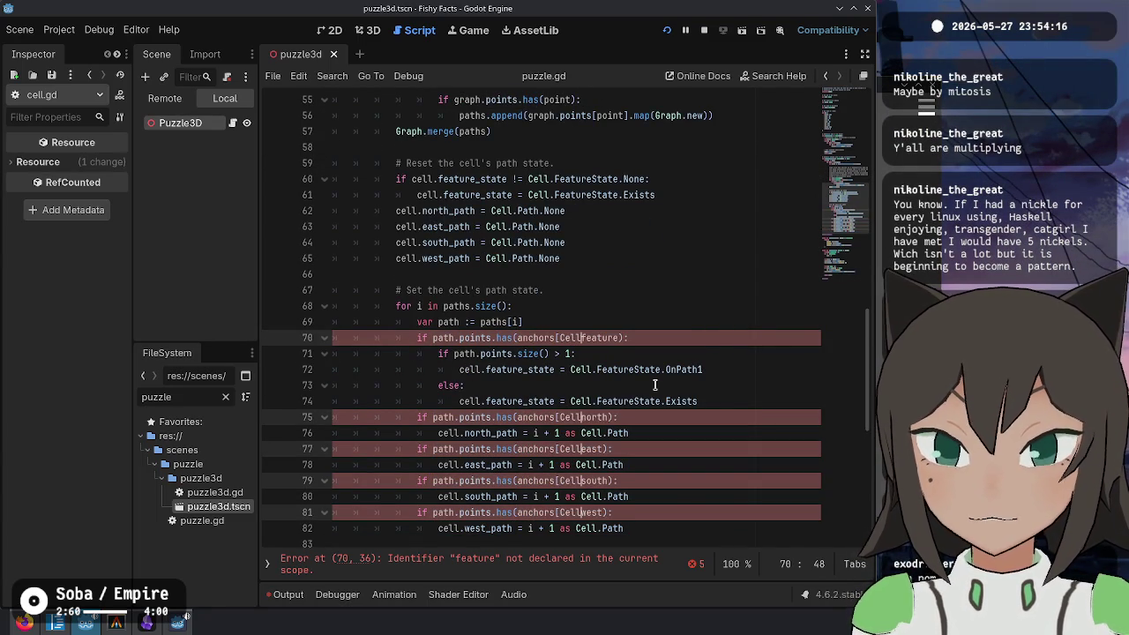
type("Connection")
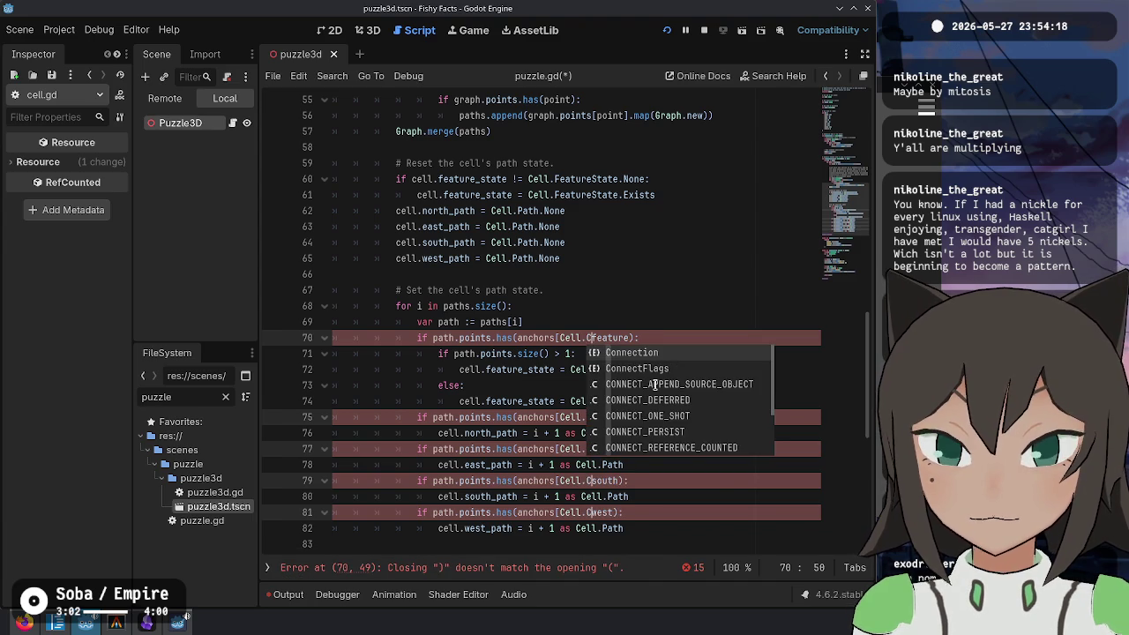
type("]")
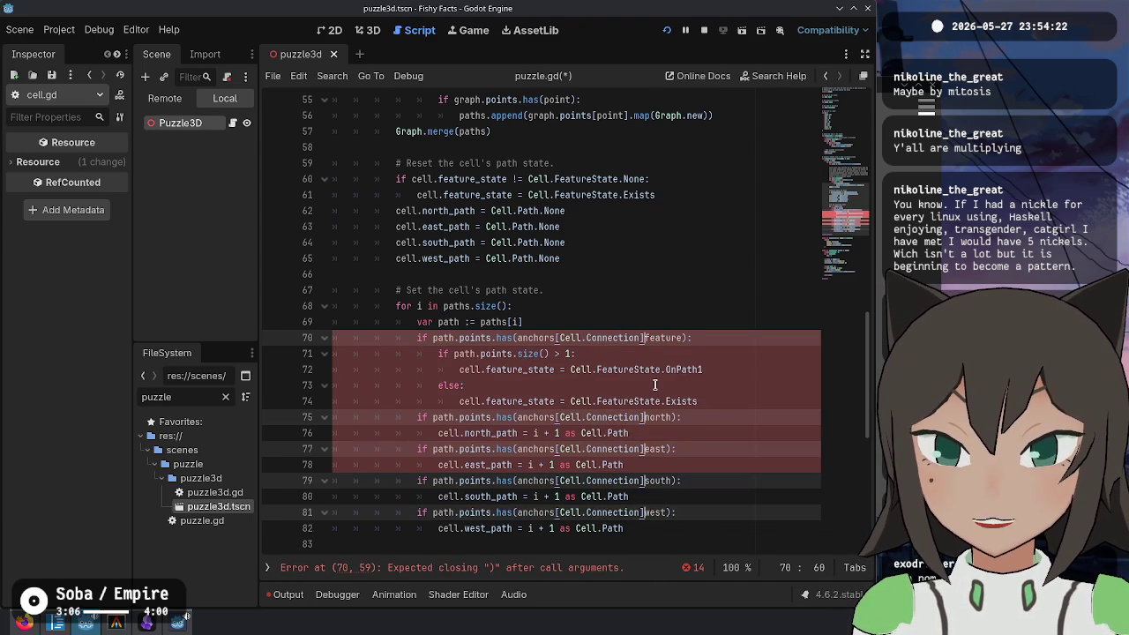
key("ctrl+shift+Right")
key("Delete")
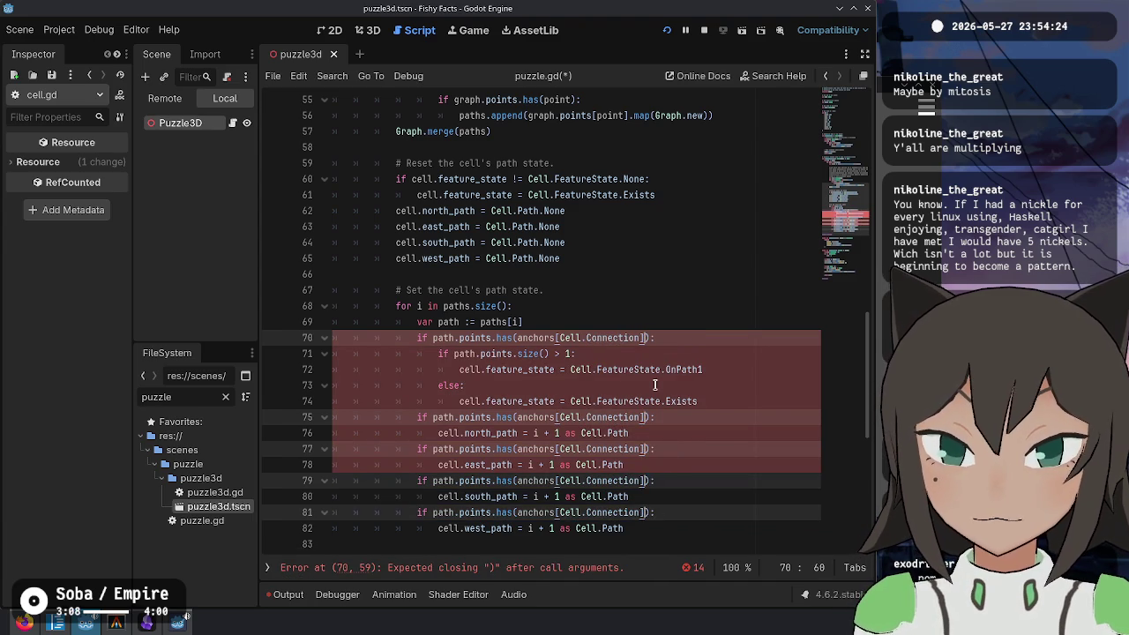
key("ctrl+z")
key("ctrl+z")
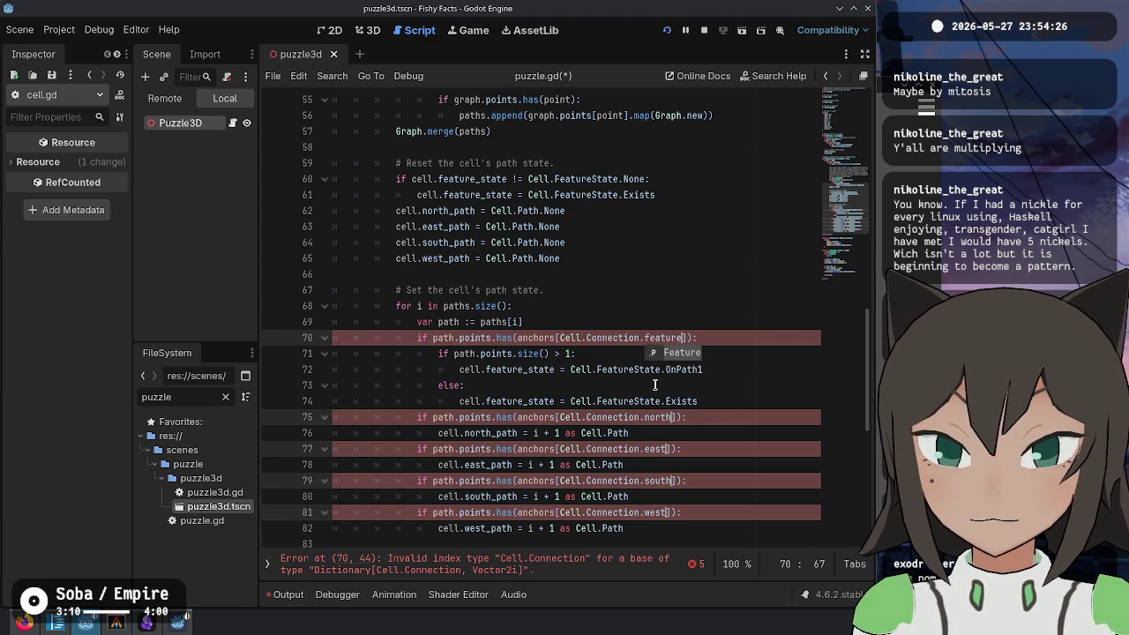
key("Left")
key("Left")
key("Left")
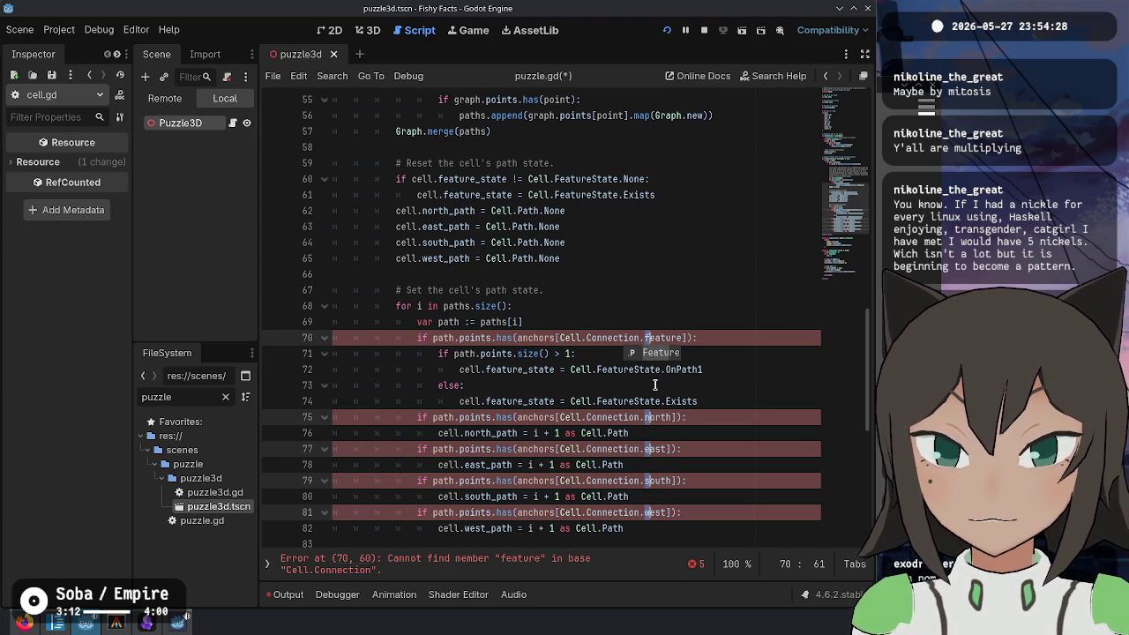
Step: Capitalise the direction keys to Feature, North, East, South, West and save puzzle.gd
key("Return")
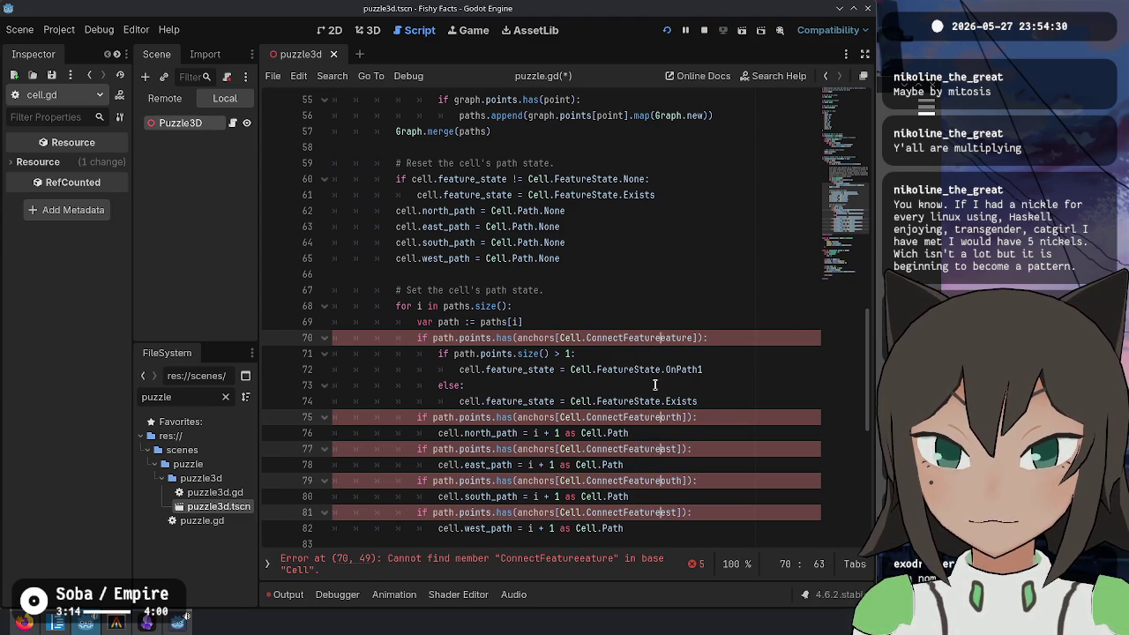
key("Escape")
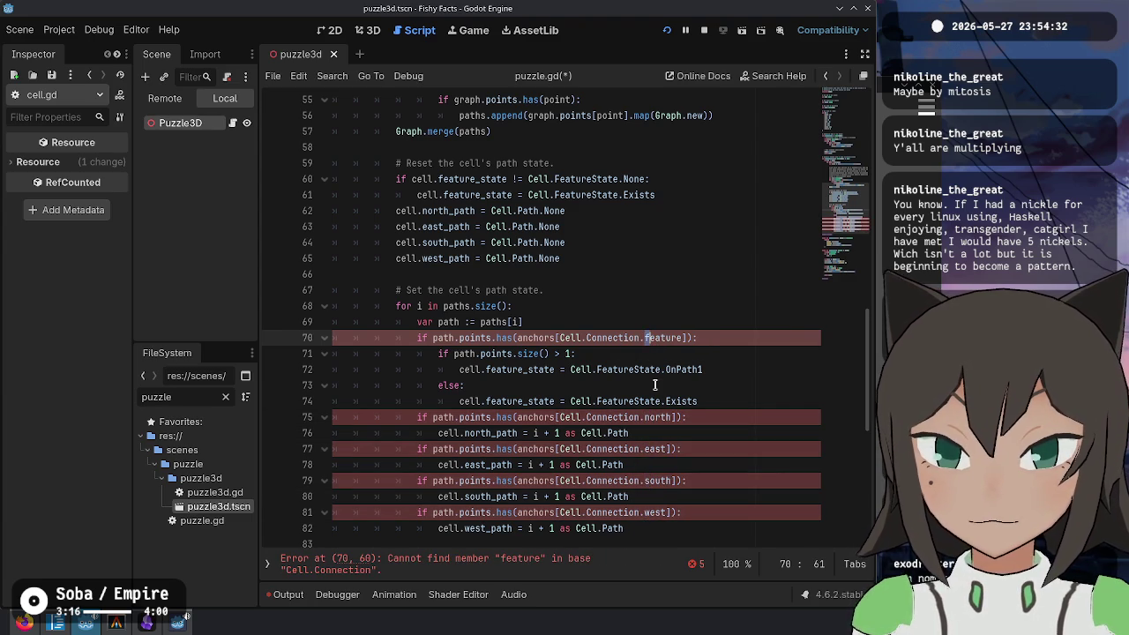
key("Down")
key("Down")
key("Down")
key("BackSpace")
type("E")
key("Down")
key("Down")
key("BackSpace")
type("S")
key("Down")
key("Down")
key("BackSpace")
type("W")
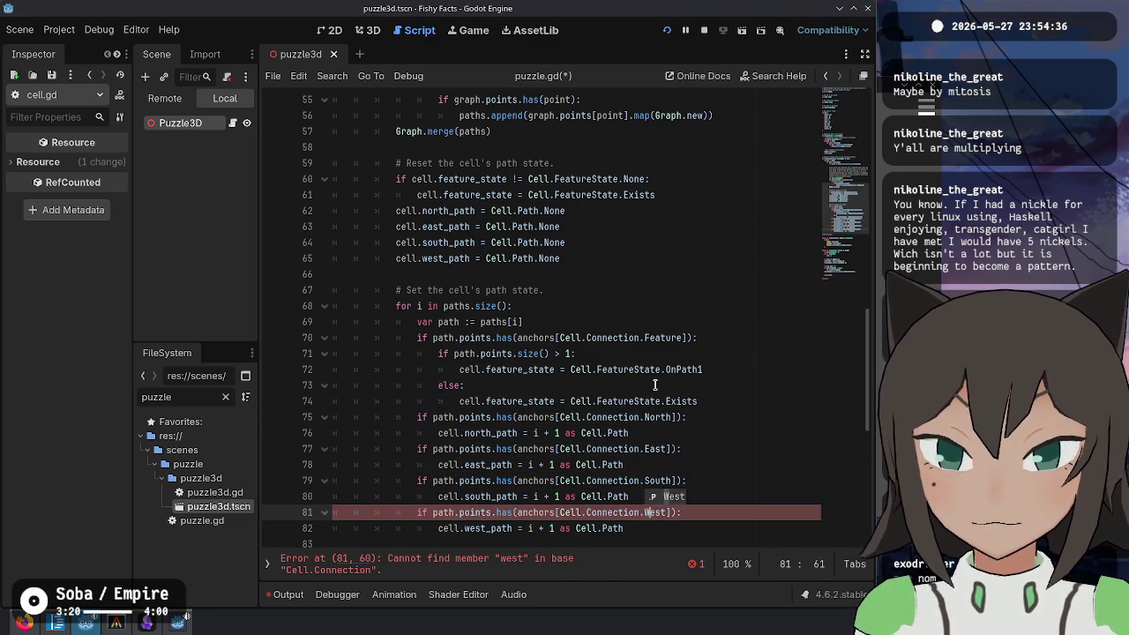
key("Escape")
key("Down")
key("ctrl+s")
Step: Change the line 44 call from get_connection_points to get_anchors
scroll(586, 345, "up", 6)
scroll(586, 344, "up", 2)
scroll(585, 344, "down", 1)
left_click(490, 210)
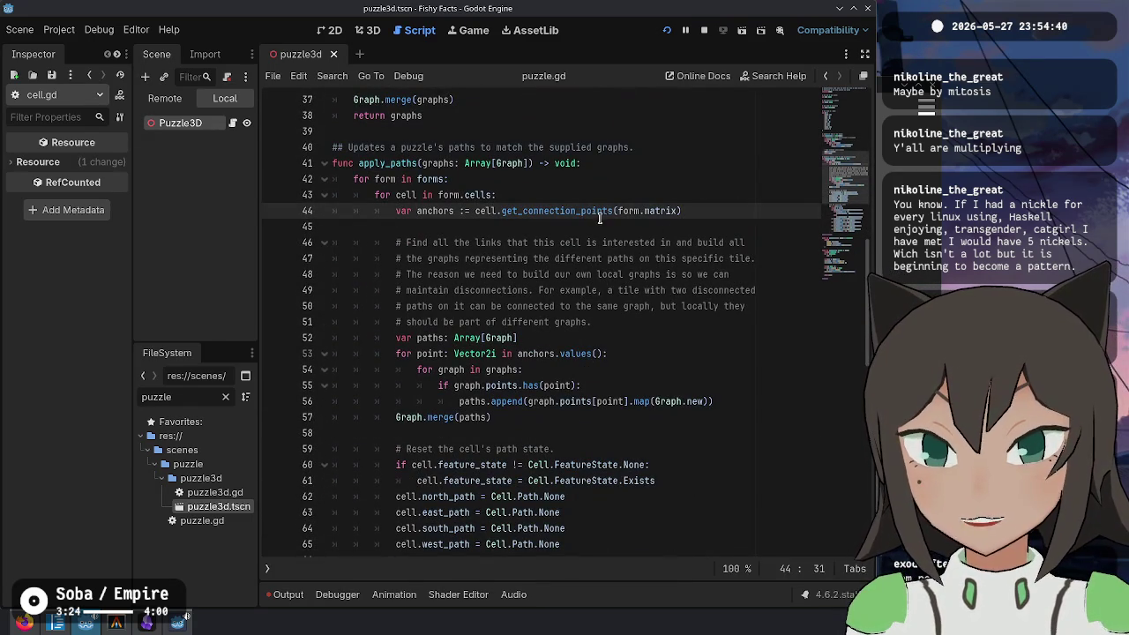
key("ctrl+Right")
key("BackSpace")
key("BackSpace")
key("BackSpace")
key("BackSpace")
type("anchors")
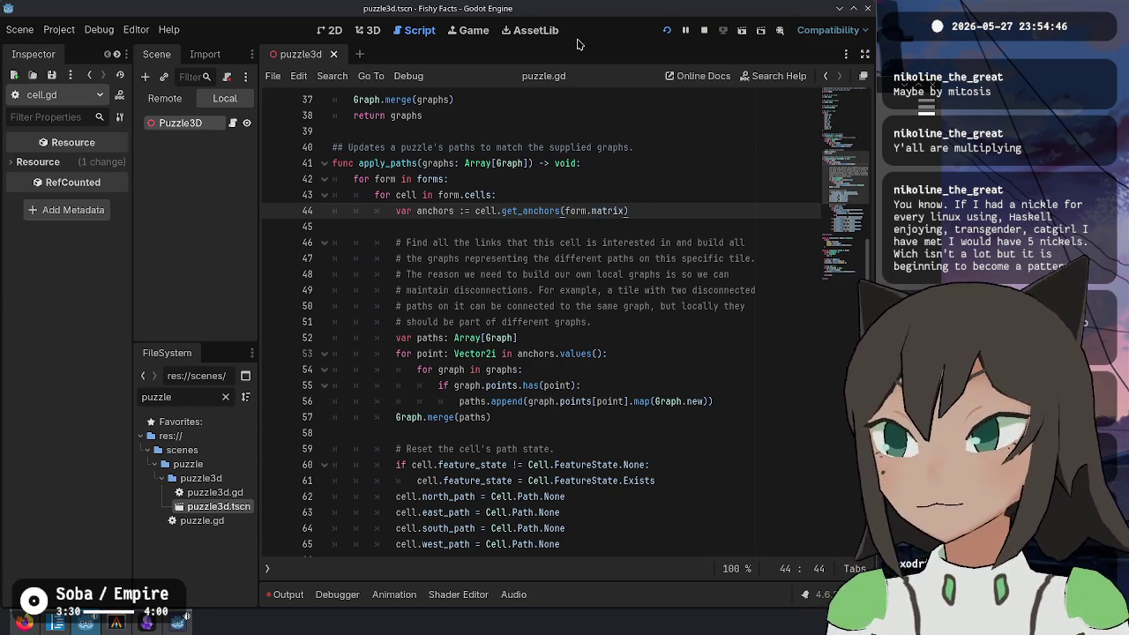
left_click(547, 274)
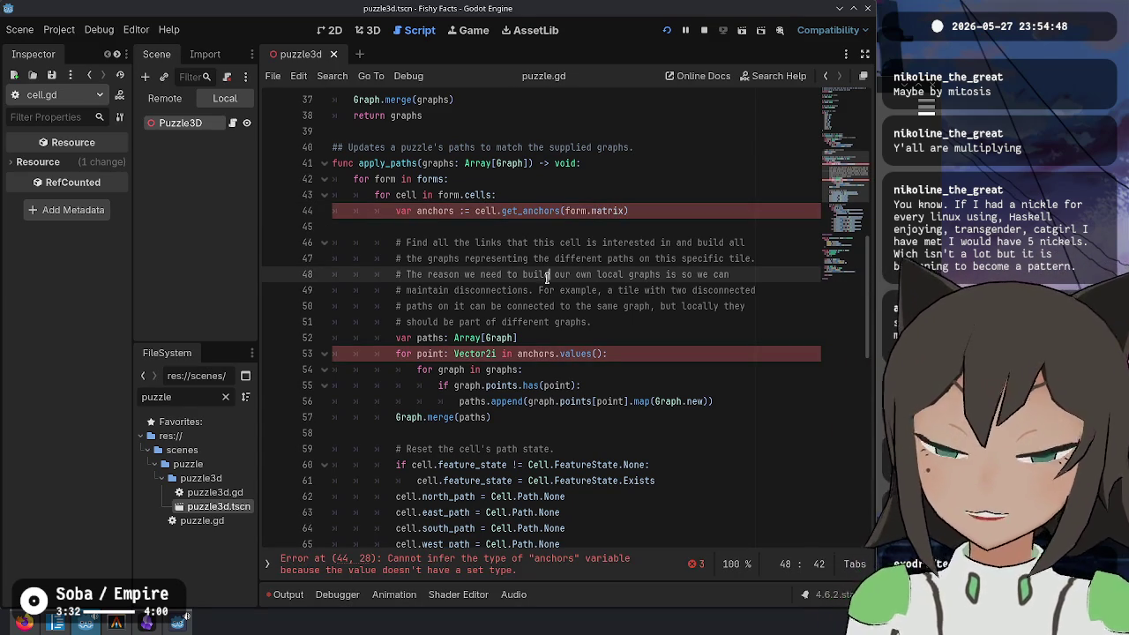
Step: Rename the get_connection_points function in cell.gd to get_anchors
key("ctrl+backslash")
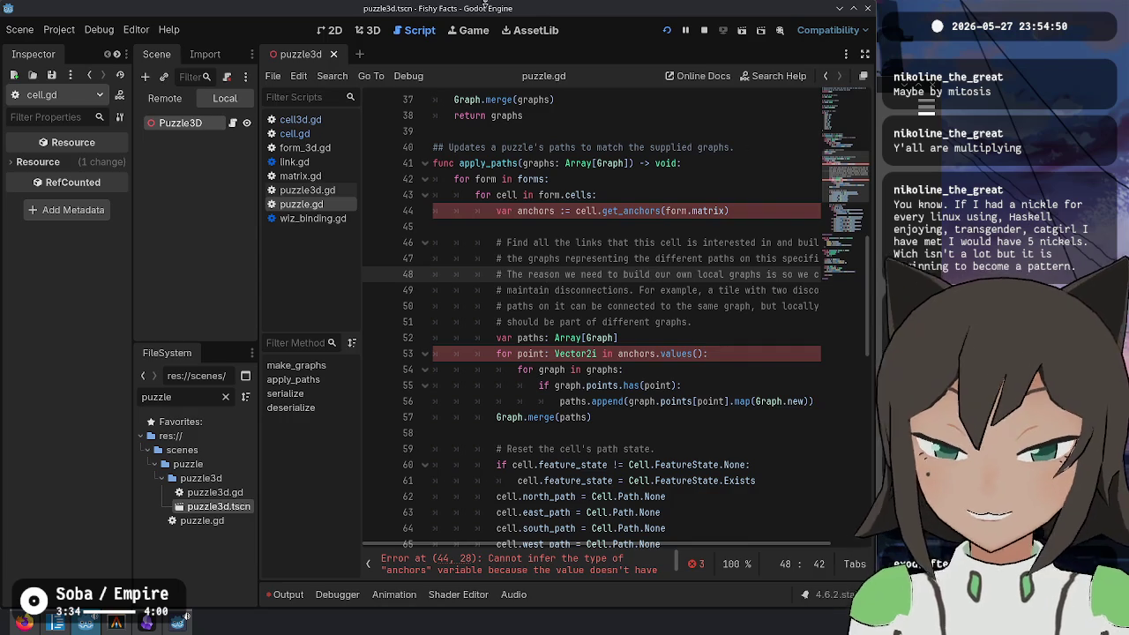
left_click(655, 212)
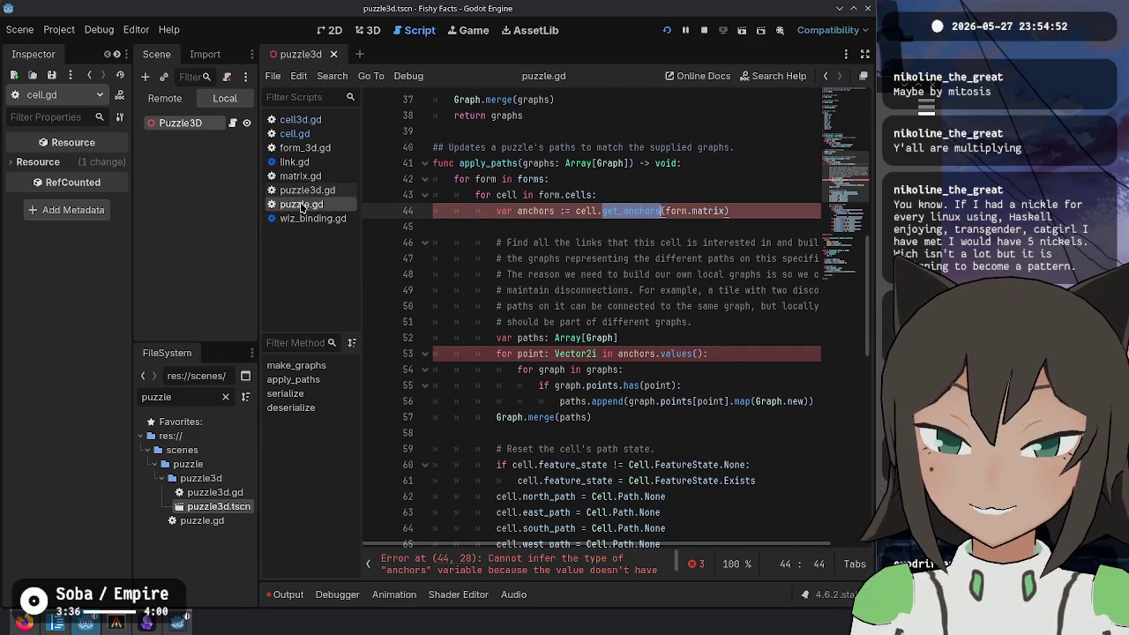
left_click(326, 133)
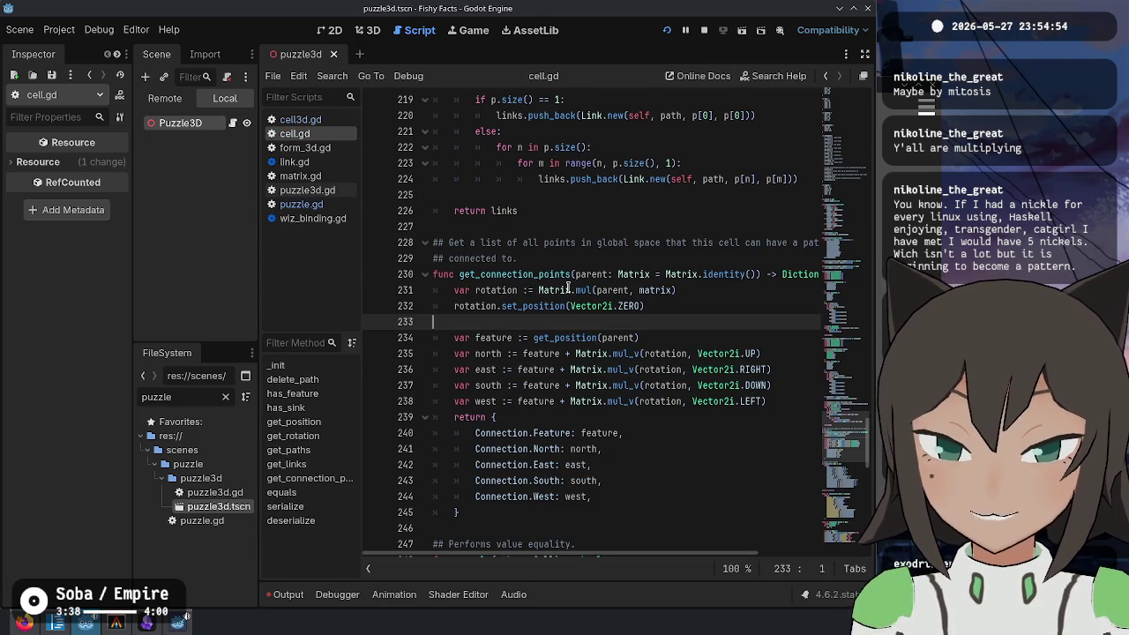
double_click(519, 274)
type("get_anchors")
left_click(605, 242)
key("Down")
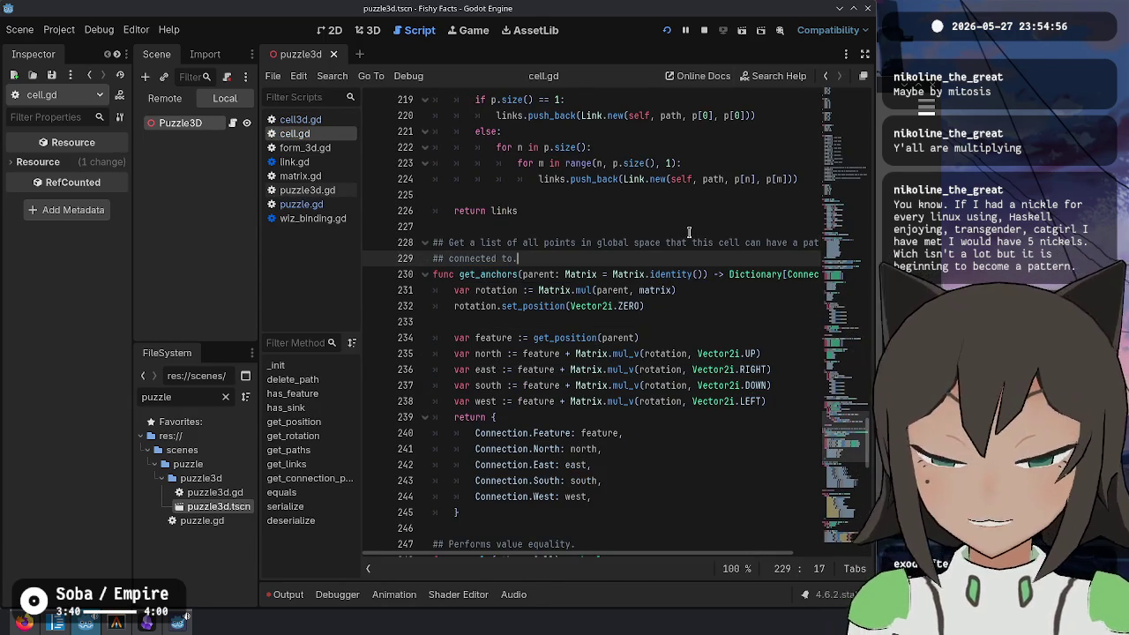
Step: Change the Connection key in get_anchors' return type to Anchor
double_click(799, 275)
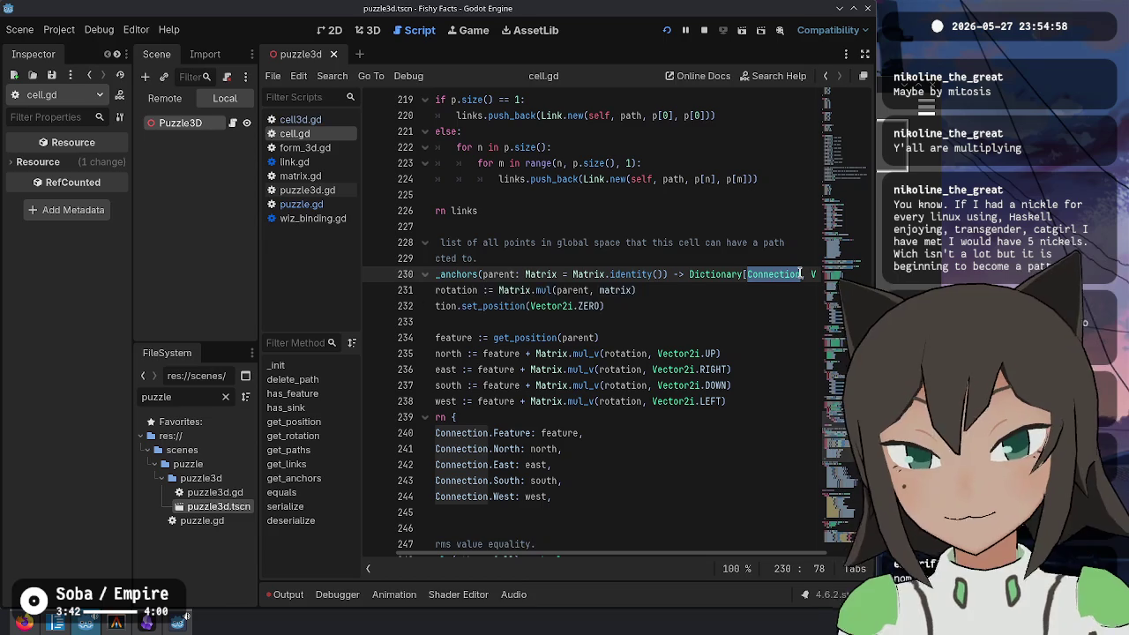
left_click(799, 274, "ctrl")
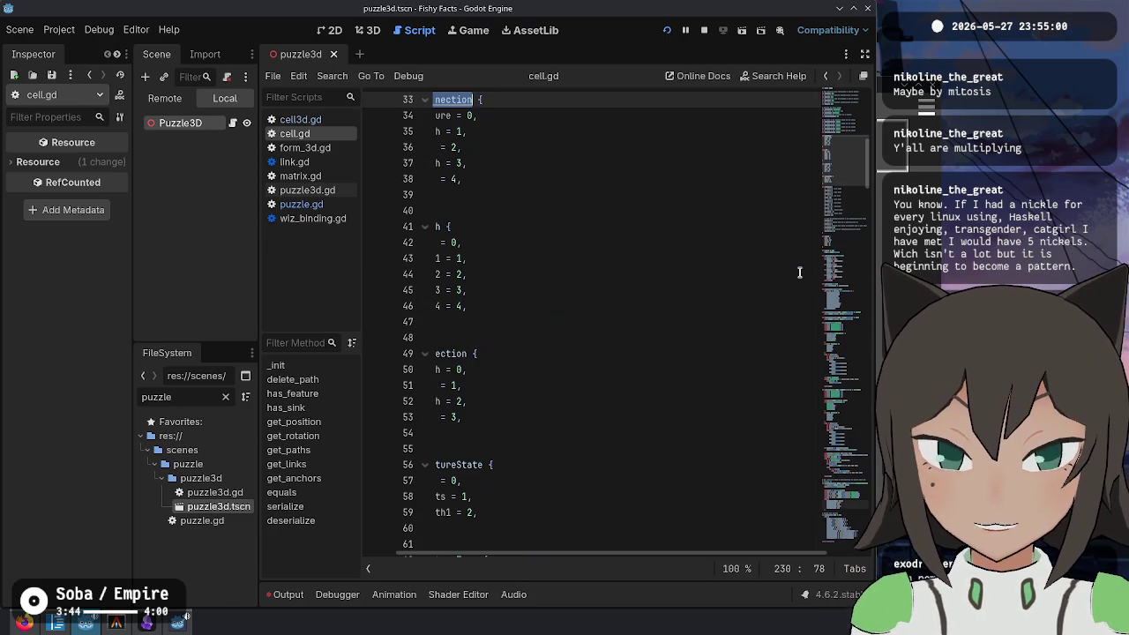
key("alt+Left")
type("An")
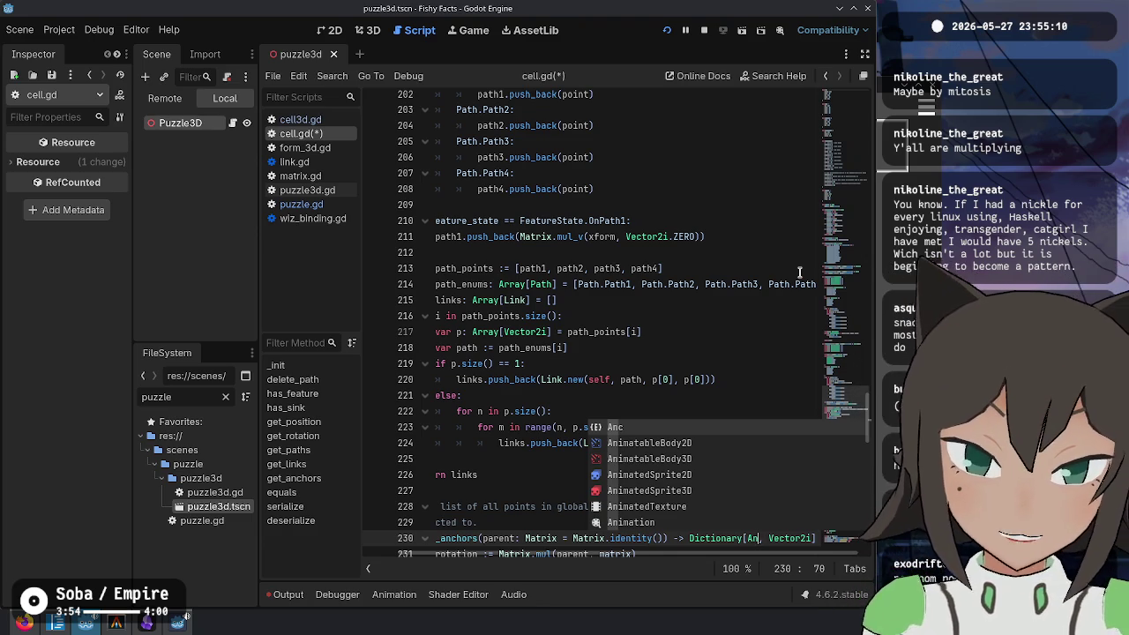
type("hor")
key("Escape")
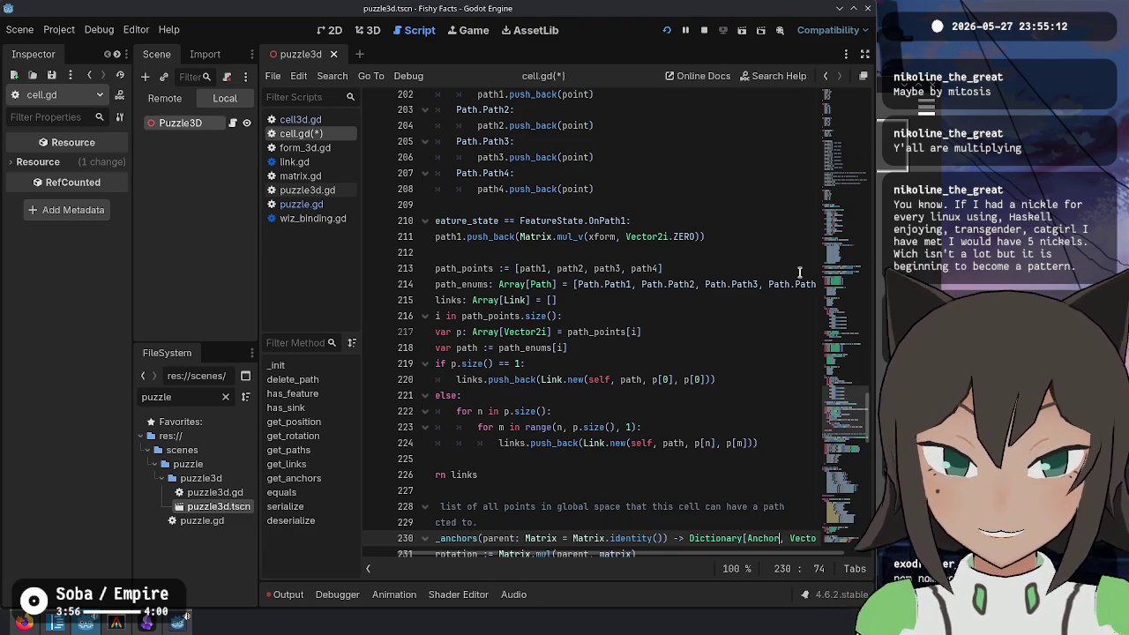
Step: Check the Anchor enum declaration at the top of cell.gd and save the script
key("ctrl+Home")
left_click(544, 356)
left_click(565, 515)
scroll(581, 344, "down", 7)
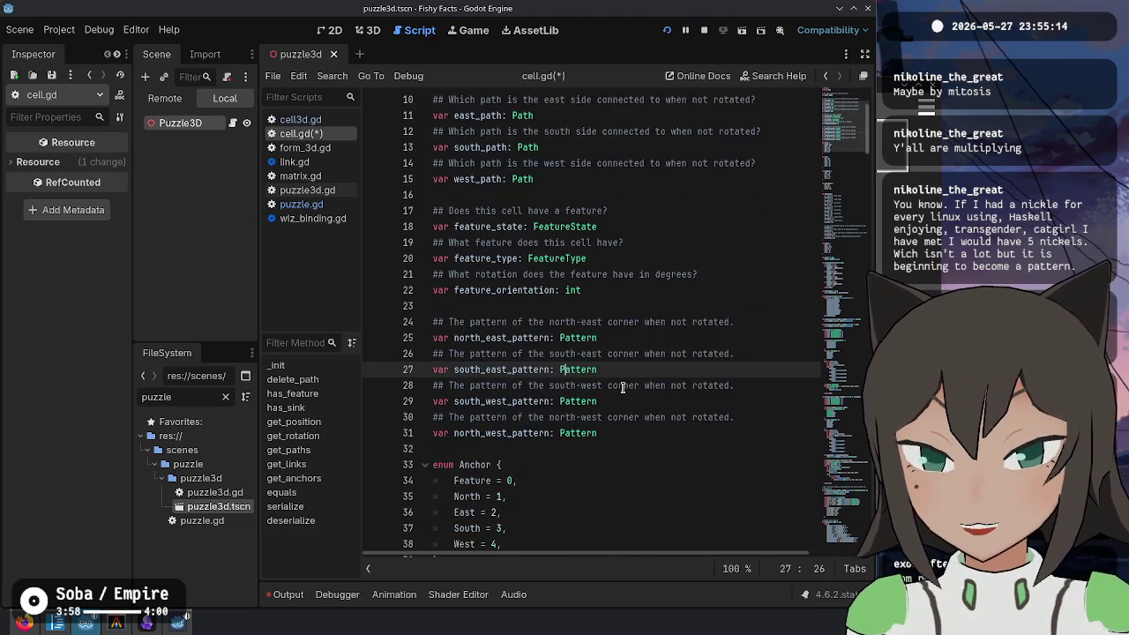
left_click(494, 298)
double_click(469, 275)
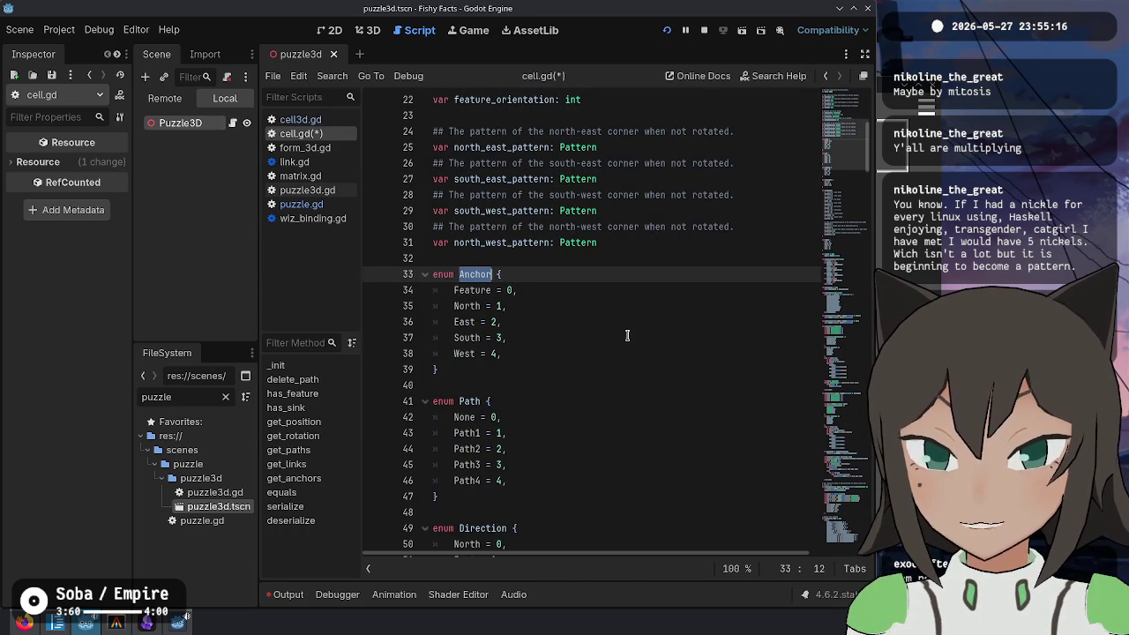
key("ctrl+s")
key("ctrl+End")
left_click(664, 468)
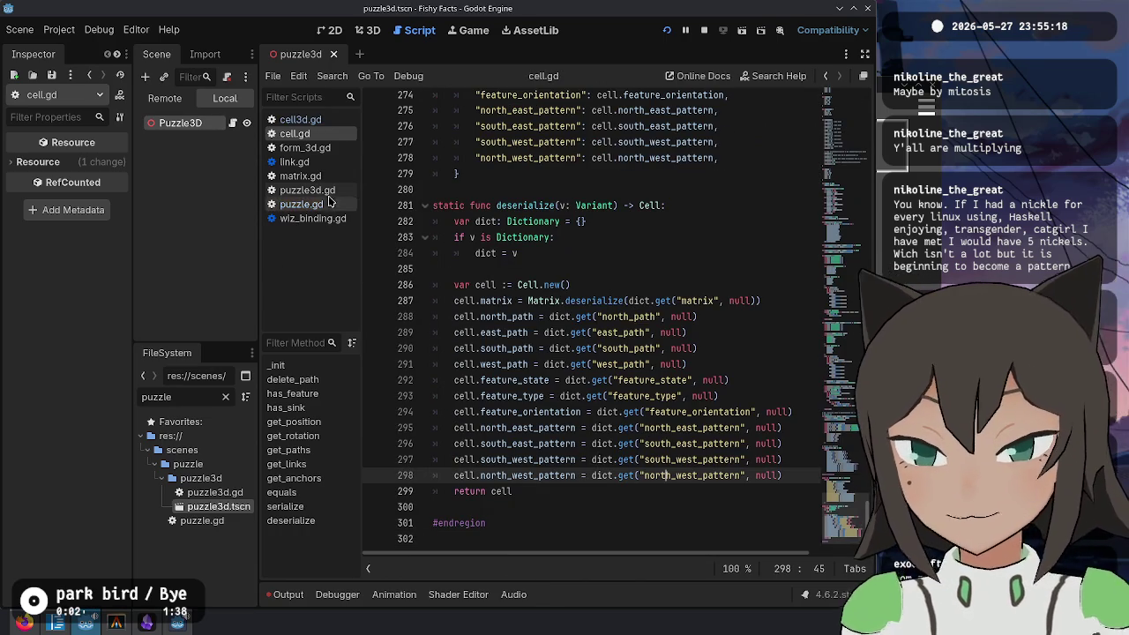
left_click(297, 206)
Step: Change all five Cell.Connection references in puzzle.gd to Cell.Anchor, then switch to the terminal
double_click(641, 217)
scroll(642, 338, "down", 6)
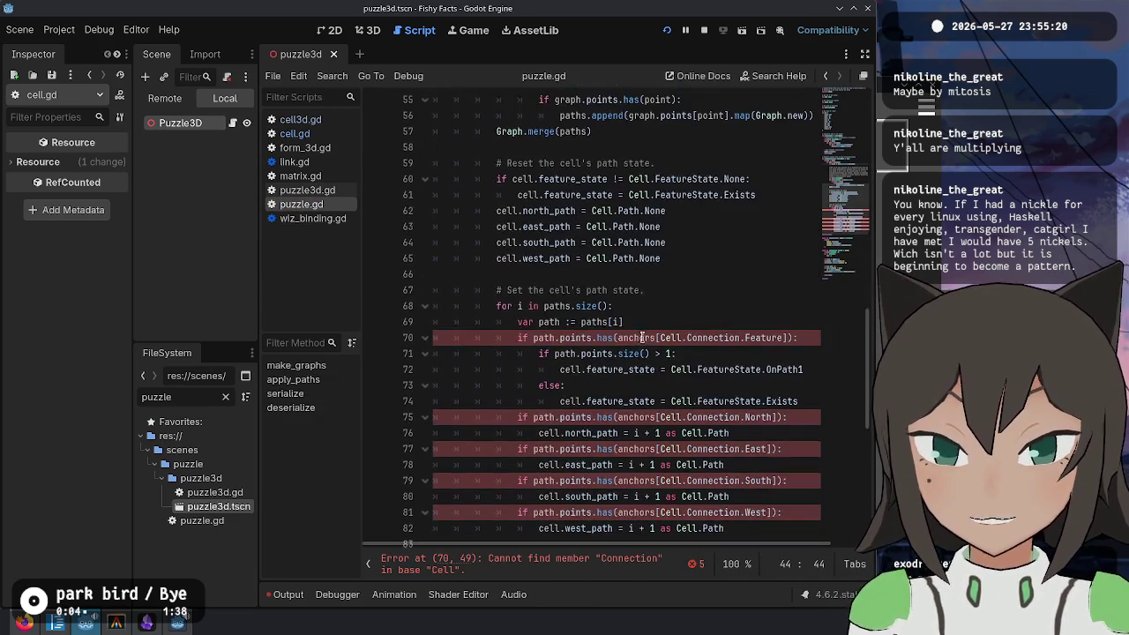
double_click(702, 338)
scroll(705, 338, "down", 2)
key("ctrl+d")
key("ctrl+d")
key("ctrl+d")
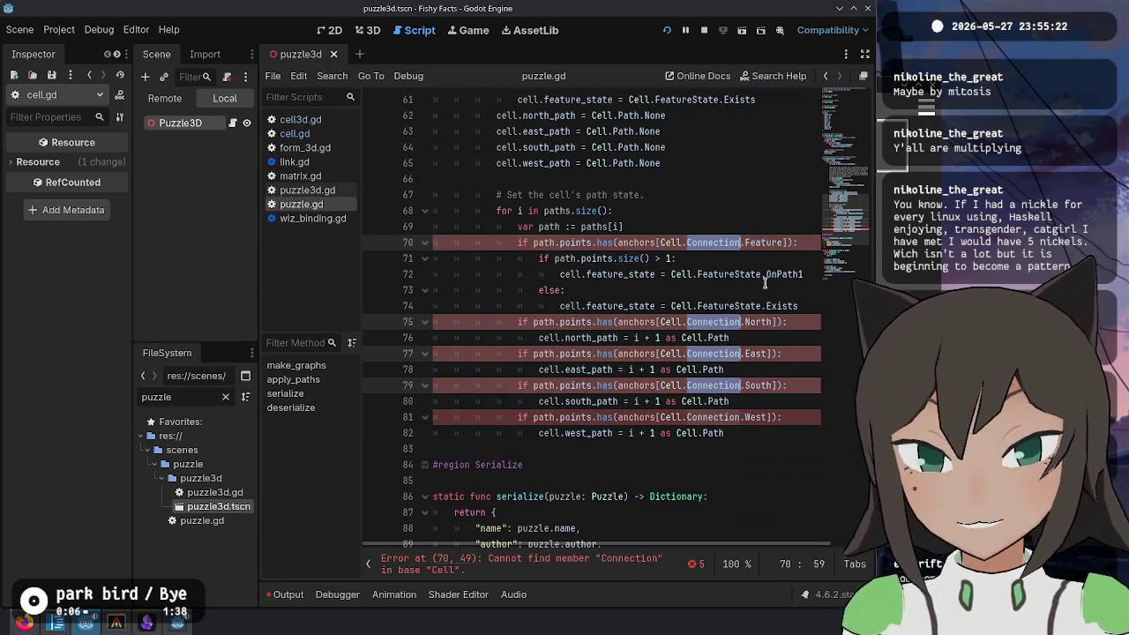
type("Anchor")
left_click(670, 354)
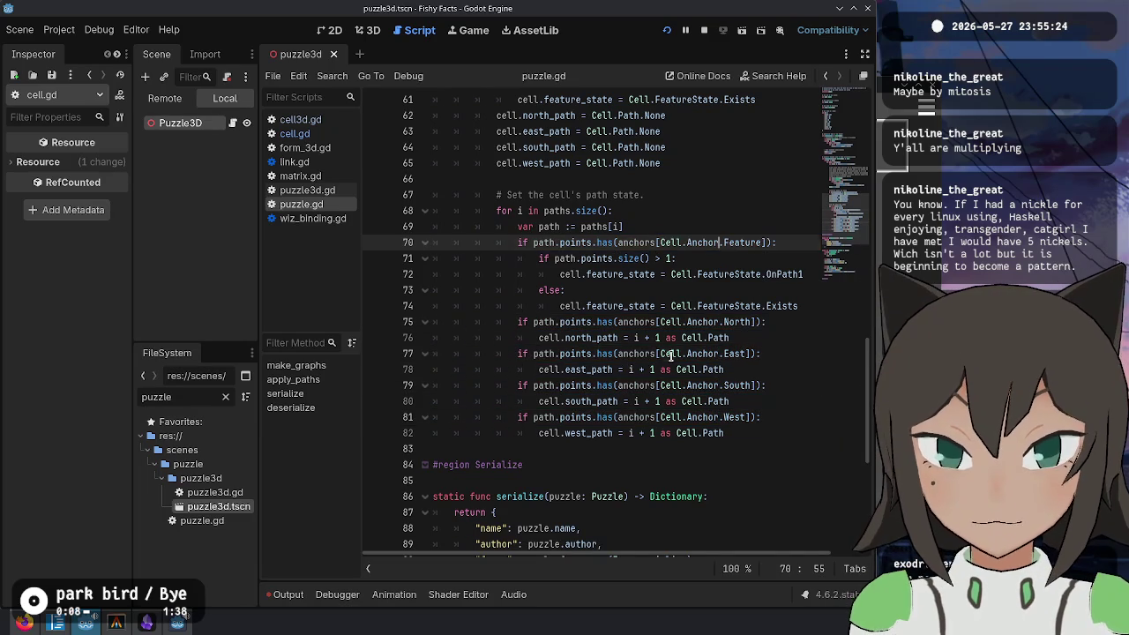
left_click(655, 192)
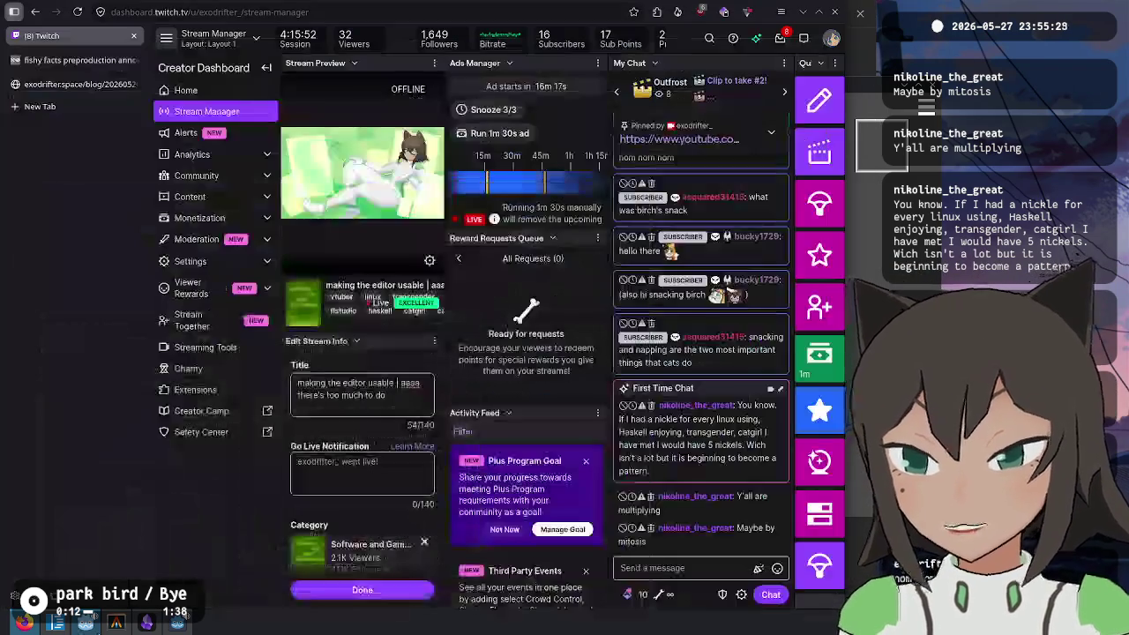
left_click(181, 621)
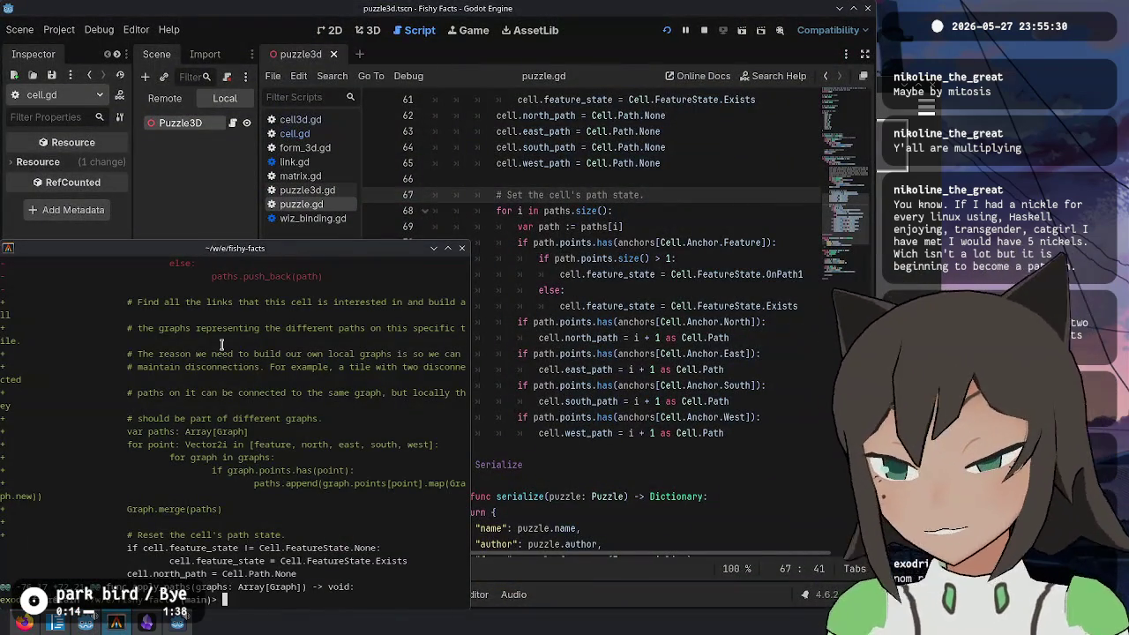
Step: Stage the cell.gd and puzzle.gd hunks with git add -p, skipping the cell3d.gd hunks
type("git add -p")
key("Return")
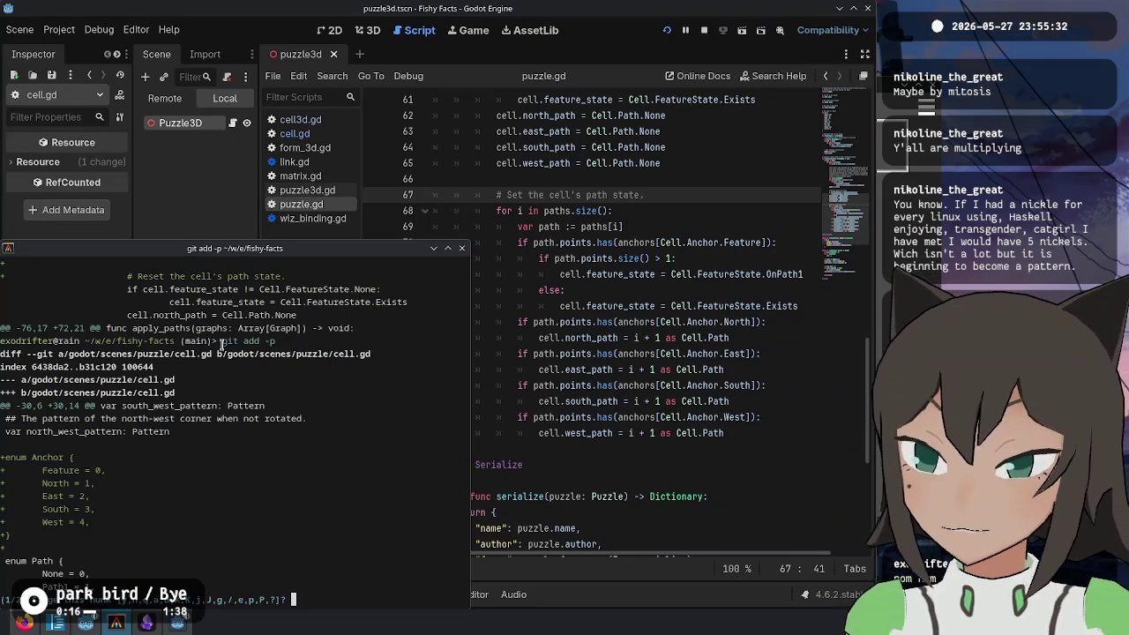
type("y")
key("Return")
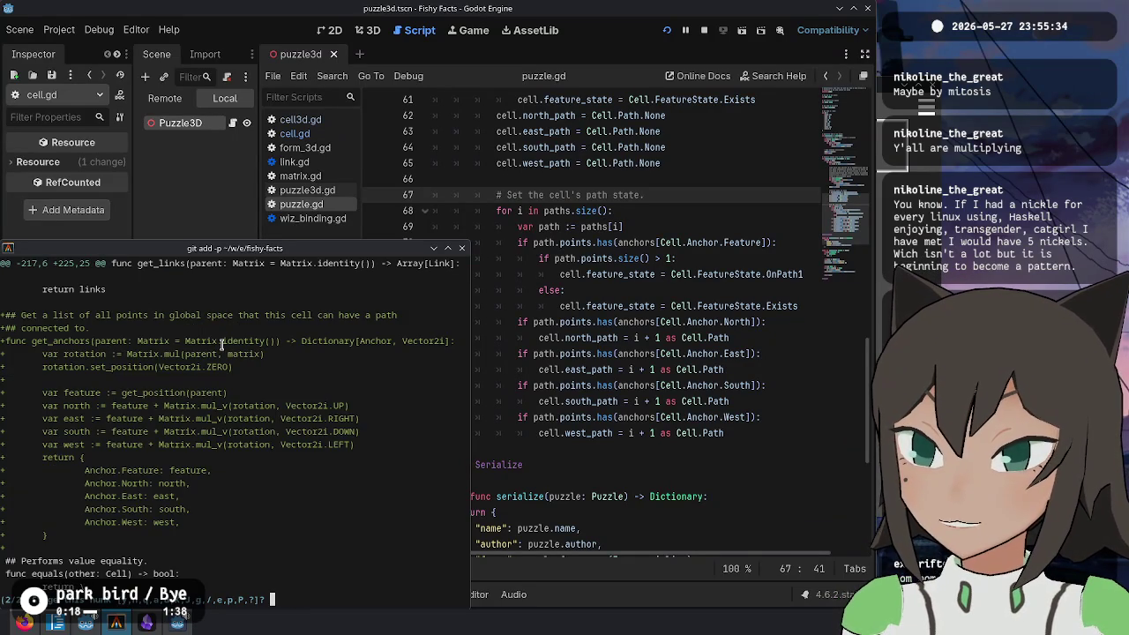
type("y")
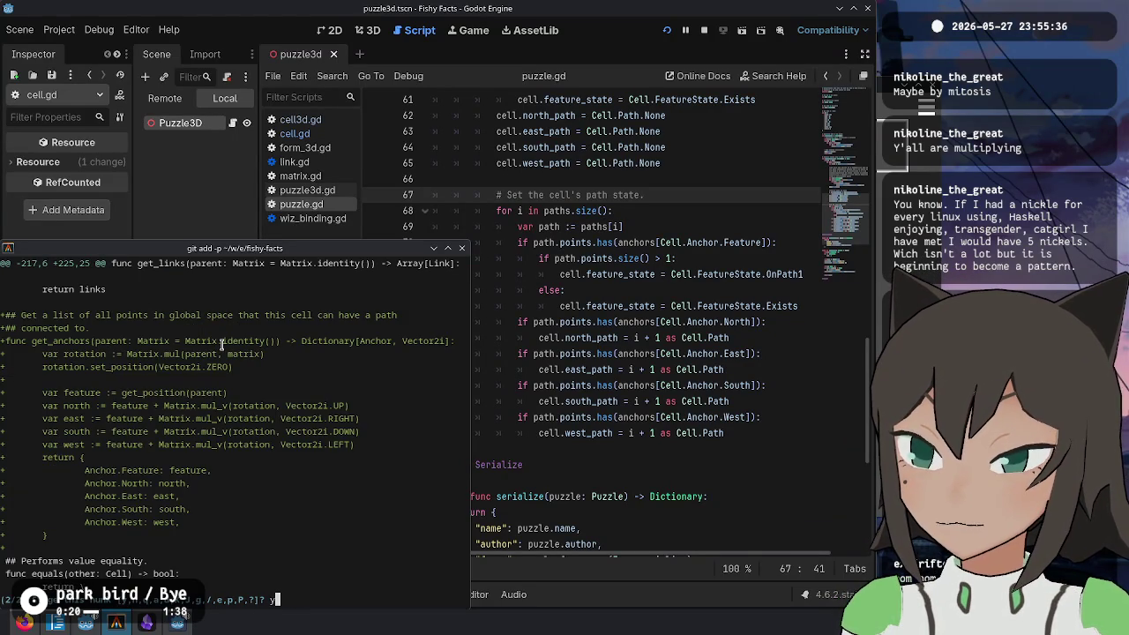
key("Return")
type("n")
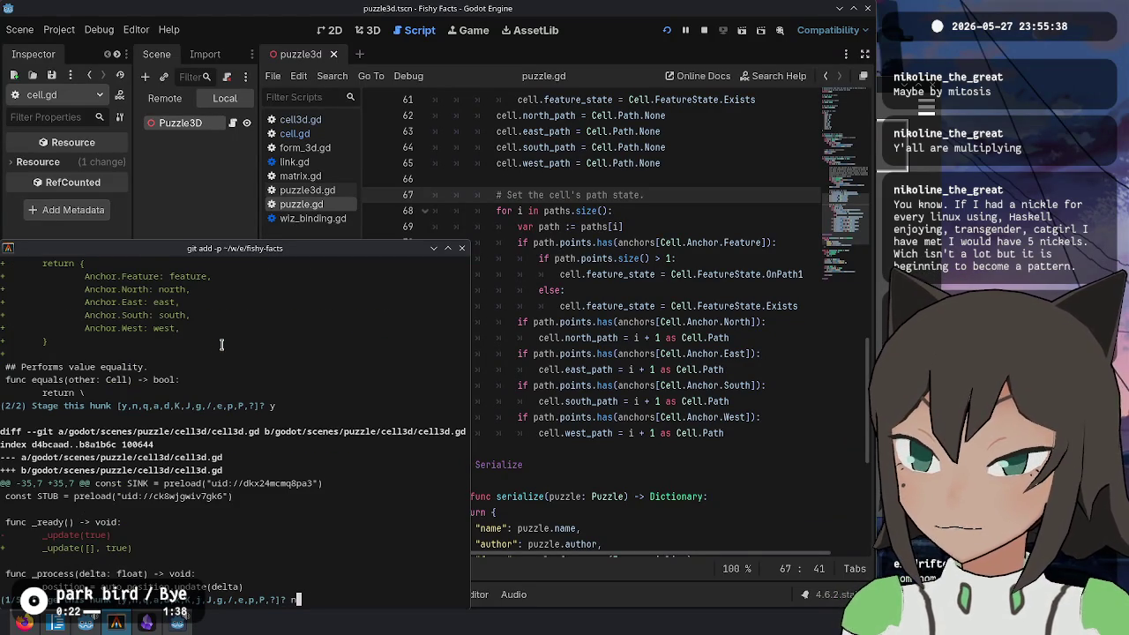
key("Return")
type("n")
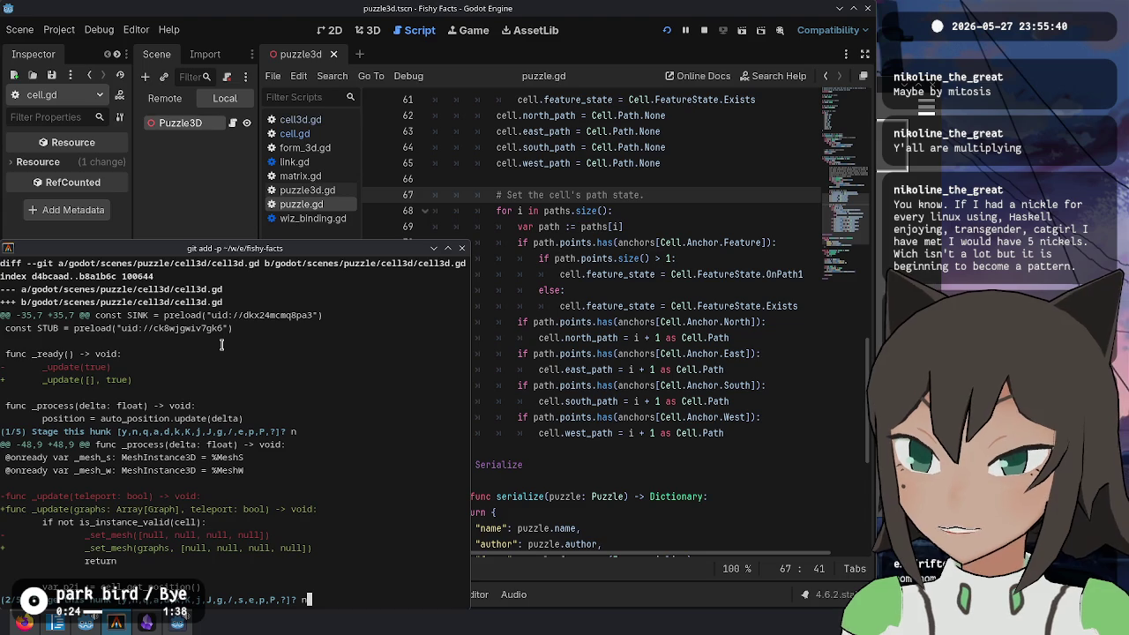
key("Return")
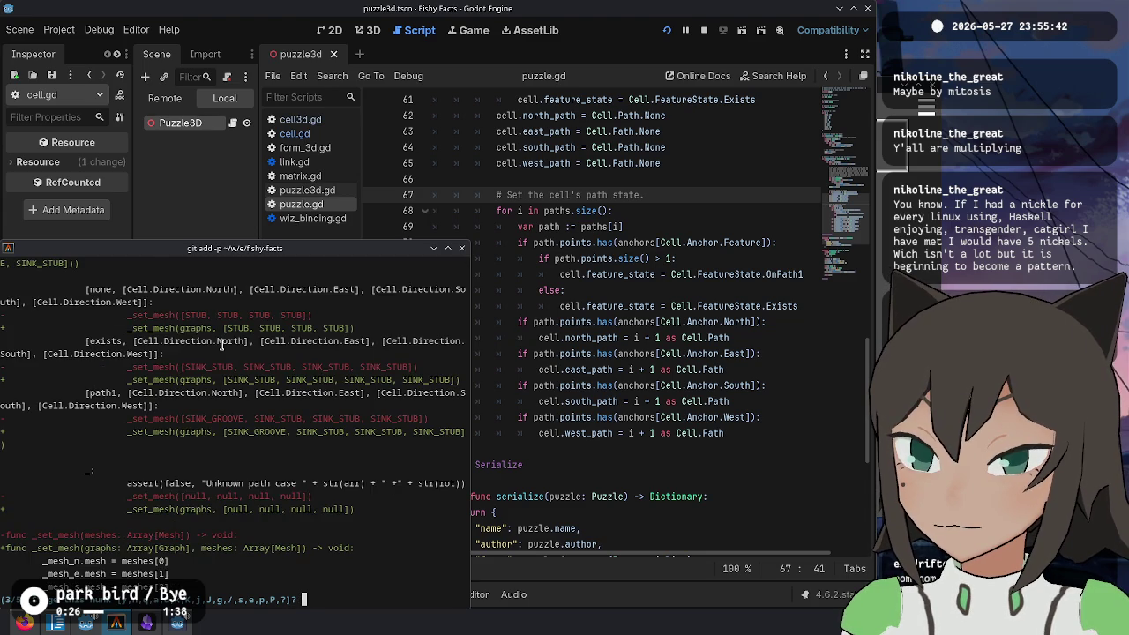
type("n")
key("Return")
key("Return")
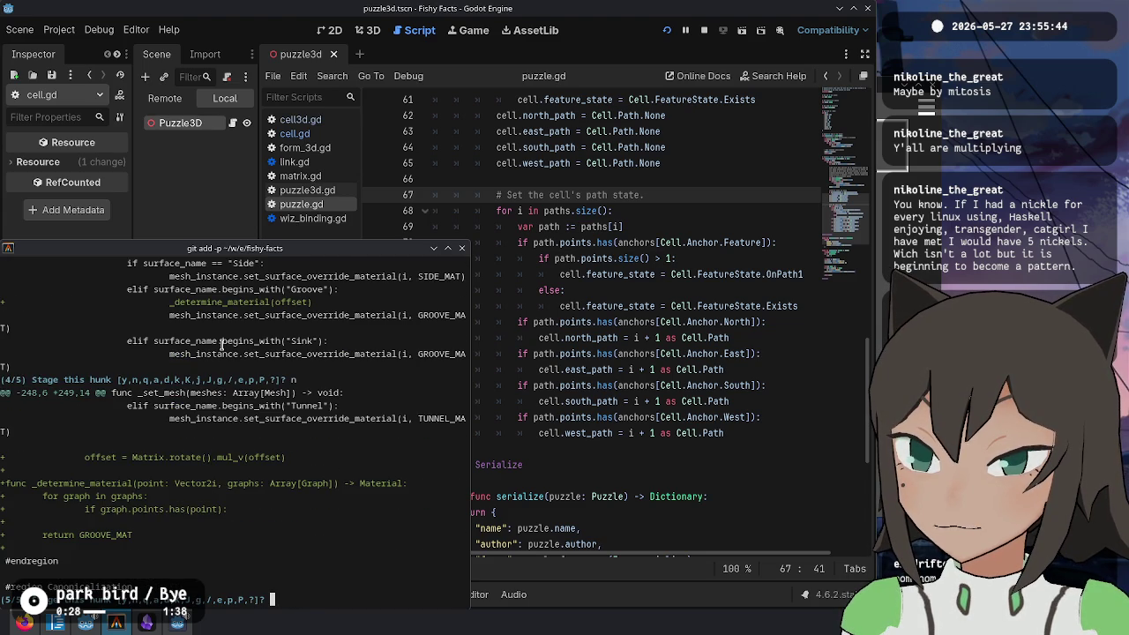
type("n")
key("Return")
type("y")
key("Return")
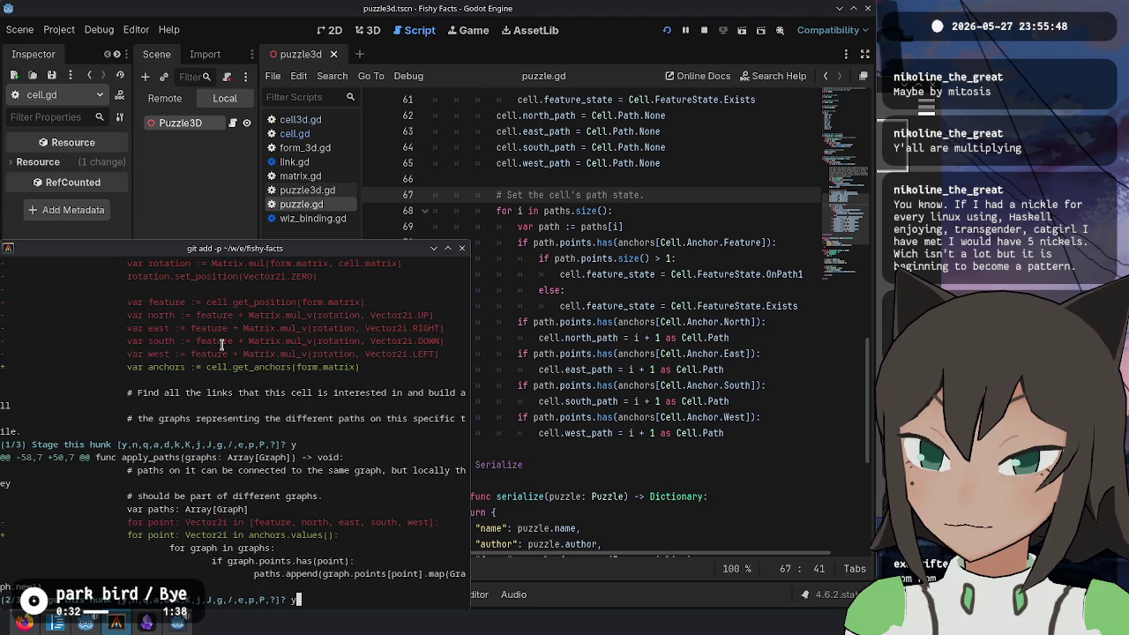
key("Return")
type("y")
key("Return")
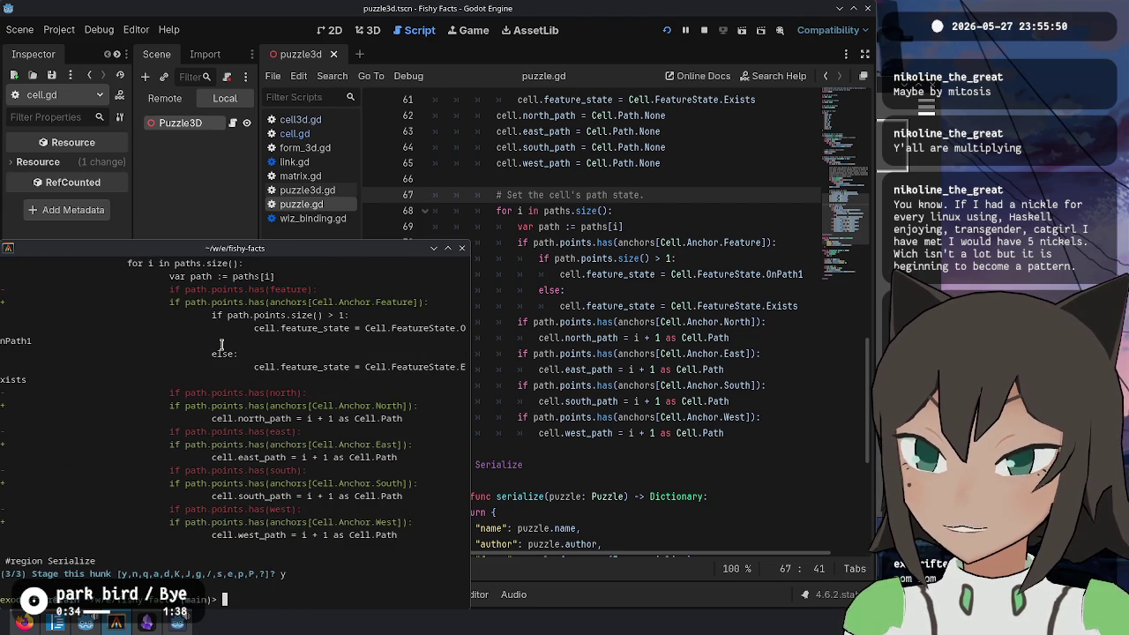
Step: Check git status and commit with the message 'Add get_anchors function to cell'
type("git status")
key("Return")
type("git c")
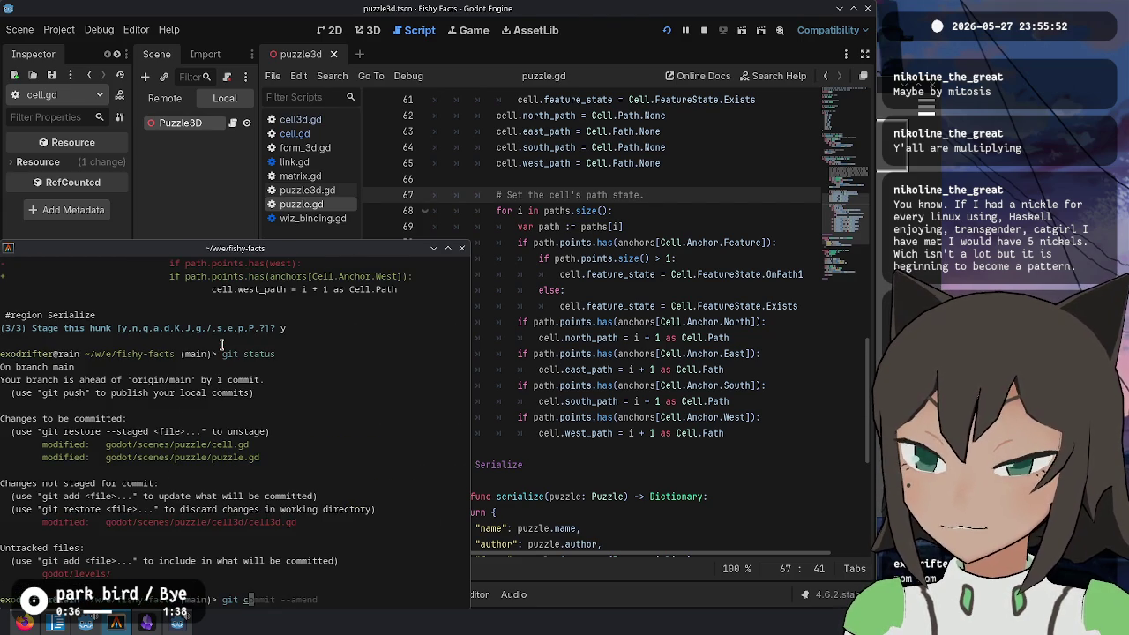
type("ommit -m 'A")
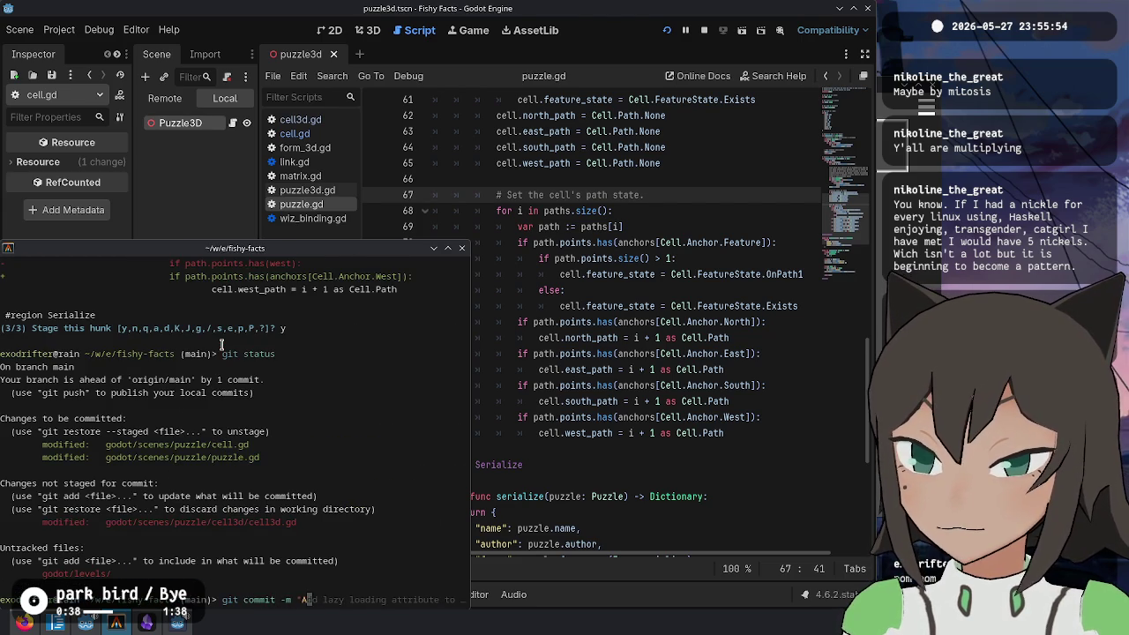
type("dd get_anchor ")
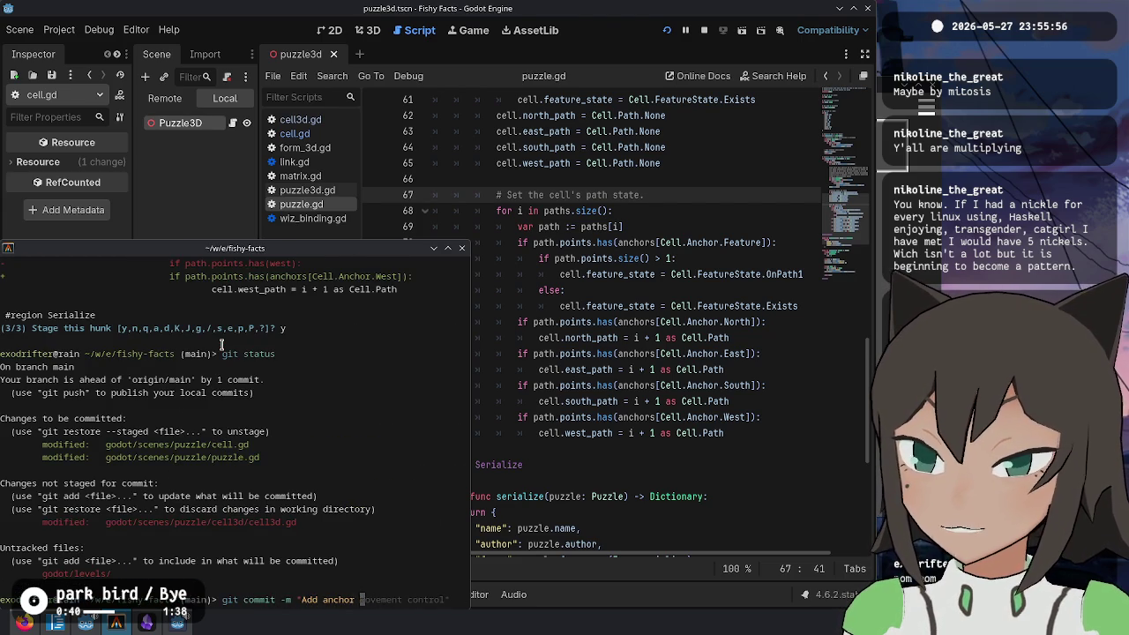
type("function")
key("ctrl+Left")
key("ctrl+Left")
type("get_")
key("ctrl+Right")
type("s")
key("End")
type("to cell")
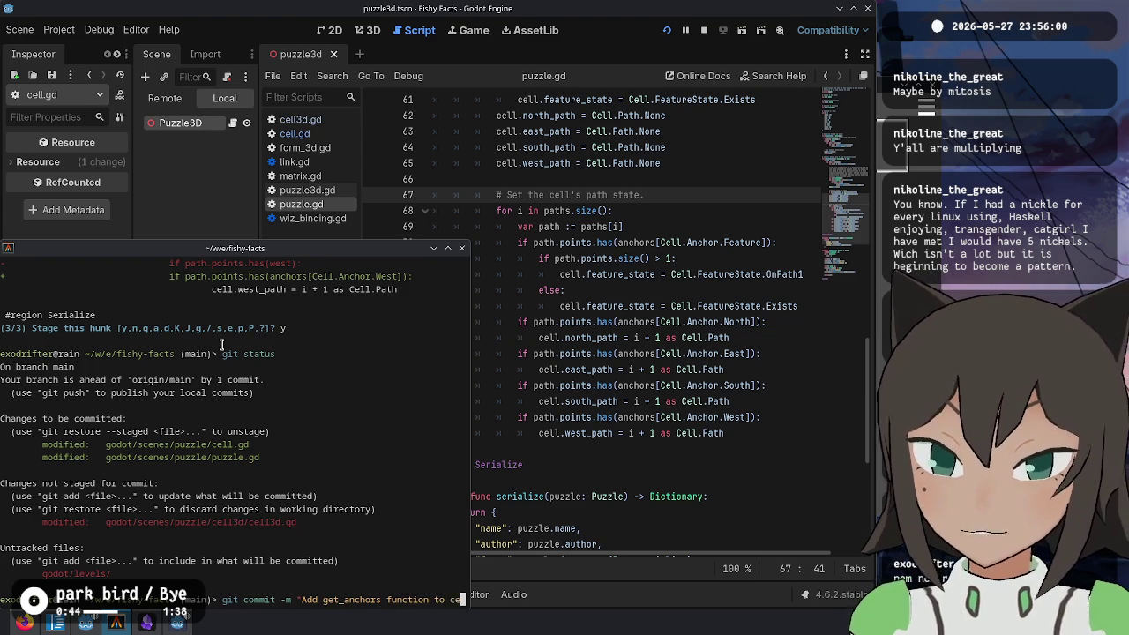
key("Return")
left_click(649, 204)
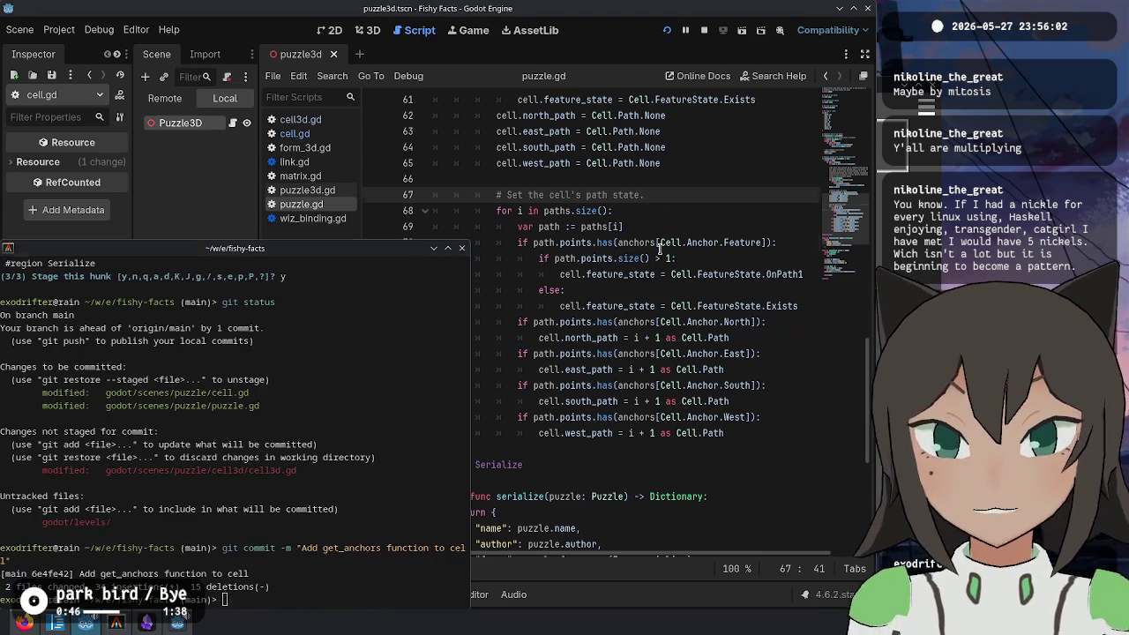
left_click(656, 222)
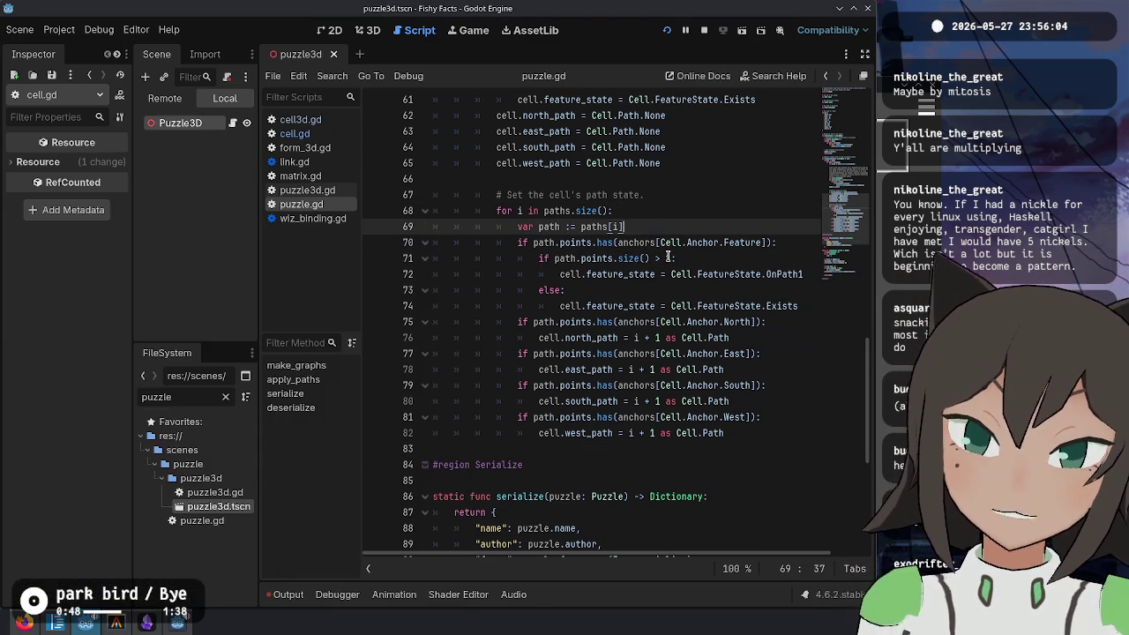
Step: Switch to cell3d.gd, look over the unfinished _determine_material, and scroll up to _set_mesh
left_click(656, 291)
scroll(388, 245, "down", 3)
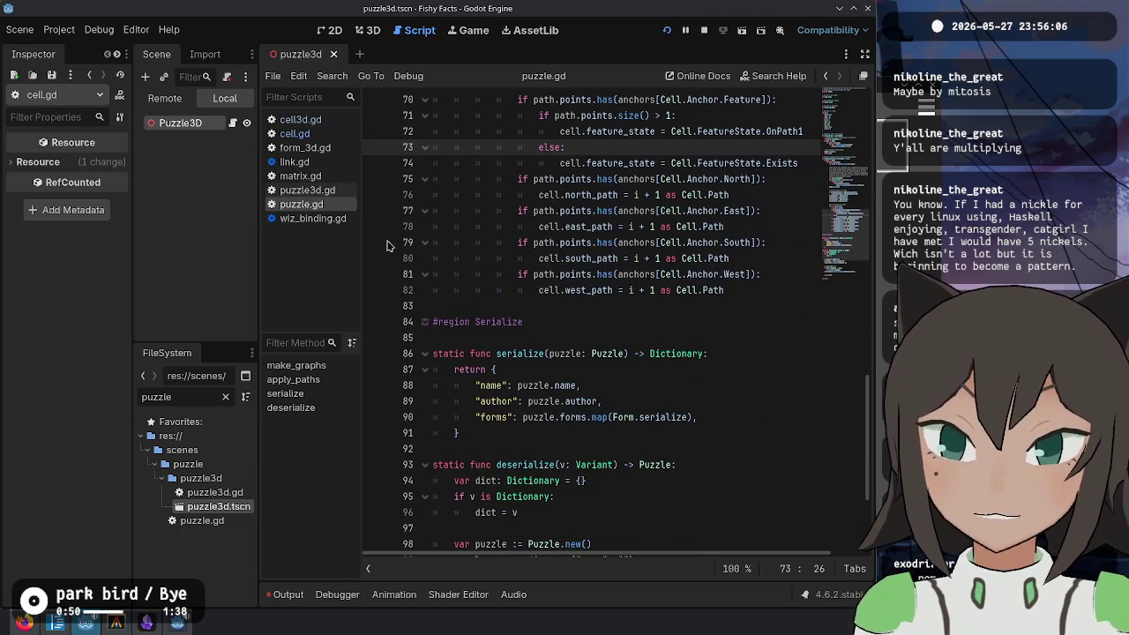
left_click(295, 134)
left_click(586, 370)
left_click(586, 290)
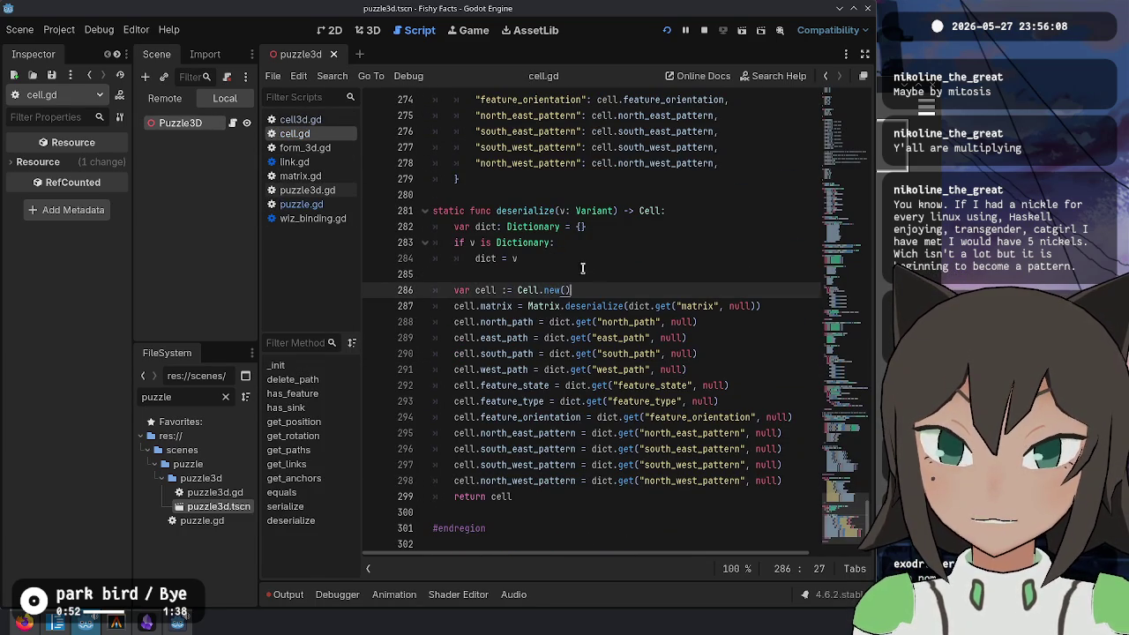
left_click(335, 121)
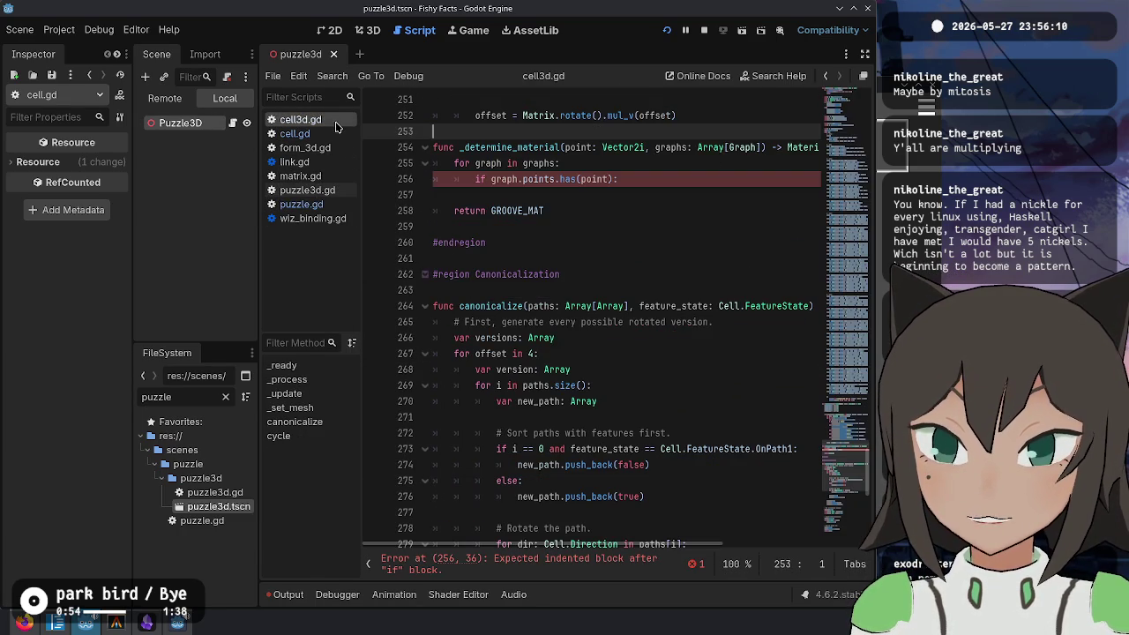
left_click(491, 179)
scroll(498, 229, "up", 3)
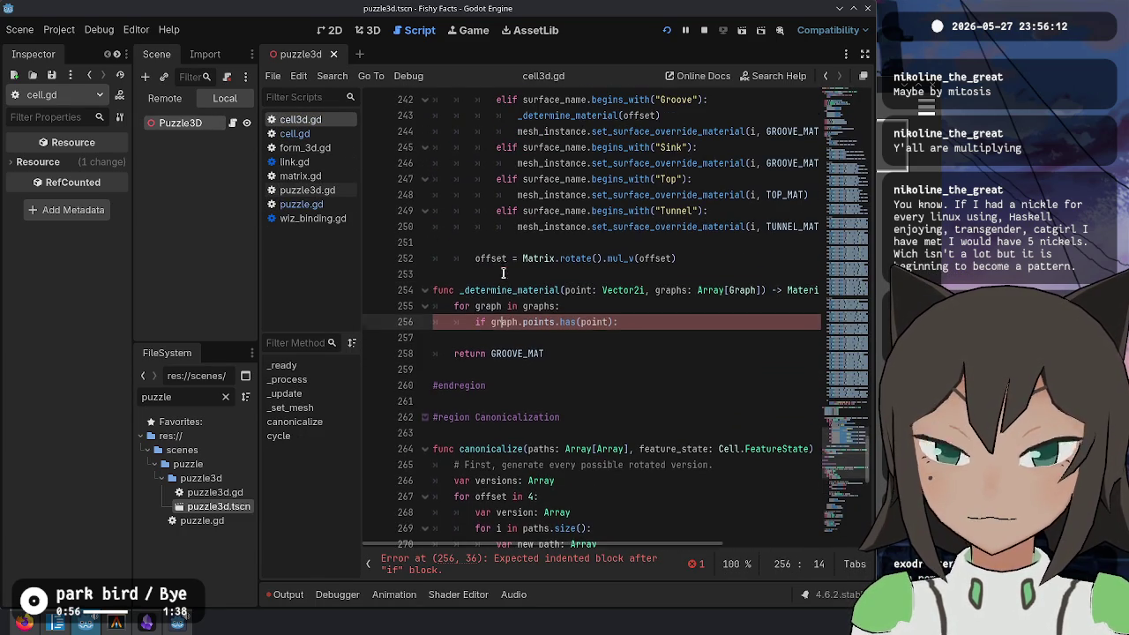
left_click_drag(459, 290, 621, 325)
scroll(671, 317, "up", 8)
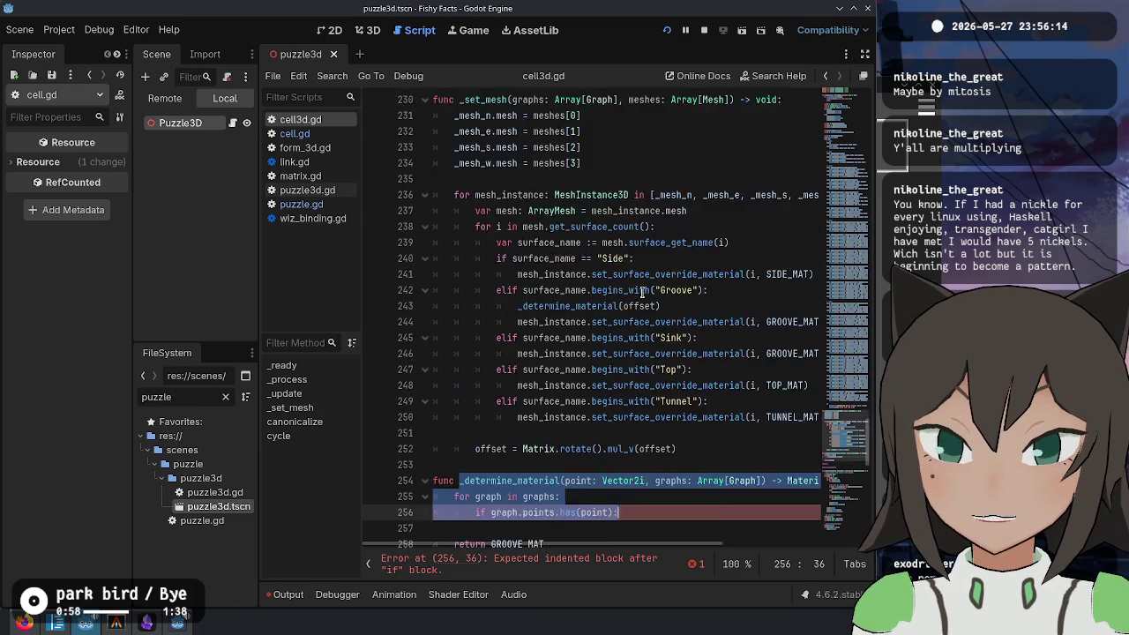
scroll(662, 238, "down", 5)
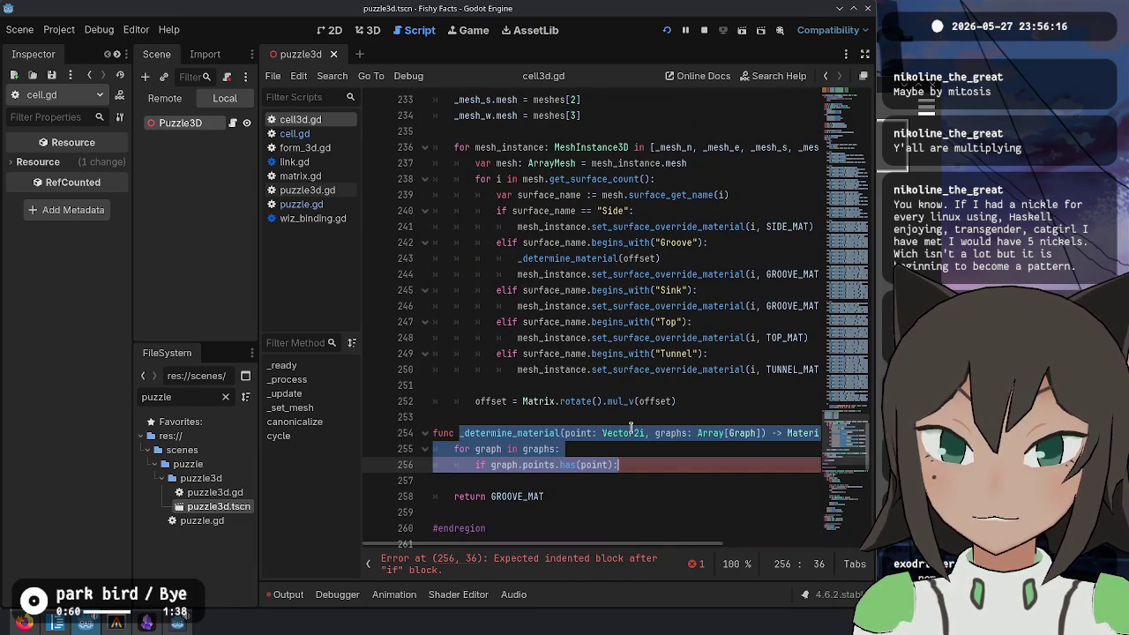
scroll(582, 370, "up", 2)
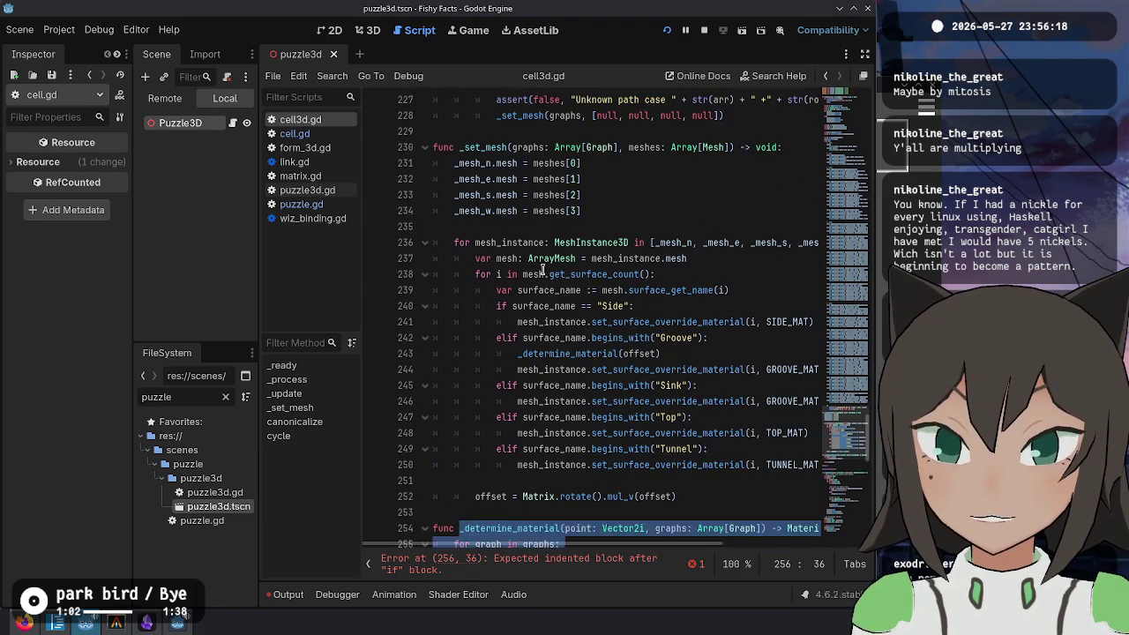
left_click(521, 259)
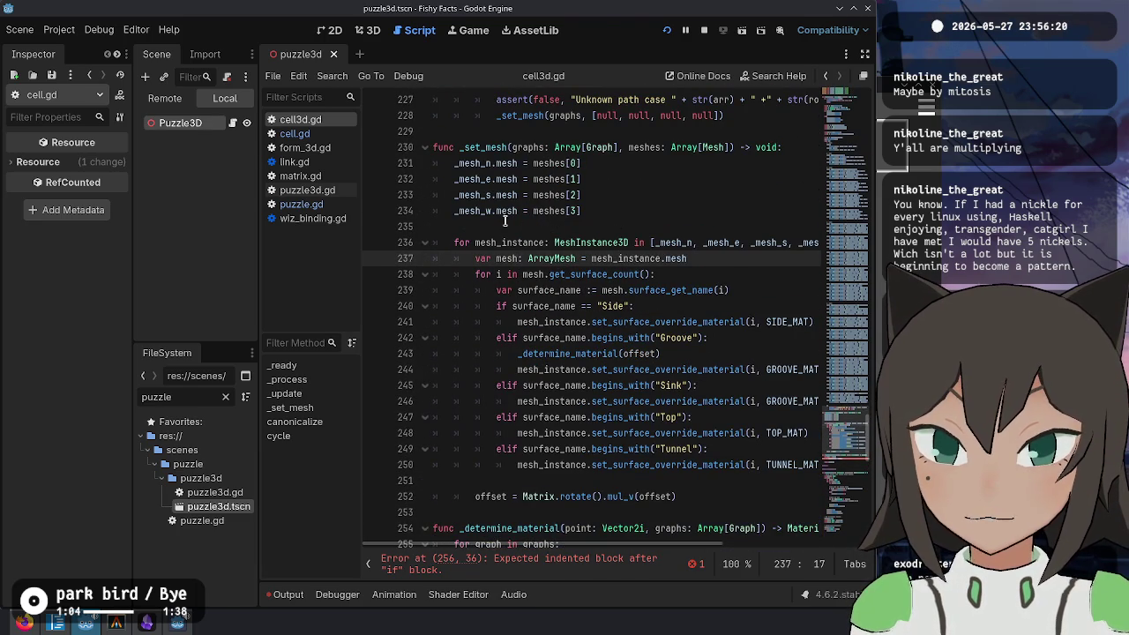
Step: Add a line calling cell.get_anchors above the mesh loop in _set_mesh
left_click(506, 220)
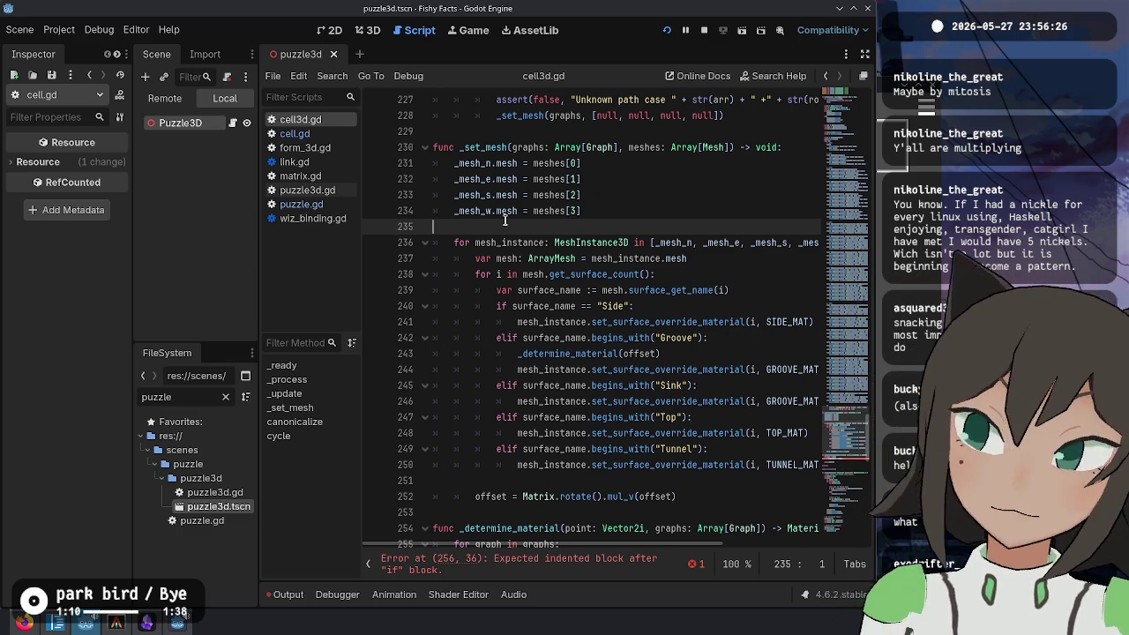
key("Return")
key("Return")
key("Up")
key("Tab")
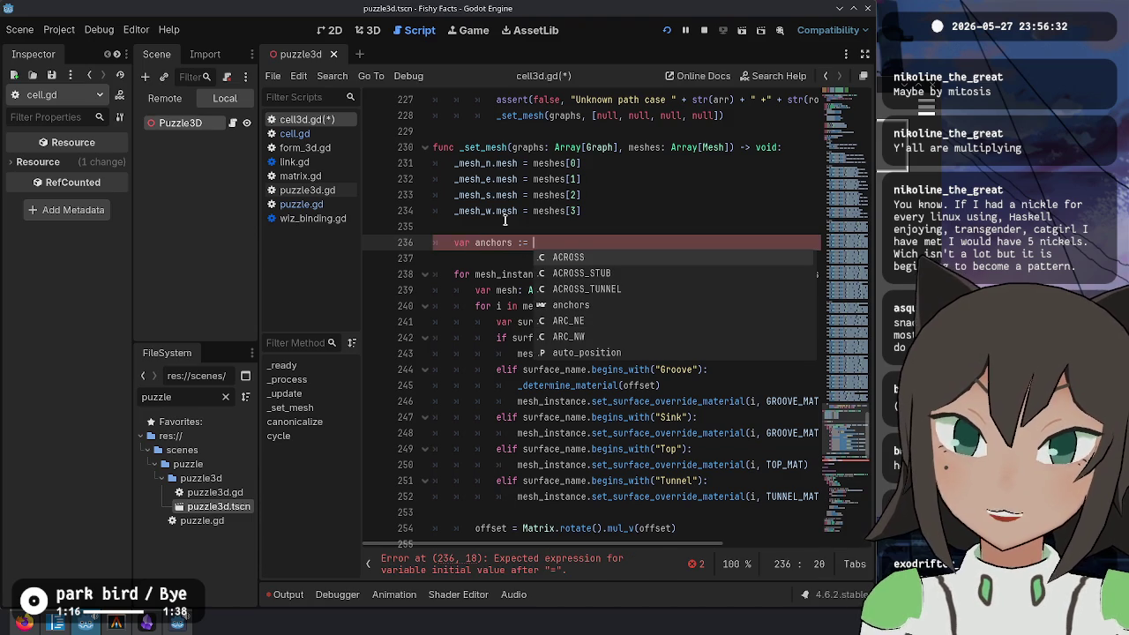
type("cell.get_a")
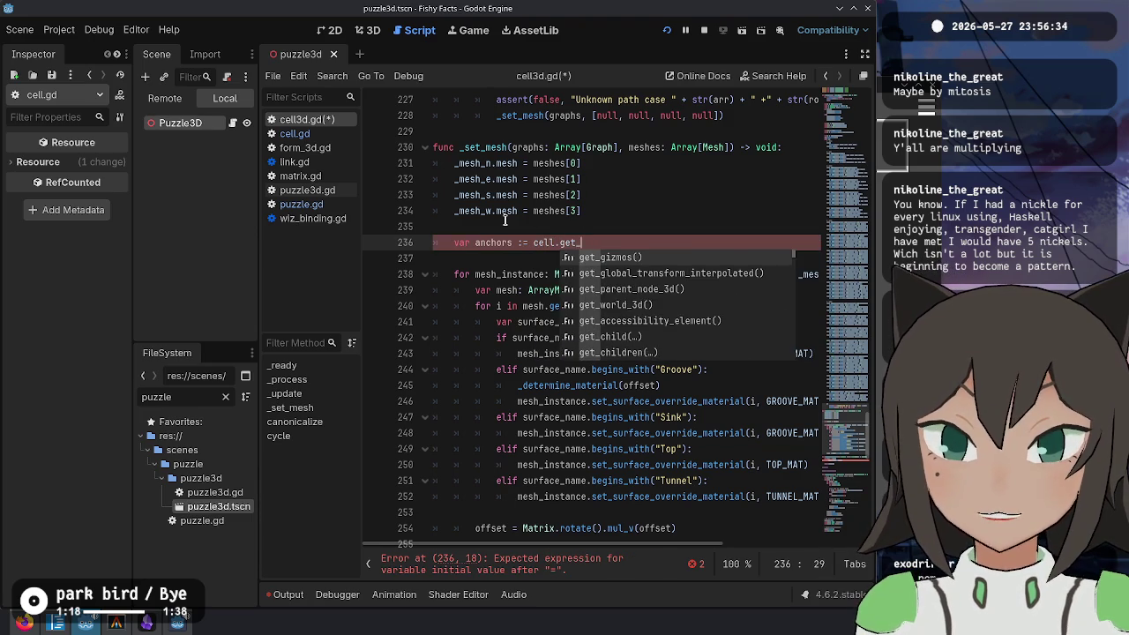
key("Return")
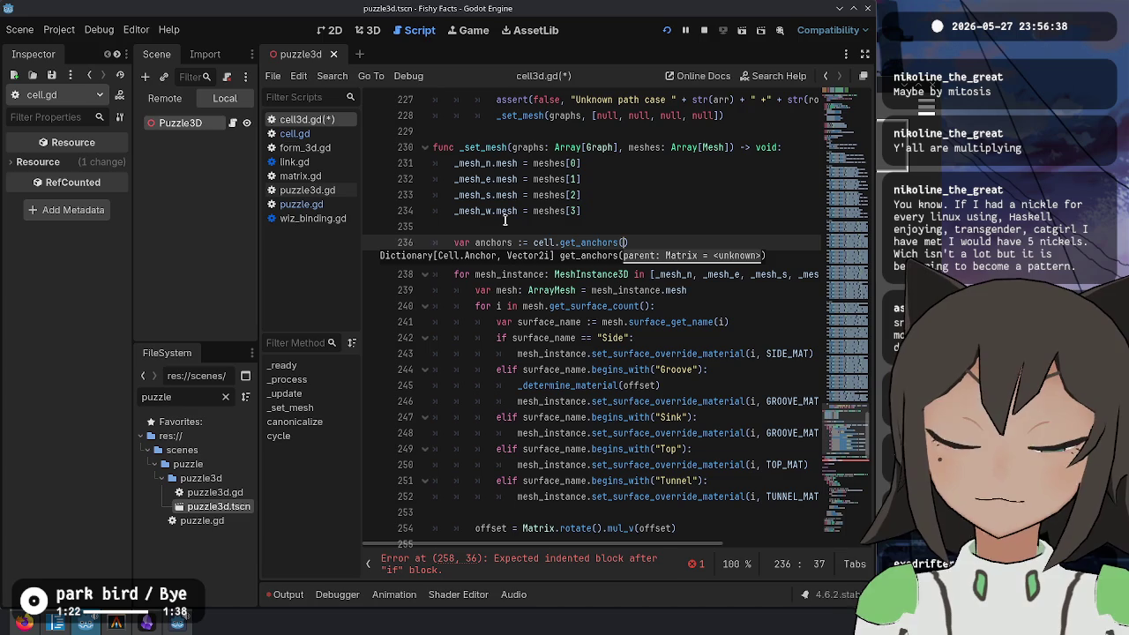
key("Up")
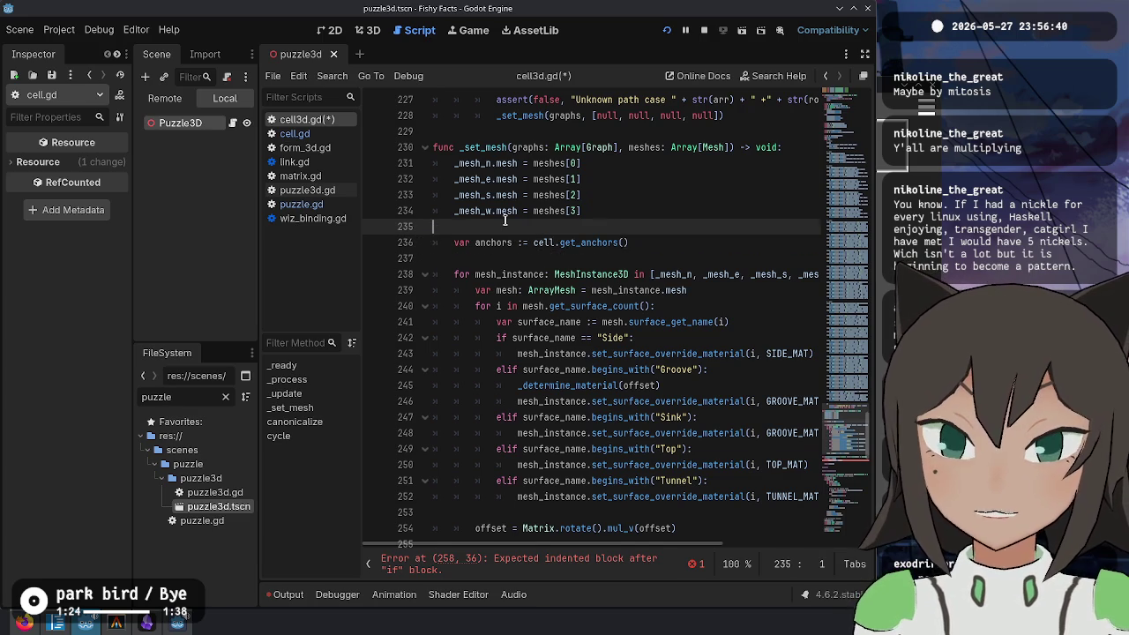
Step: Add 'var form: Form3D = get_parent()' above the anchors line
key("Return")
type("var form :=")
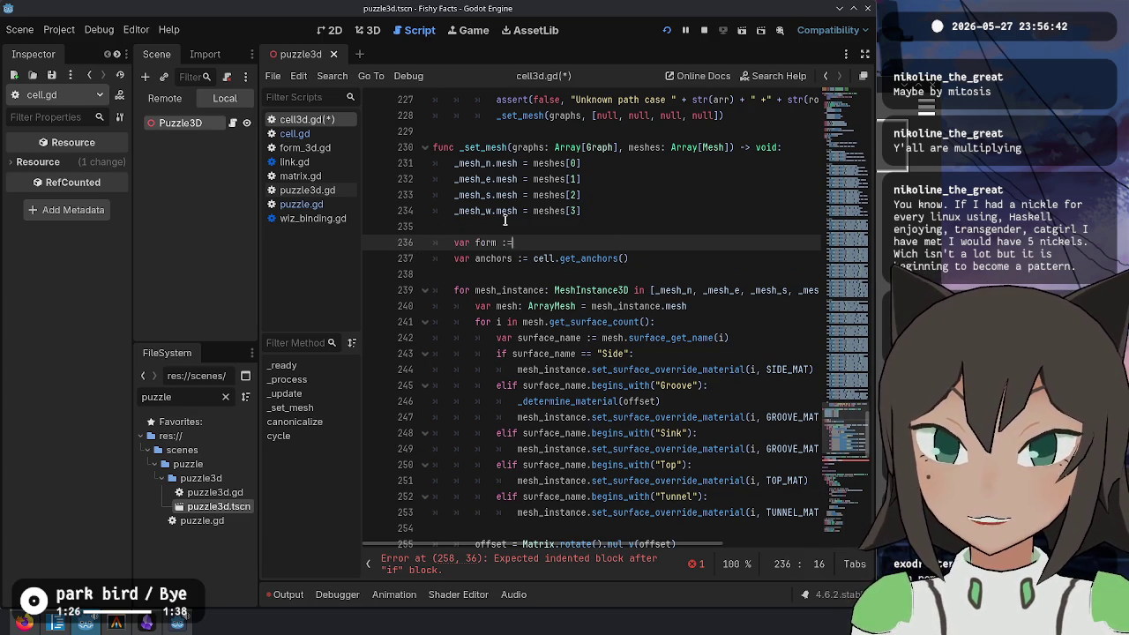
type(" get_paren")
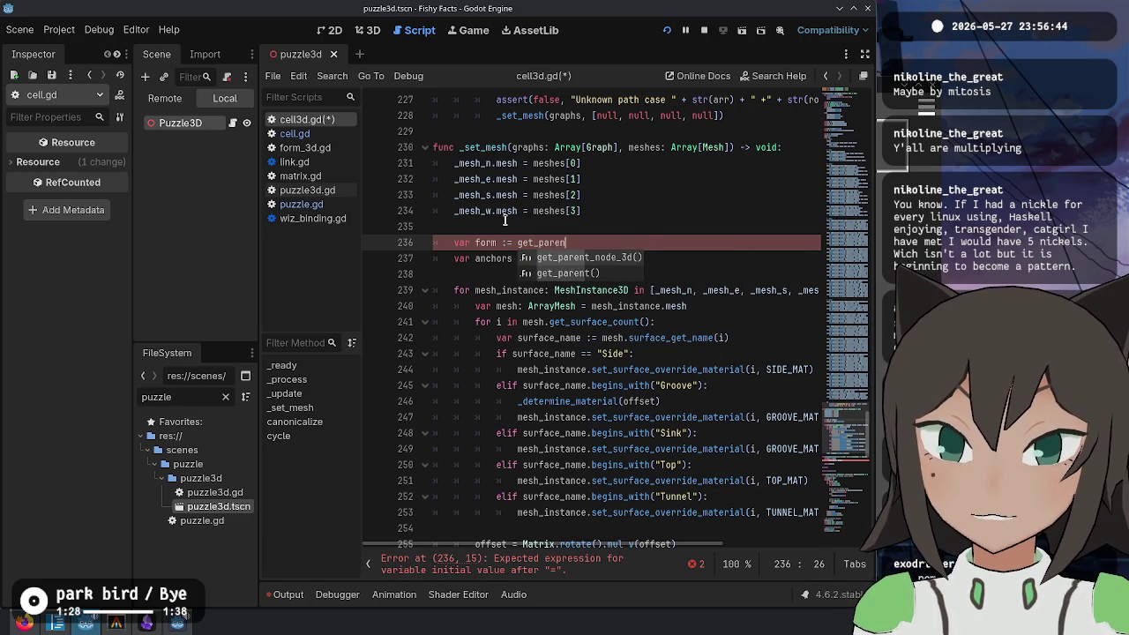
key("Return")
key("ctrl+Left")
key("ctrl+Left")
key("ctrl+Left")
key("ctrl+Right")
key("Delete")
key("Right")
type("Form3D")
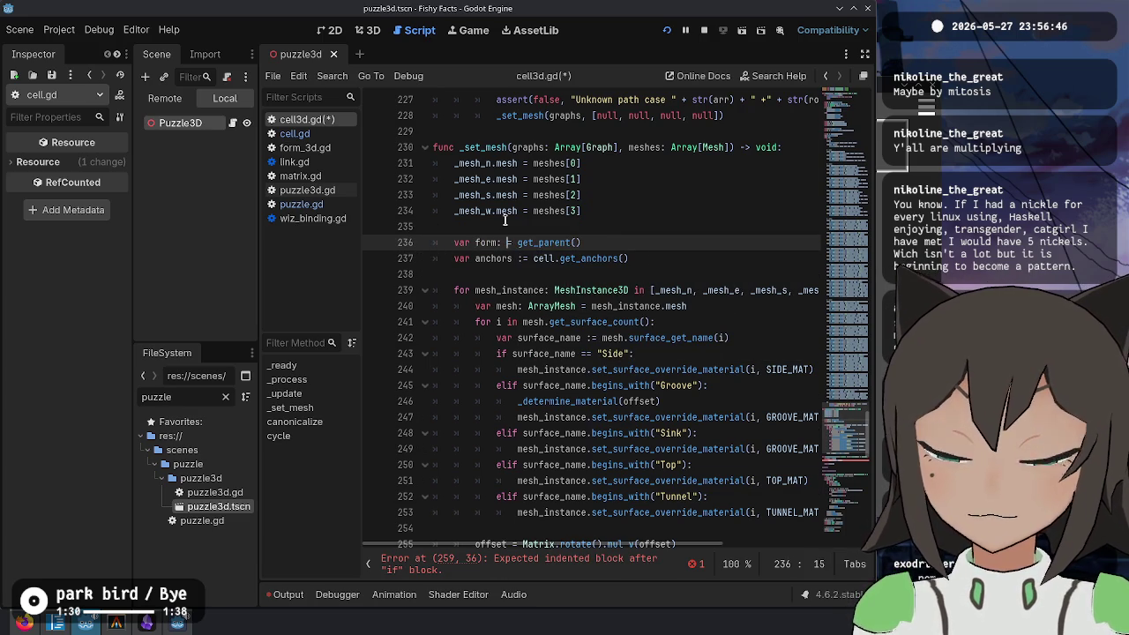
Step: Pass form.form.matrix to get_anchors, then discard a trial anchors.erase call
key("Down")
key("End")
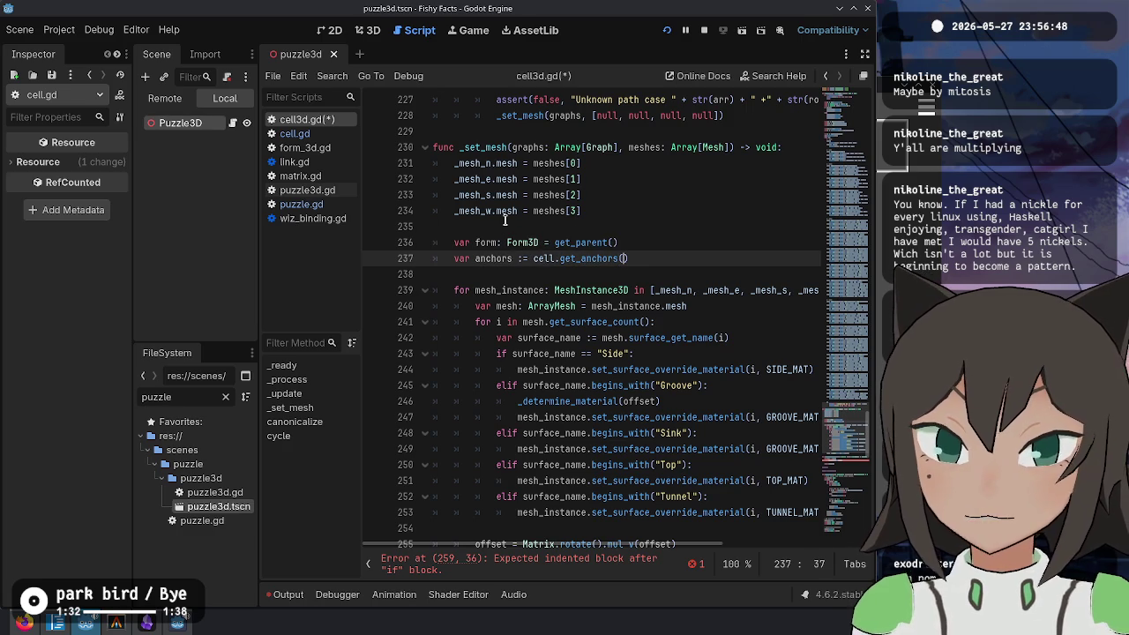
type("form.form.")
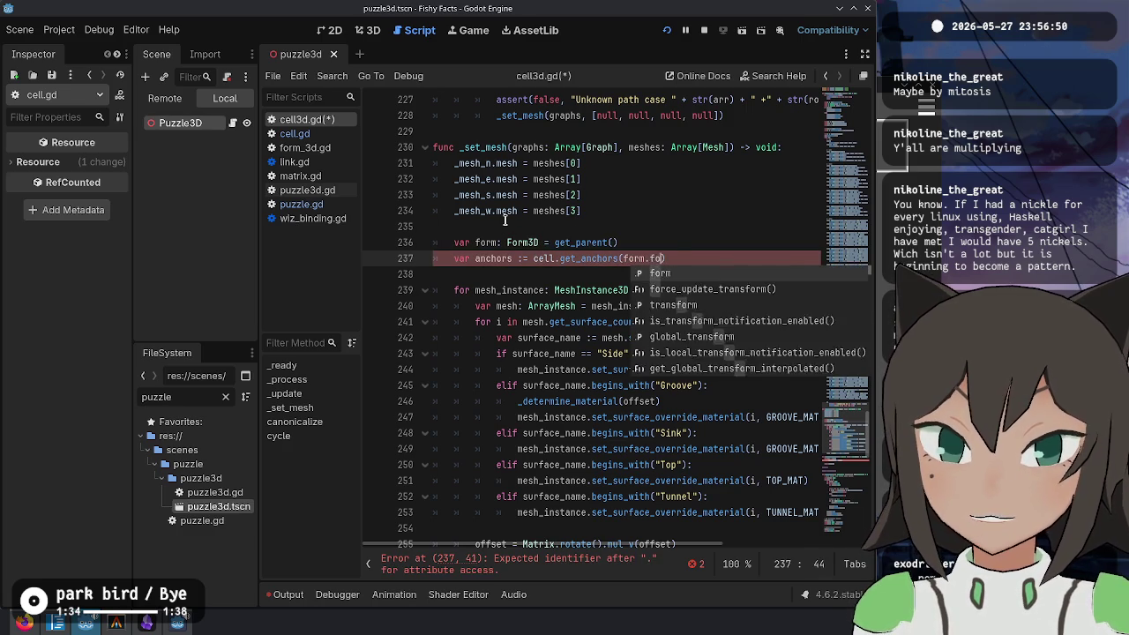
type("matrix")
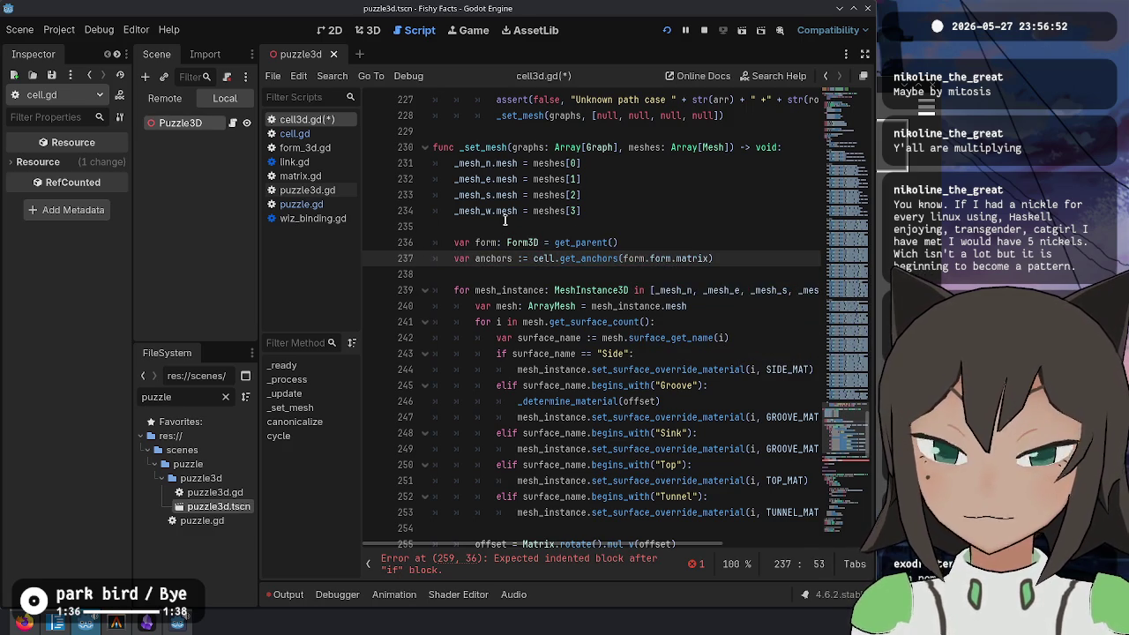
key("Return")
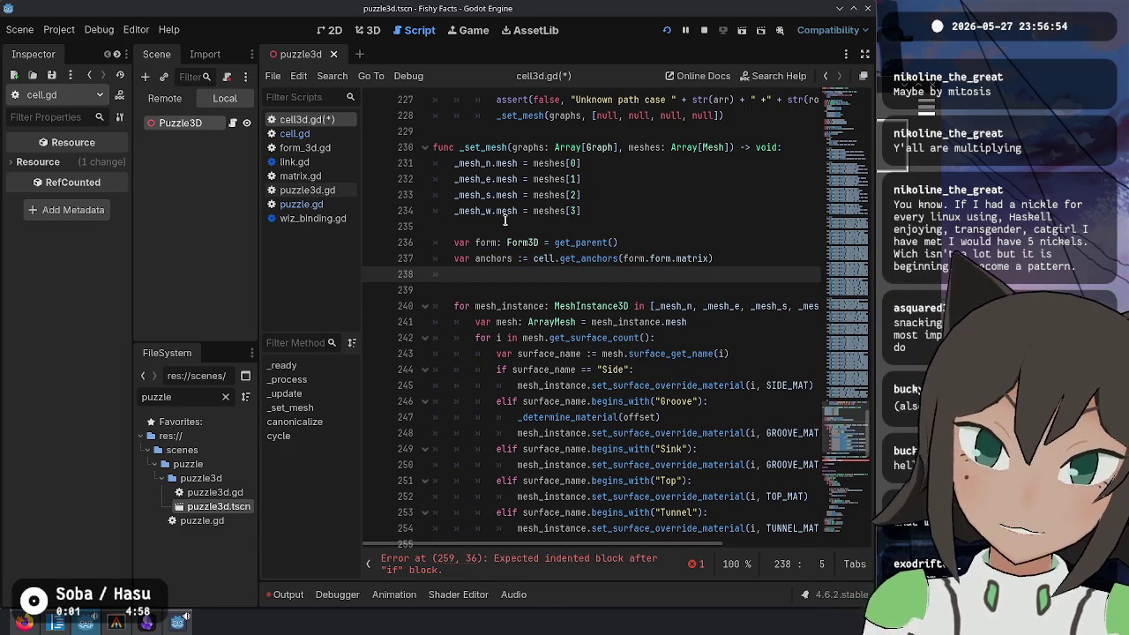
type("anchors.era")
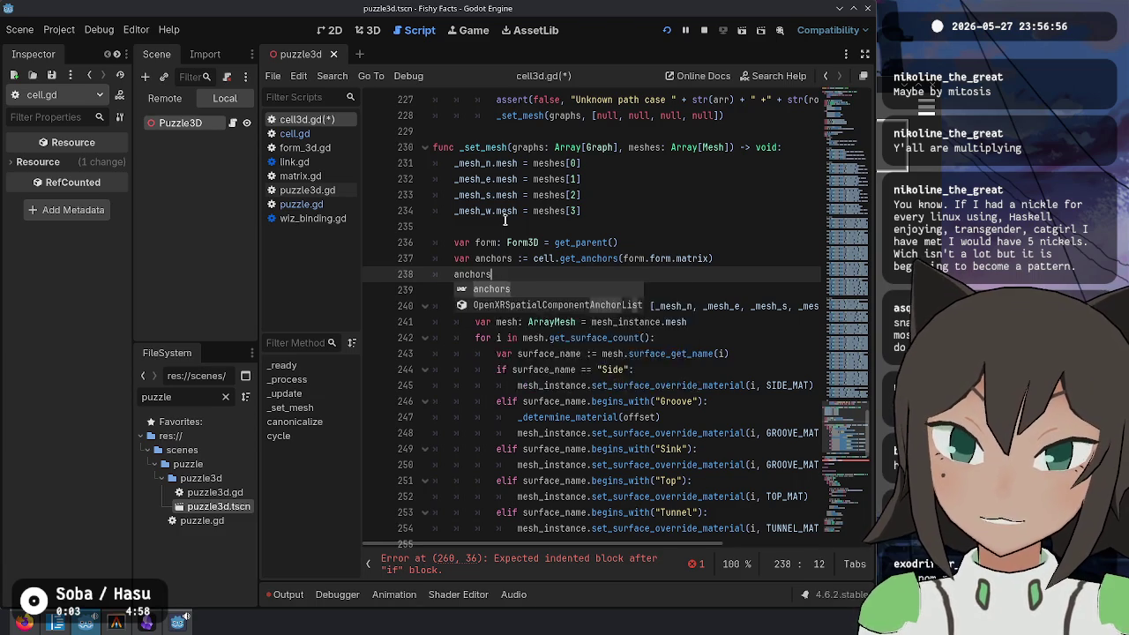
key("Return")
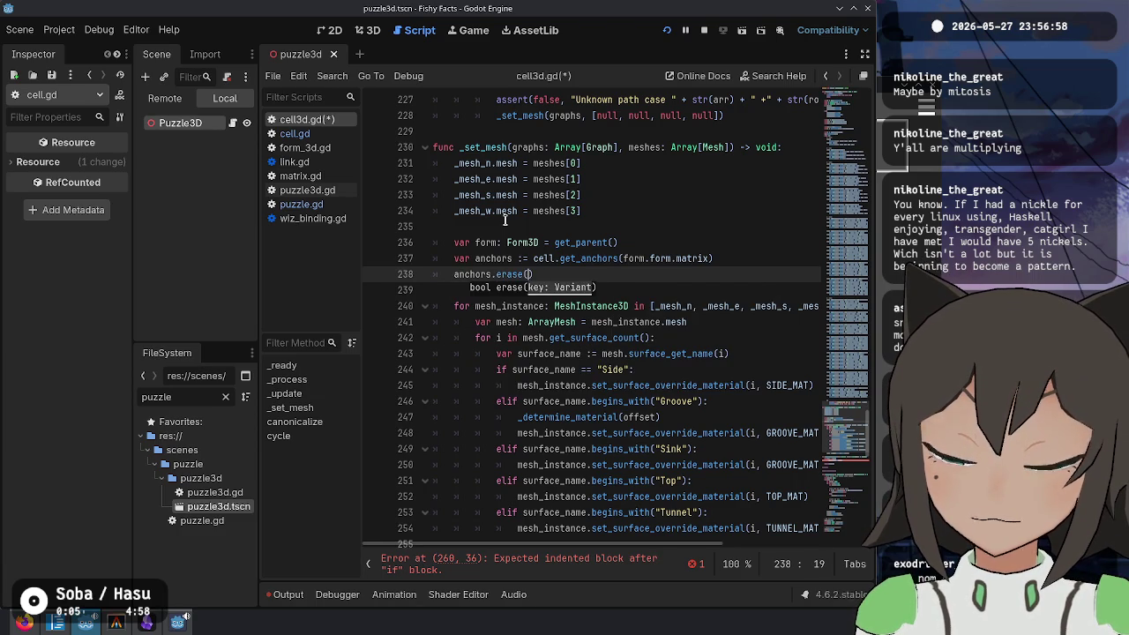
key("Escape")
key("shift+Home")
Step: Replace the unfinished erase call with a new multi-line array starting with anchors[Cell
key("BackSpace")
key("BackSpace")
key("BackSpace")
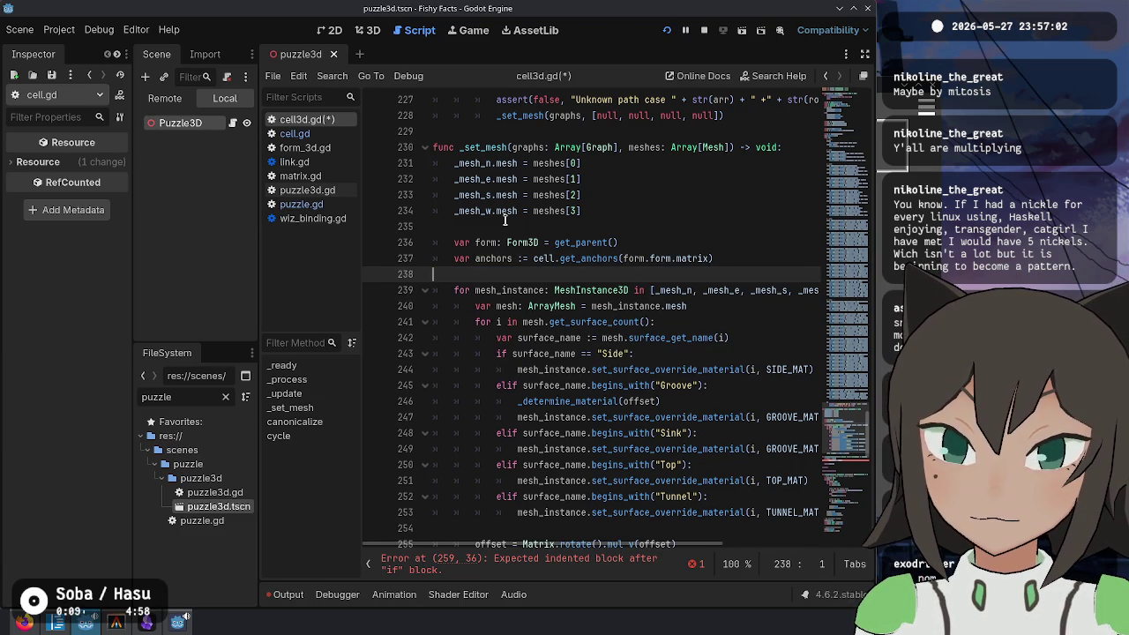
key("Return")
type("var ")
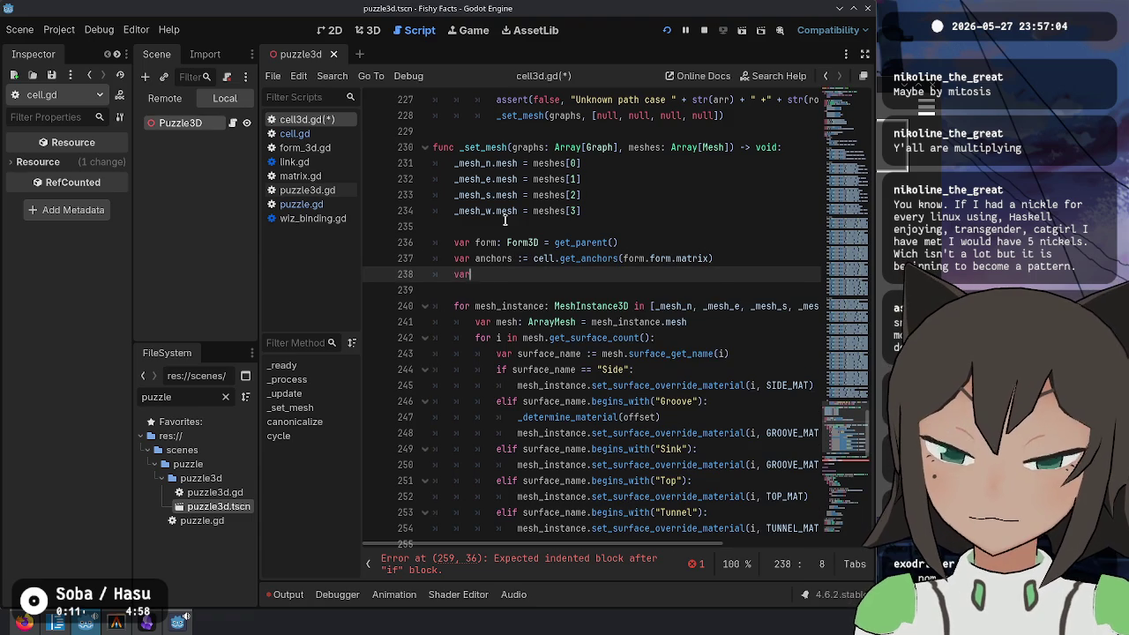
type("points := ")
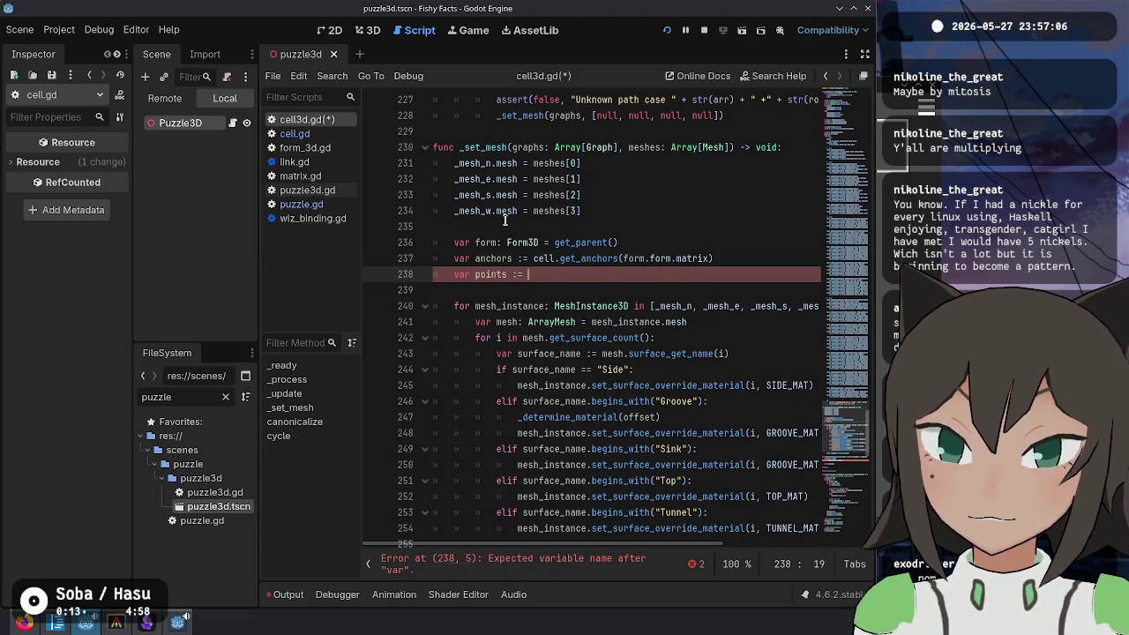
type("[anchors[")
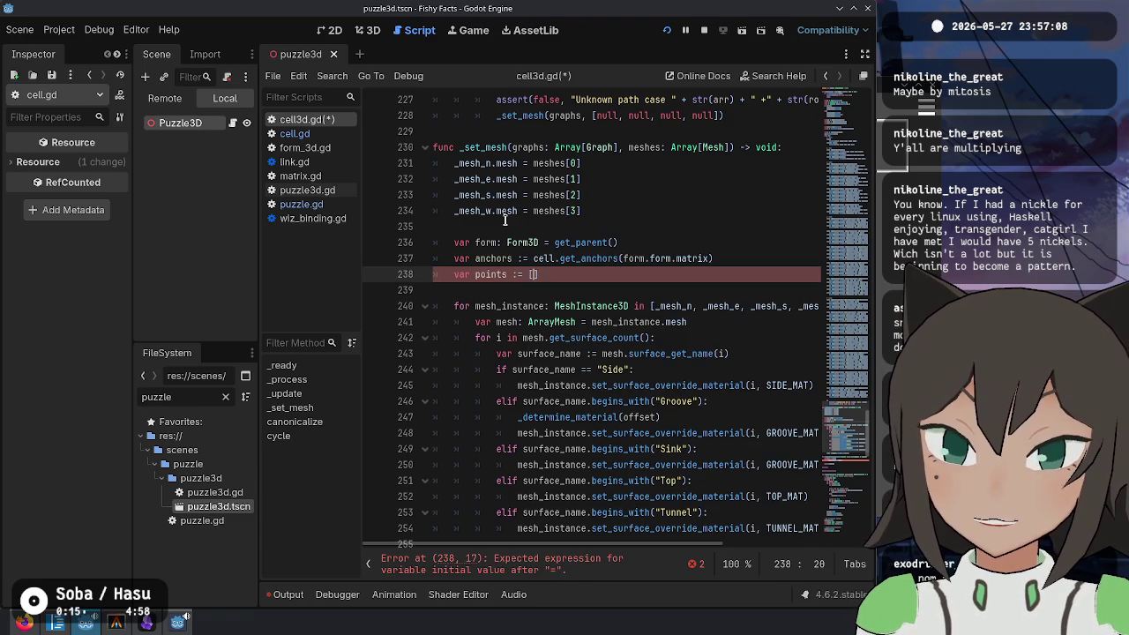
type("Cell")
key("ctrl+Left")
key("ctrl+Left")
key("Escape")
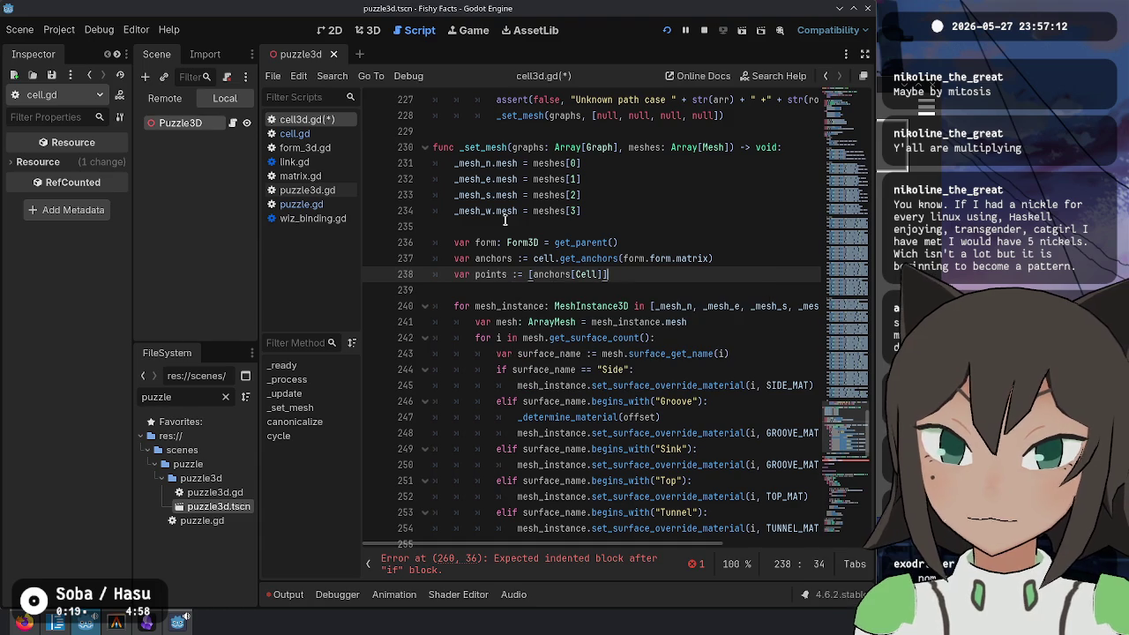
key("Return")
key("Return")
key("Up")
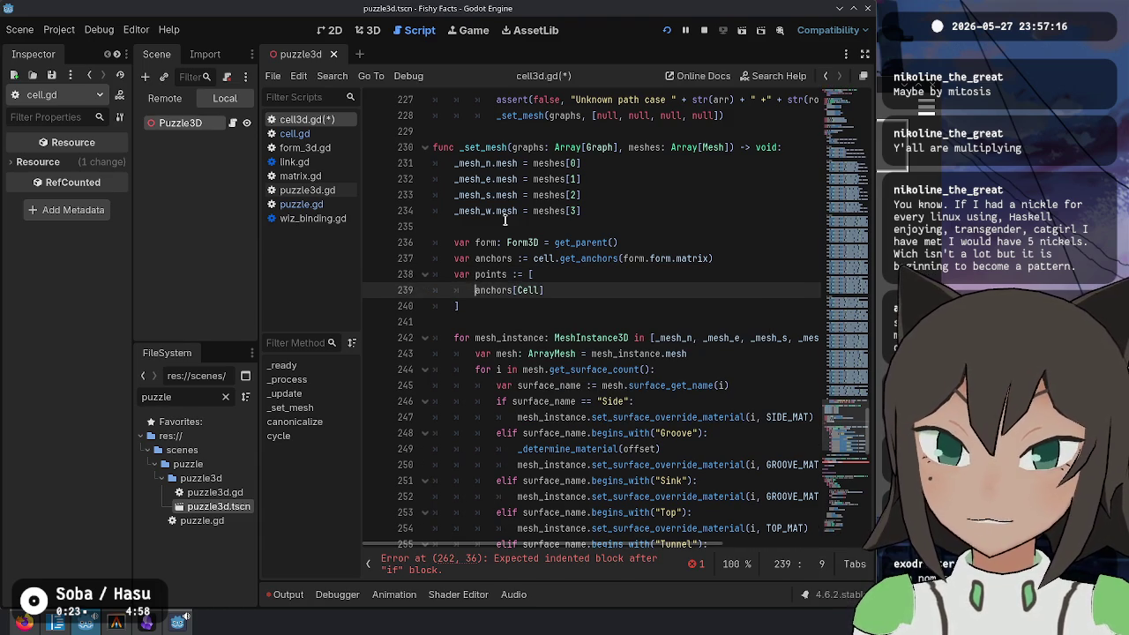
Step: Turn the 'var points :=' declaration into a plain reassignment of anchors
key("Up")
key("ctrl+shift+Right")
type("anchors")
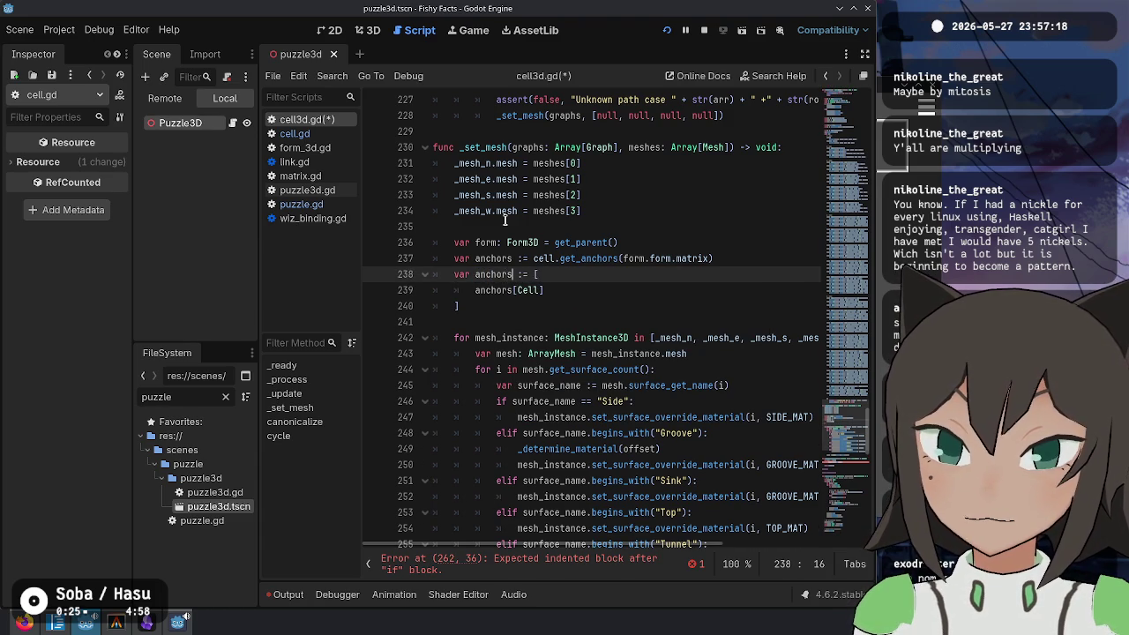
key("Right")
key("Delete")
key("ctrl+Left")
key("BackSpace")
key("BackSpace")
key("BackSpace")
key("Down")
key("End")
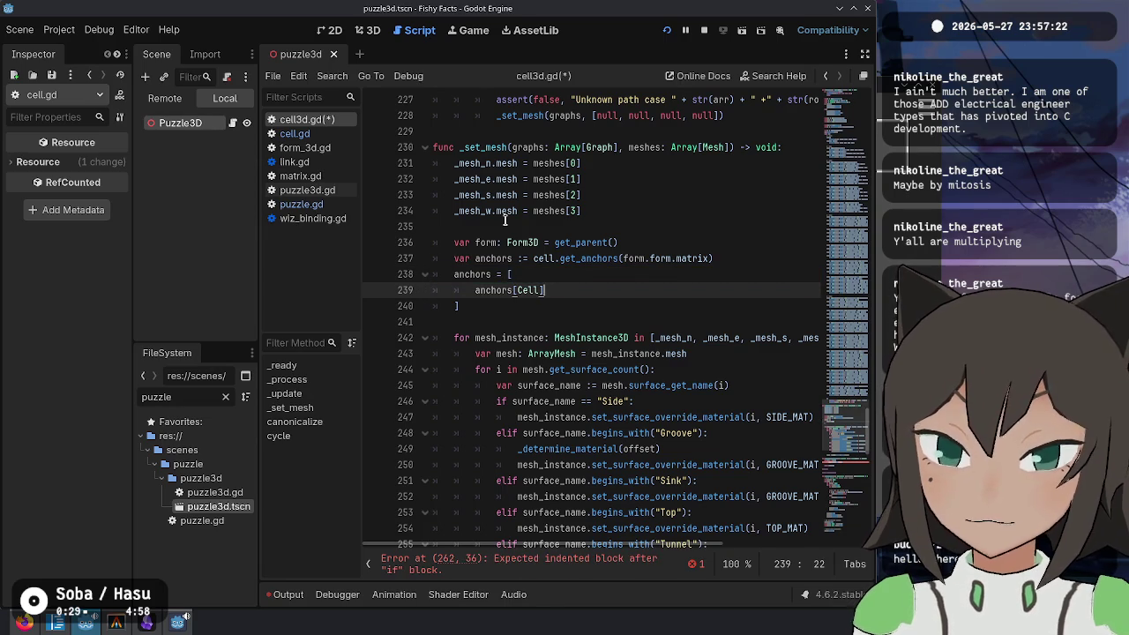
Step: Complete the first array entry as anchors[Cell.Anchor.North]
type(".A")
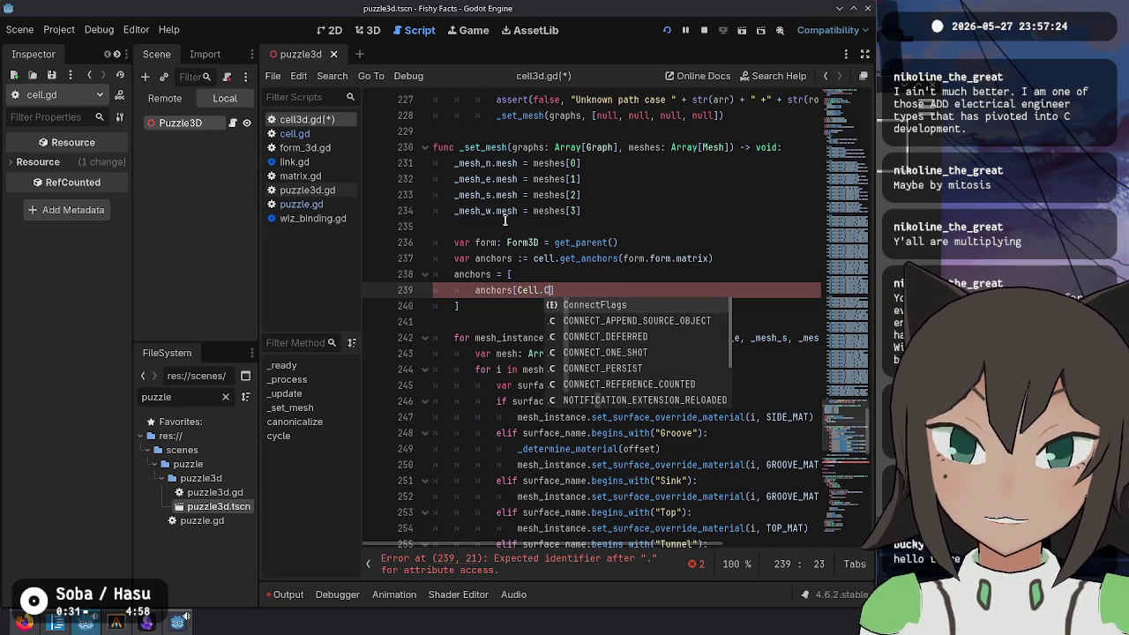
key("Return")
type(".")
key("Return")
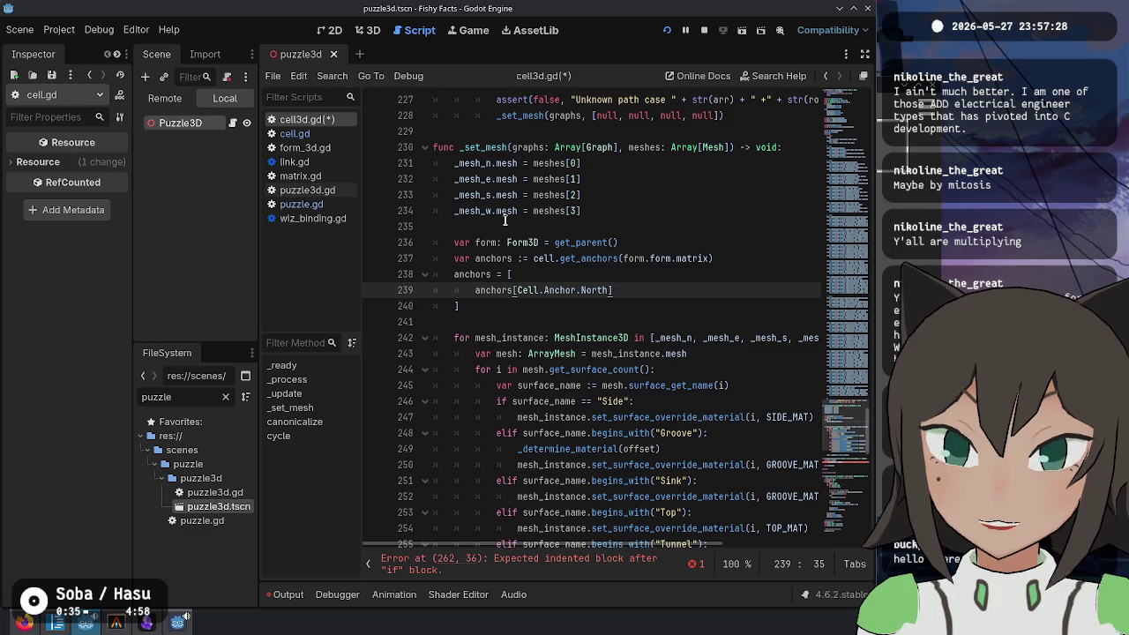
Step: Duplicate the North entry and change the copies to East, South and West
key("ctrl+shift+d")
key("ctrl+shift+d")
key("ctrl+shift+d")
key("Up")
key("Up")
key("Left")
key("Left")
key("ctrl+BackSpace")
type("E")
key("Return")
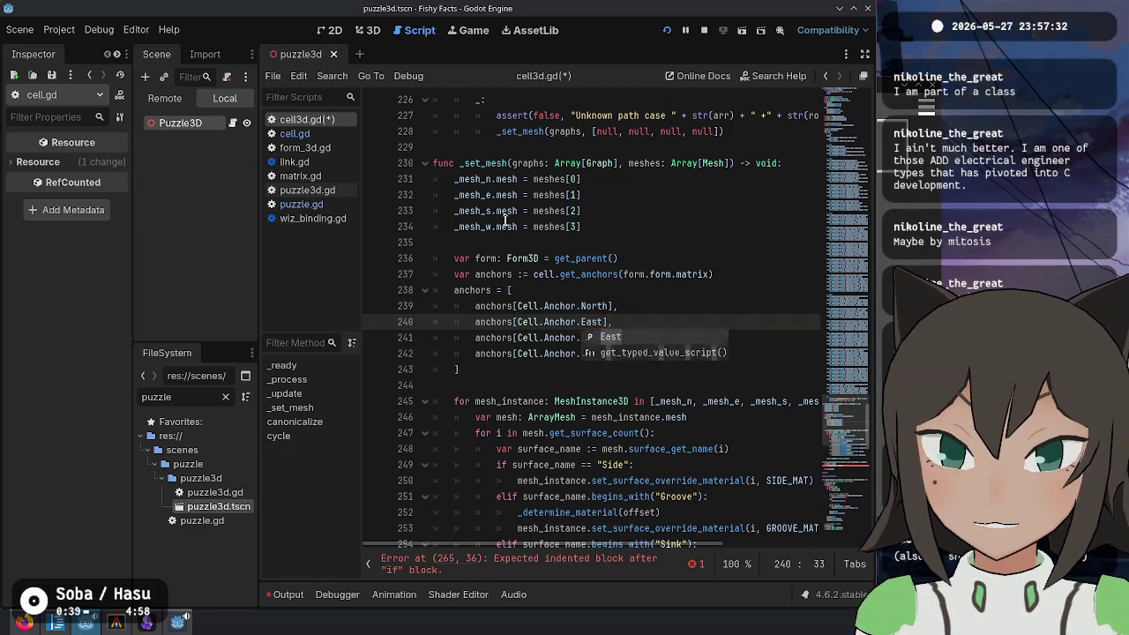
key("Down")
key("ctrl+BackSpace")
type("S")
key("Return")
key("Down")
key("ctrl+BackSpace")
type("W")
key("Return")
key("Up")
key("Up")
key("Up")
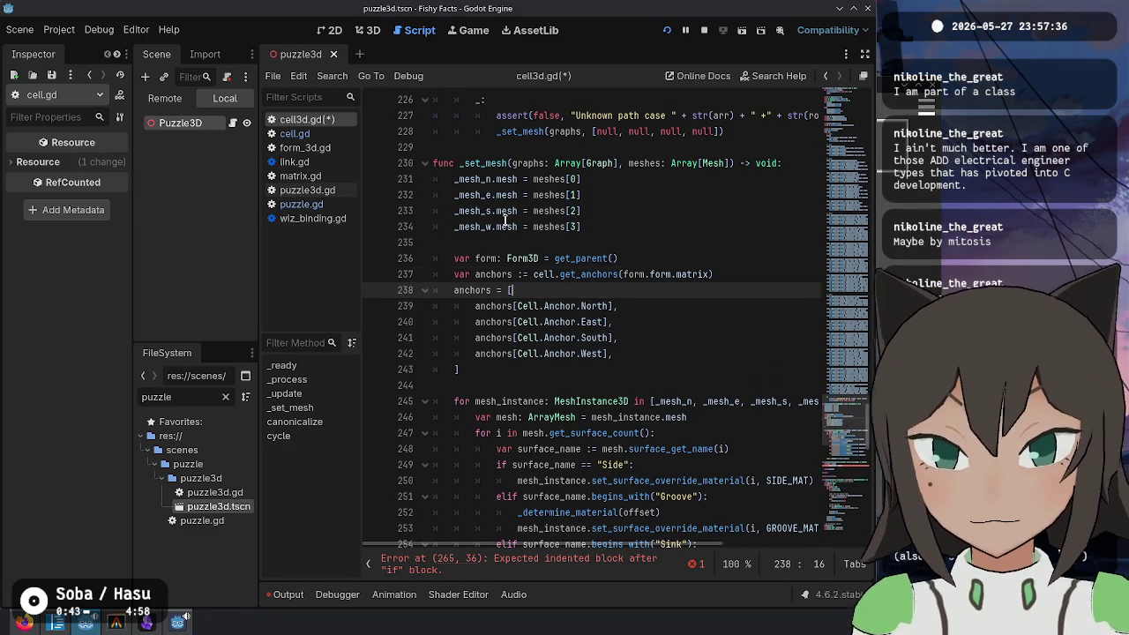
Step: Select the finished anchors array to check it, then jump to the script's end
key("Down")
key("shift+Down")
key("shift+Down")
key("shift+Down")
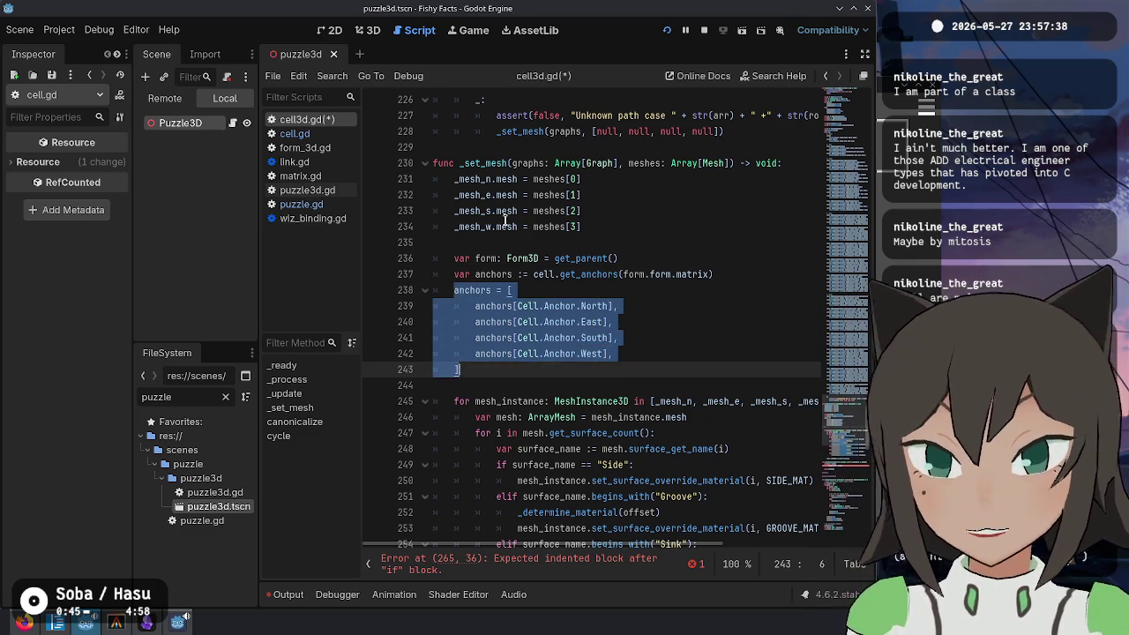
key("Down")
key("ctrl+End")
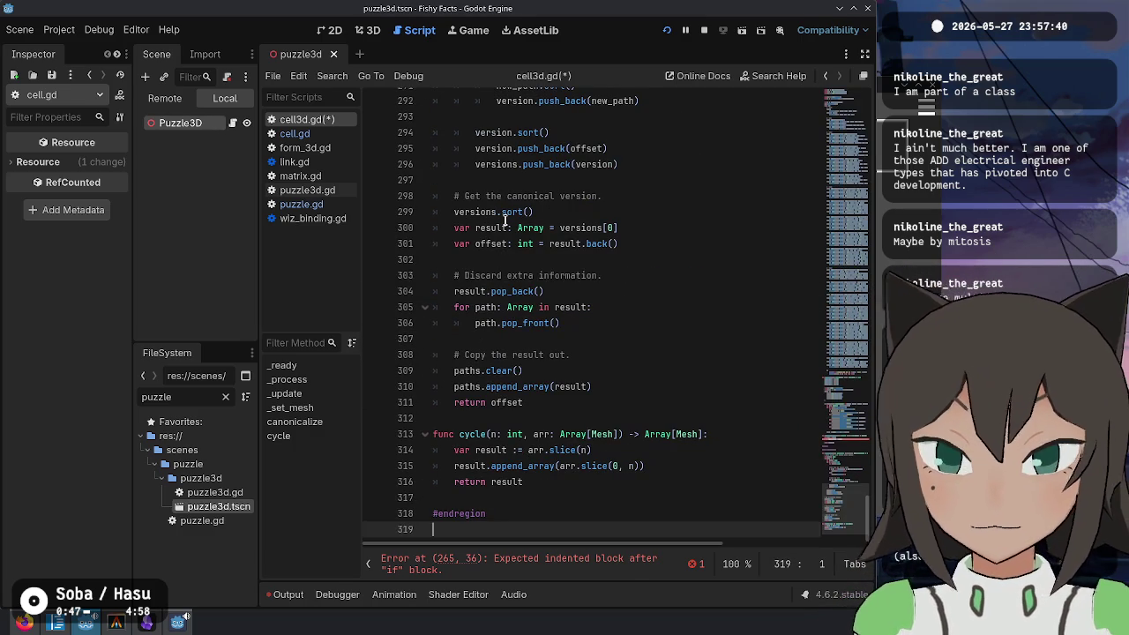
Step: Move the mesh array out of the for loop into a new 'var meshes :=' after the mesh assignments
scroll(505, 220, "up", 15)
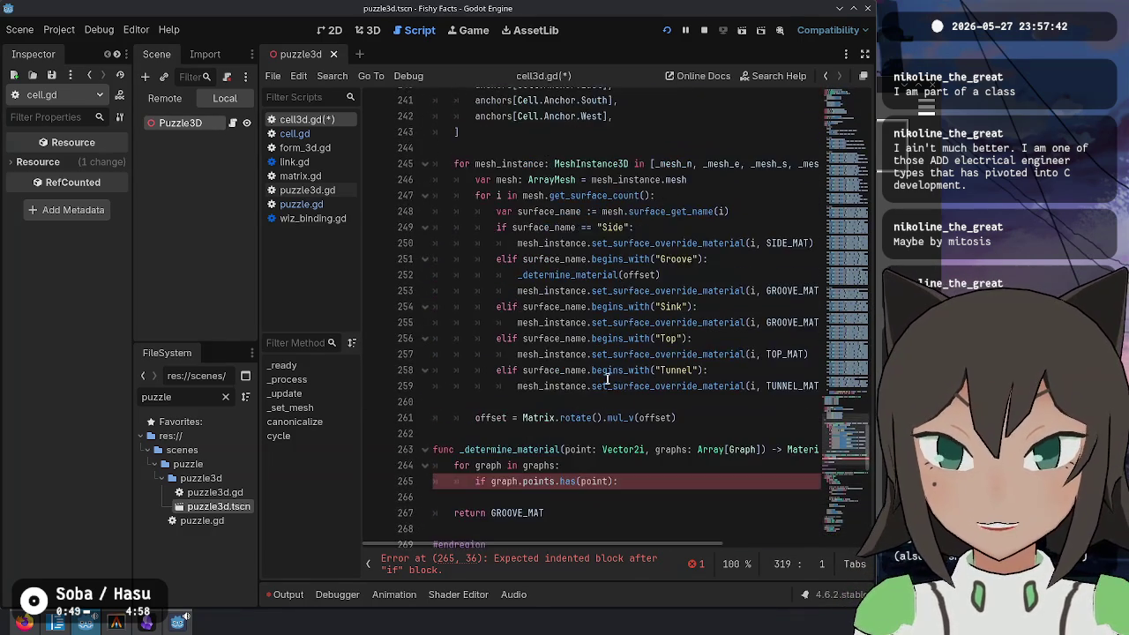
scroll(607, 380, "up", 5)
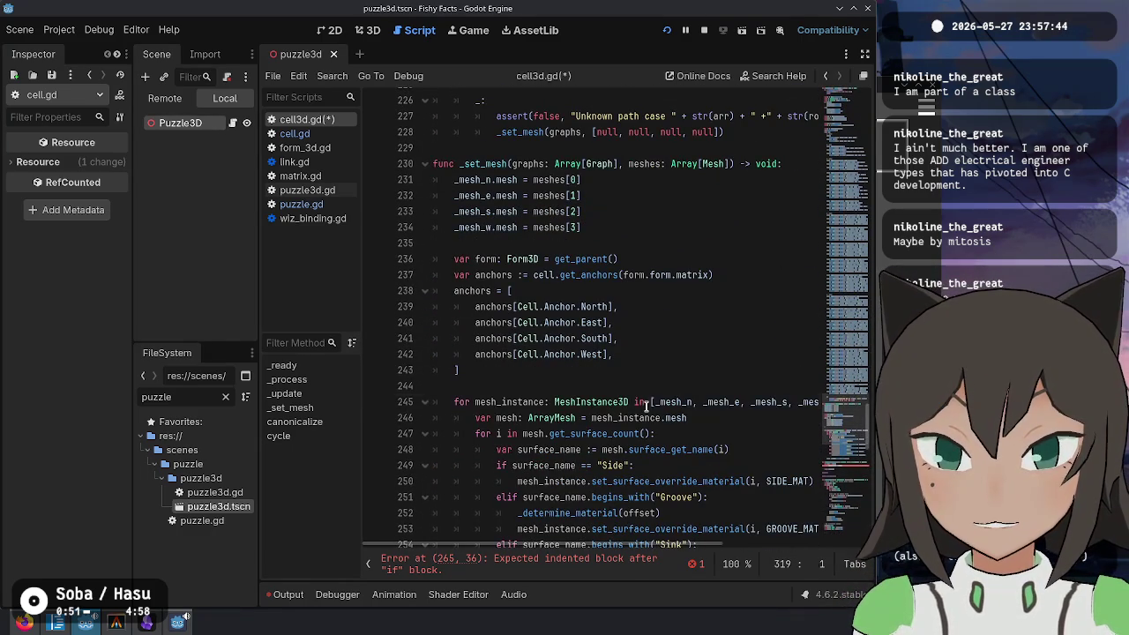
left_click(647, 402)
key("ctrl+shift+Right")
key("ctrl+shift+Right")
key("ctrl+shift+Right")
key("ctrl+c")
key("Delete")
left_click(654, 385)
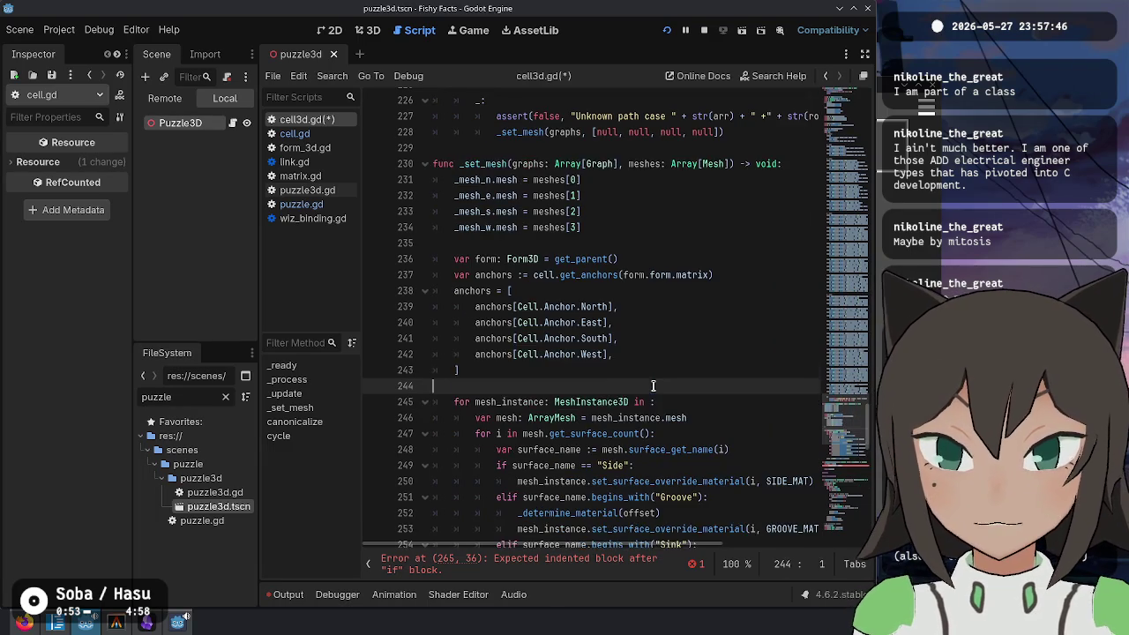
key("Up")
key("Up")
key("Up")
key("End")
key("Up")
key("ctrl+shift+Return")
type("var meshes :=")
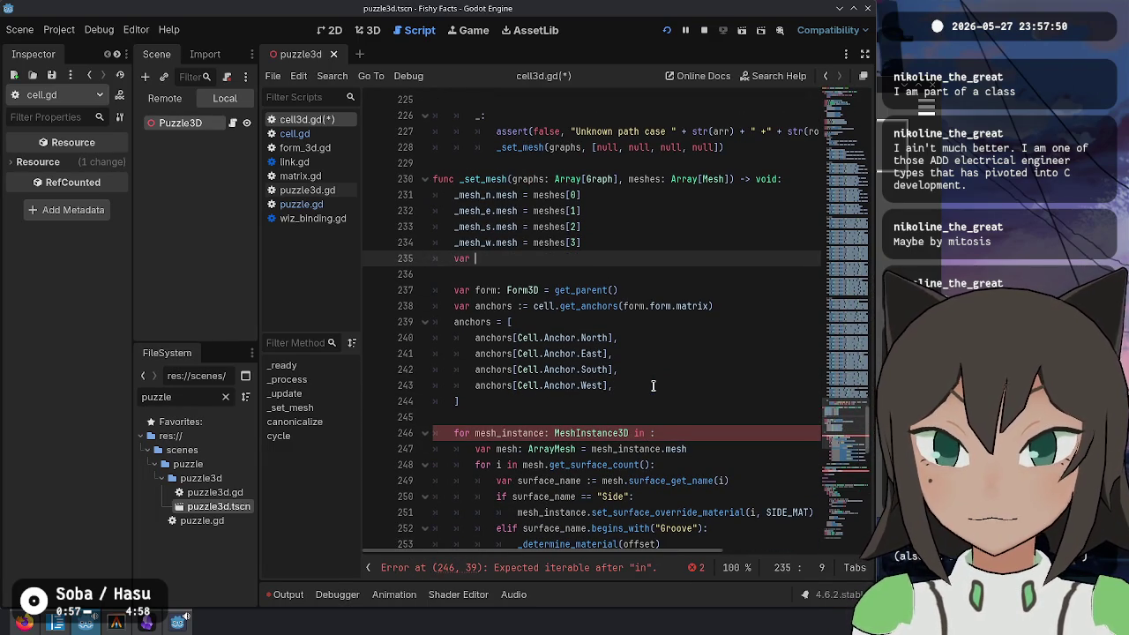
key("ctrl+v")
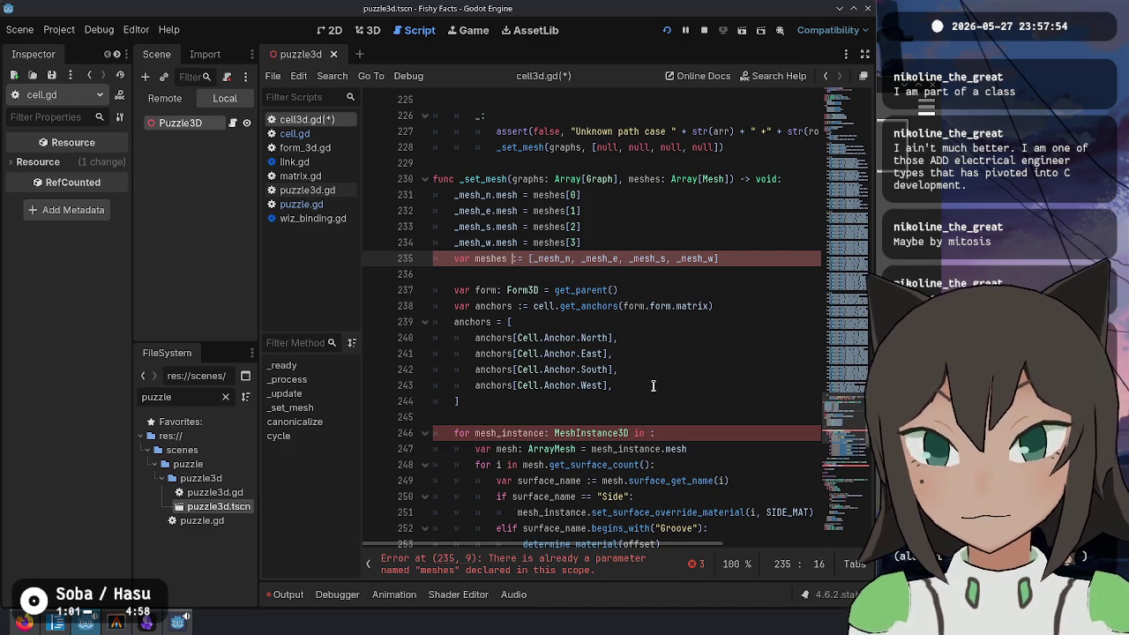
key("ctrl+Right")
key("ctrl+Right")
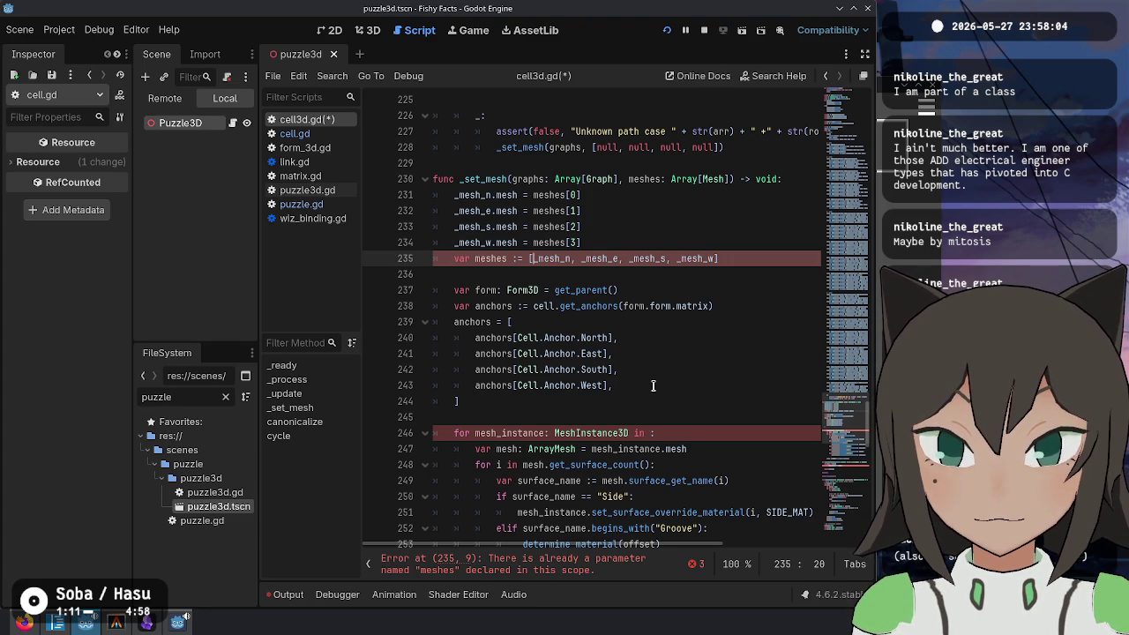
Step: Delete the conflicting meshes declaration line
key("Up")
key("Up")
key("Up")
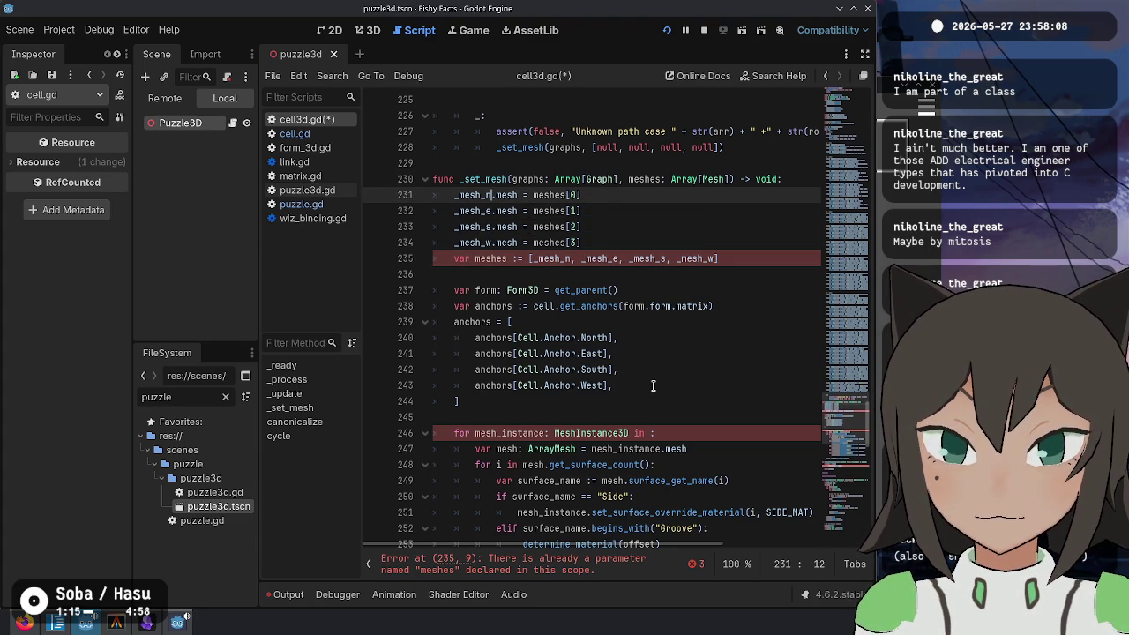
key("Down")
key("Down")
key("Down")
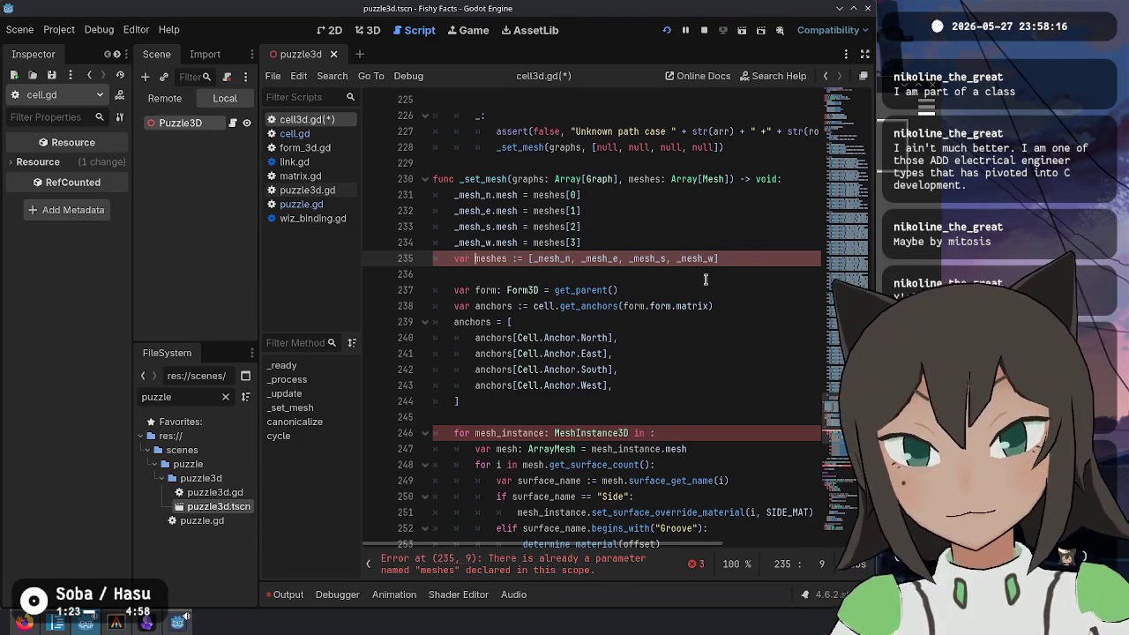
key("ctrl+shift+k")
key("Down")
key("Down")
key("Down")
scroll(660, 354, "down", 2)
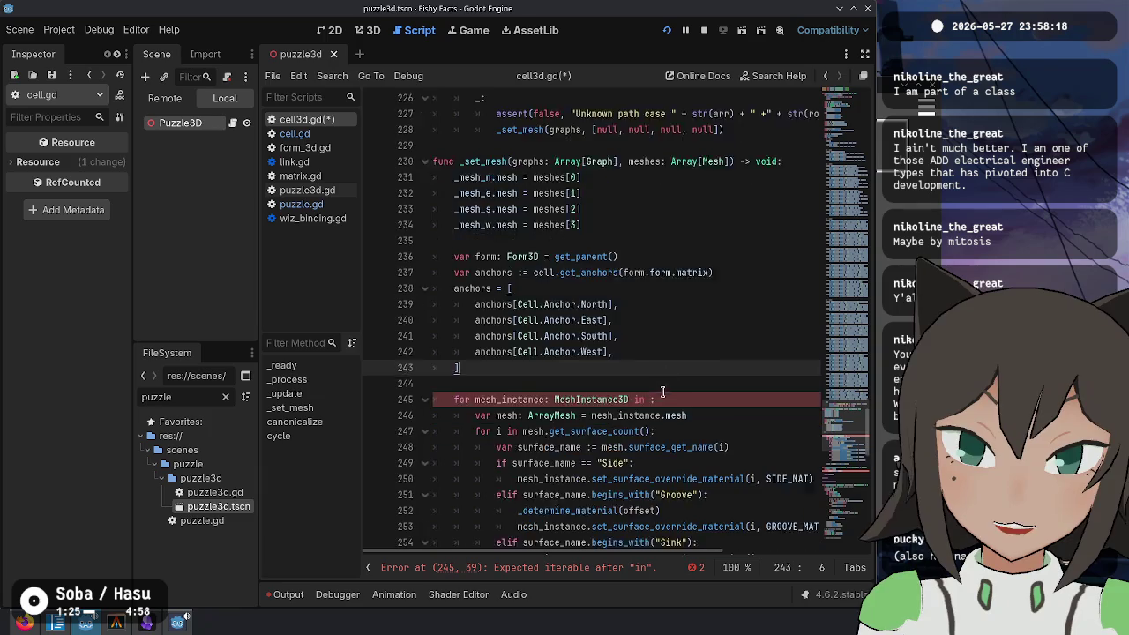
left_click(651, 322)
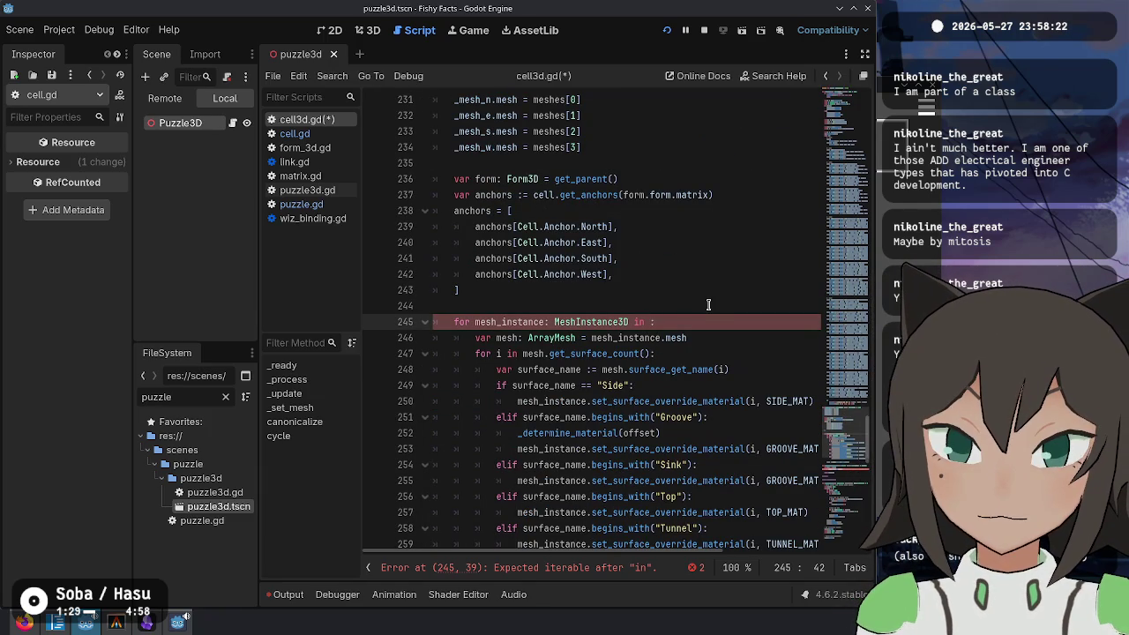
Step: Re-declare the mesh array as these_meshes after line 234 and remove the leftover line
left_click(708, 304)
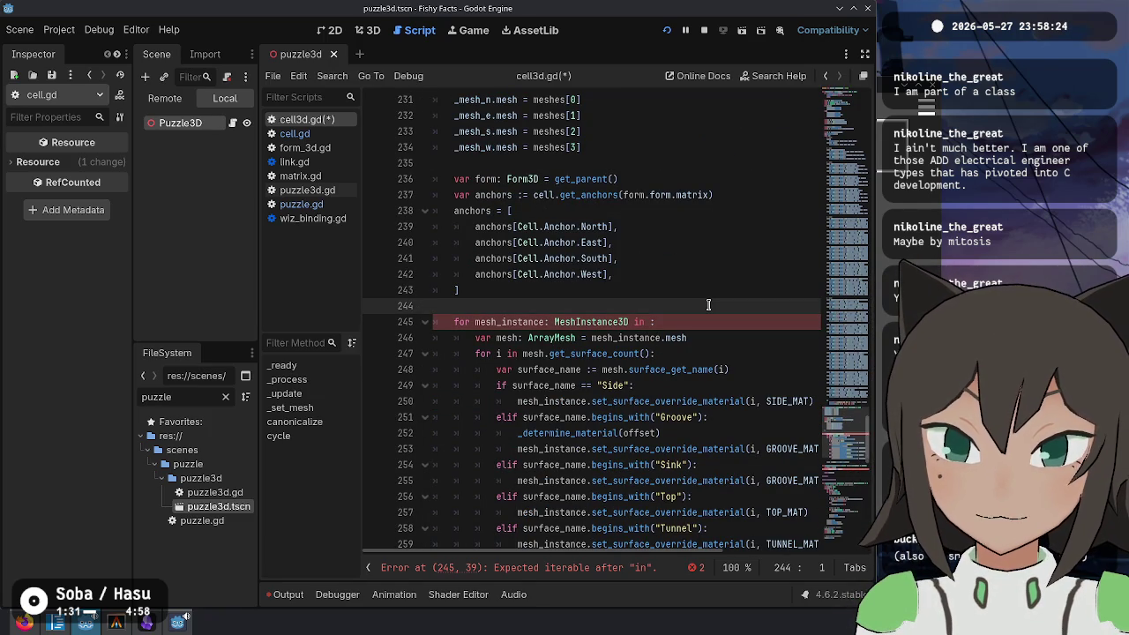
key("Up")
key("Up")
key("Up")
key("End")
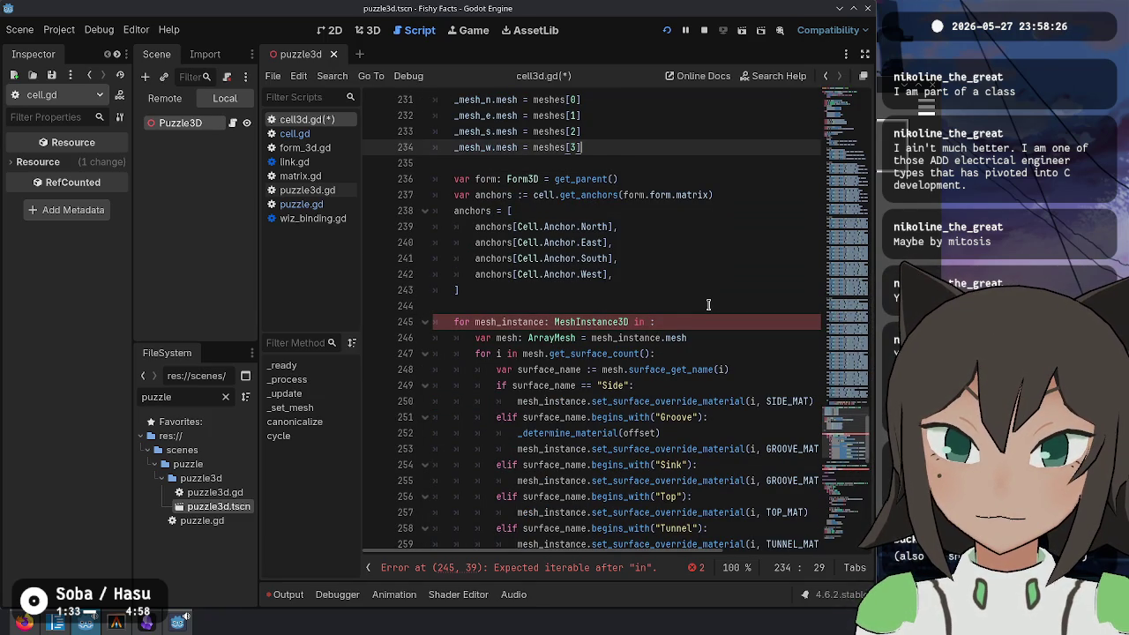
key("Return")
type("these_meshes :")
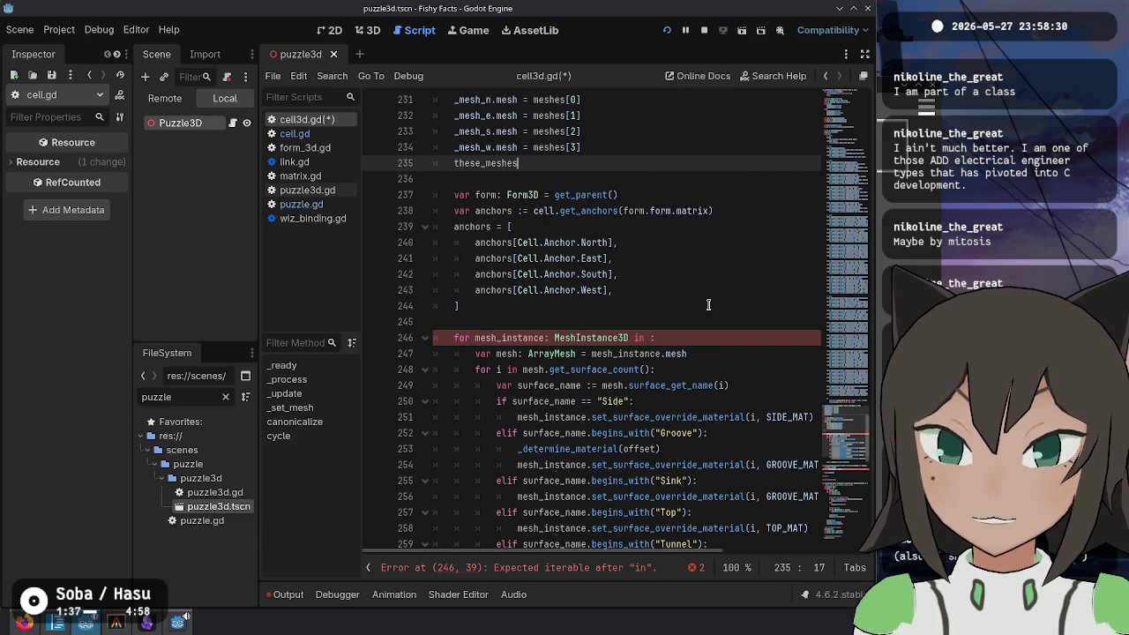
type("=")
type("var meshes := [_mesh_n, _mesh_e, _mesh_s, _mesh_w]")
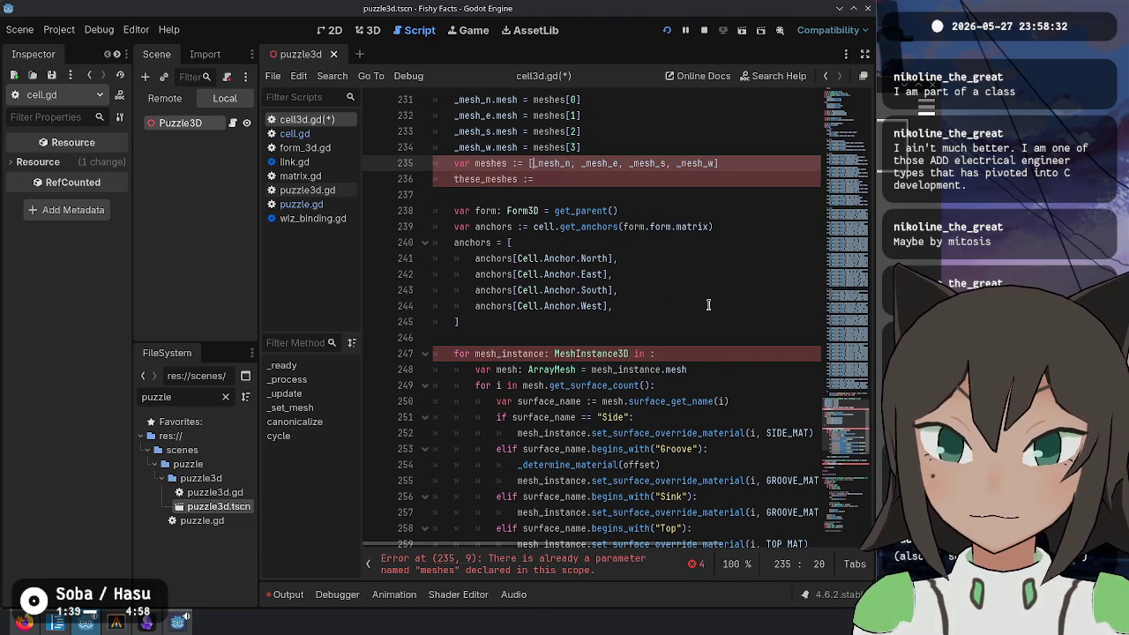
key("Left")
key("Left")
key("Left")
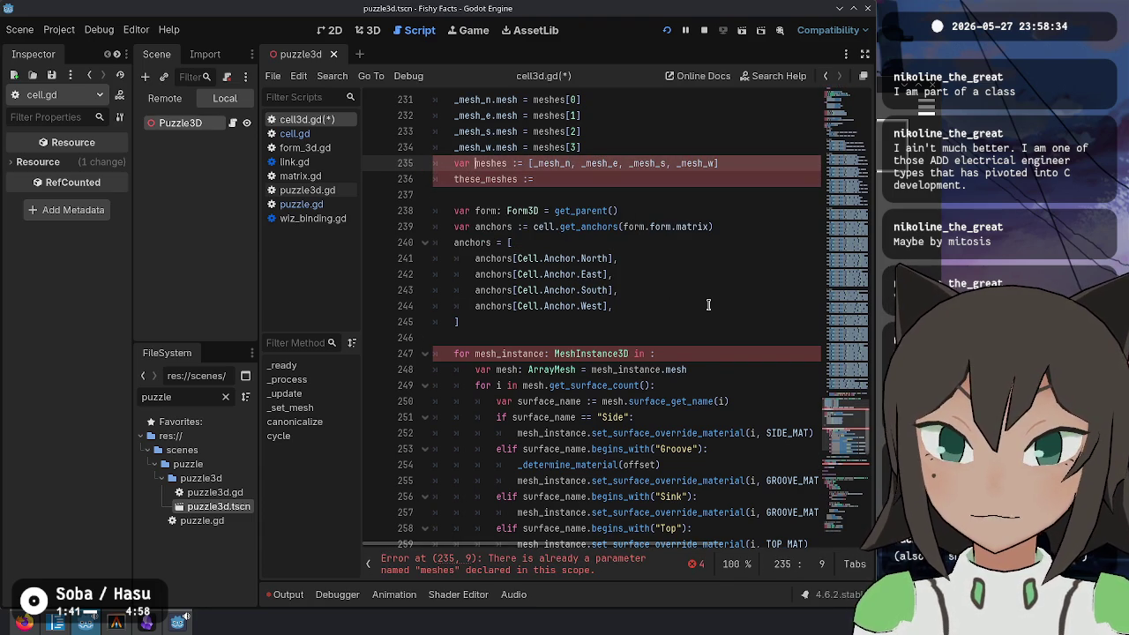
type("these_")
key("ctrl+Right")
key("Down")
key("ctrl+shift+k")
Step: Change the loop header to 'for i in these_meshes'
key("Down")
key("Down")
key("Down")
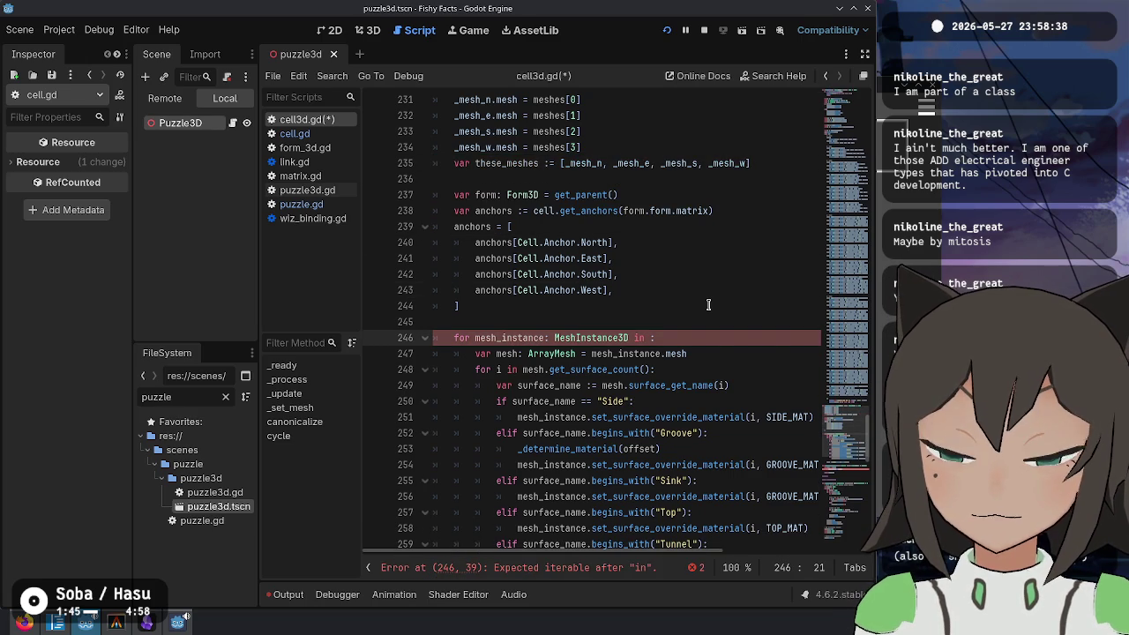
key("shift+End")
key("shift+Left")
type("i in")
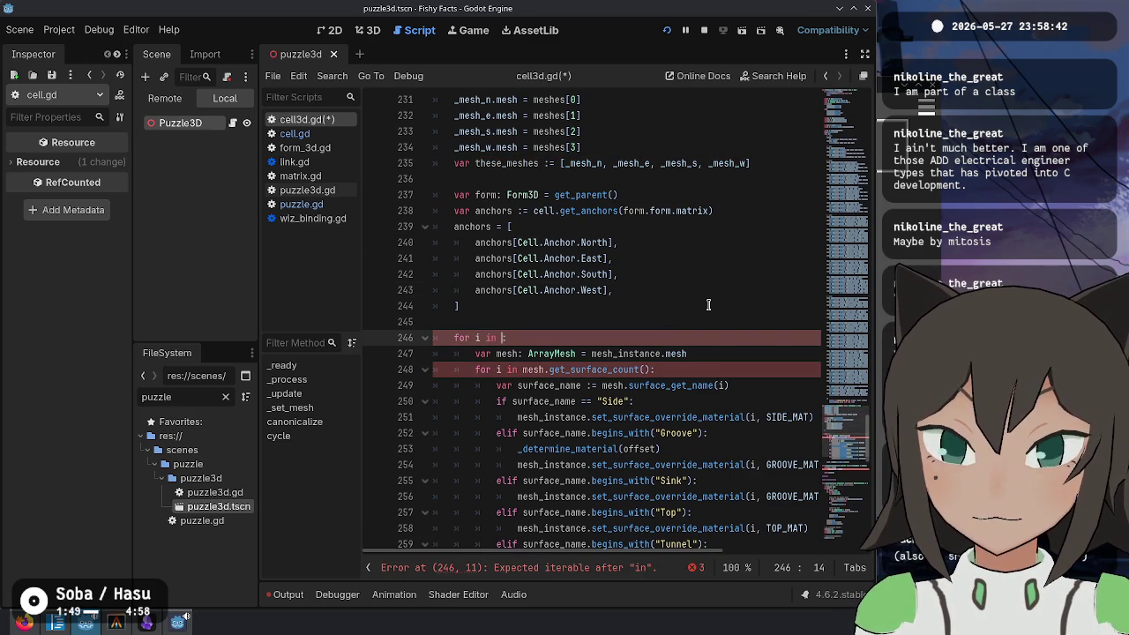
type(" these")
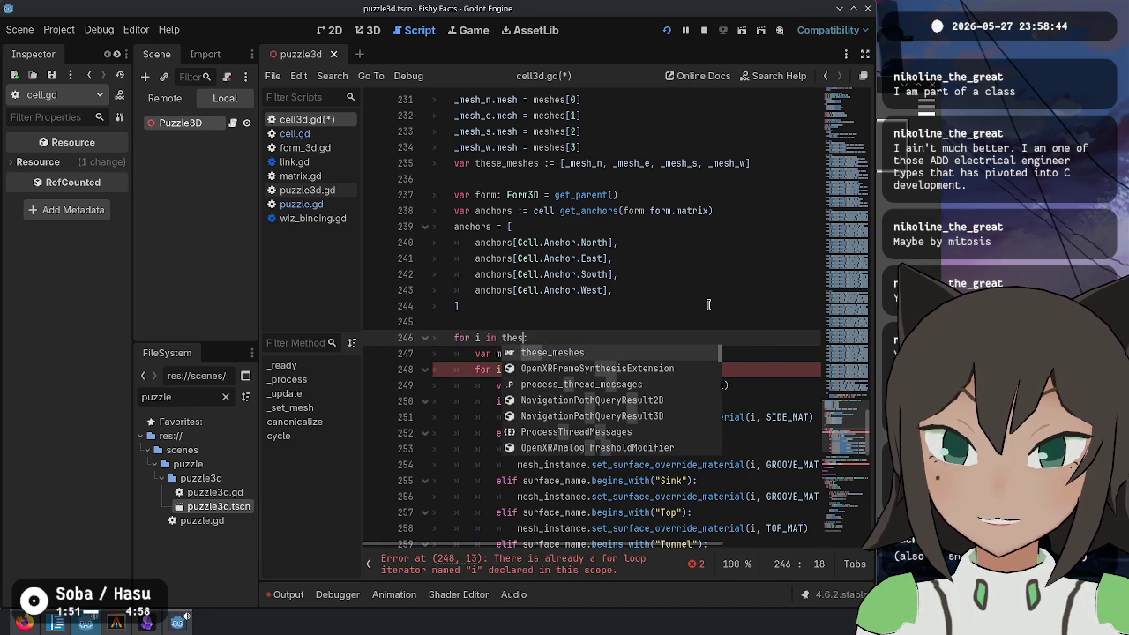
key("Return")
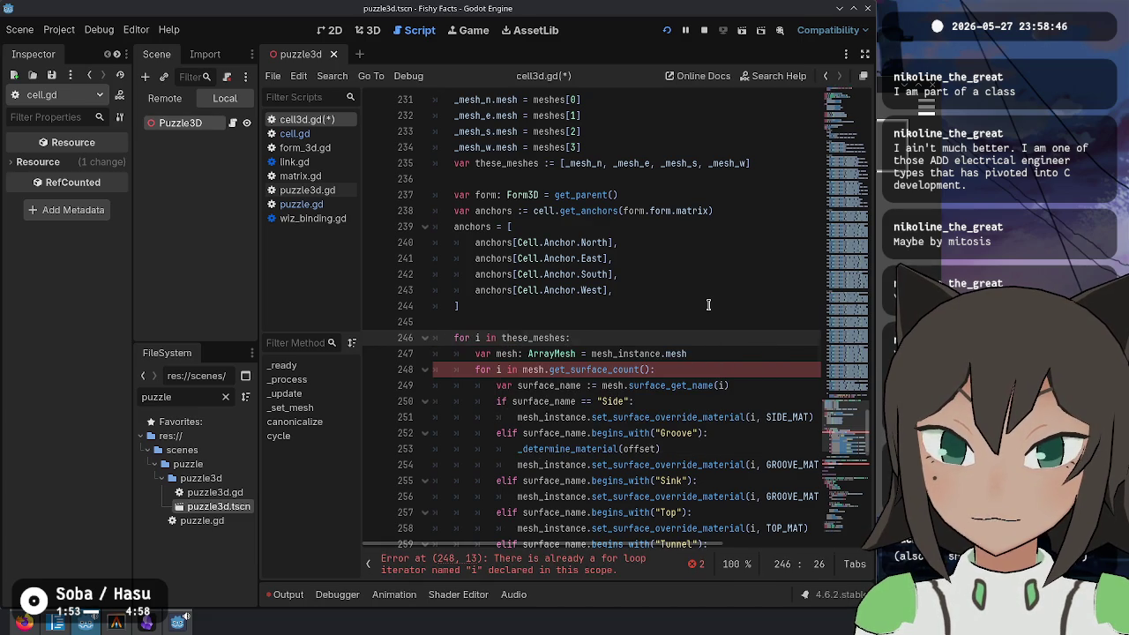
key("Down")
key("Up")
key("Up")
key("Up")
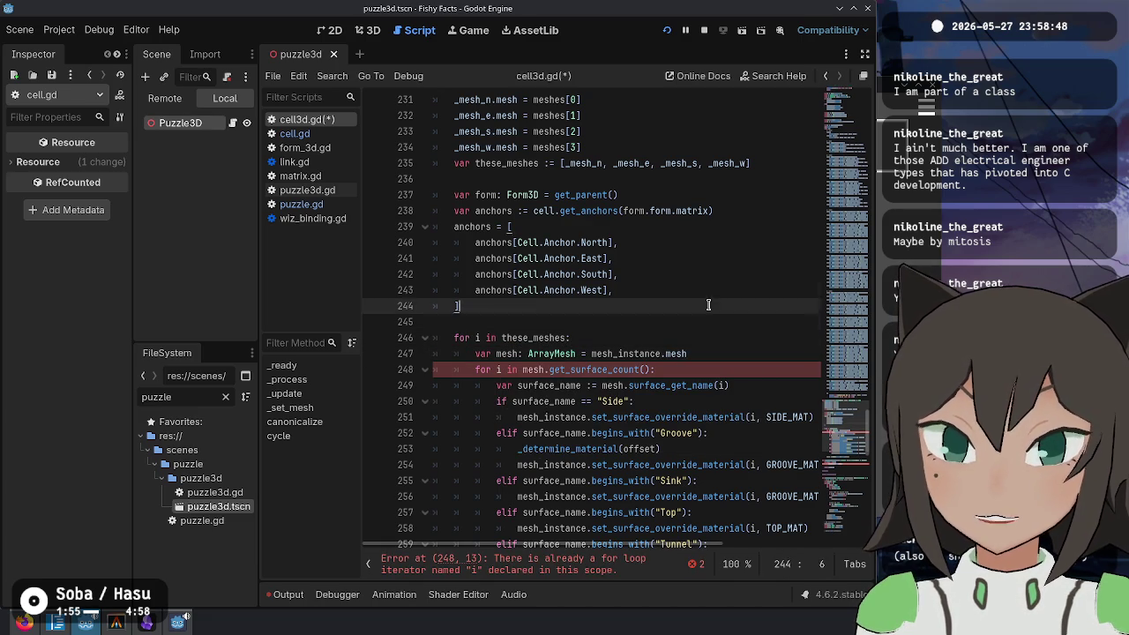
Step: Rename the array to mesh_instances and loop over mesh_instances.size()
key("ctrl+Delete")
type("mesh_instance")
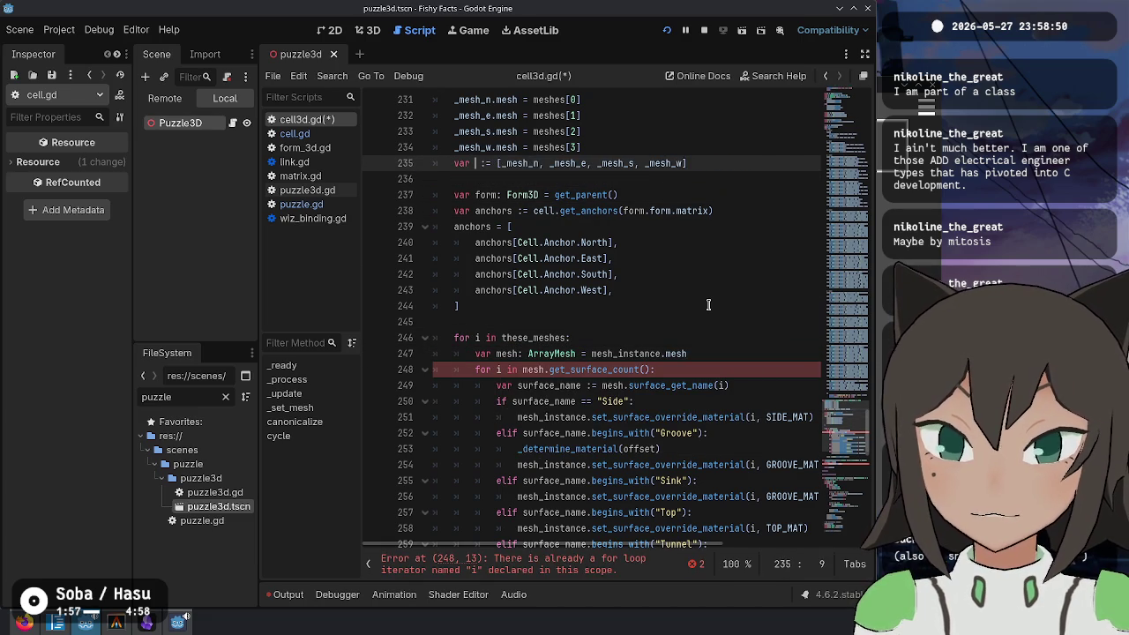
type("s")
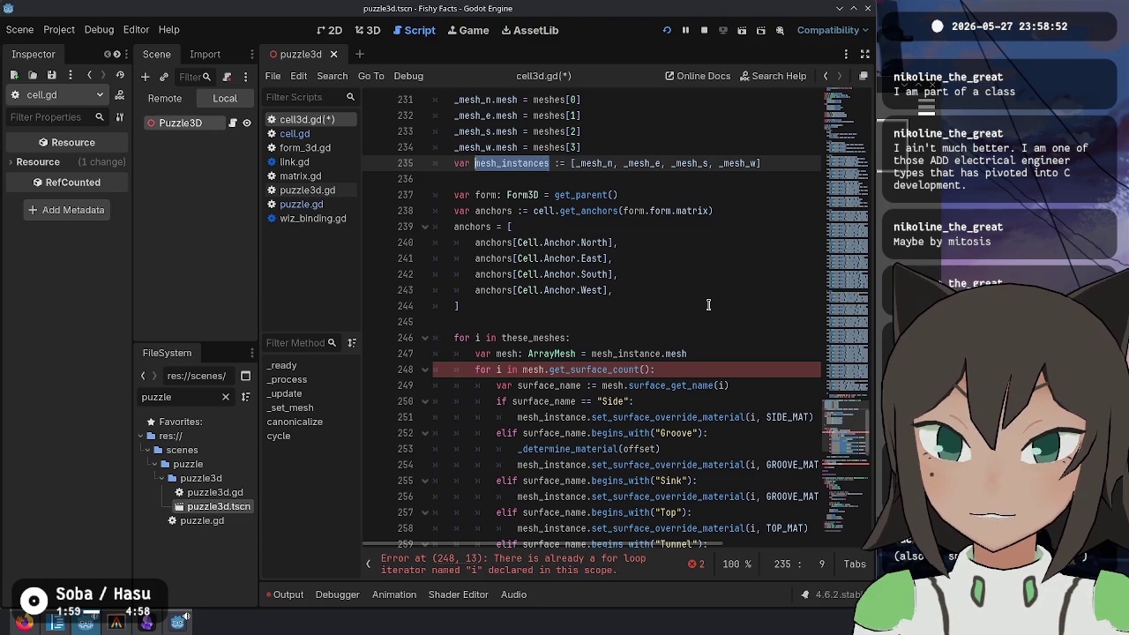
key("Down")
key("Down")
key("Down")
key("ctrl+Left")
key("ctrl+Left")
key("ctrl+Left")
key("ctrl+Right")
key("ctrl+Right")
key("ctrl+Delete")
type("mesh_instances.size()")
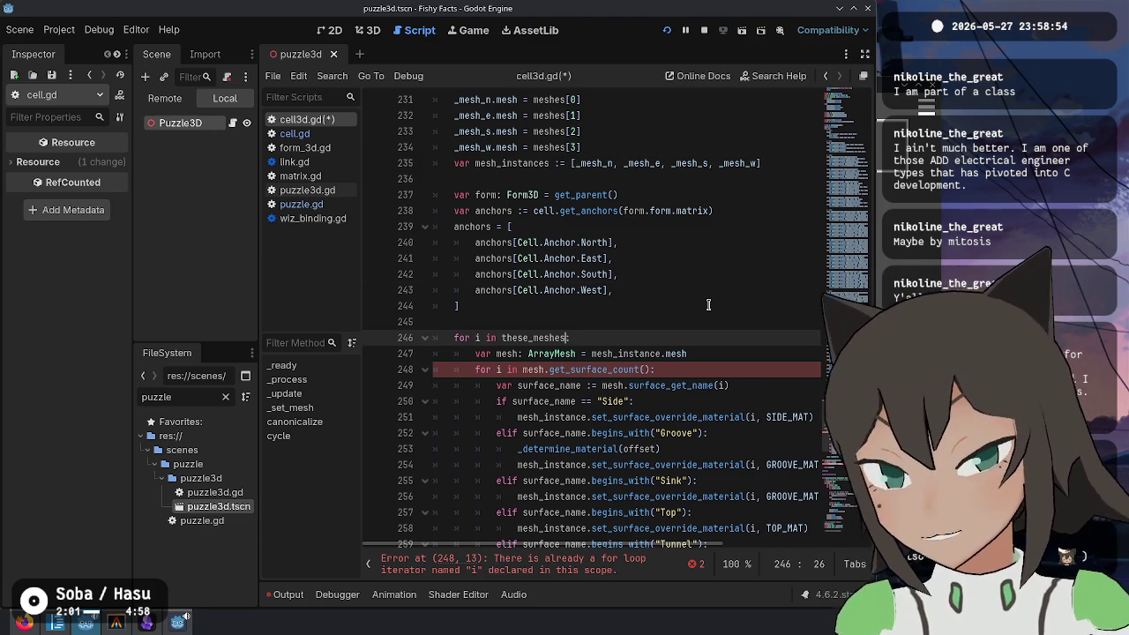
Step: Declare 'var mesh_instance := mesh_instances[i]' and 'var anchor := anchors[i]' in the loop body
key("End")
key("Return")
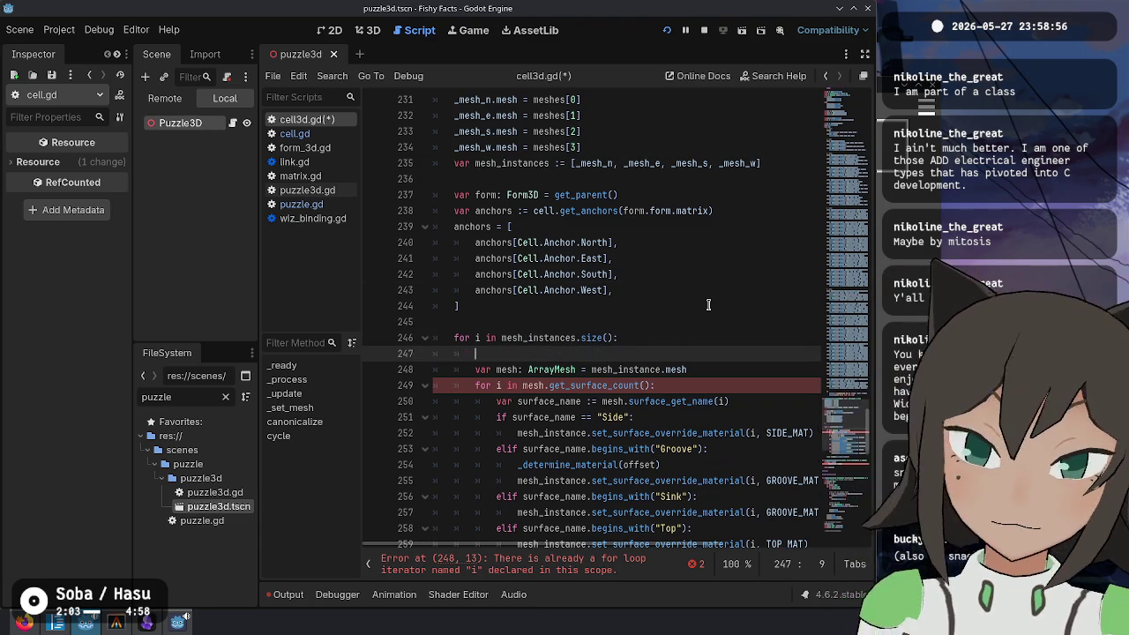
type("var mesh_")
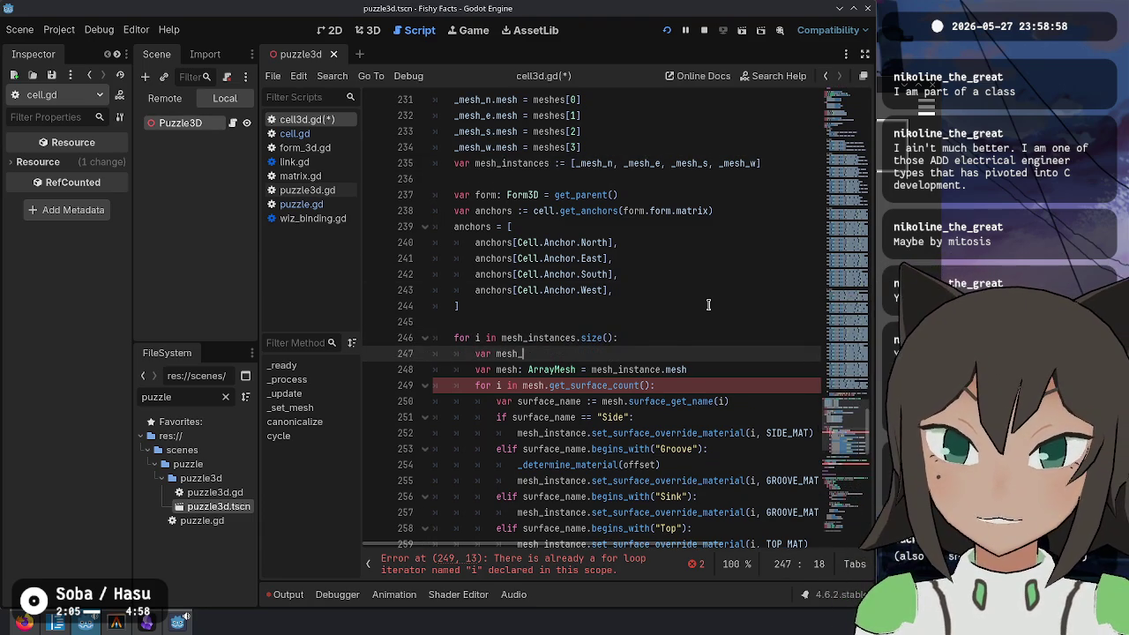
type("instance: M")
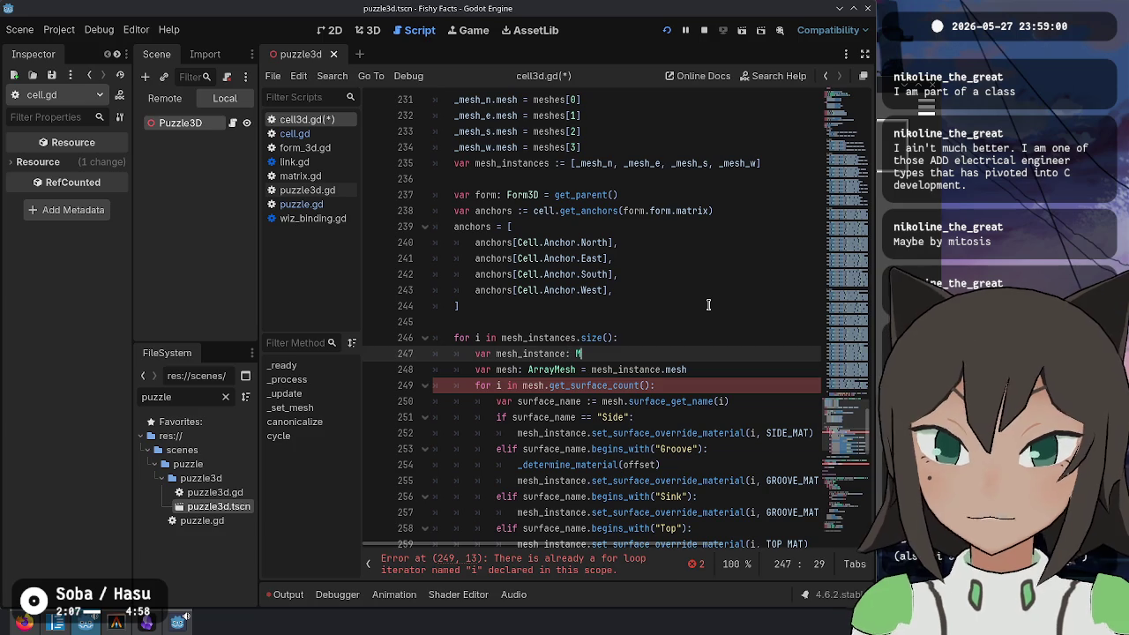
type("eshI")
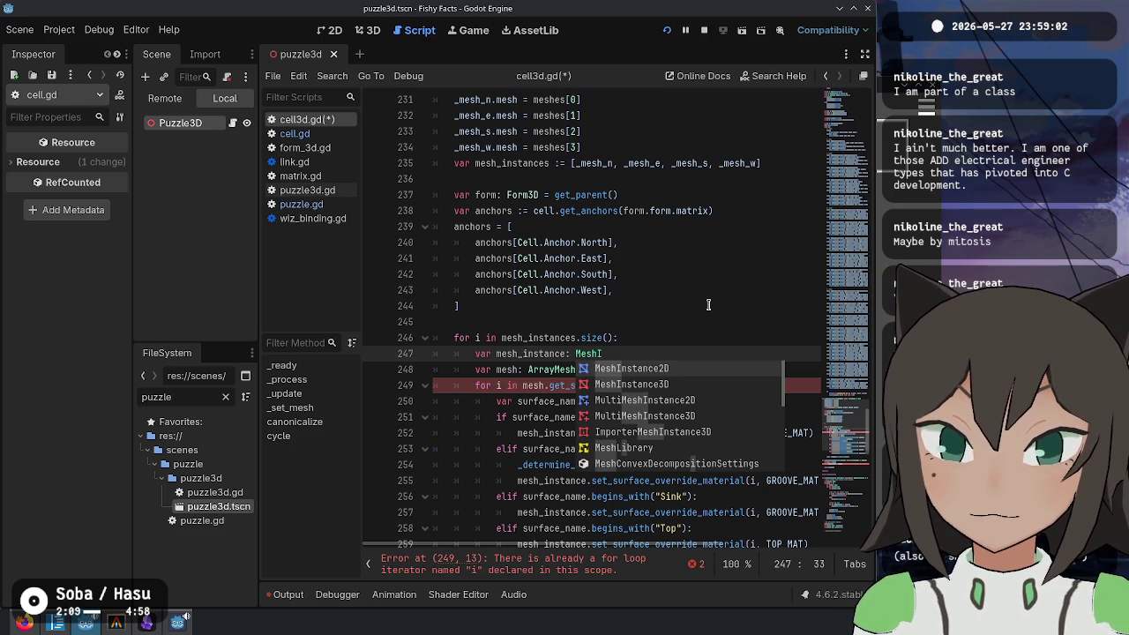
key("Down")
key("Return")
type("= mesh_instances")
key("ctrl+BackSpace")
key("ctrl+BackSpace")
key("ctrl+BackSpace")
type(":=")
key("End")
key("BackSpace")
type("[i]")
key("Return")
type("r a")
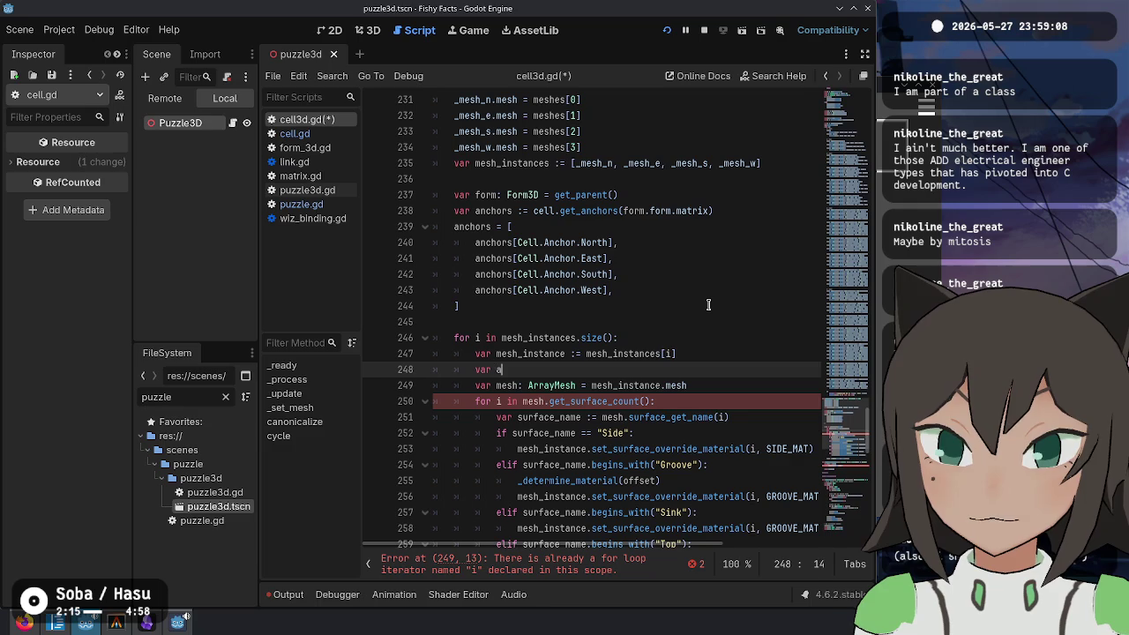
type("nchor := anchors[i")
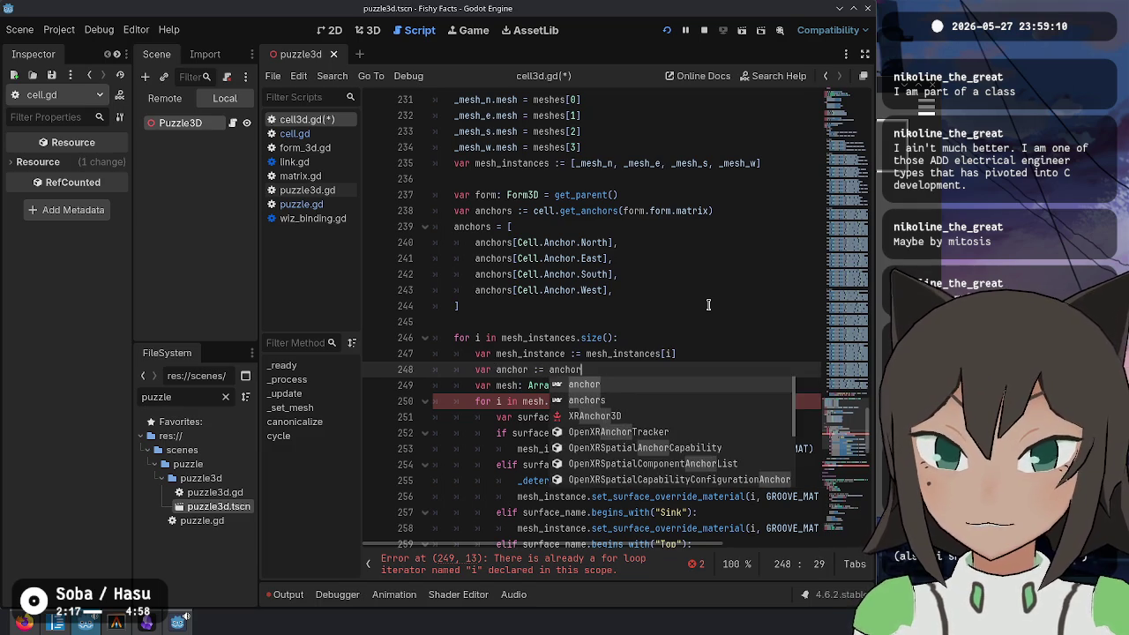
Step: Rename the inner for-loop variable from i to surface
key("Down")
key("Down")
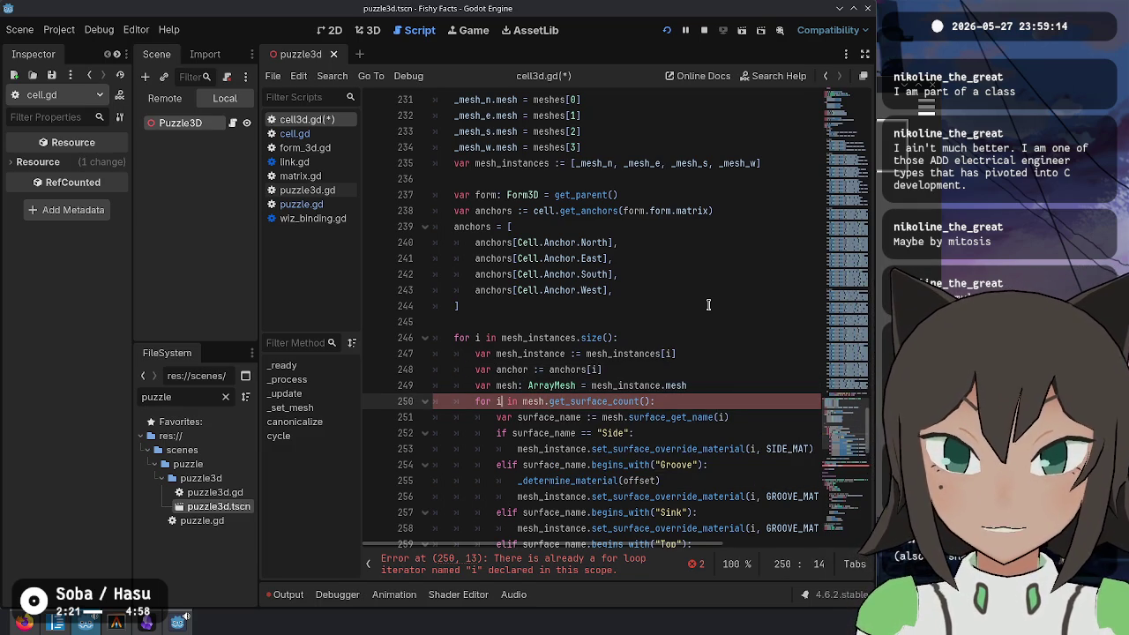
key("BackSpace")
type("surface")
key("ctrl+shift+Left")
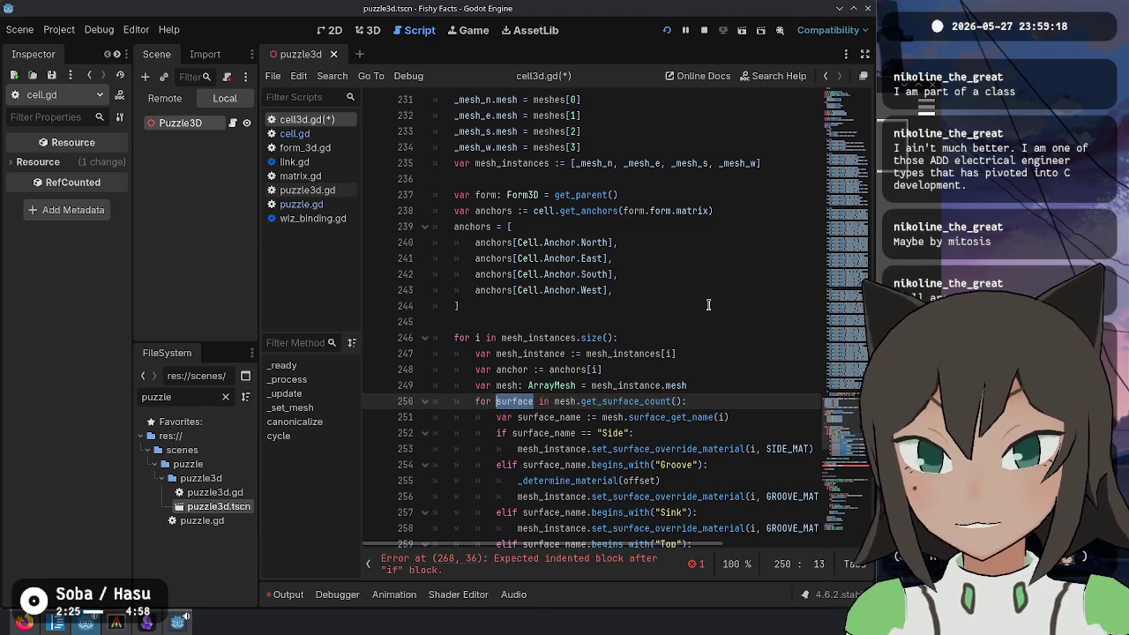
Step: Replace the i arguments in the inner loop with surface using multiple carets, and save
scroll(708, 304, "down", 4)
double_click(719, 218)
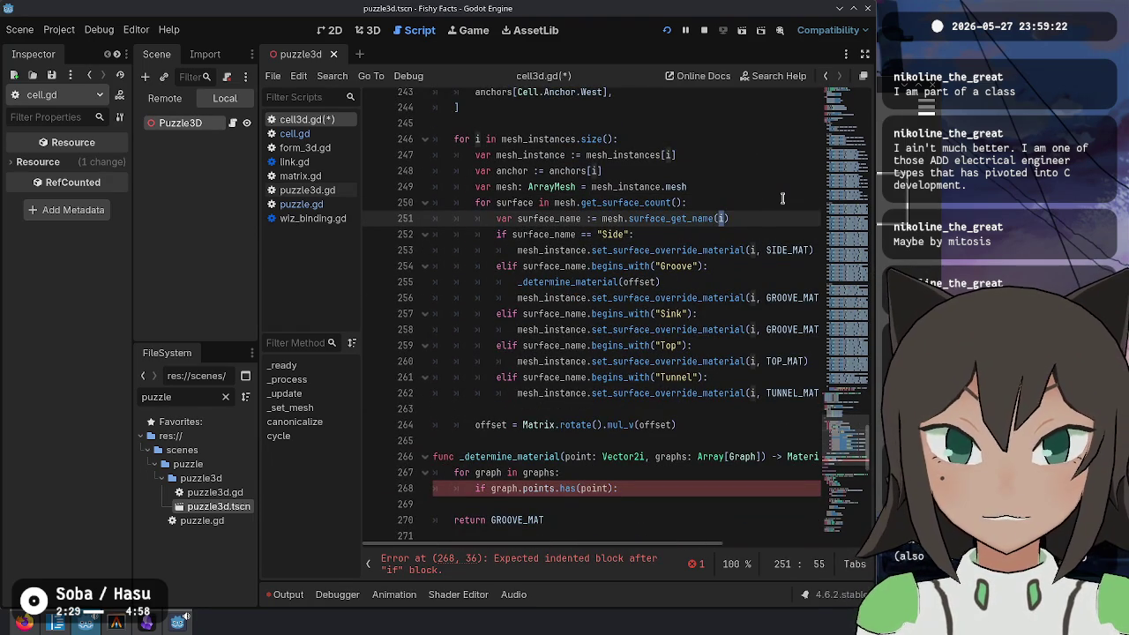
type("surface")
key("Down")
key("Down")
key("ctrl+d")
key("ctrl+d")
key("ctrl+d")
key("BackSpace")
type("surface")
key("ctrl+s")
key("Escape")
key("Up")
Step: Review the anchors array, the anchor line and the mesh_instances loop header
scroll(781, 199, "up", 2)
left_click(509, 265)
scroll(509, 266, "up", 1)
left_click(551, 256)
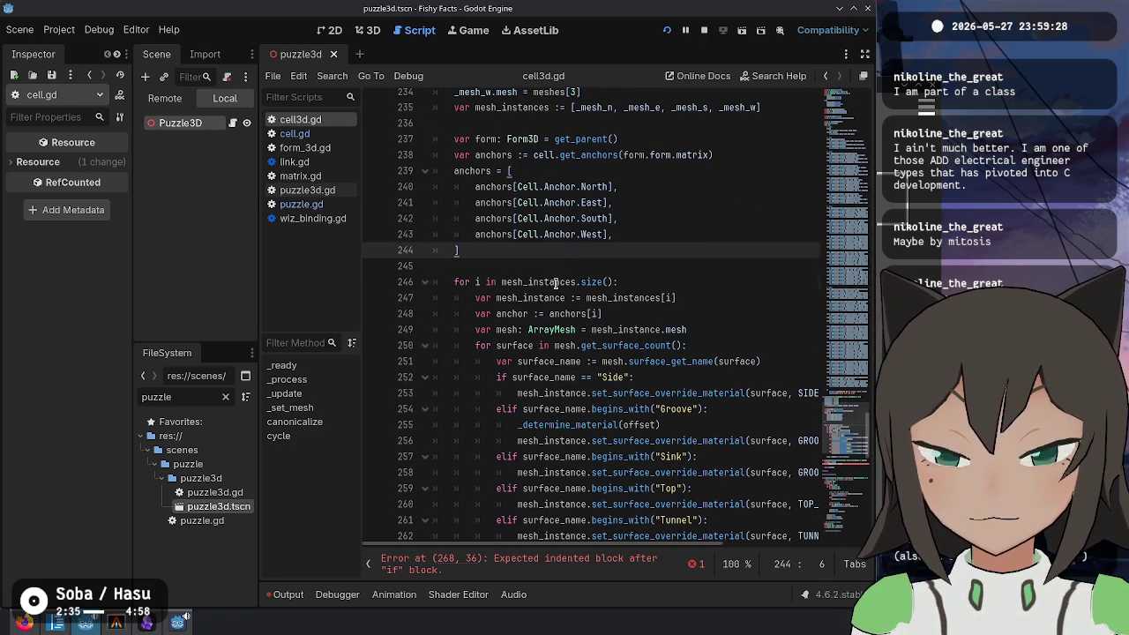
double_click(556, 283)
scroll(556, 282, "up", 3)
scroll(522, 304, "down", 3)
left_click(522, 304)
left_click(649, 318)
scroll(566, 224, "up", 1)
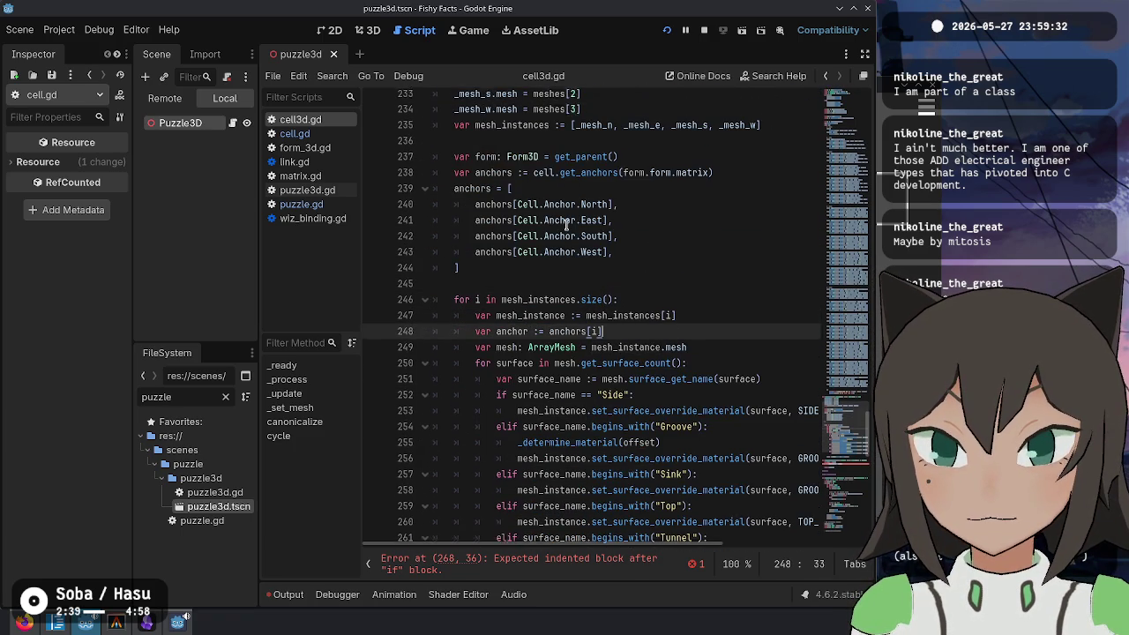
scroll(566, 225, "up", 1)
left_click(547, 156)
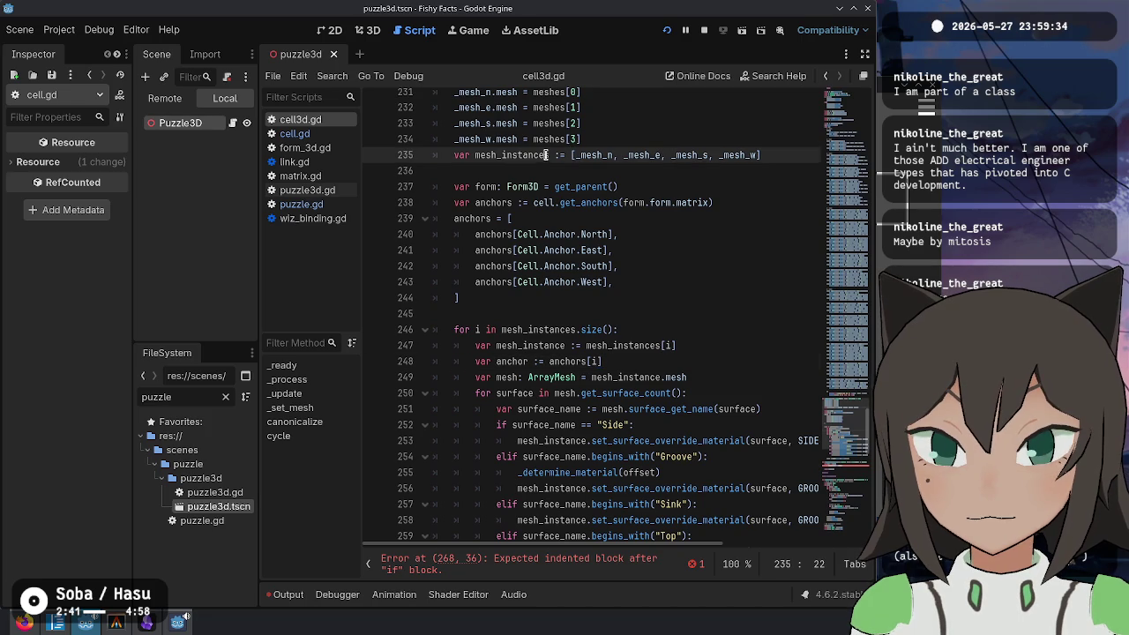
Step: Inspect the anchors reassignment on line 239, ending before anchors on line 238
left_click(495, 219)
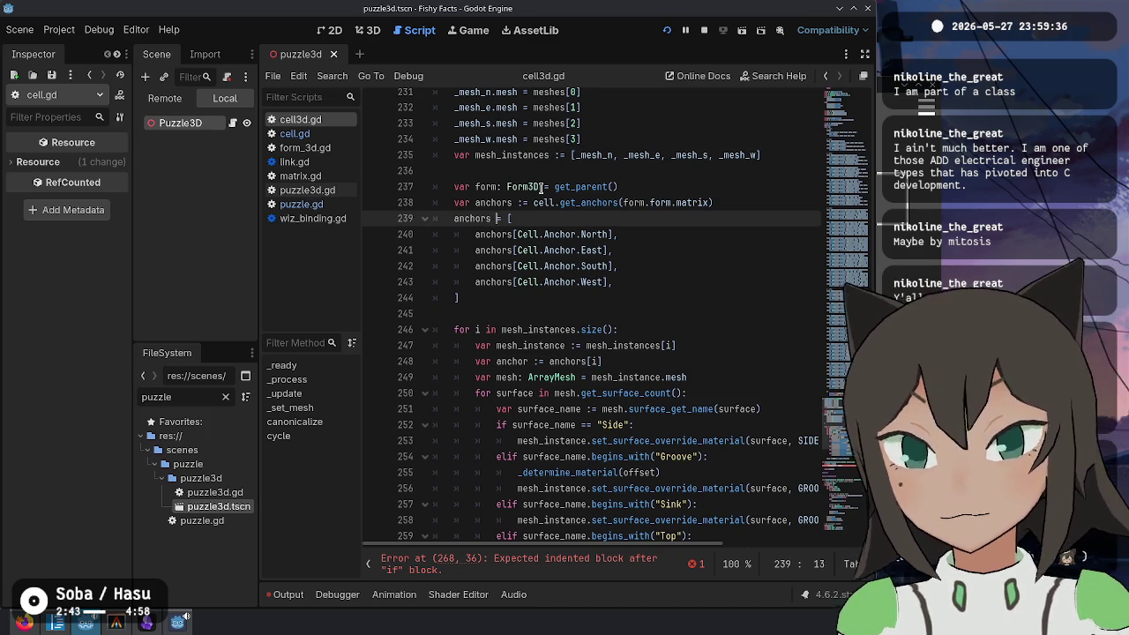
key("Up")
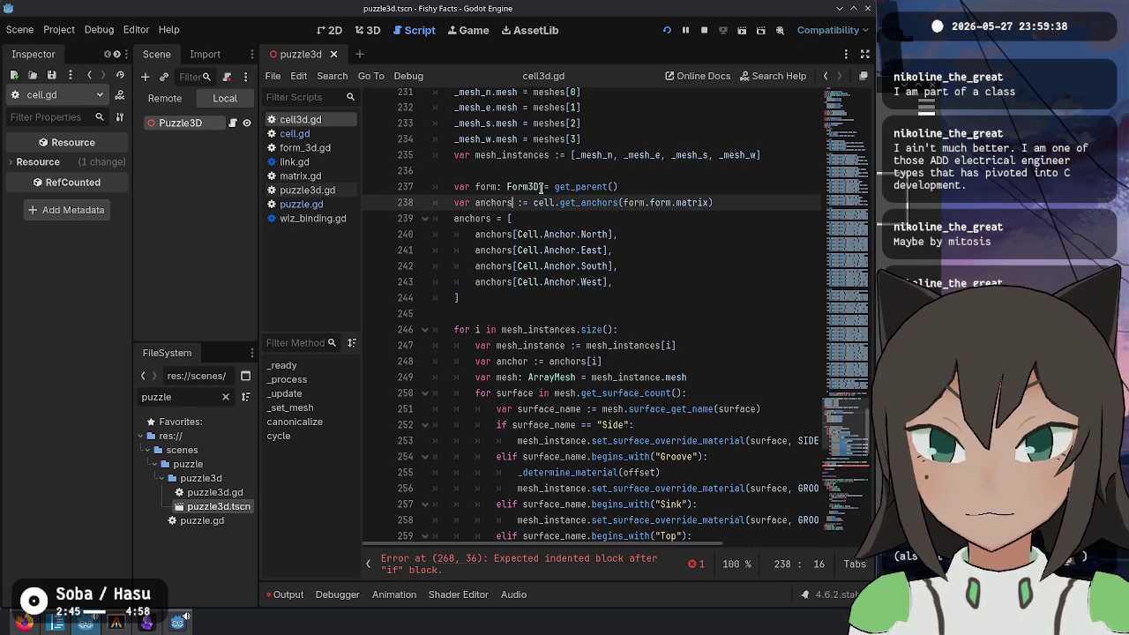
key("Down")
key("Down")
key("Up")
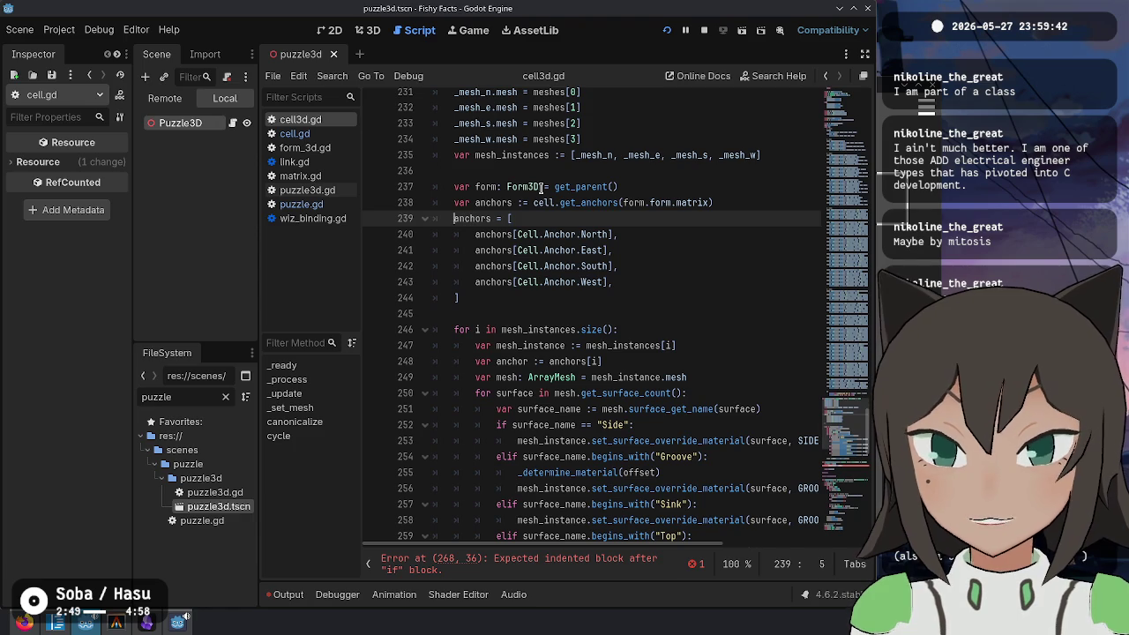
key("End")
key("Down")
key("Up")
key("Left")
key("Home")
key("Up")
key("ctrl+Right")
key("ctrl+Right")
key("ctrl+Right")
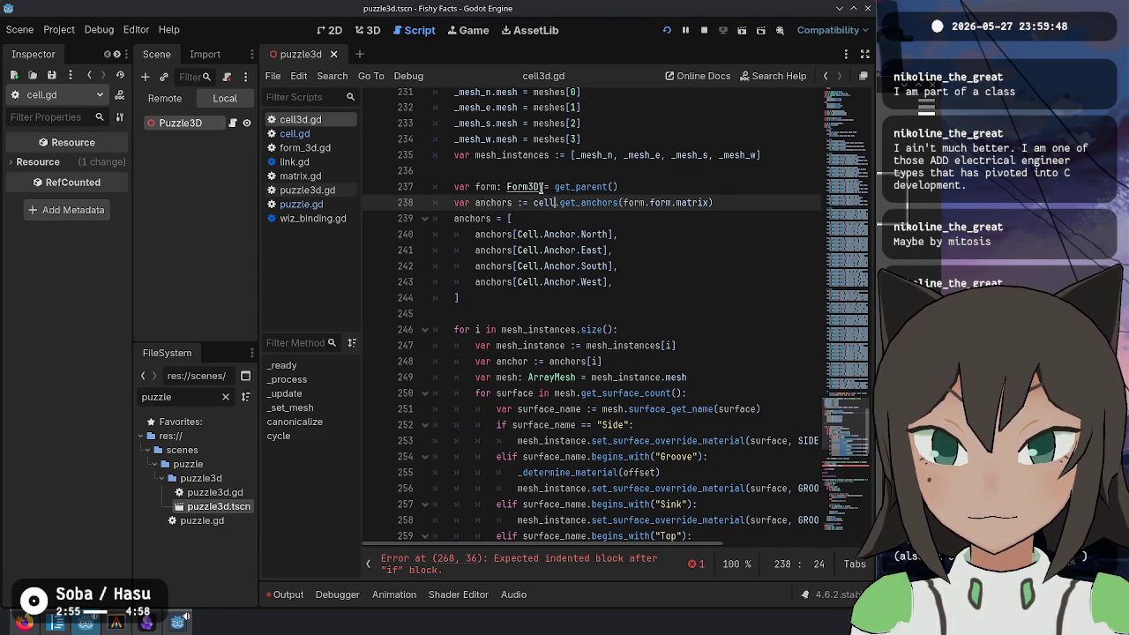
key("ctrl+Left")
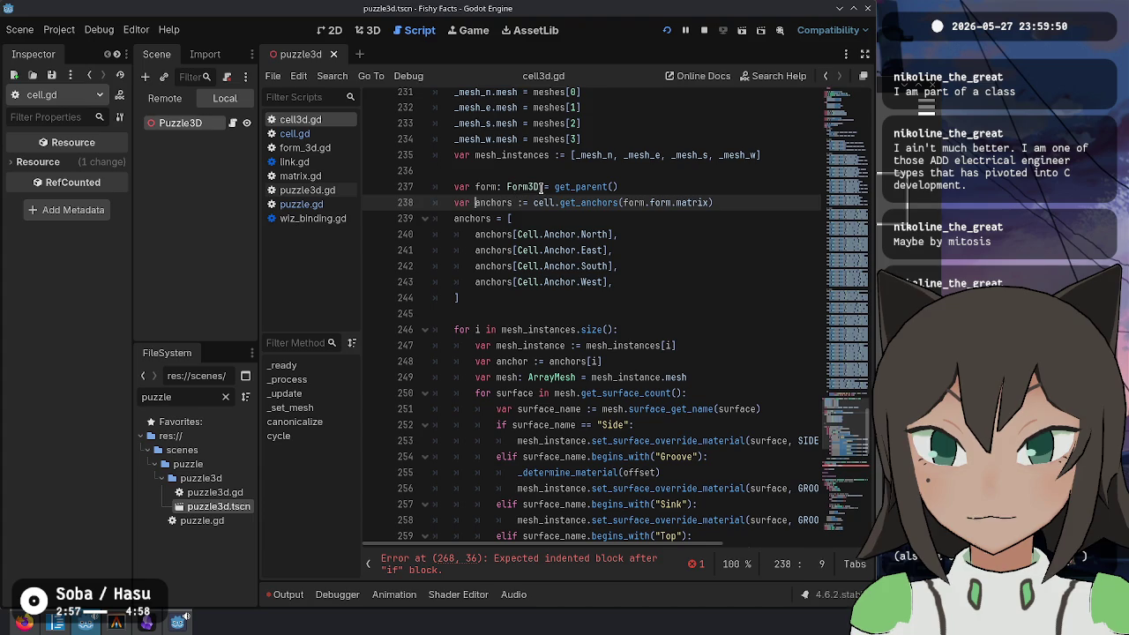
Step: Rename line 238's variable to _anchors and declare anchors with var on line 239
type("_")
key("Down")
key("Home")
type("var")
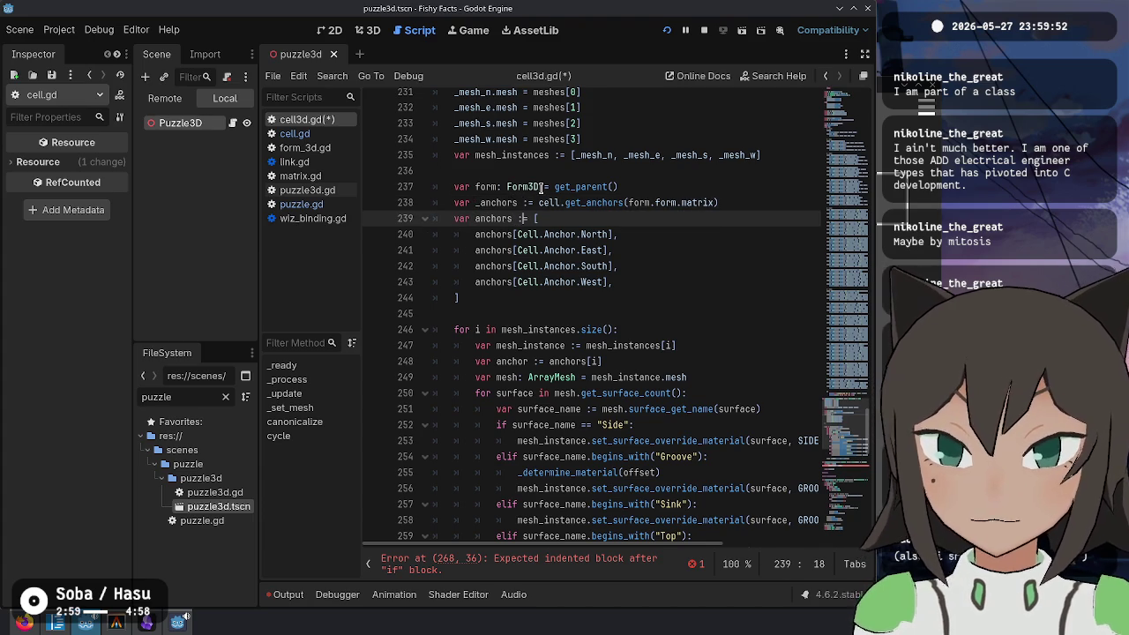
key("Down")
key("Down")
key("Down")
key("ctrl+s")
Step: Change the four anchors array entries to _anchors and add a comma after the West entry
double_click(496, 202)
key("ctrl+c")
left_click_drag(475, 234, 518, 282)
key("ctrl+v")
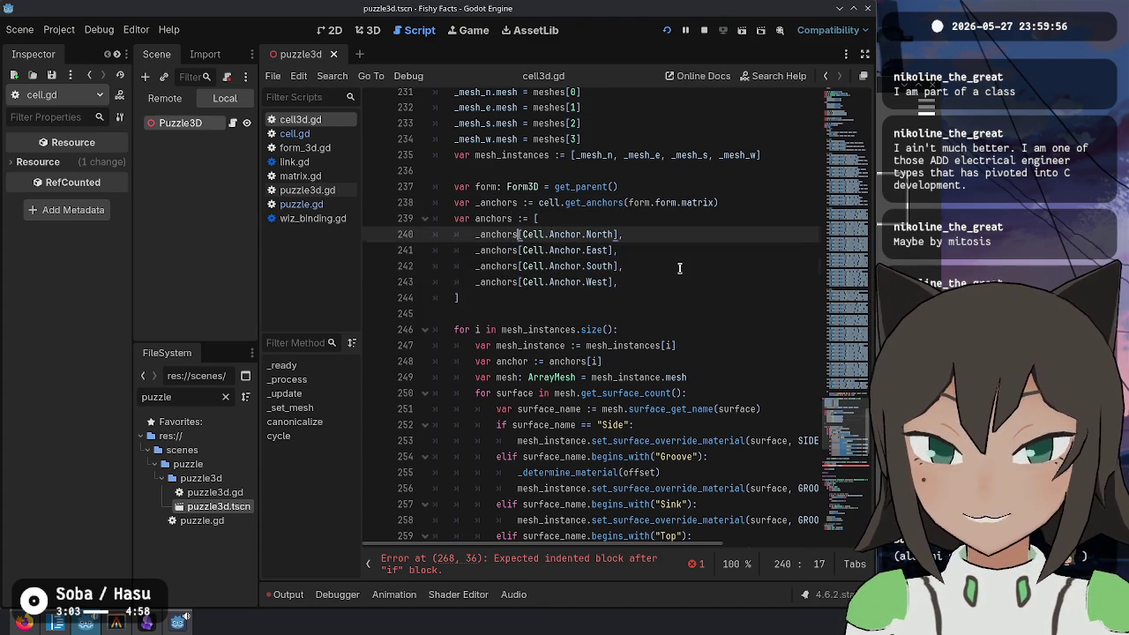
left_click(651, 284)
type(",")
Step: Move the mesh_instances declaration below the anchors array and save cell3d.gd
scroll(644, 304, "up", 2)
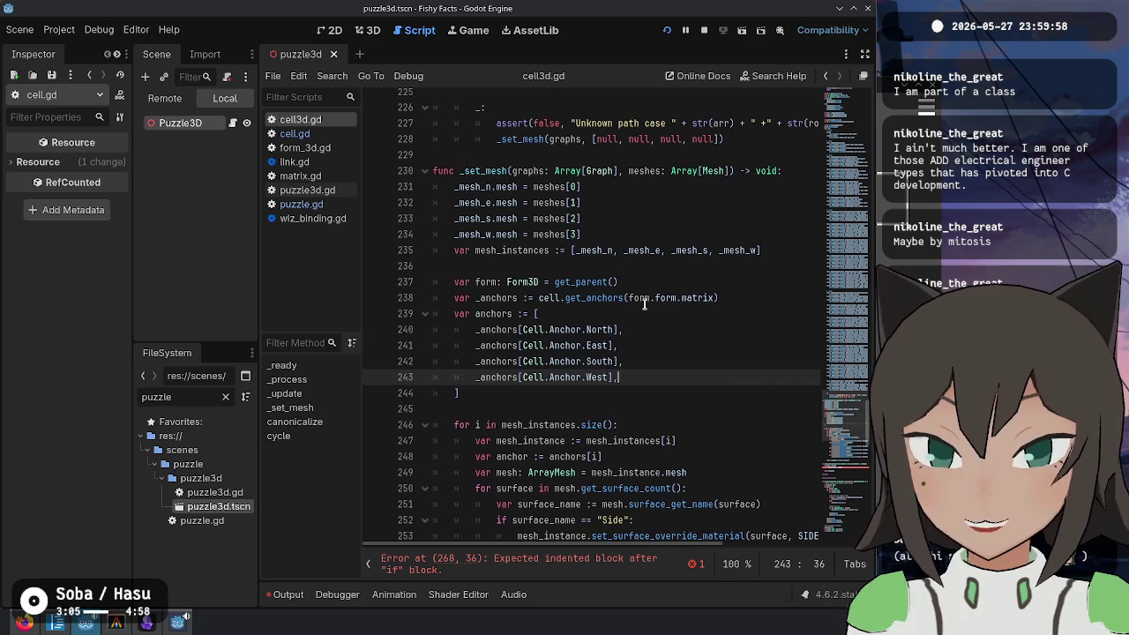
scroll(693, 221, "down", 2)
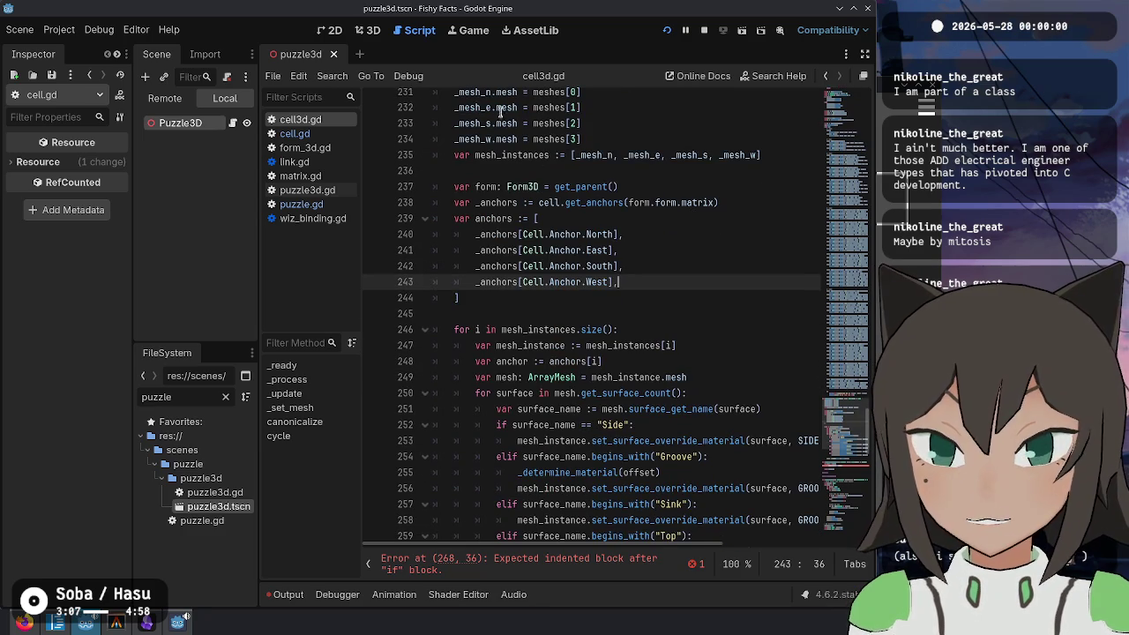
scroll(644, 203, "up", 1)
left_click(619, 202)
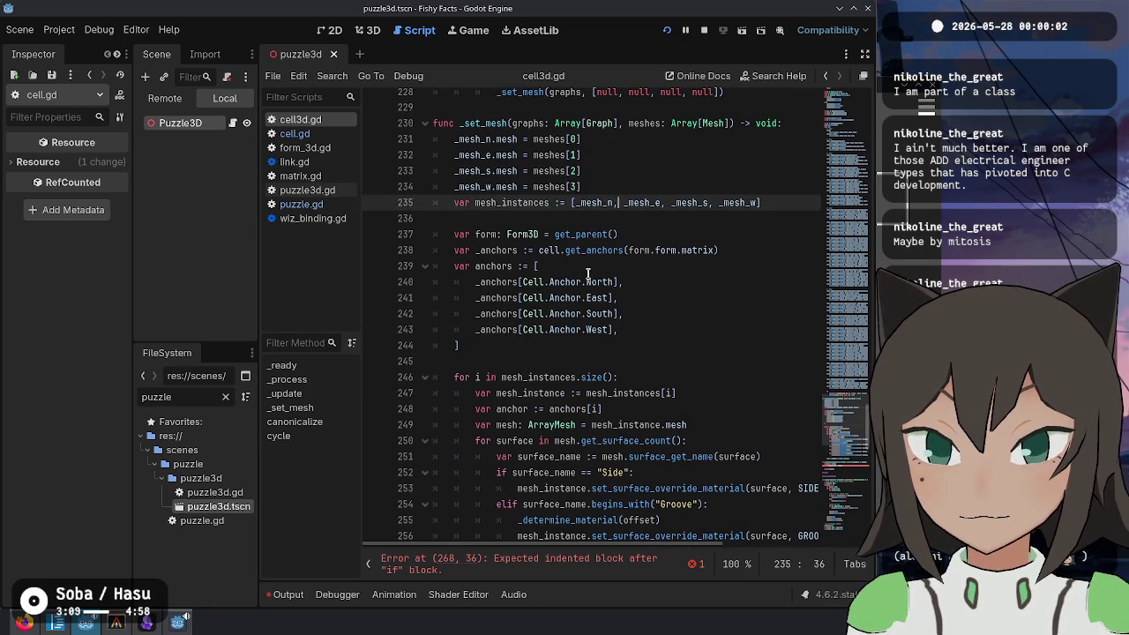
left_click(587, 267)
left_click(602, 189)
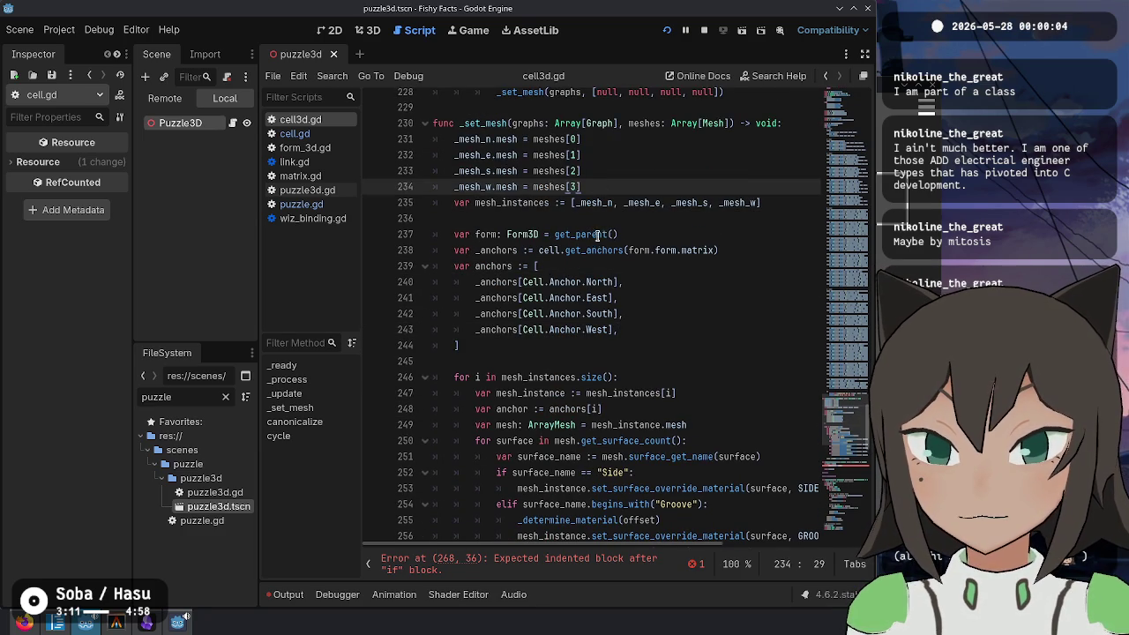
left_click(614, 203)
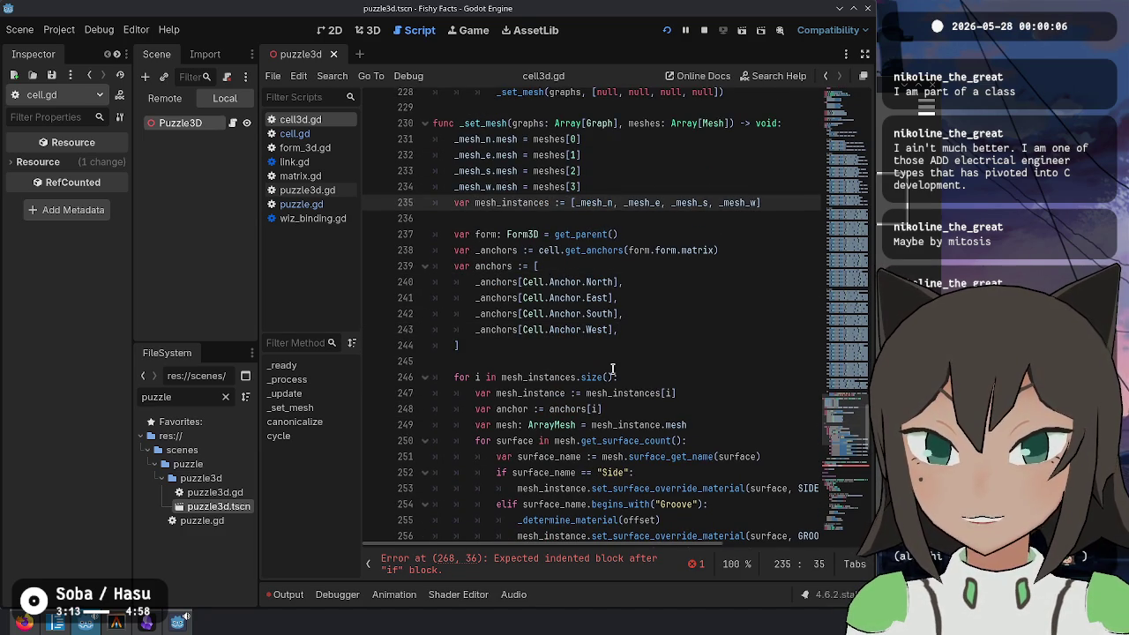
key("ctrl+x")
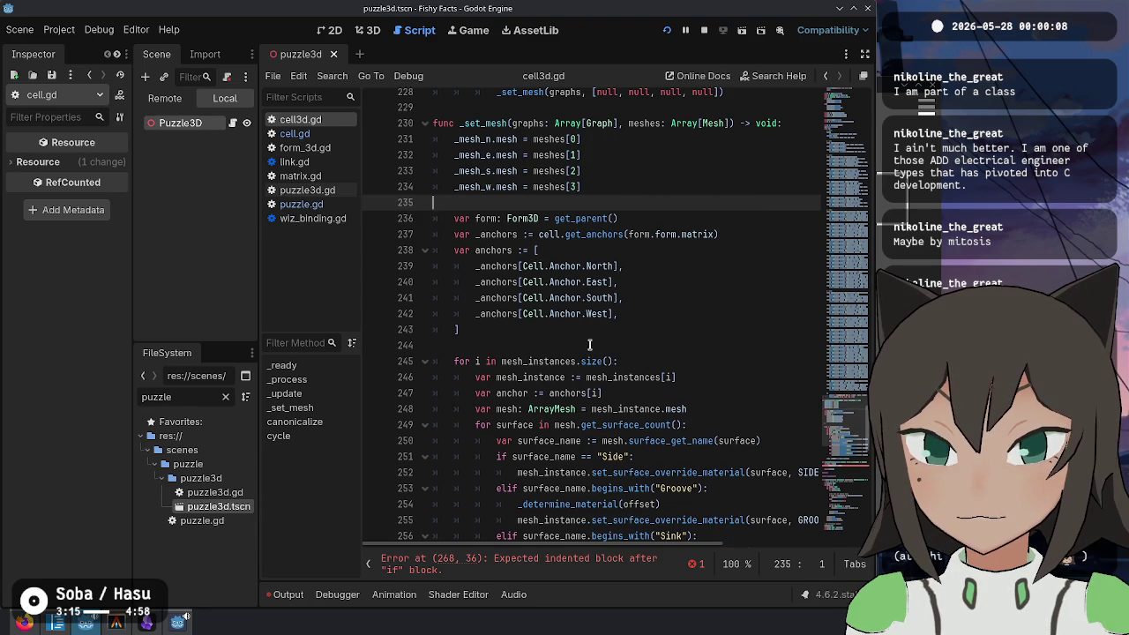
left_click(619, 345)
key("ctrl+v")
key("ctrl+s")
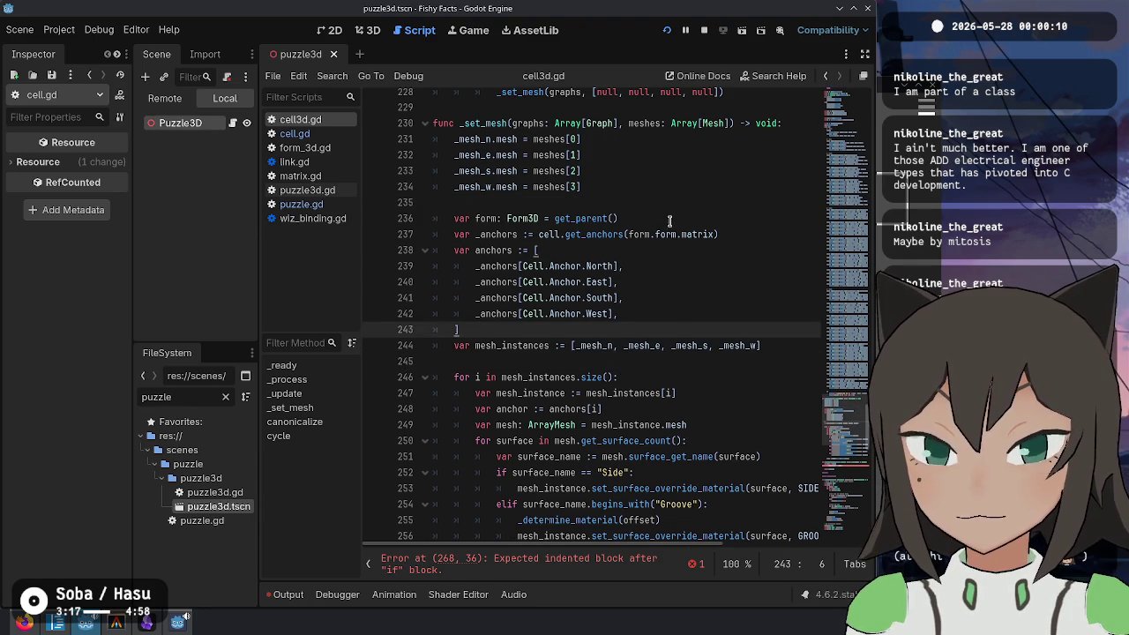
scroll(669, 220, "down", 2)
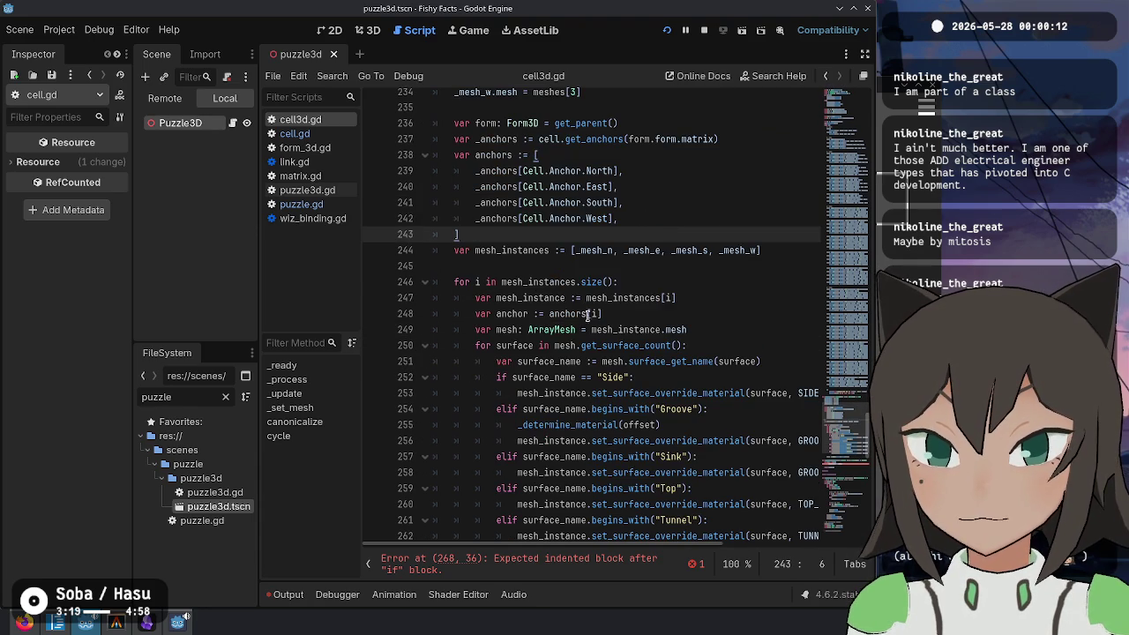
scroll(590, 327, "down", 1)
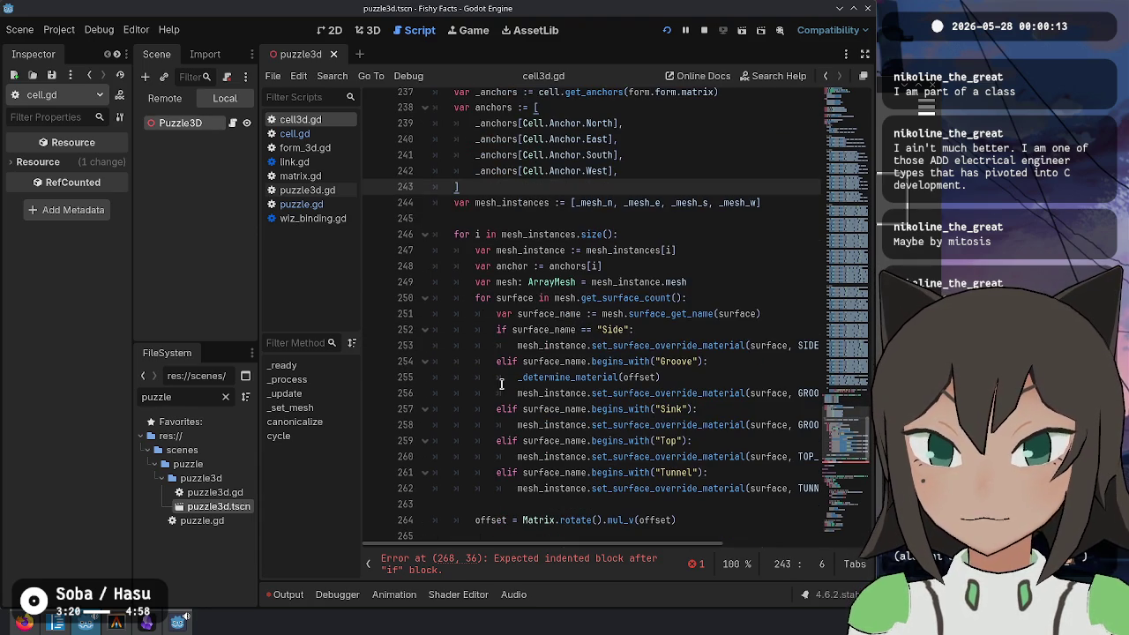
double_click(571, 374)
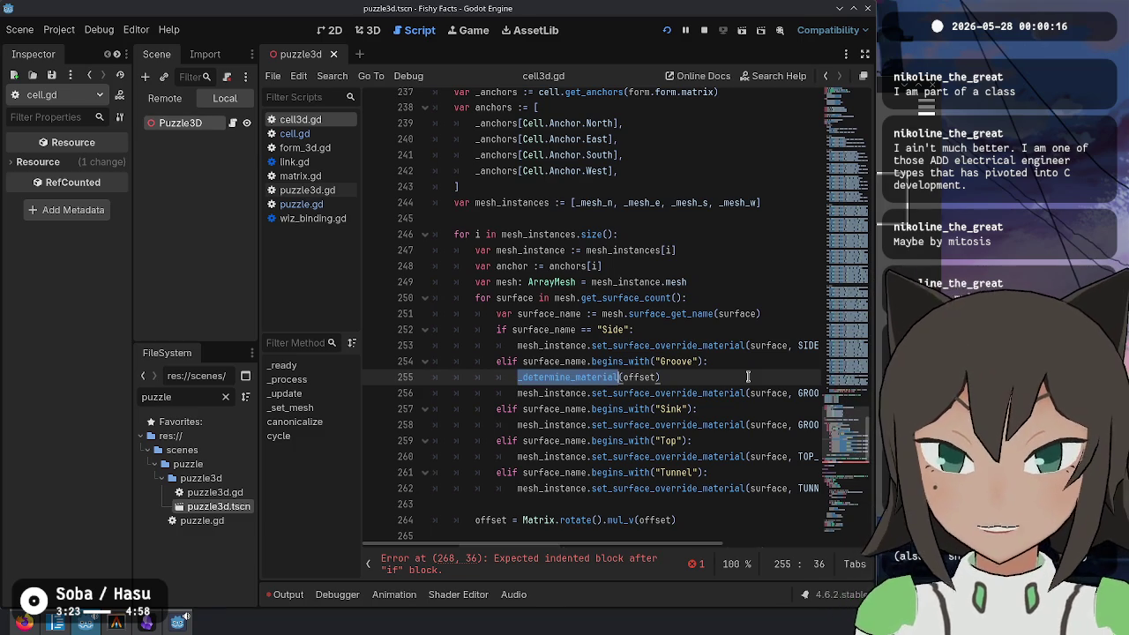
key("Right")
key("ctrl+shift+Right")
type("anchor")
key("Escape")
key("Up")
key("Up")
key("Up")
key("Up")
key("ctrl+shift+Left")
key("ctrl+shift+Left")
key("ctrl+shift+Left")
key("BackSpace")
key("Down")
key("Down")
key("Down")
key("Down")
key("ctrl+Right")
key("ctrl+shift+Right")
key("ctrl+v")
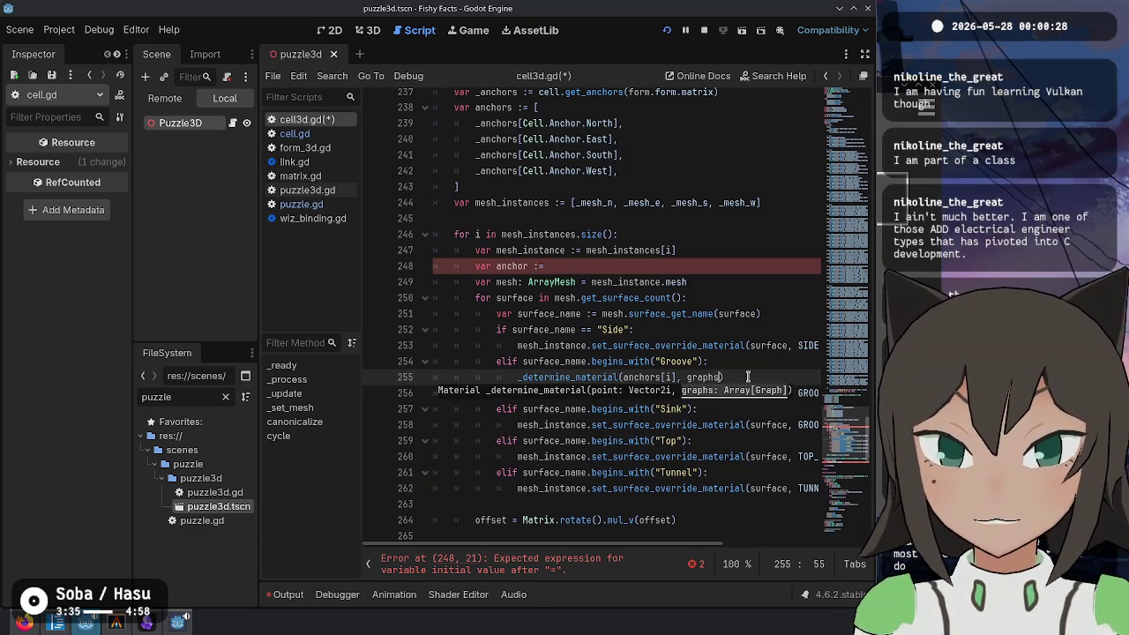
type("graphs")
key("Up")
key("Up")
key("Up")
key("Up")
key("Up")
key("ctrl+shift+k")
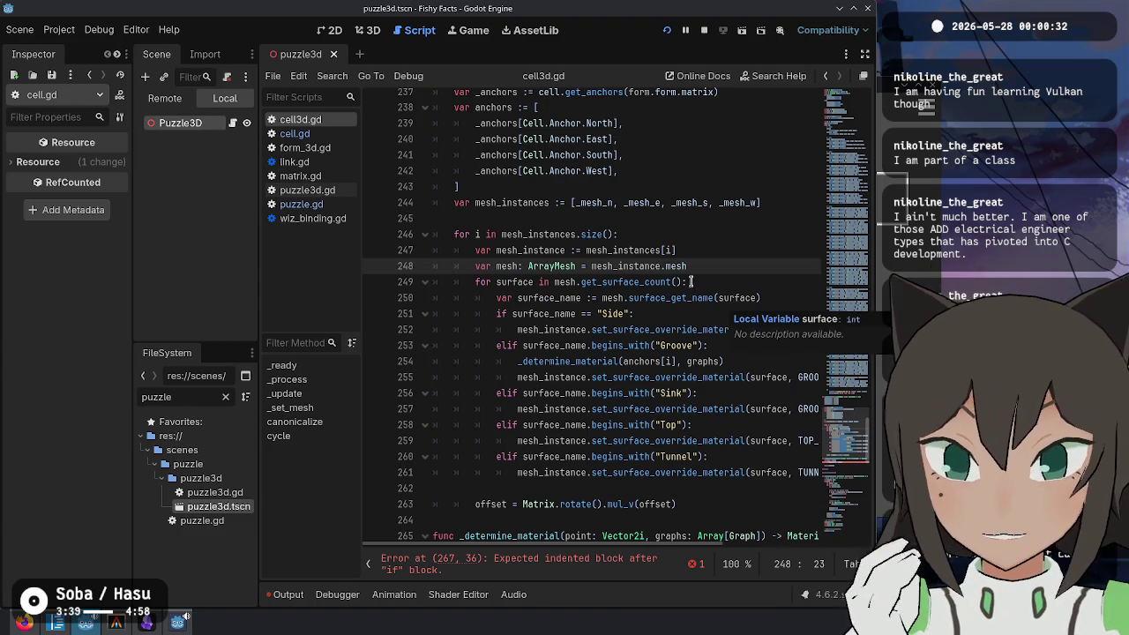
double_click(508, 266)
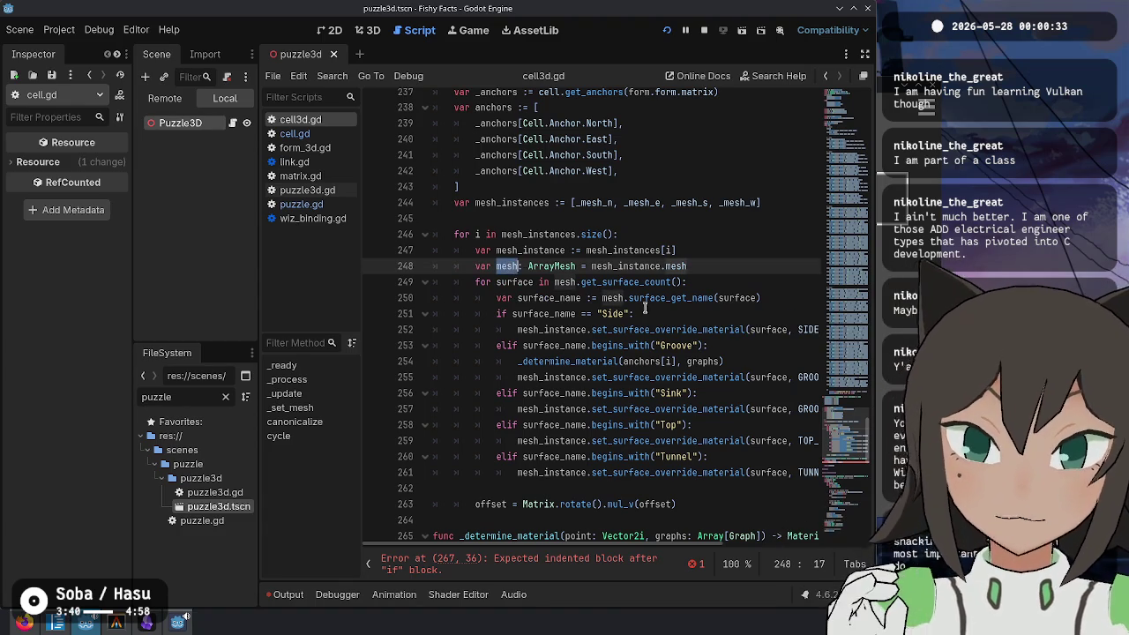
left_click(721, 398)
left_click(719, 362)
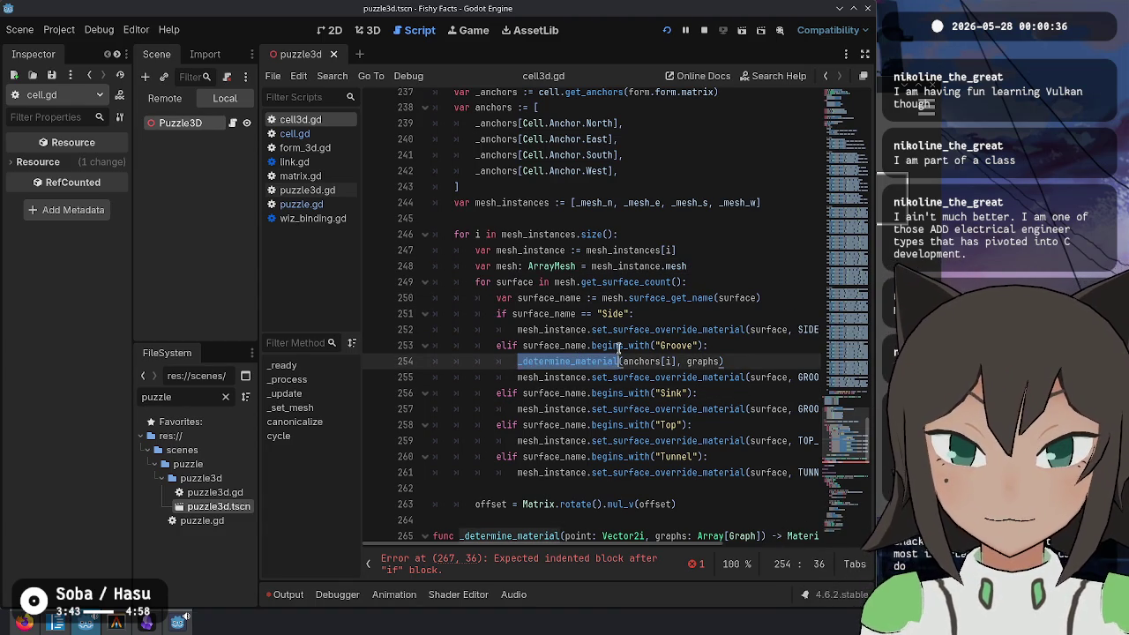
scroll(719, 353, "down", 4)
left_click(620, 385)
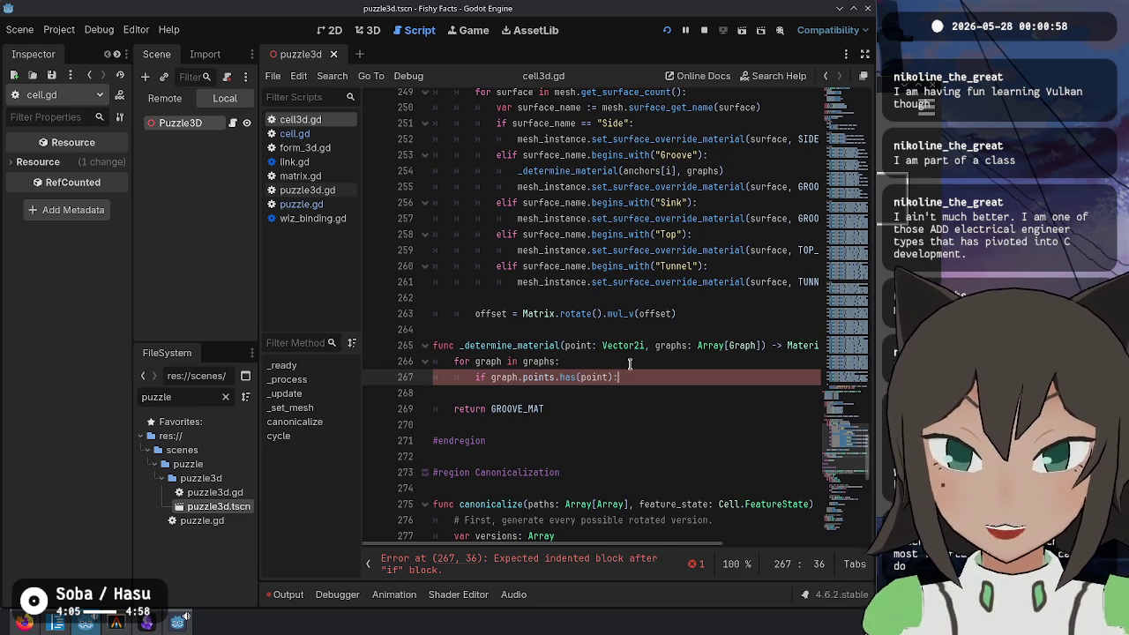
Step: Add 'match graph.color:' on a new line inside the if on line 267
type("color")
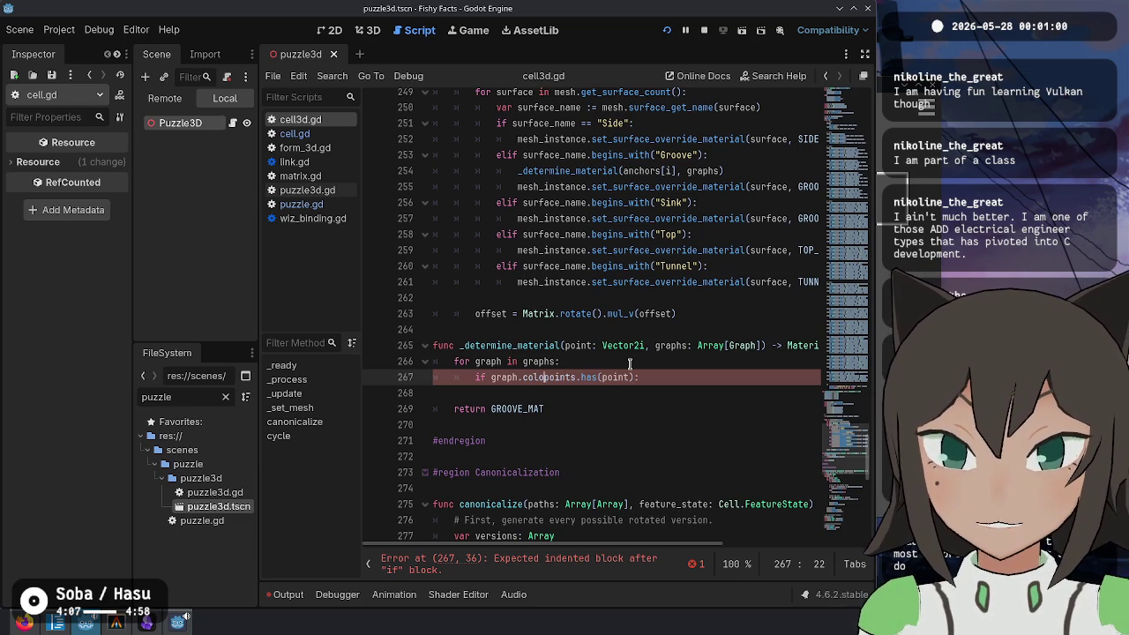
key("shift+End")
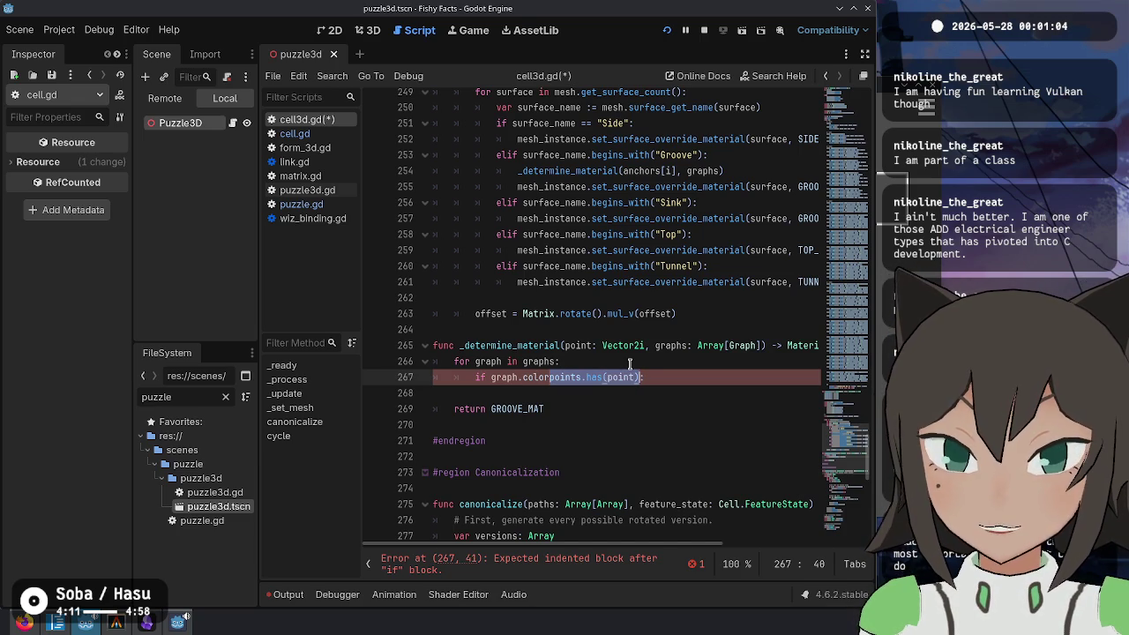
key("ctrl+z")
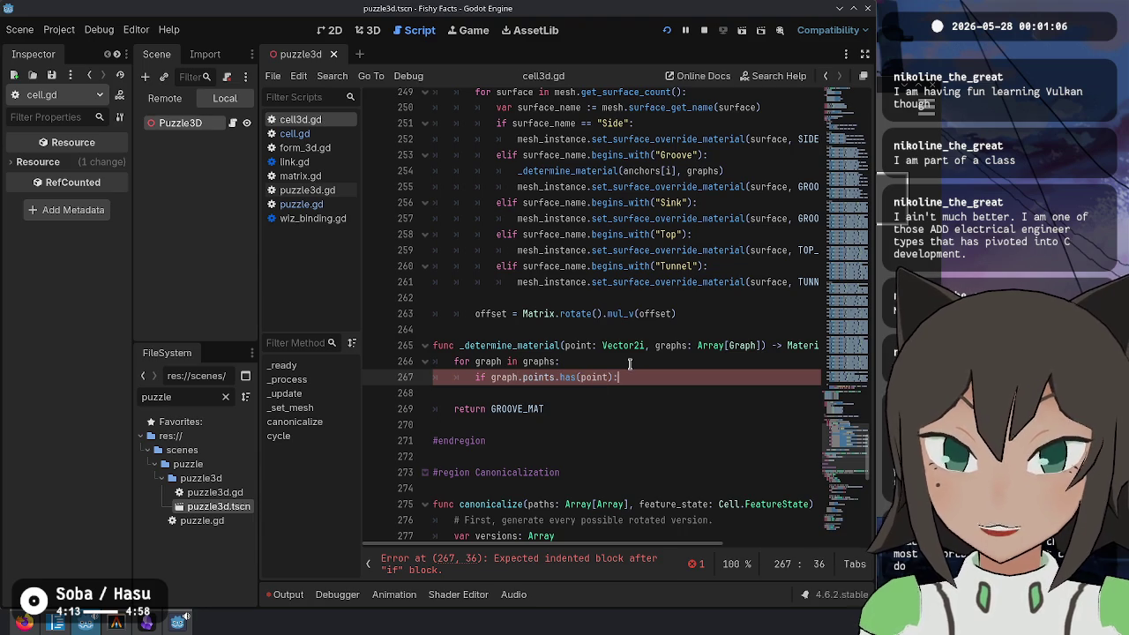
key("Return")
type("case")
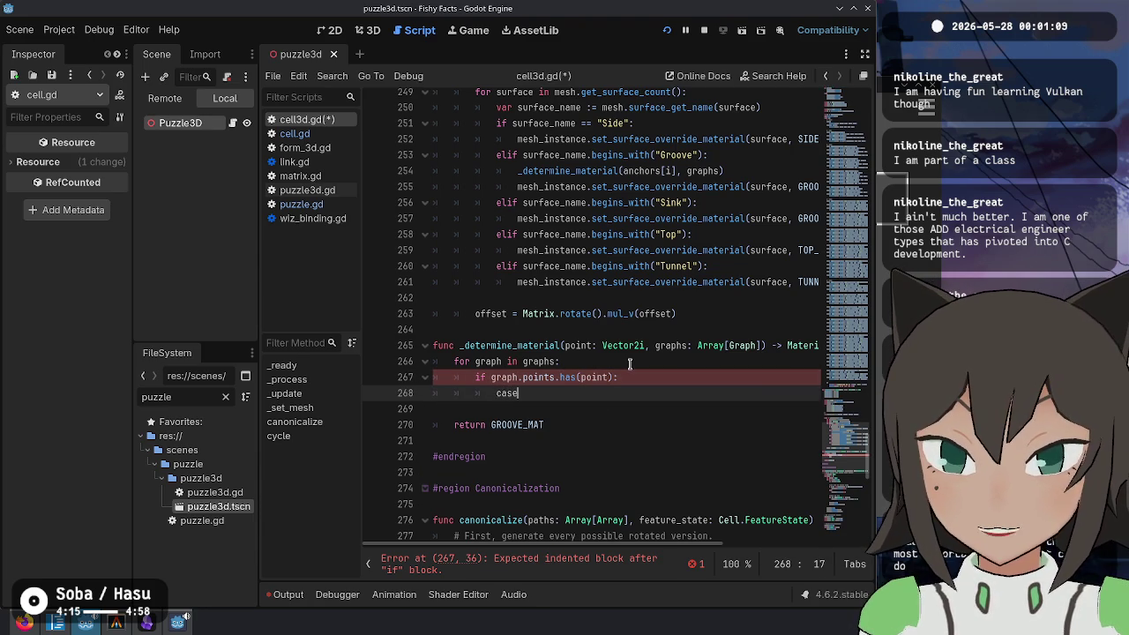
key("BackSpace")
key("BackSpace")
key("BackSpace")
type("match ")
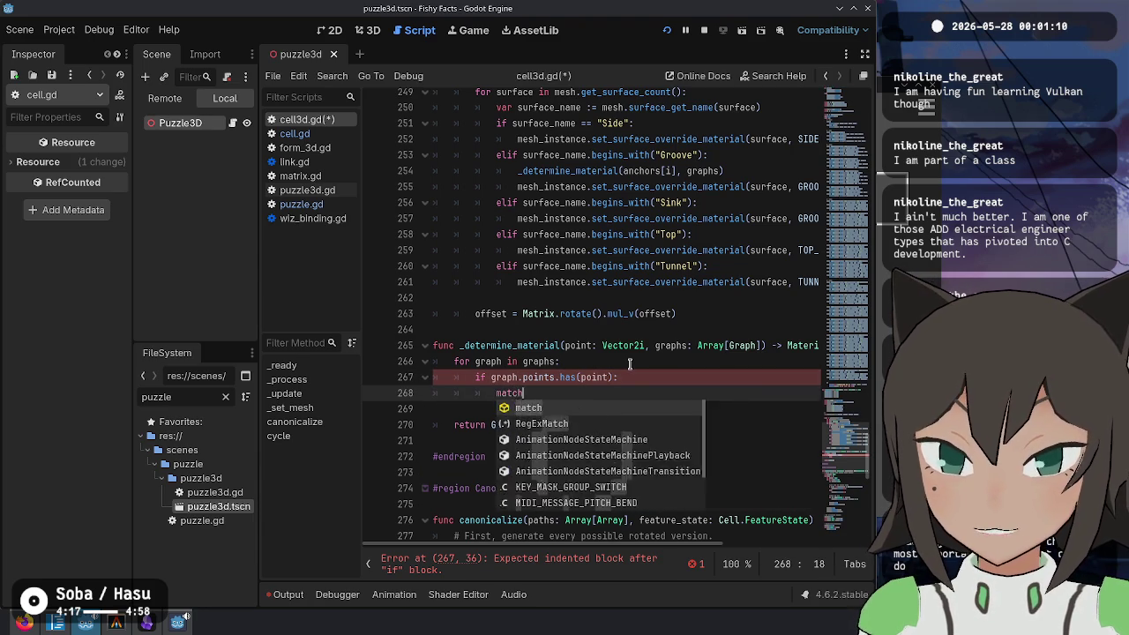
type("graph.color:")
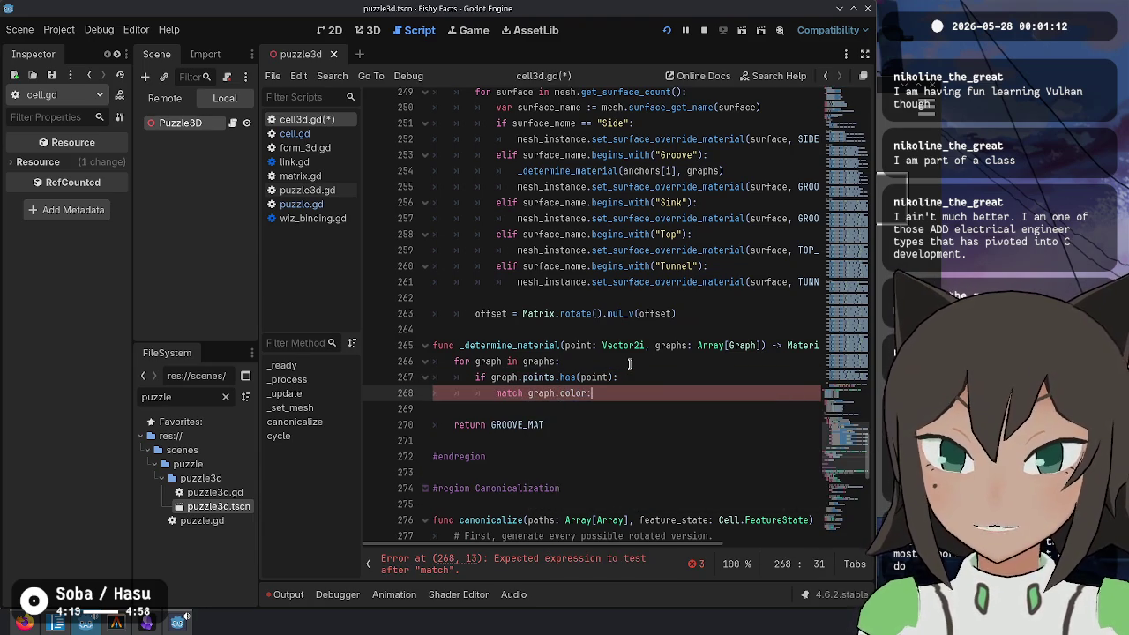
key("Return")
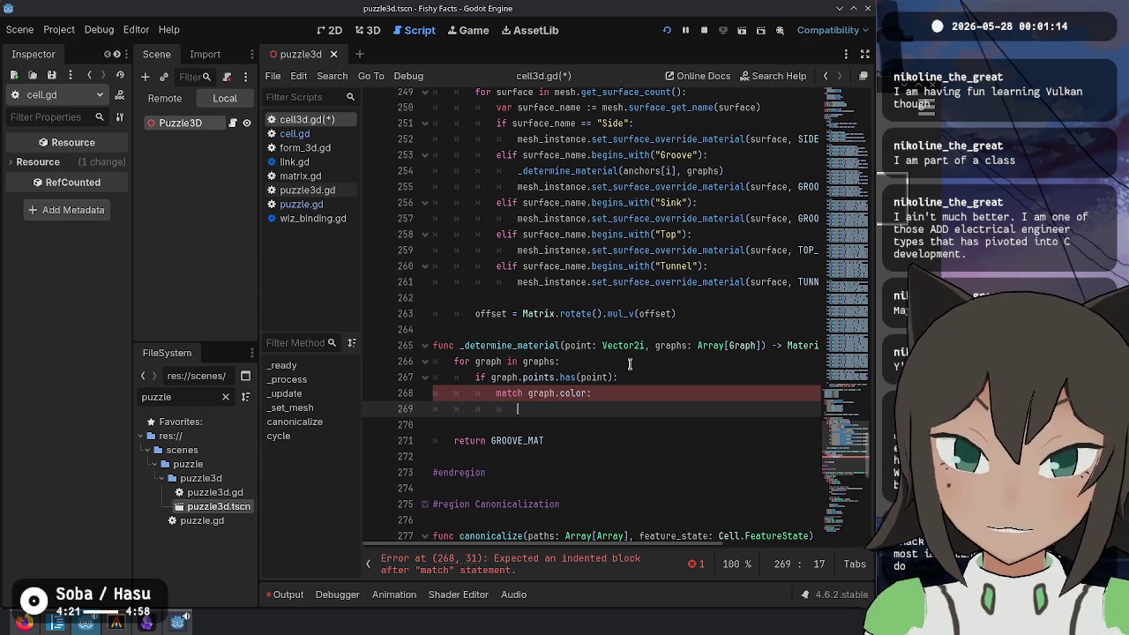
Step: Add a wildcard '_:' case returning GROOVE_MAT, remove the blank line, and save
type("return")
key("Home")
type("_:")
key("Return")
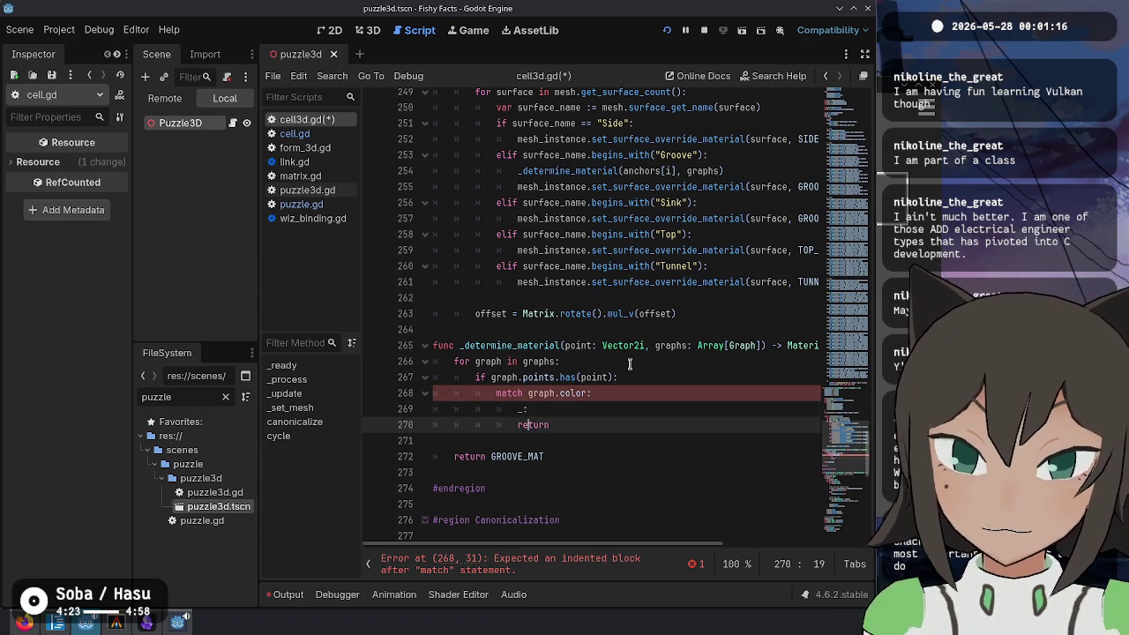
key("End")
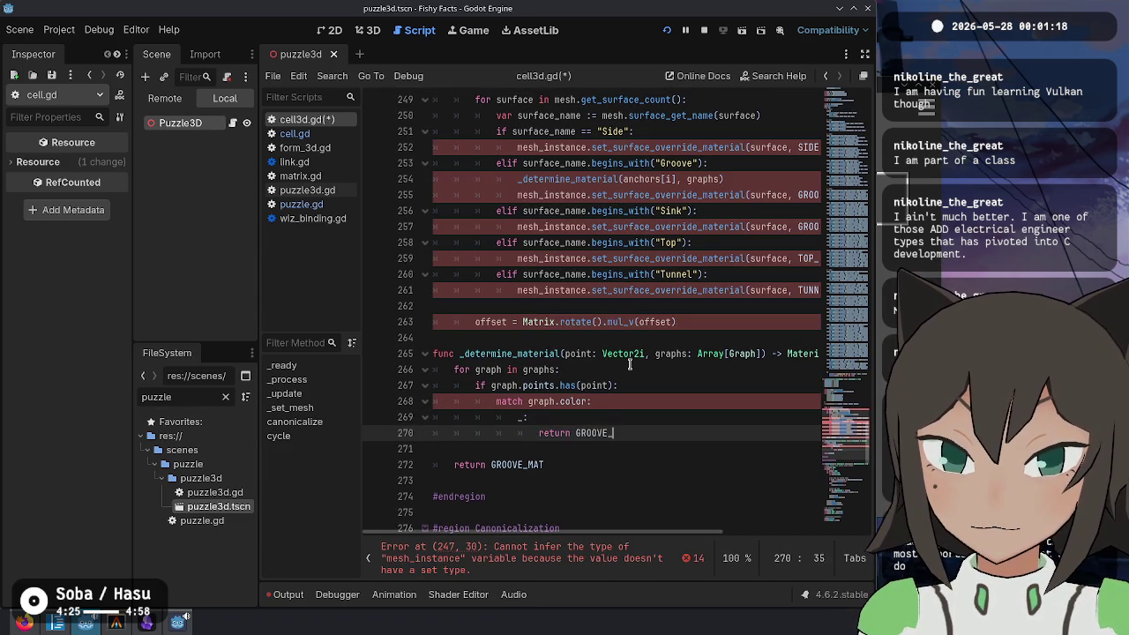
key("Down")
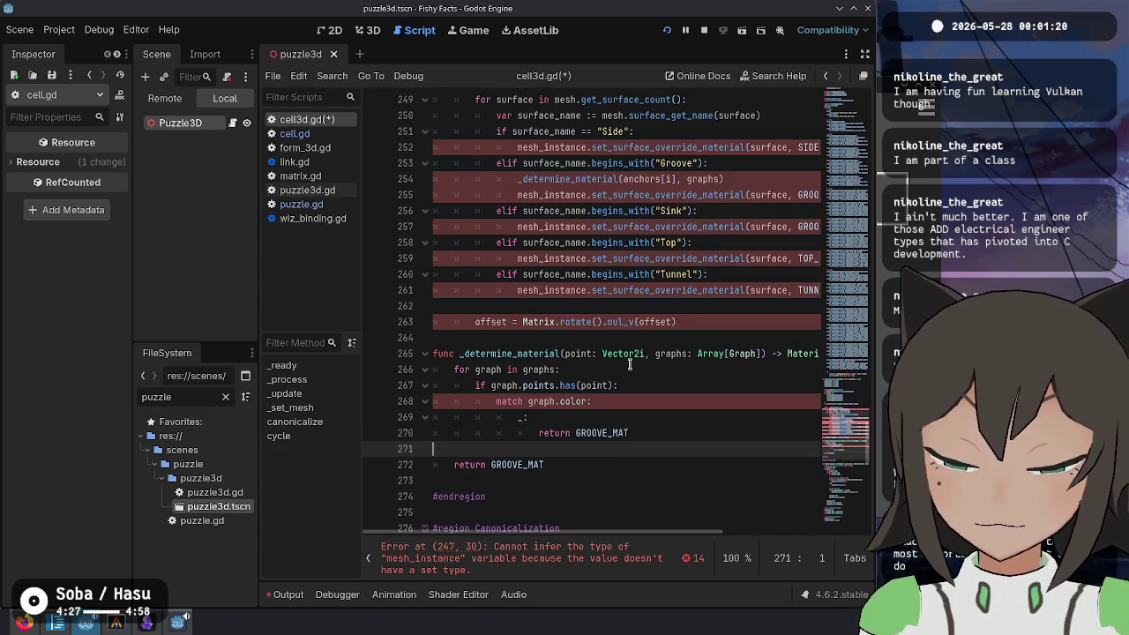
key("BackSpace")
key("Up")
key("Up")
key("Up")
key("ctrl+s")
key("Up")
key("Up")
key("Up")
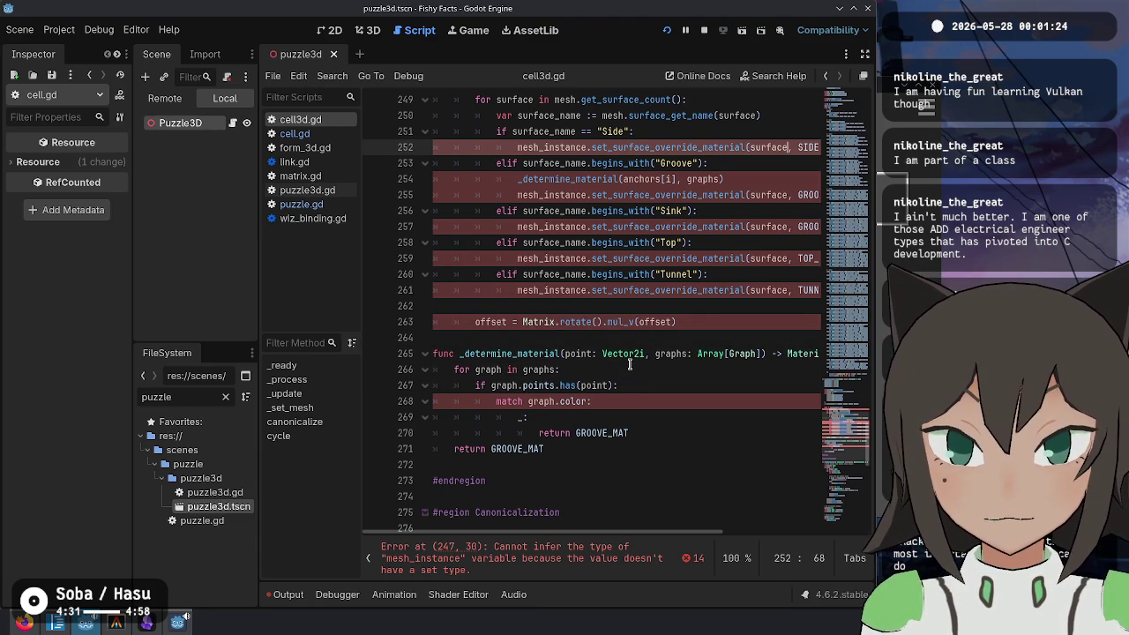
Step: Store the _determine_material call result with 'var mat := ' on line 254
key("End")
key("Down")
key("Down")
key("Home")
type("var mat :=")
key("Escape")
key("Down")
Step: Replace GROOVE_MAT with mat as the Groove line's material
key("End")
key("Left")
key("ctrl+BackSpace")
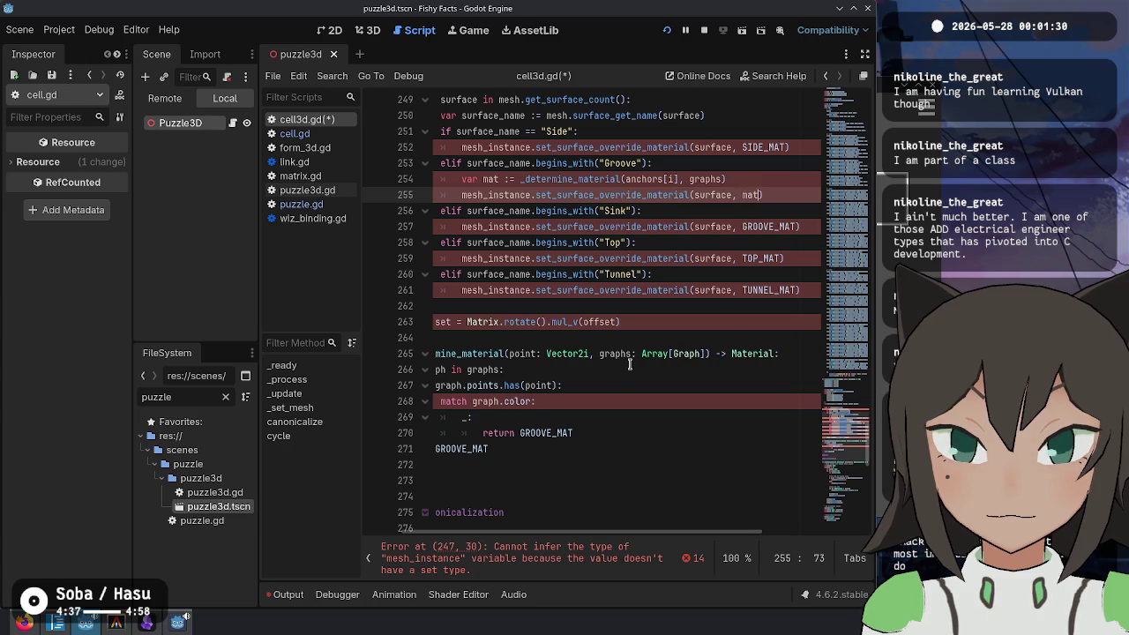
type("mat")
key("Down")
key("Down")
Step: Review the Sink material line and scroll through the script using the minimap
key("Home")
key("End")
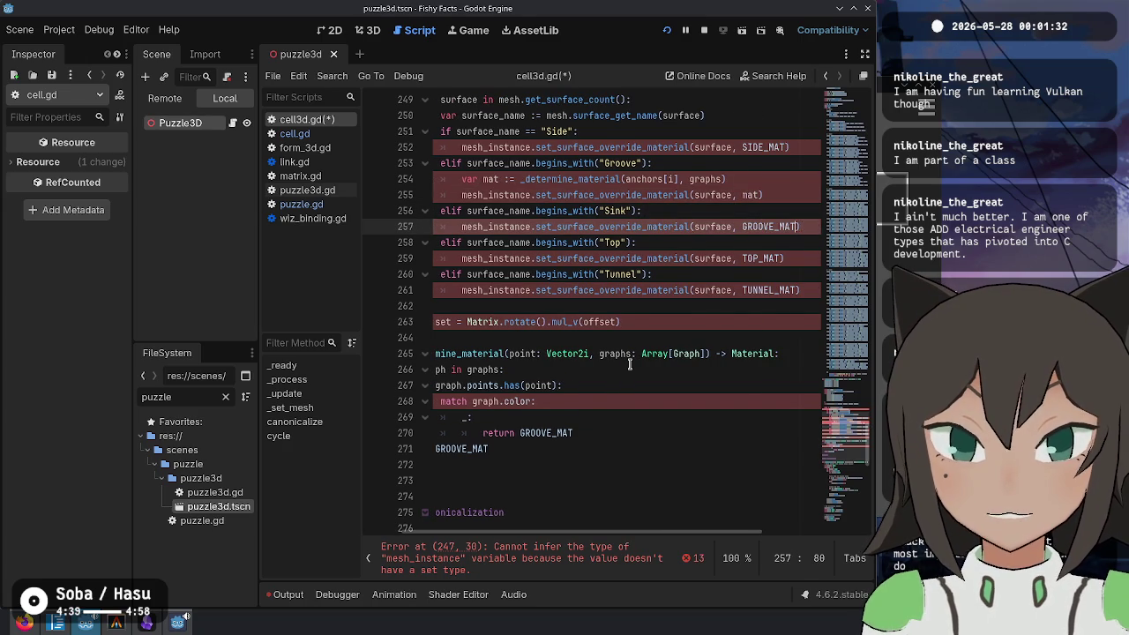
key("Home")
key("Home")
scroll(532, 271, "up", 20)
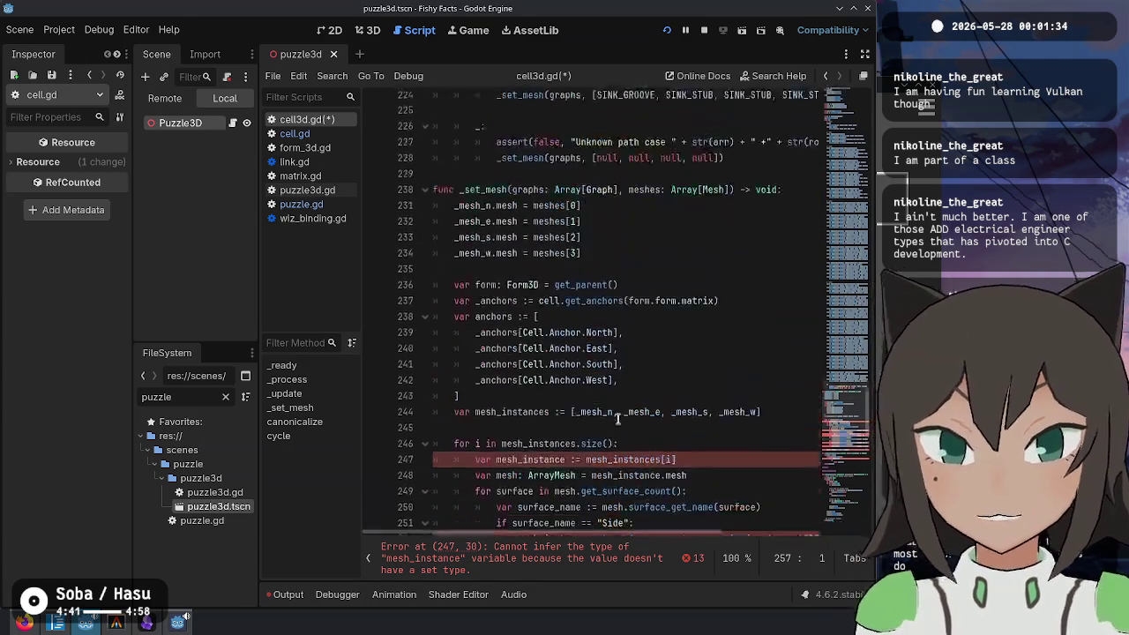
scroll(865, 115, "down", 8)
scroll(864, 115, "up", 9)
left_click_drag(865, 115, 851, 447)
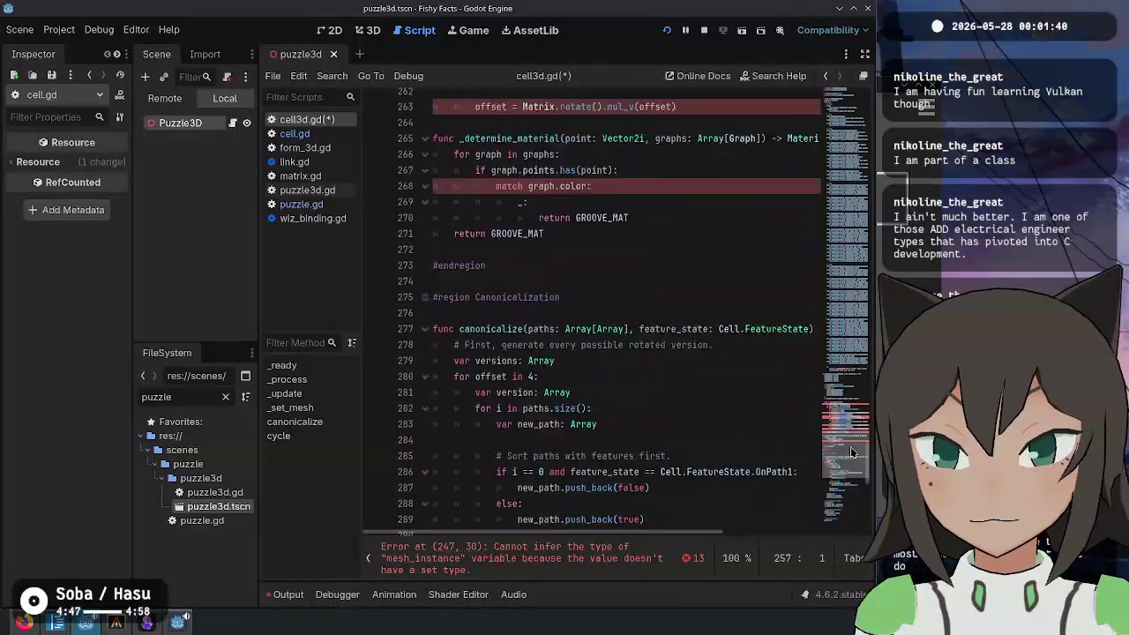
scroll(598, 446, "up", 4)
left_click(598, 445)
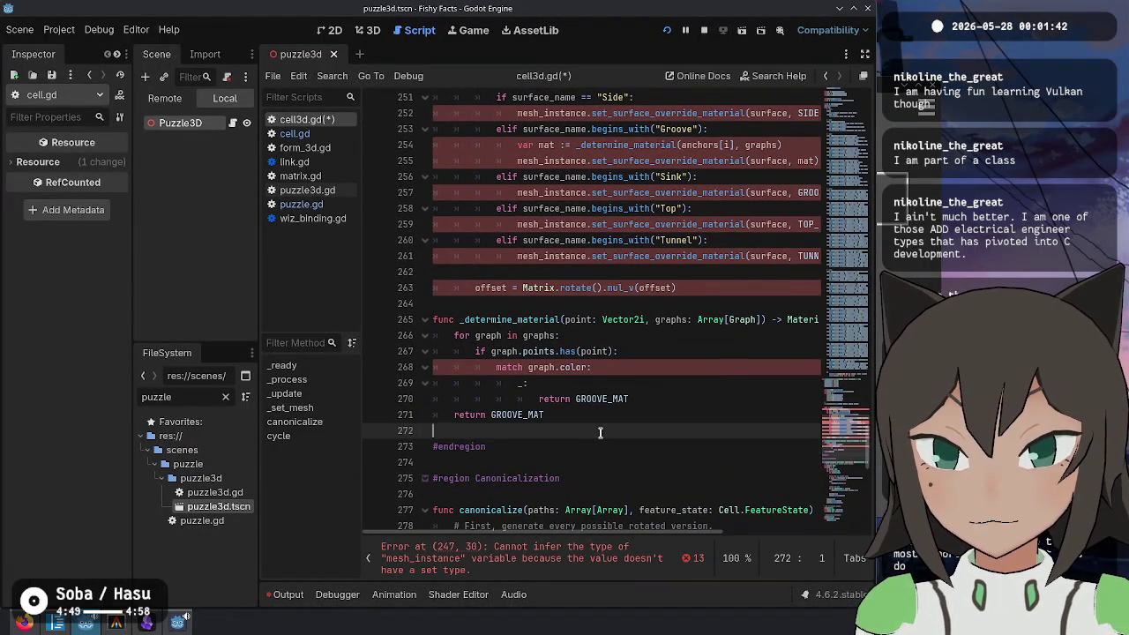
Step: Add 'func sink_material() -> Material:' below _determine_material, above #endregion
key("Up")
key("Return")
key("Return")
key("Up")
type("func")
key("ctrl+z")
key("ctrl+z")
key("ctrl+z")
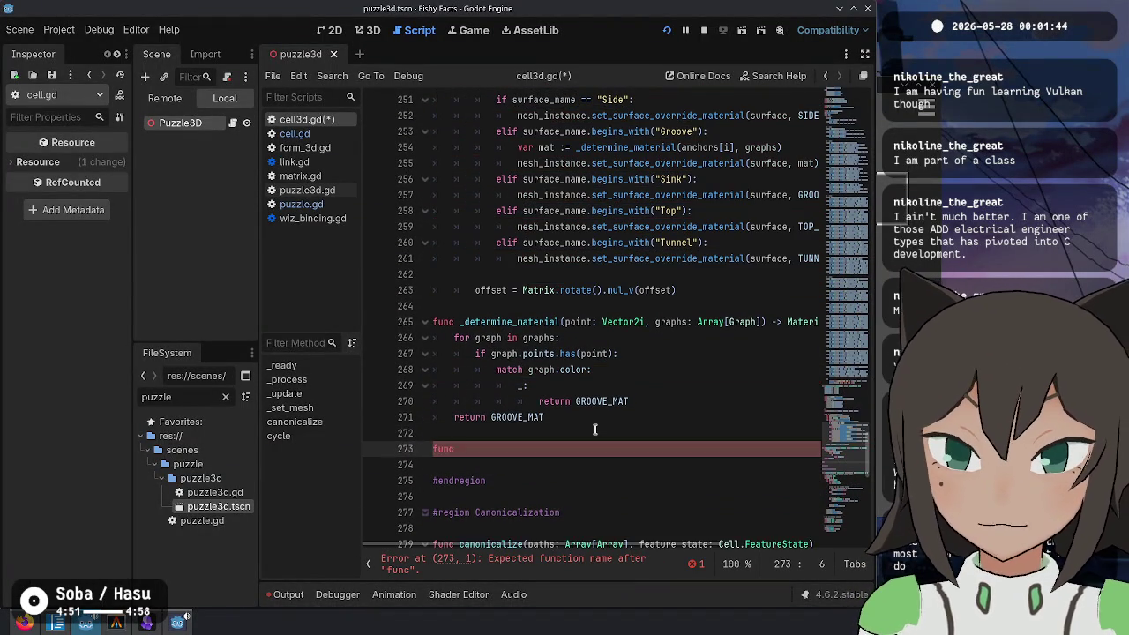
key("ctrl+shift+z")
key("ctrl+shift+z")
key("ctrl+shift+z")
key("ctrl+shift+z")
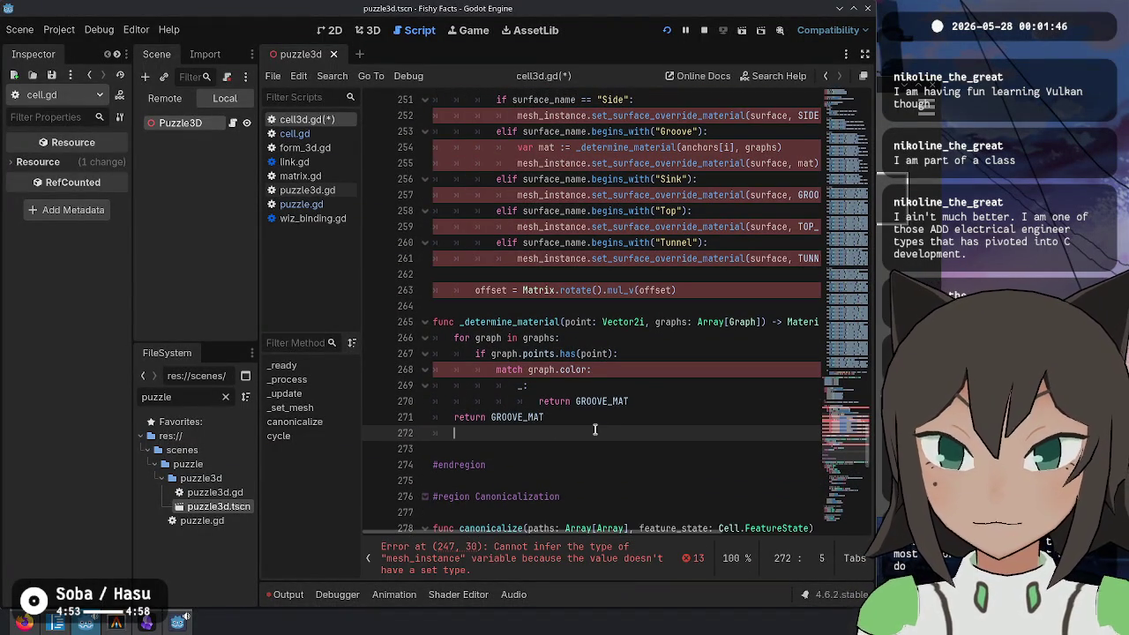
type("func sink")
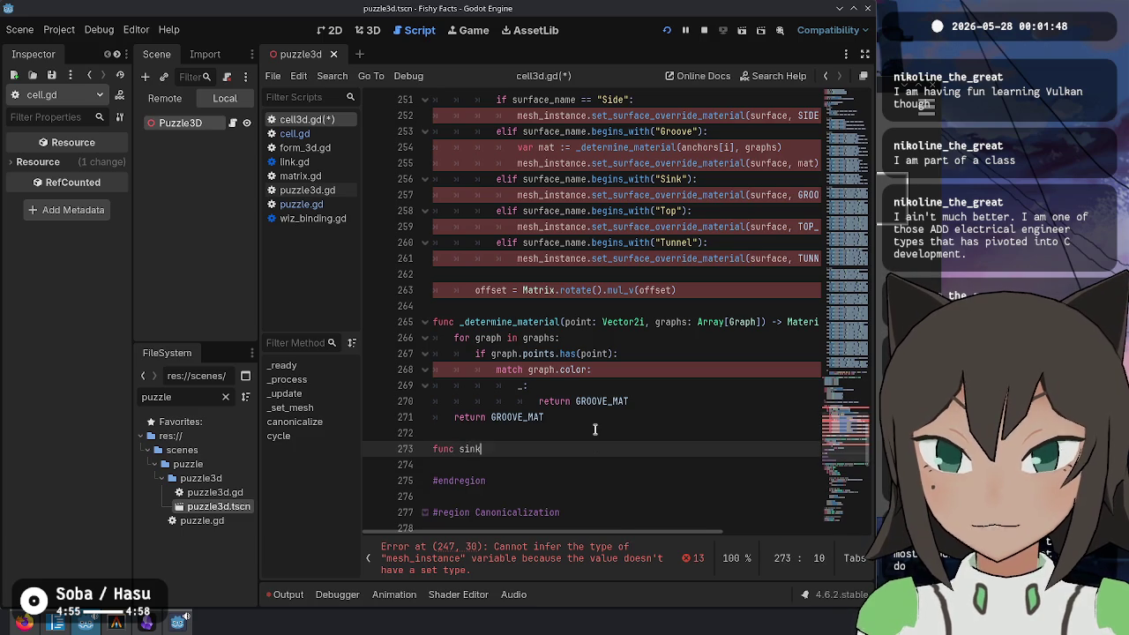
type("_material")
key("ctrl+Left")
key("End")
type("() -> Ma")
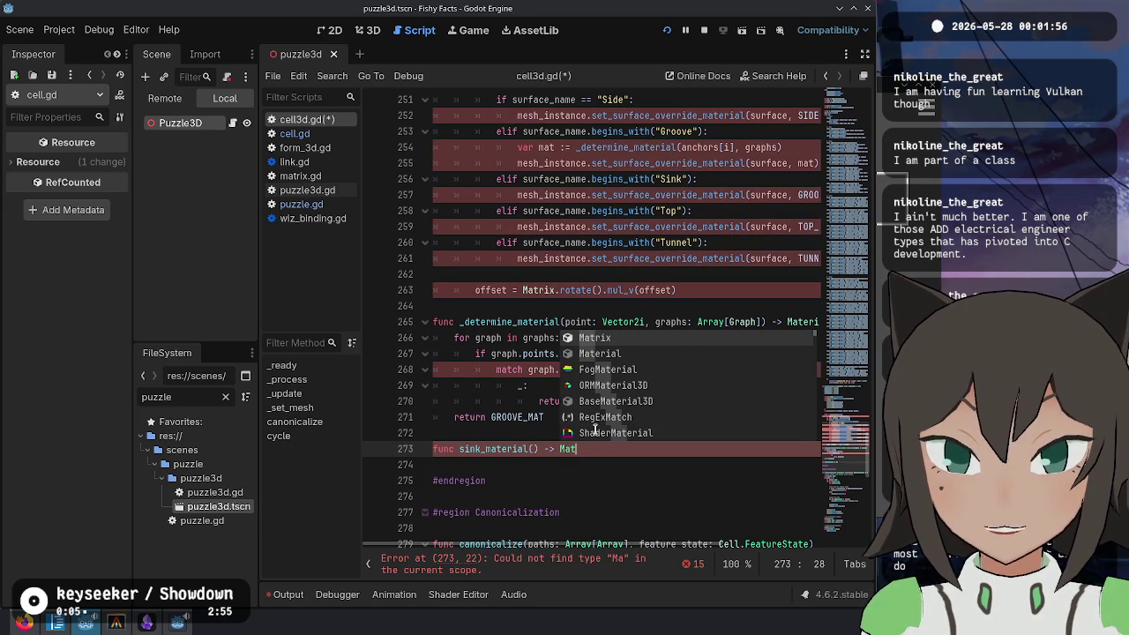
type("te")
key("Return")
type(":")
key("Return")
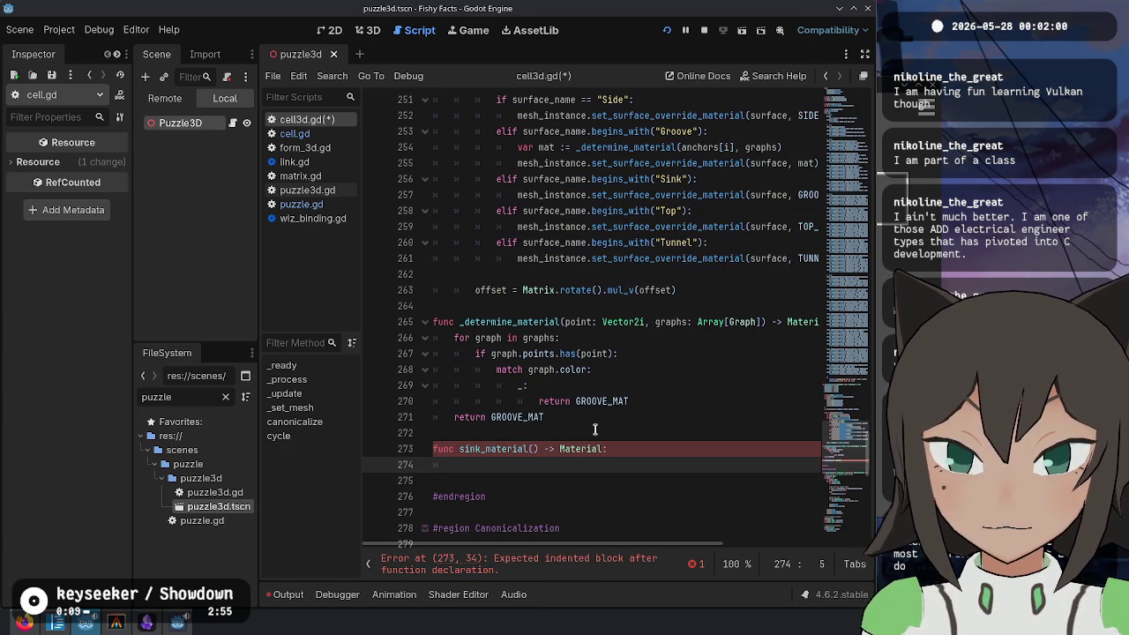
Step: Begin its body with 'match cell.feature_type' and jump to feature_type's declaration in cell.gd
type("match cell.c")
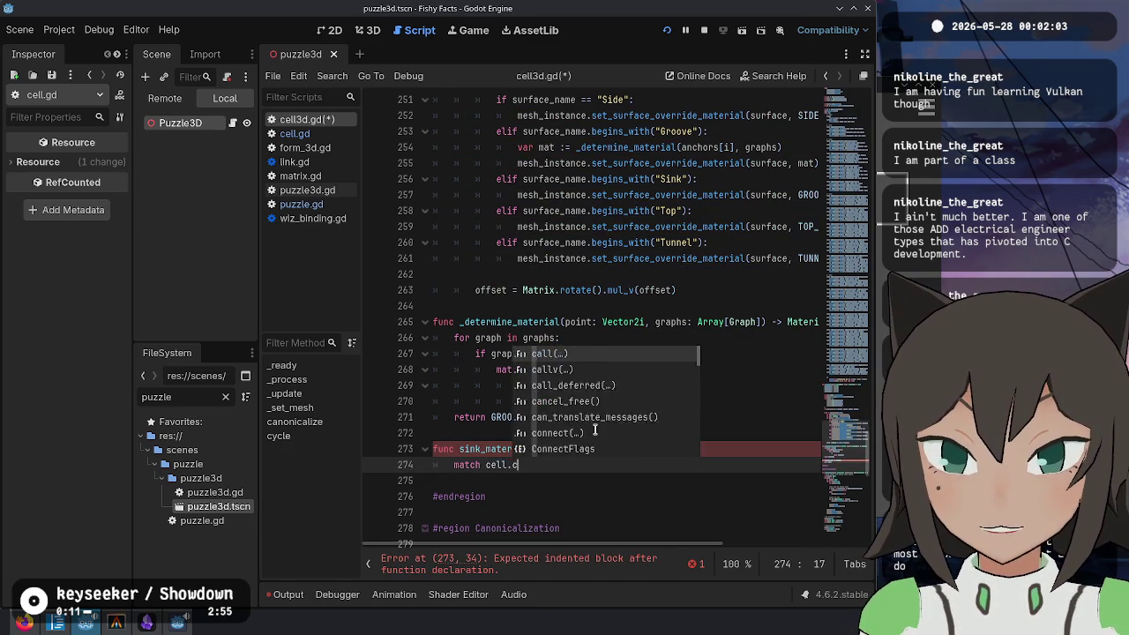
key("Return")
key("ctrl+z")
type("f")
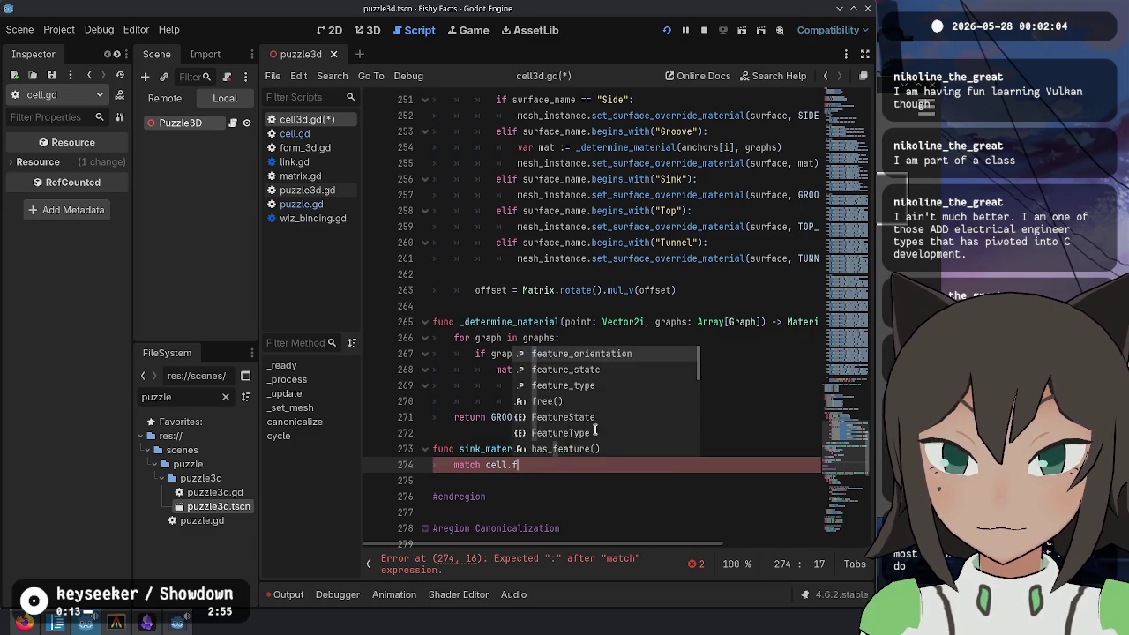
key("Down")
key("Down")
key("Return")
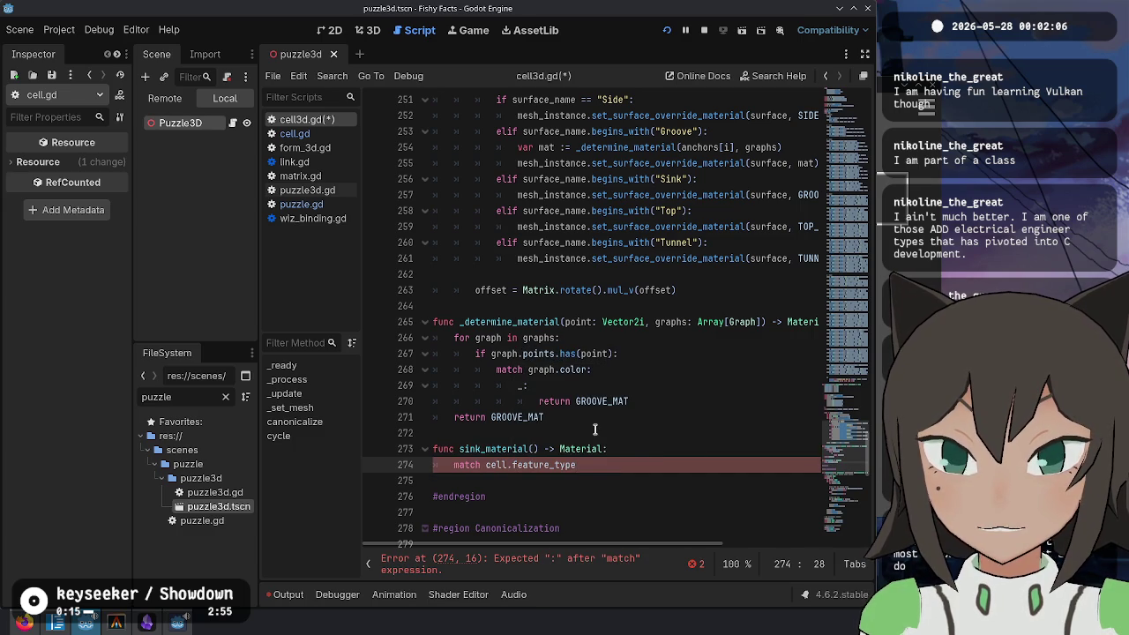
left_click(533, 463, "ctrl")
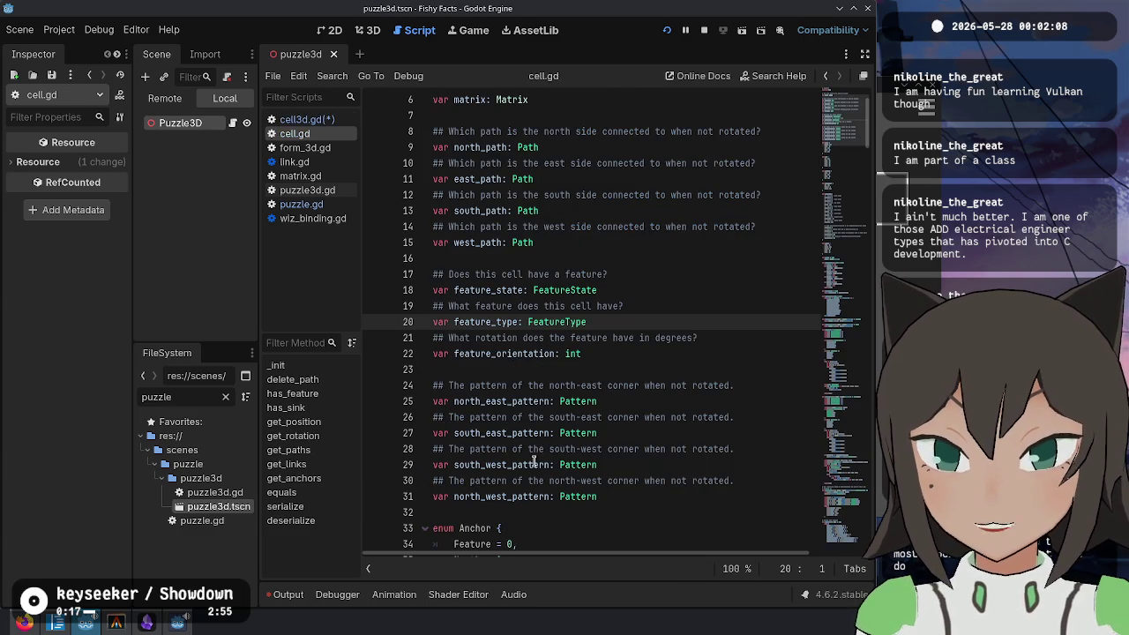
Step: Look over the FeatureType enum definition in cell.gd
scroll(571, 277, "down", 2)
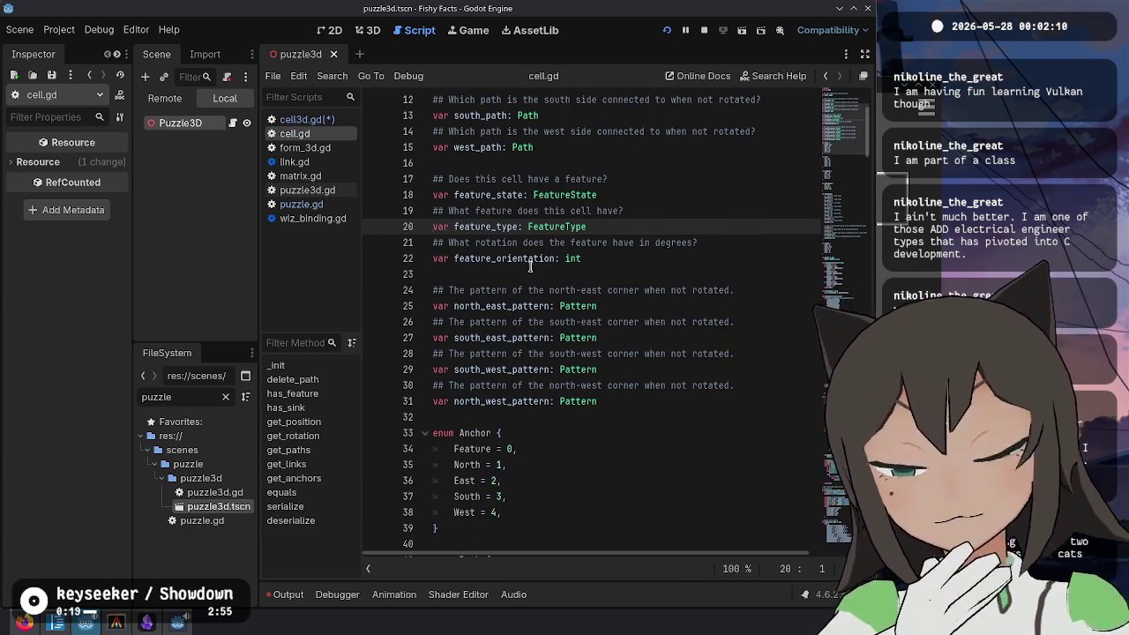
left_click(556, 229, "ctrl")
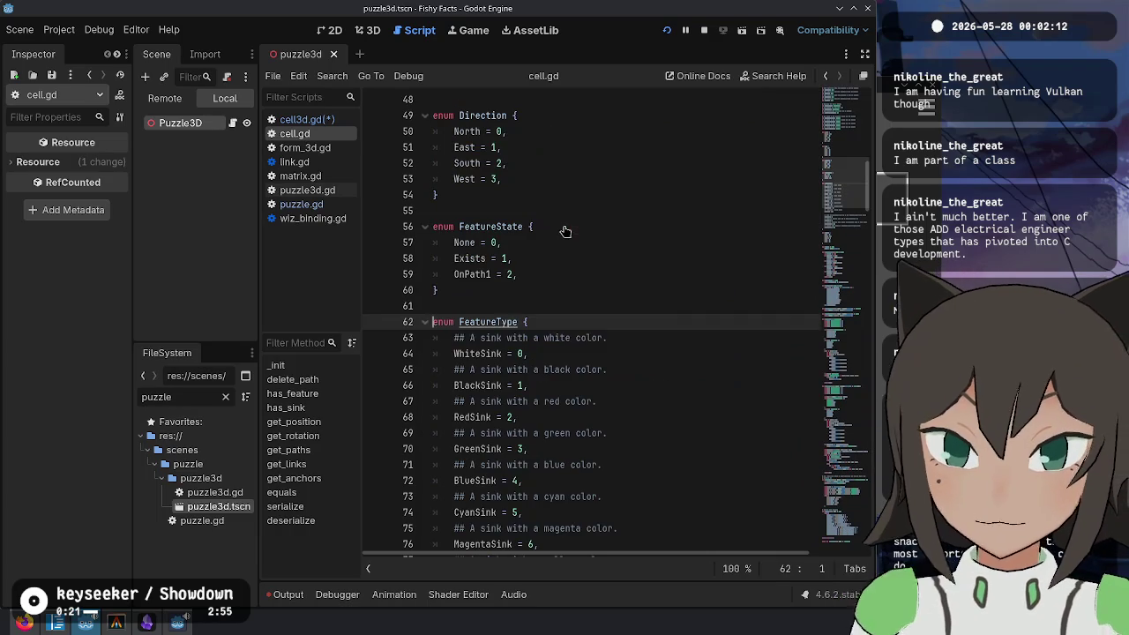
scroll(510, 309, "down", 3)
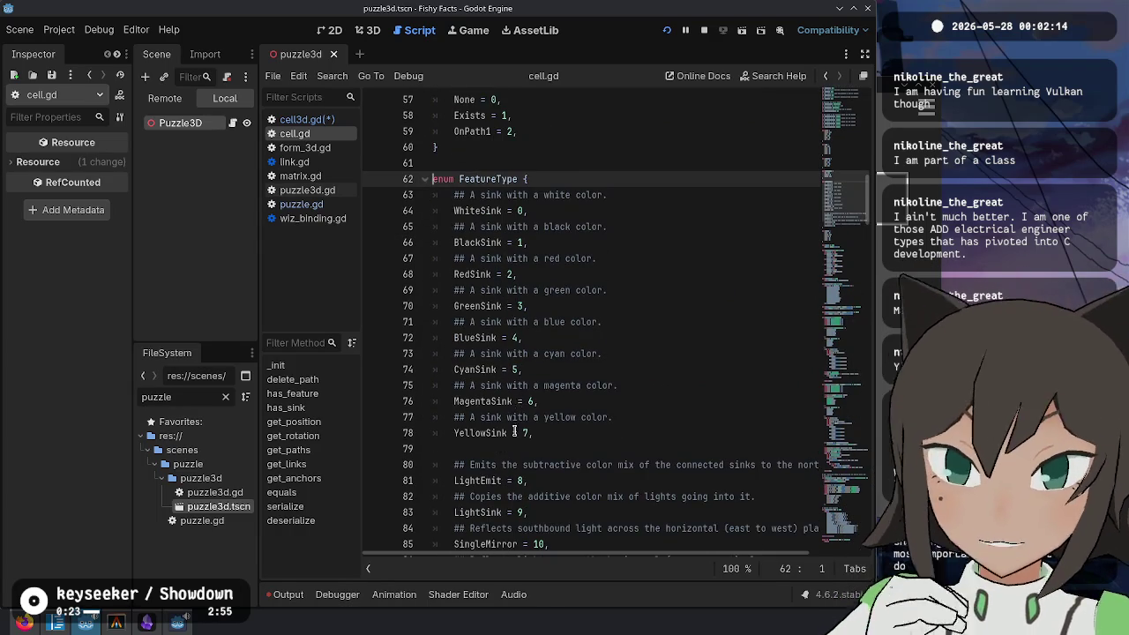
scroll(520, 351, "down", 4)
scroll(525, 347, "up", 3)
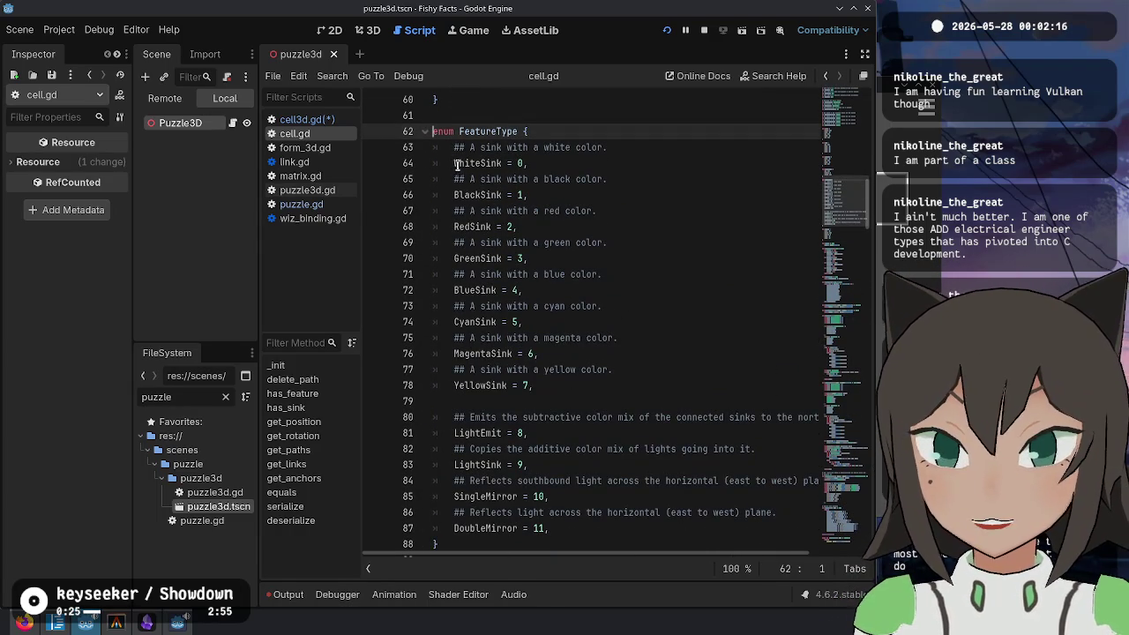
double_click(487, 131)
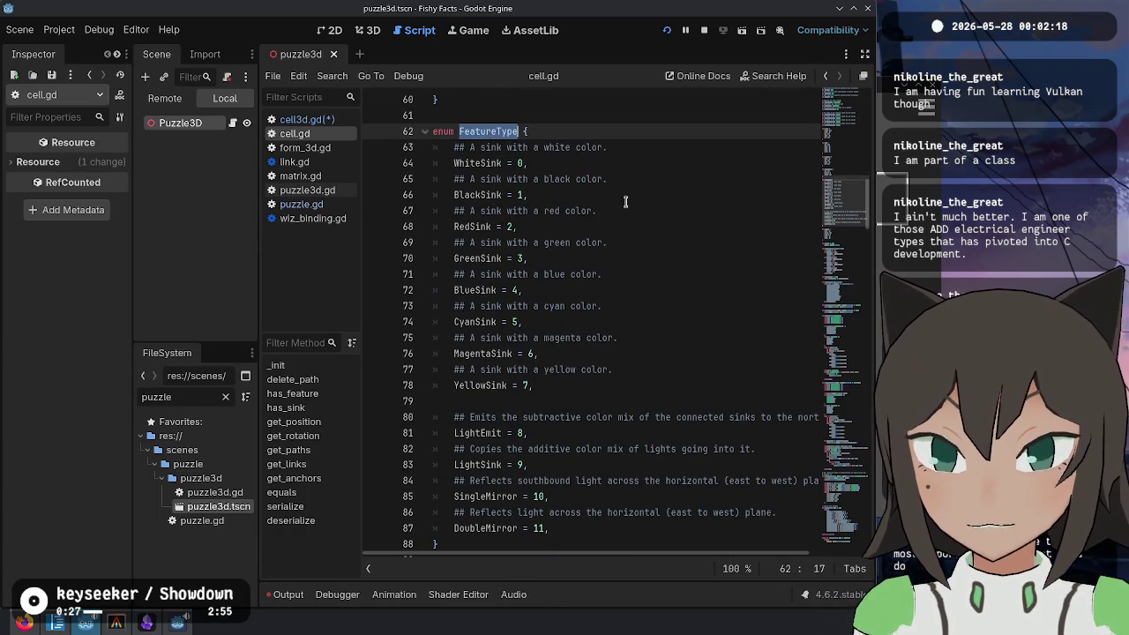
left_click(647, 232)
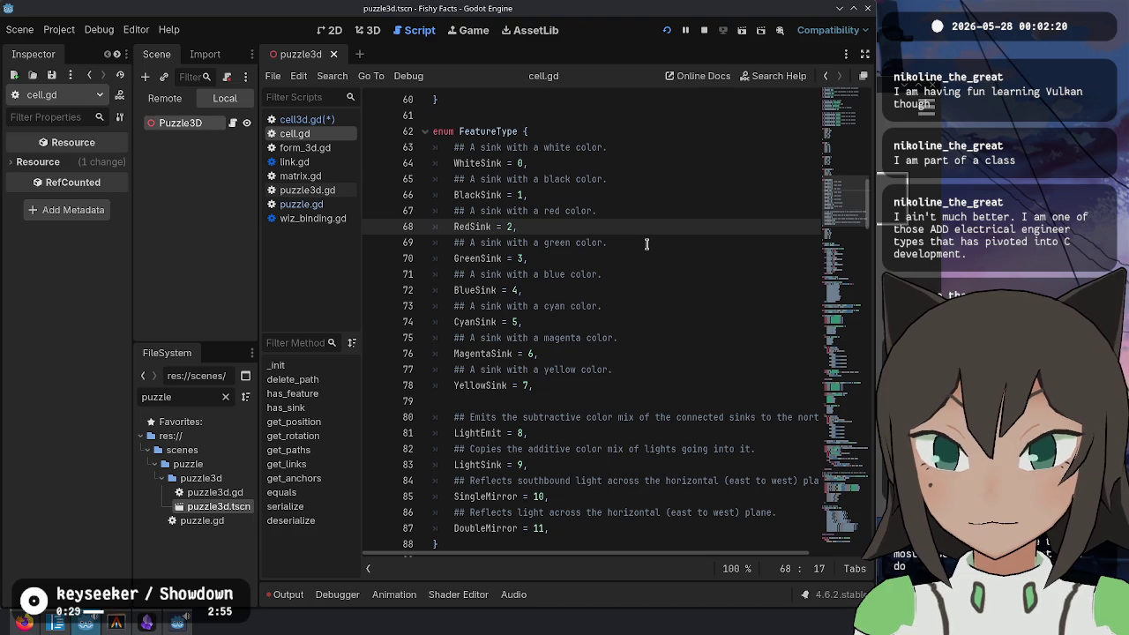
Step: Back in cell3d.gd, finish the match cell.feature_type line with a colon and new line
key("alt+Left")
double_click(549, 467)
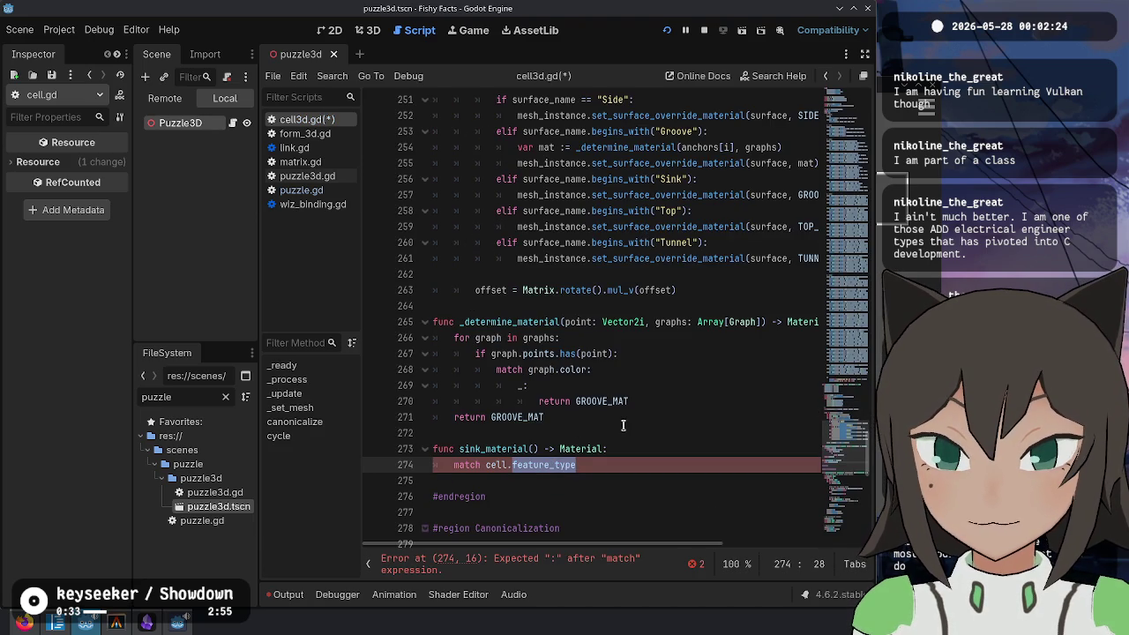
type(":")
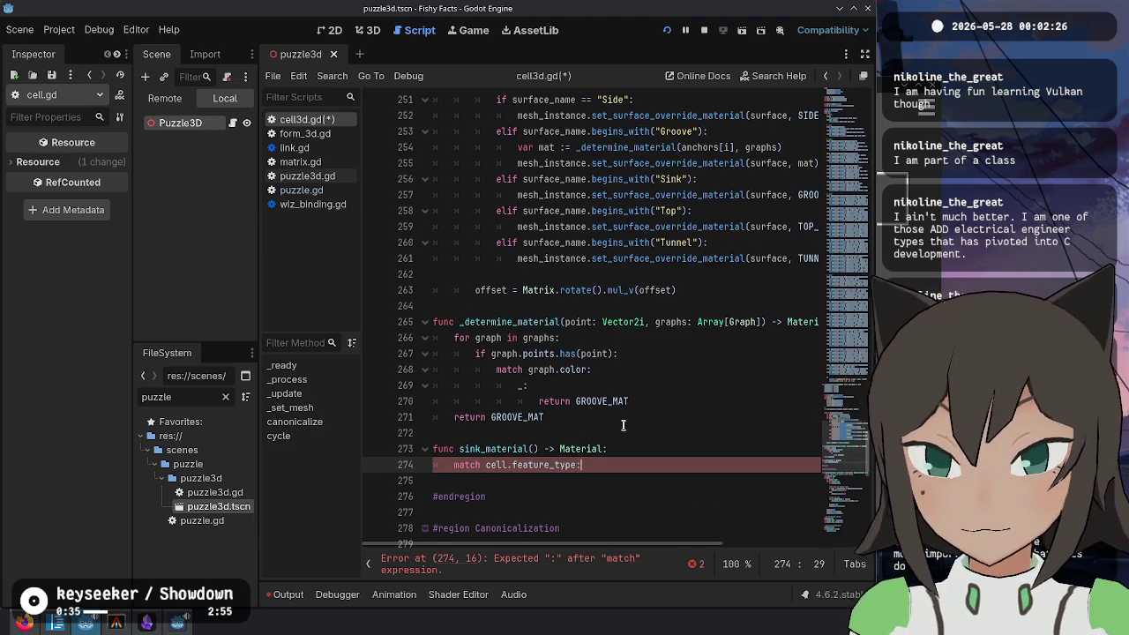
key("Return")
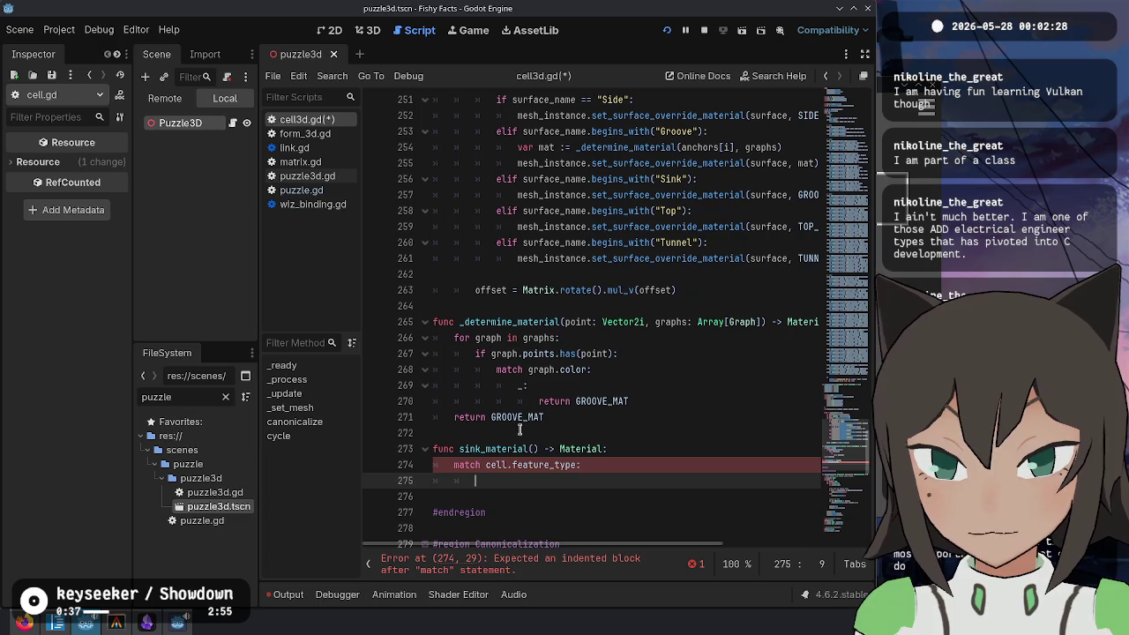
Step: Copy the FeatureType enum entries from cell.gd, then close cell.gd
left_click(535, 465, "ctrl")
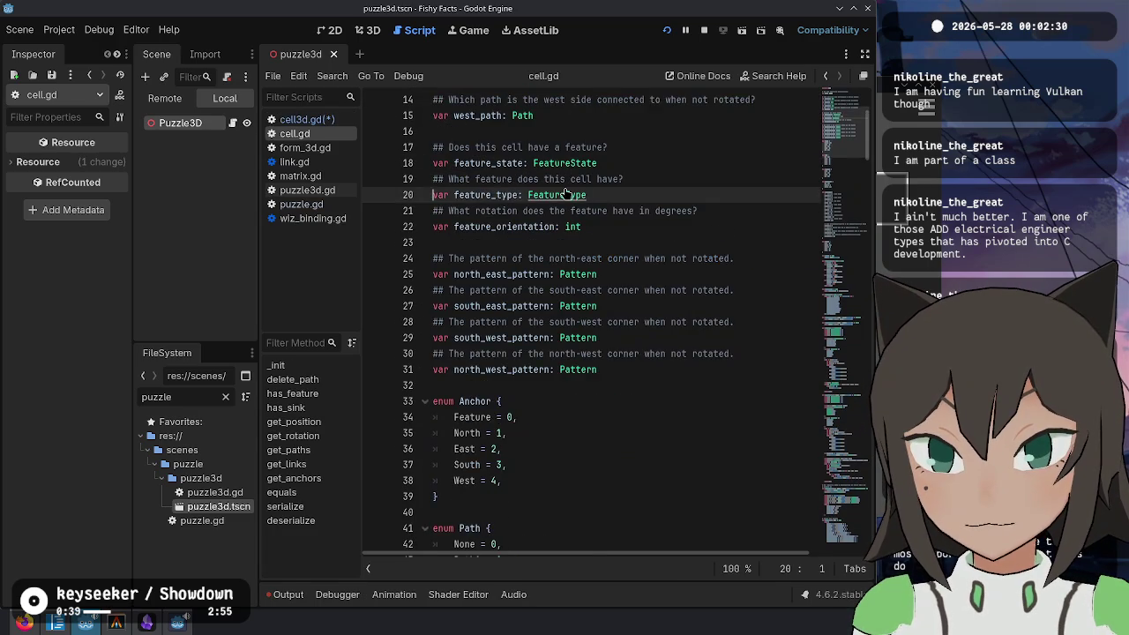
left_click(565, 195, "ctrl")
scroll(538, 291, "down", 1)
mouse_move(548, 261)
left_mouse_down()
mouse_move(582, 388)
mouse_move(586, 371)
mouse_move(591, 381)
left_mouse_up()
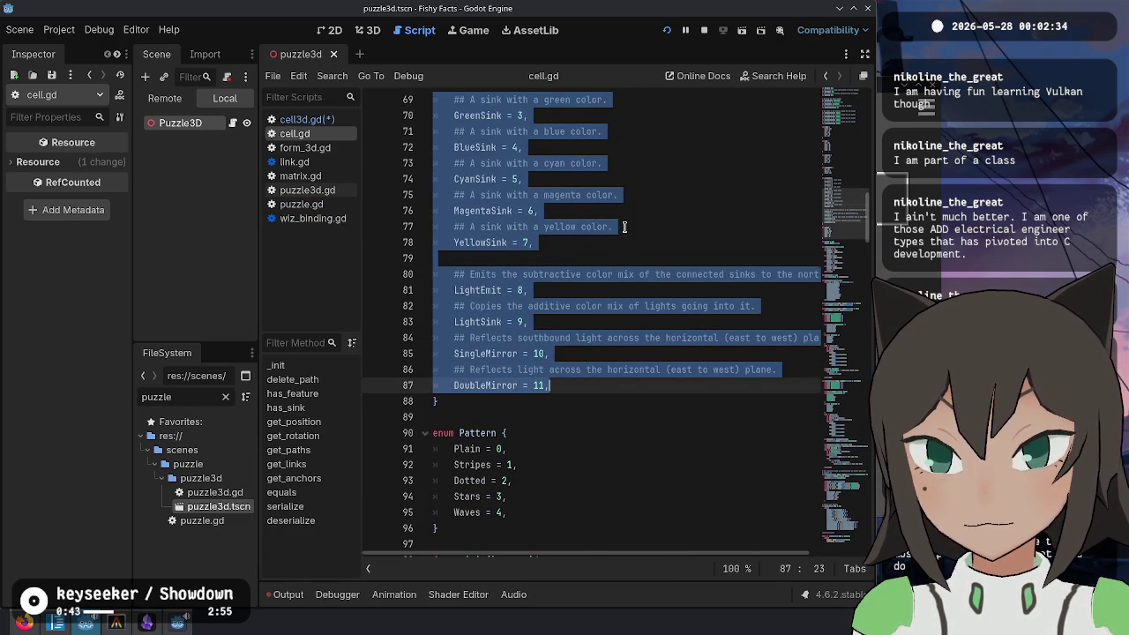
left_click(623, 227)
scroll(627, 265, "up", 5)
scroll(632, 325, "down", 2)
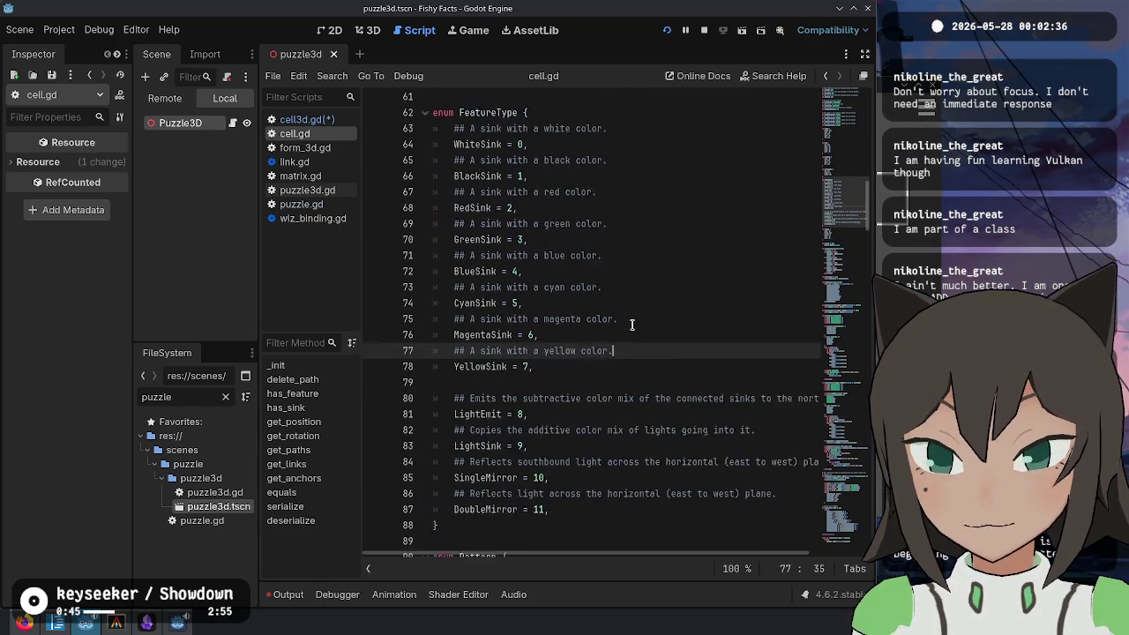
scroll(631, 324, "down", 1)
key("ctrl+w")
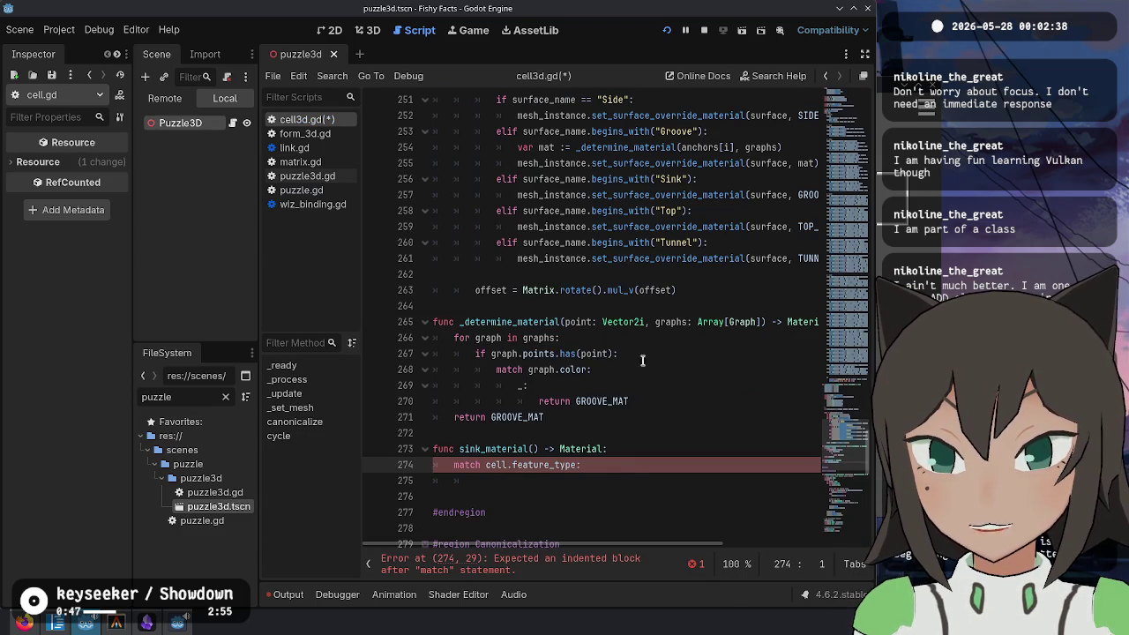
Step: Paste the entries (WhiteSink = 0 through DoubleMirror = 11) under the match and indent them
left_click(612, 474)
key("ctrl+v")
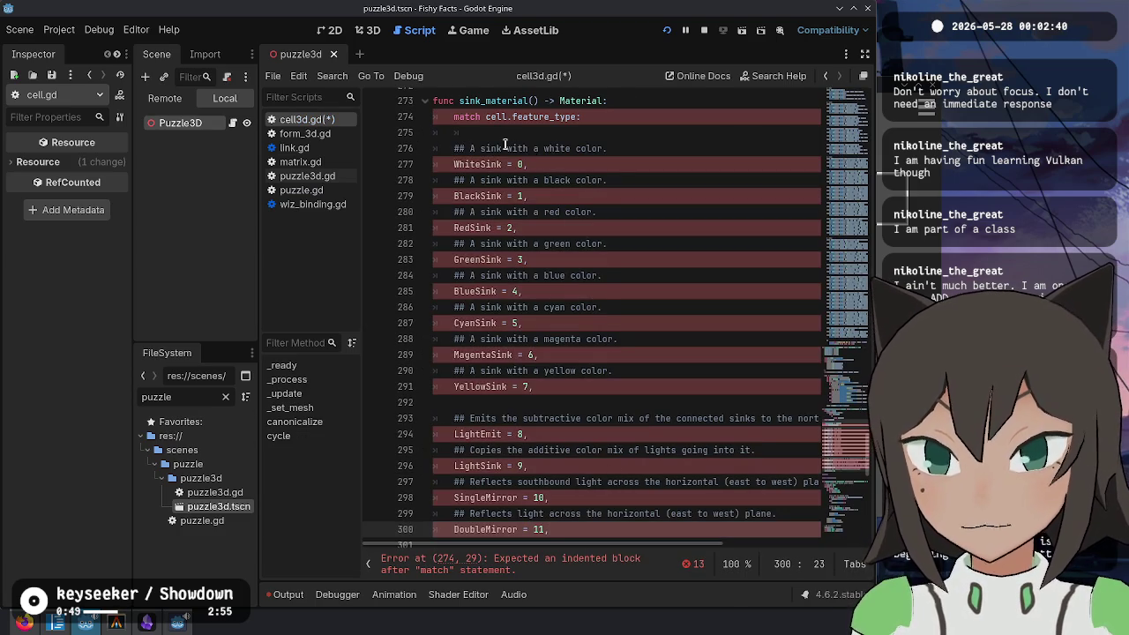
left_click(495, 137, "shift")
key("Tab")
left_click(682, 133)
key("ctrl+shift+k")
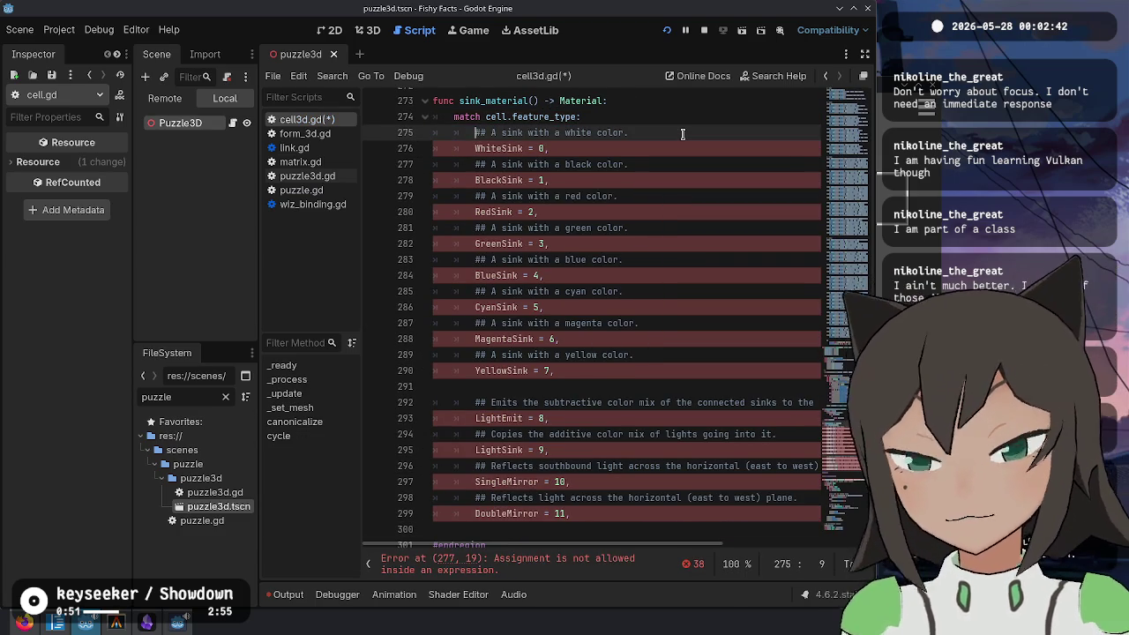
key("Down")
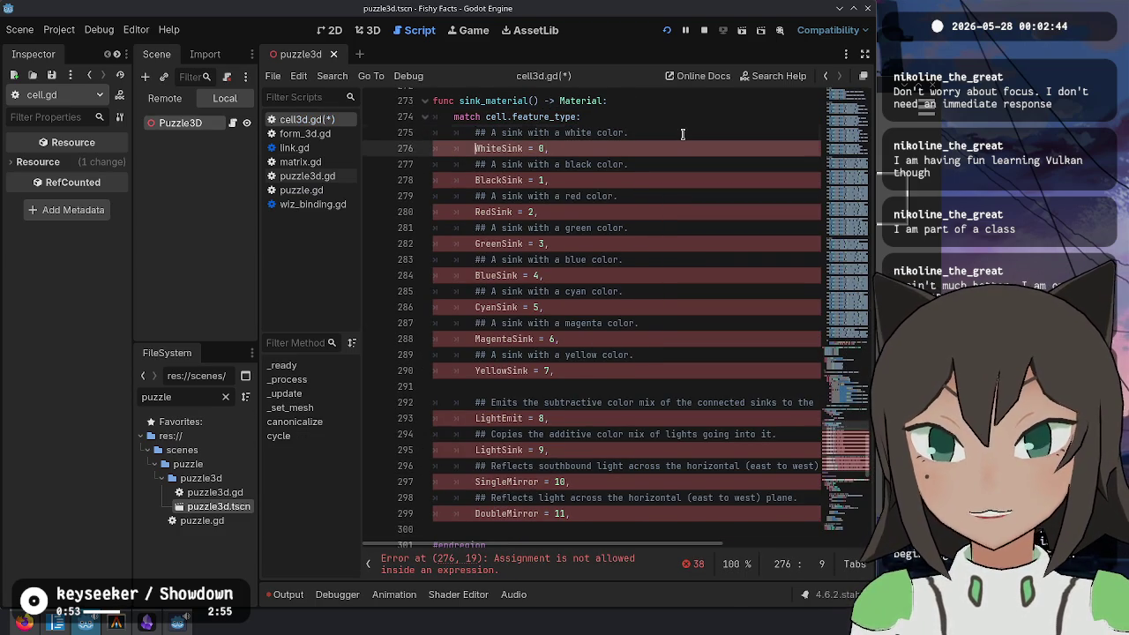
Step: Delete the sink comment lines between the pasted enum entries
key("Up")
key("ctrl+shift+k")
key("Down")
key("ctrl+shift+k")
key("Down")
key("shift+Right")
key("shift+Right")
key("shift+Right")
key("ctrl+d")
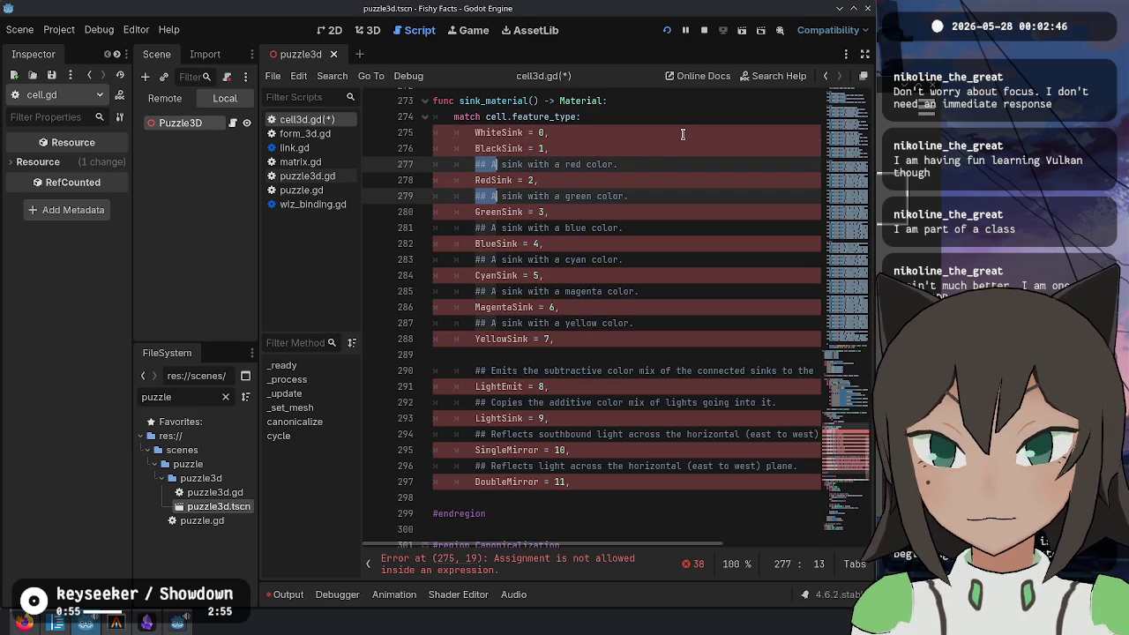
key("ctrl+d")
key("ctrl+d")
key("ctrl+d")
key("ctrl+shift+k")
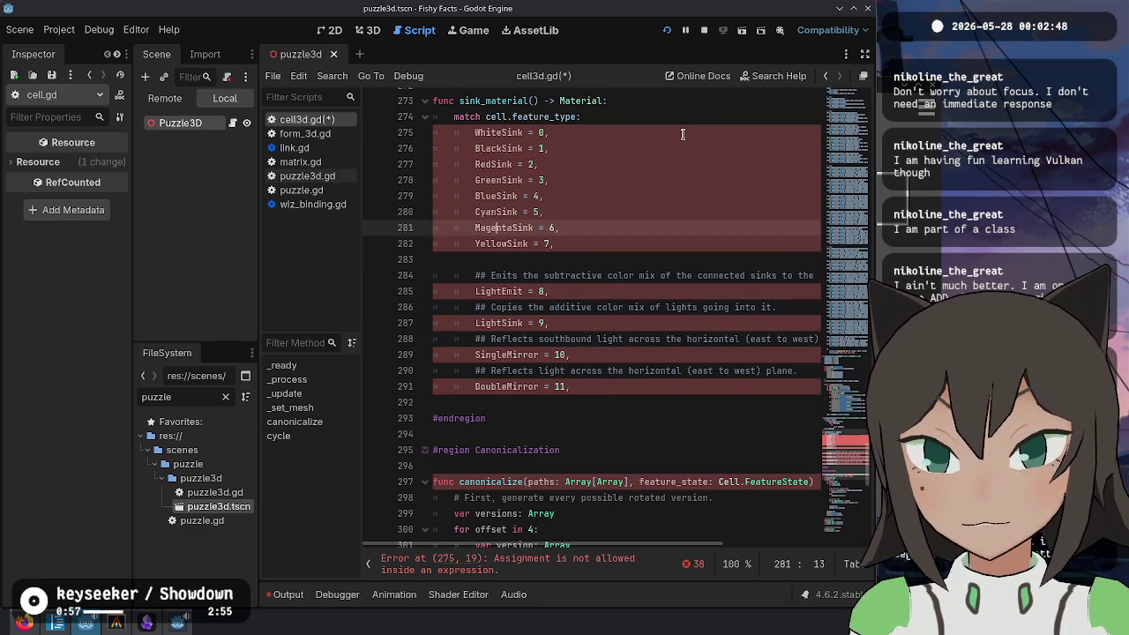
Step: Delete the light and mirror comment lines and the blank line after YellowSink
key("Down")
key("Down")
key("Down")
key("ctrl+d")
key("ctrl+d")
key("ctrl+d")
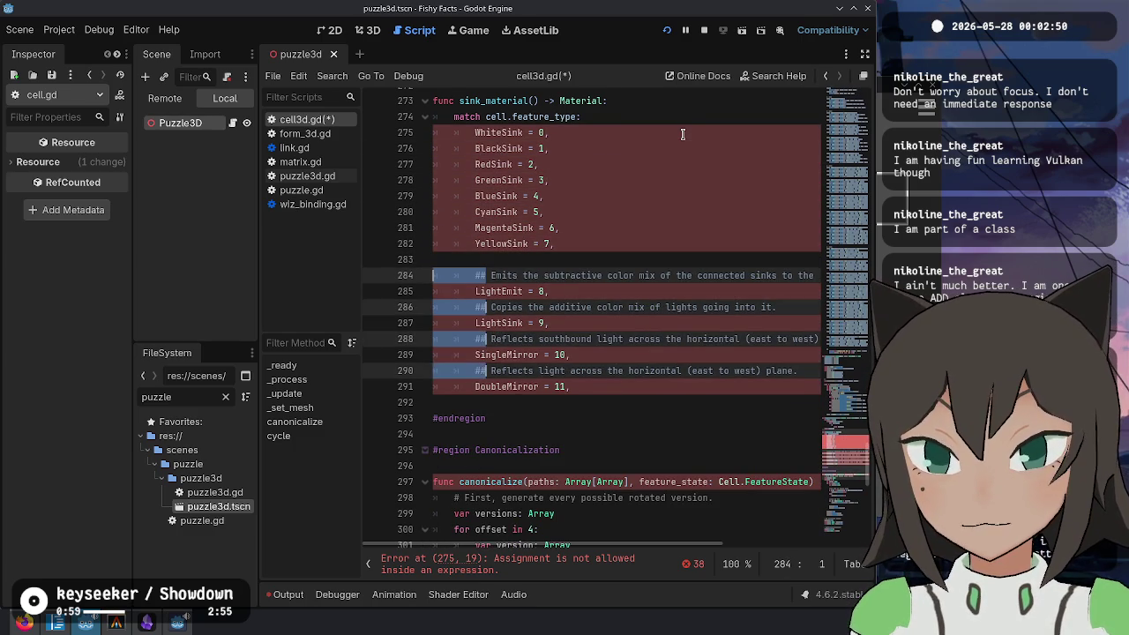
key("ctrl+shift+k")
key("Escape")
key("Up")
key("BackSpace")
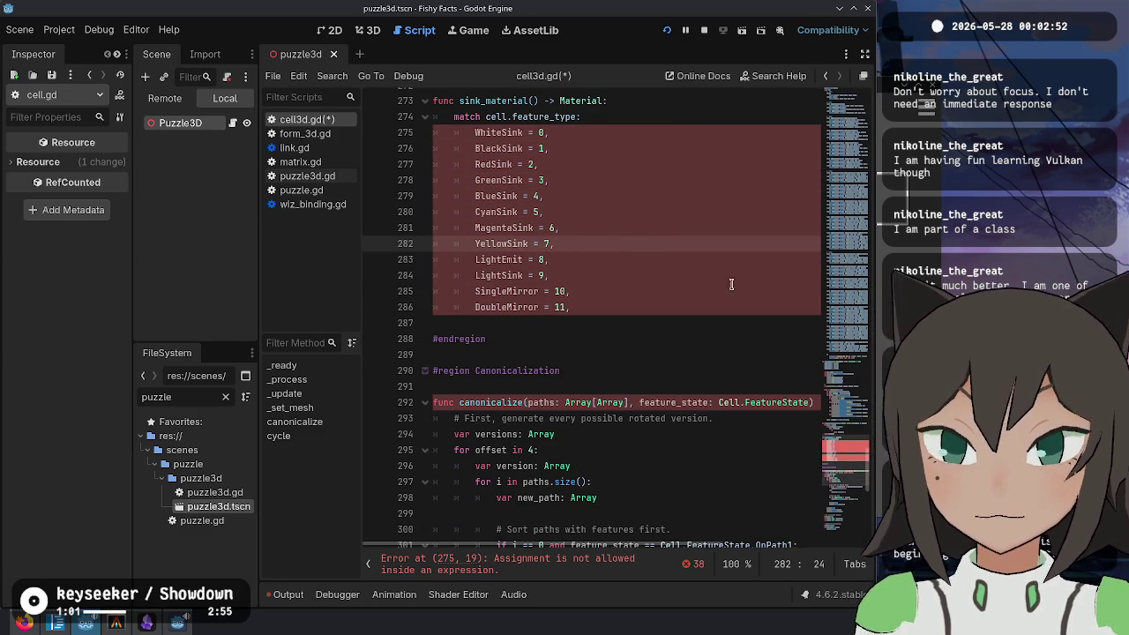
Step: Strip the ' = N,' values from all twelve FeatureType entries
scroll(731, 284, "up", 1)
left_click_drag(527, 179, 533, 195)
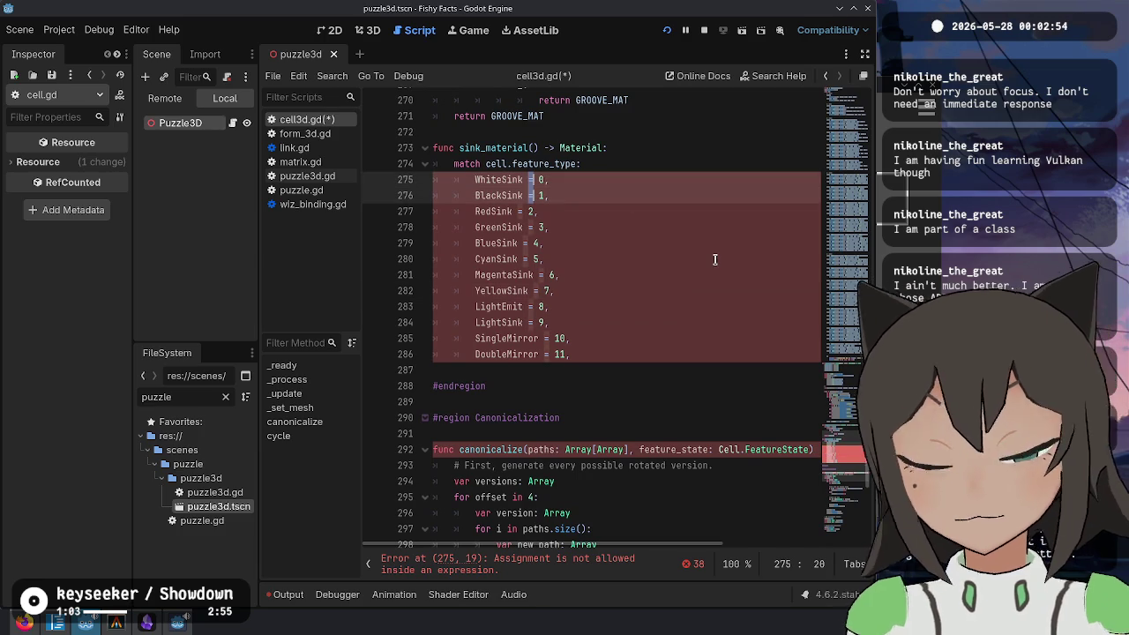
key("ctrl+d")
key("ctrl+d")
key("ctrl+d")
key("shift+End")
key("BackSpace")
key("BackSpace")
Step: Turn each entry into a match case with ':' and a 'return' line naming its sink
type(":")
key("Return")
type("return")
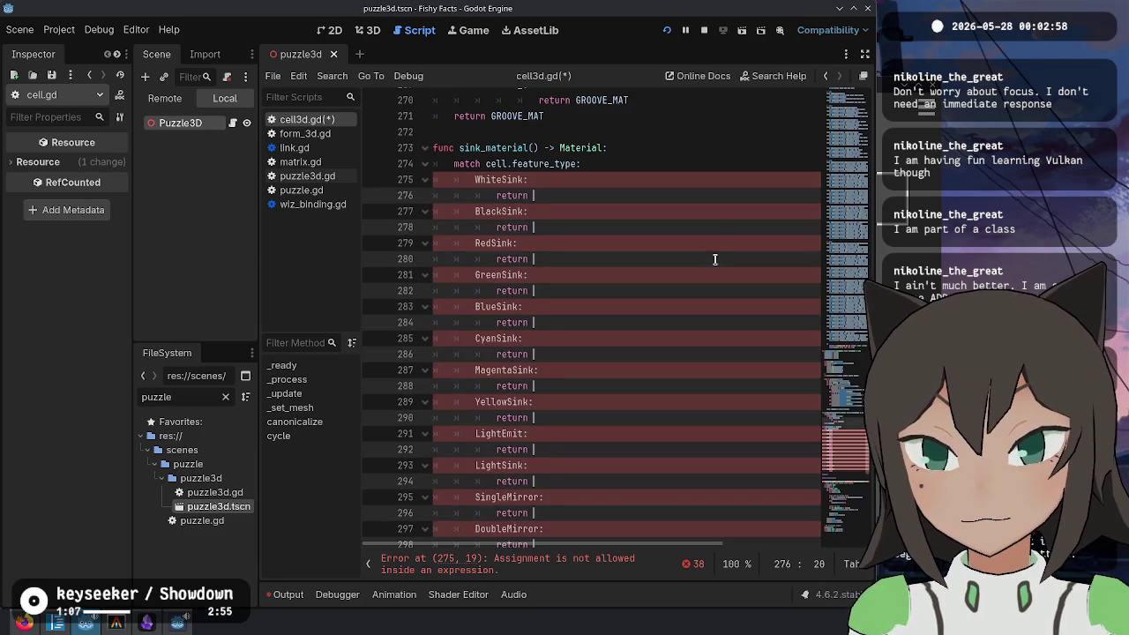
key("Left")
key("Left")
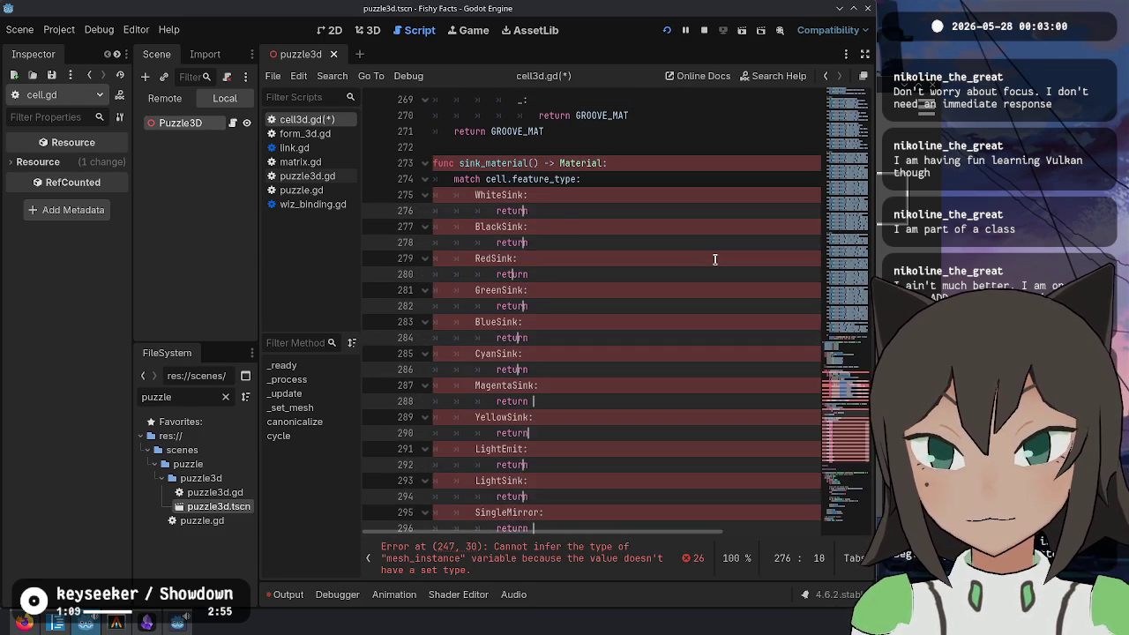
key("ctrl+v")
type("_MAT")
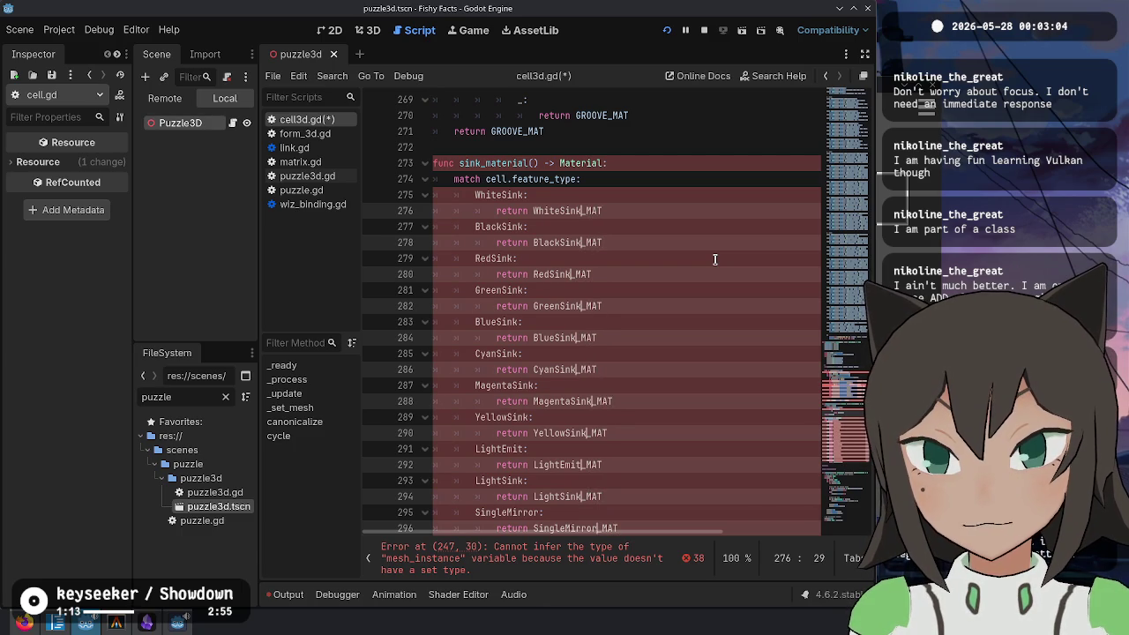
Step: Replace the _MAT suffix with Mat so cases return WhiteSinkMat through DoubleMirrorMat
scroll(618, 220, "down", 2)
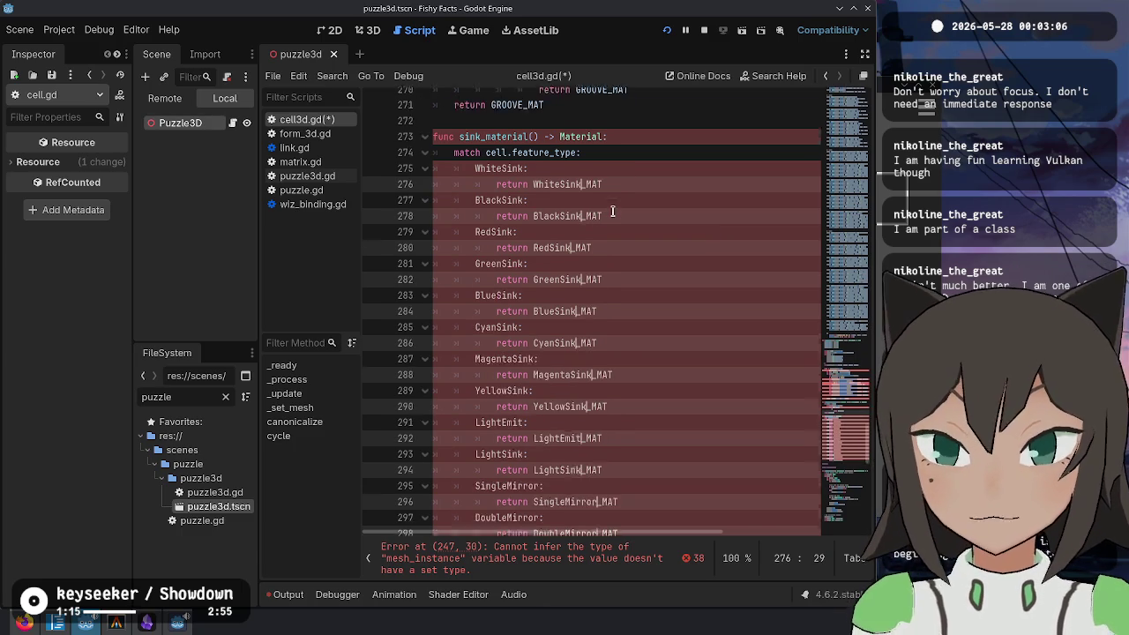
scroll(600, 212, "up", 1)
left_click(565, 166)
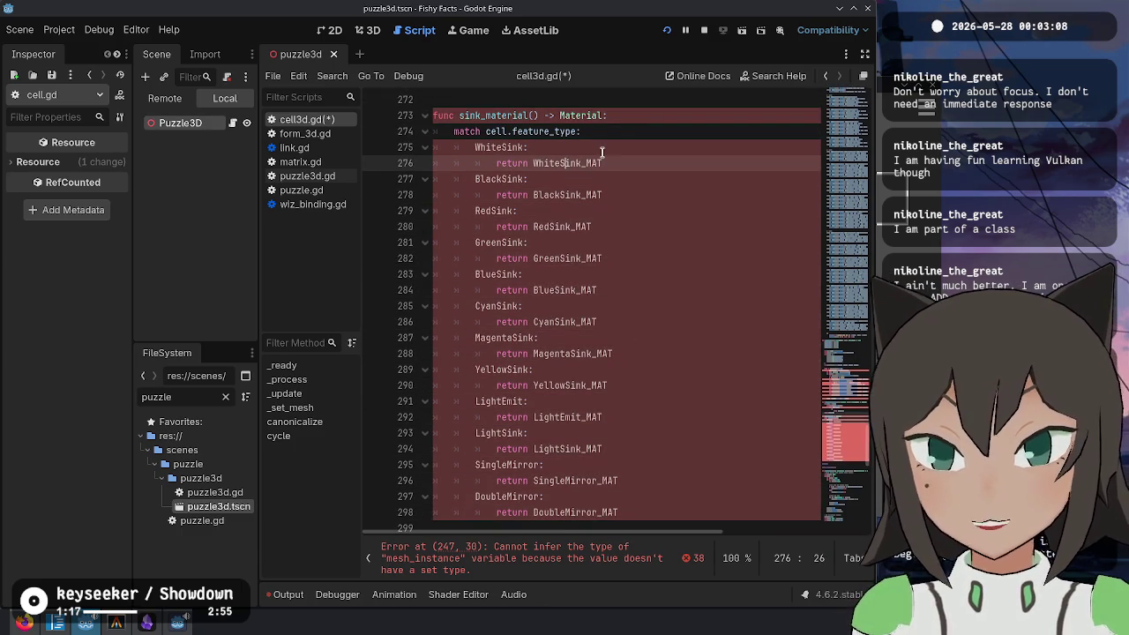
key("ctrl+z")
type("Mat")
key("ctrl+shift+Left")
key("ctrl+c")
key("alt+space")
Step: Launch Visual Studio Code and paste the material names into a new file
type("code")
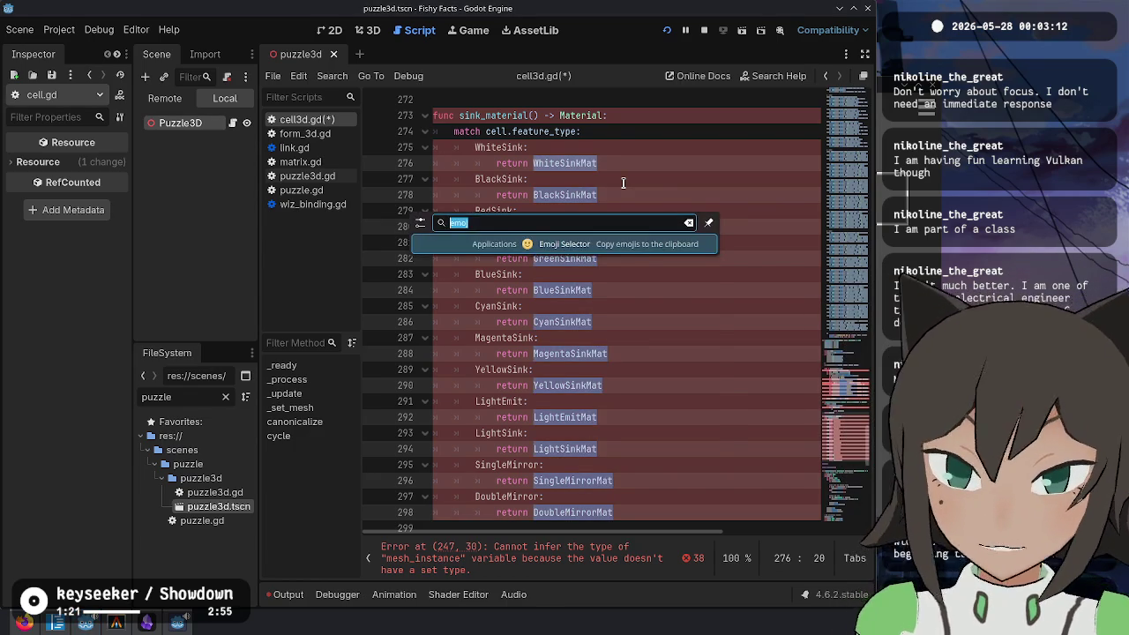
key("Down")
key("Down")
key("Return")
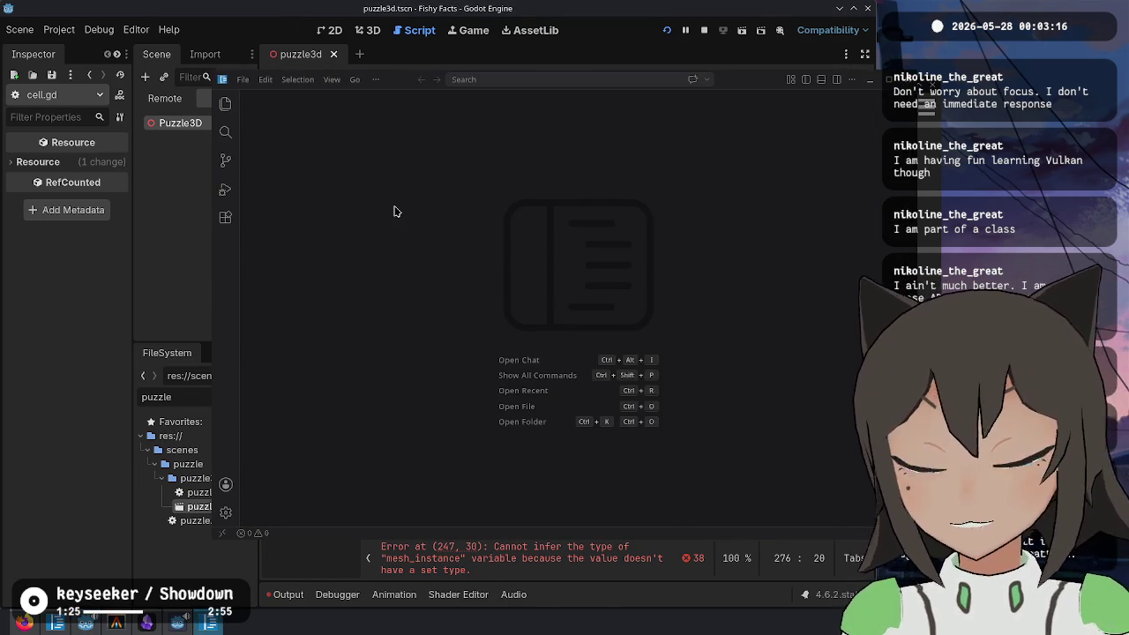
key("ctrl+n")
key("ctrl+v")
Step: Copy the match cases from Godot and paste them over the new file's contents
key("alt+Tab")
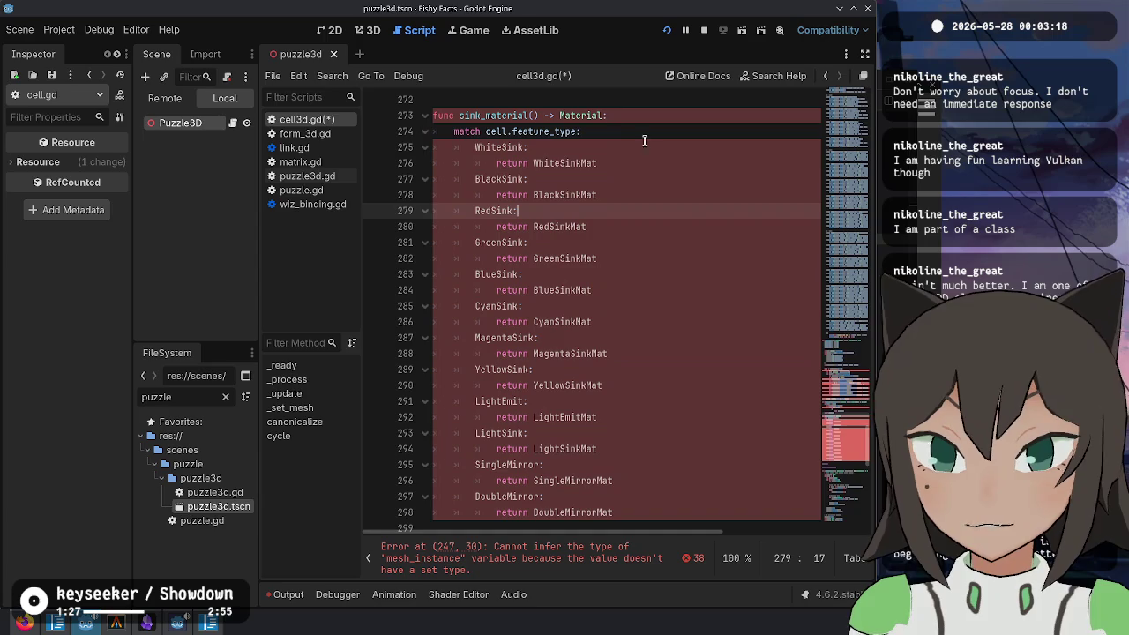
scroll(638, 415, "down", 4)
left_click(638, 415, "shift")
key("ctrl+c")
key("alt+Tab")
key("ctrl+a")
key("ctrl+v")
Step: Select the material name on every return line and convert them to snake_case
key("ctrl+End")
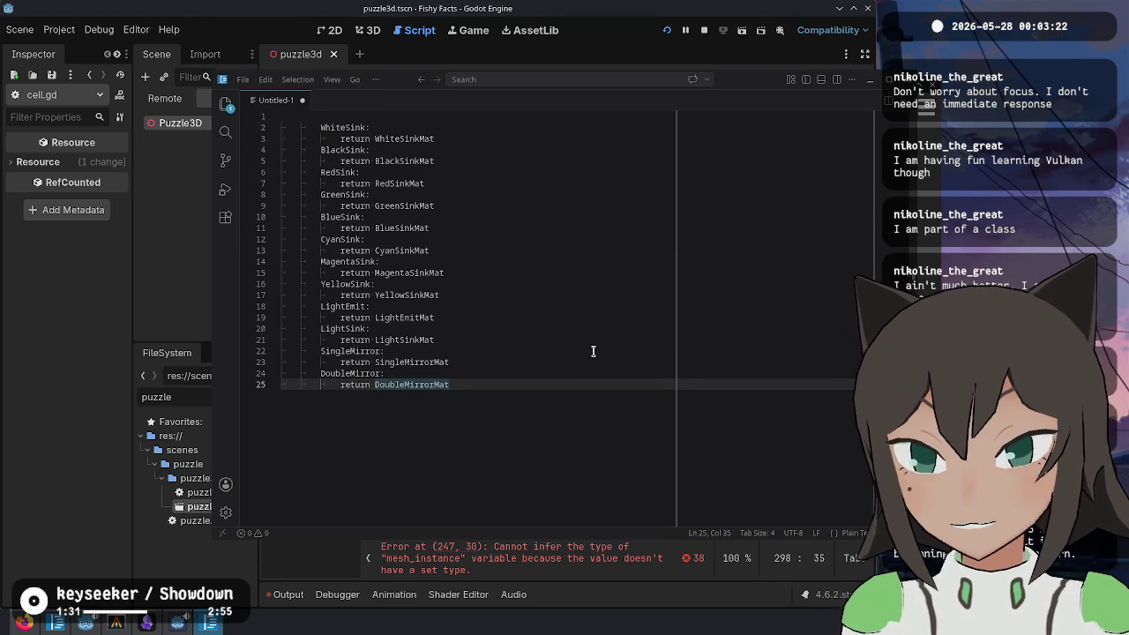
key("Home")
key("ctrl+shift+Right")
key("ctrl+d")
key("ctrl+d")
key("ctrl+d")
key("ctrl+d")
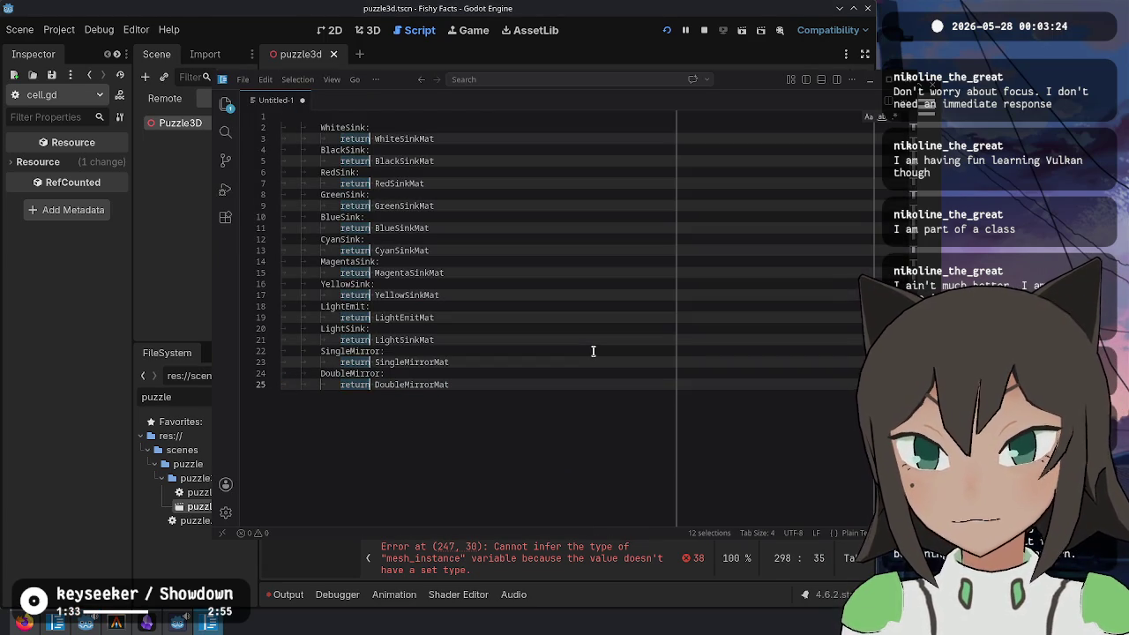
key("End")
key("ctrl+shift+Left")
key("ctrl+shift+p")
type("snake")
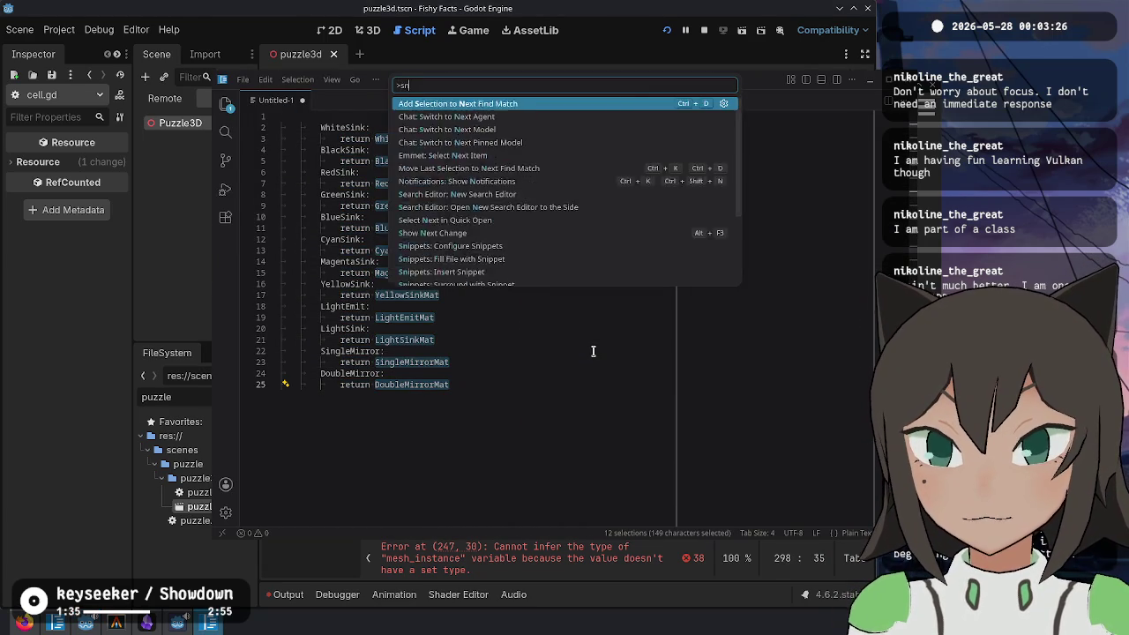
key("Return")
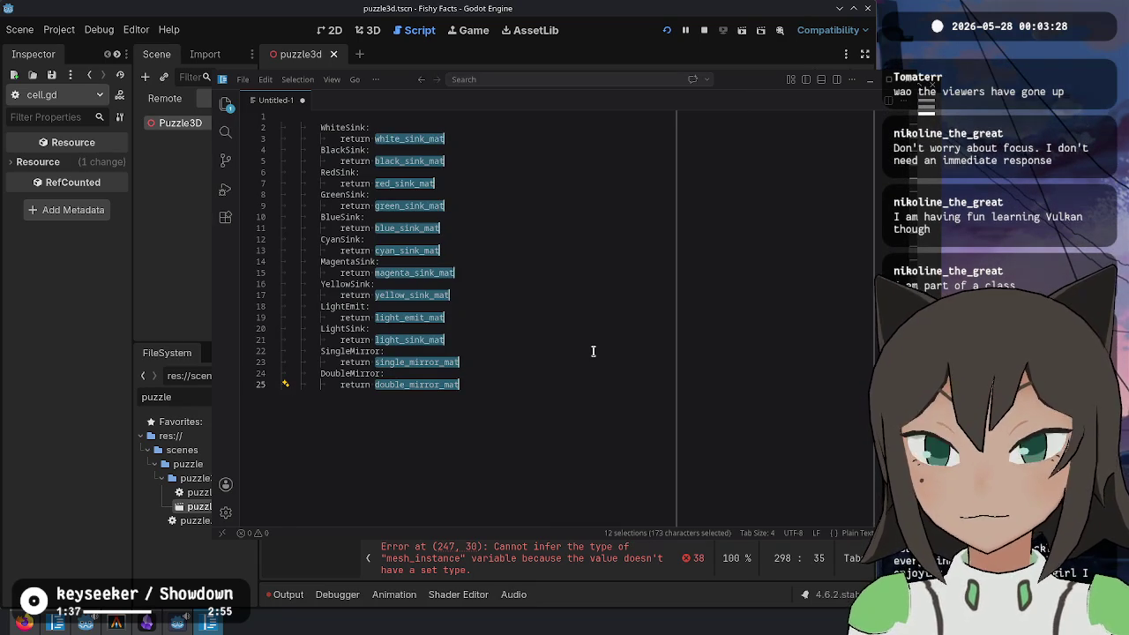
Step: Transform the selected material names to uppercase, e.g. WHITE_SINK_MAT
key("ctrl+shift+p")
type("capi")
key("BackSpace")
key("BackSpace")
key("BackSpace")
type("capit")
key("BackSpace")
key("BackSpace")
key("BackSpace")
type("upper")
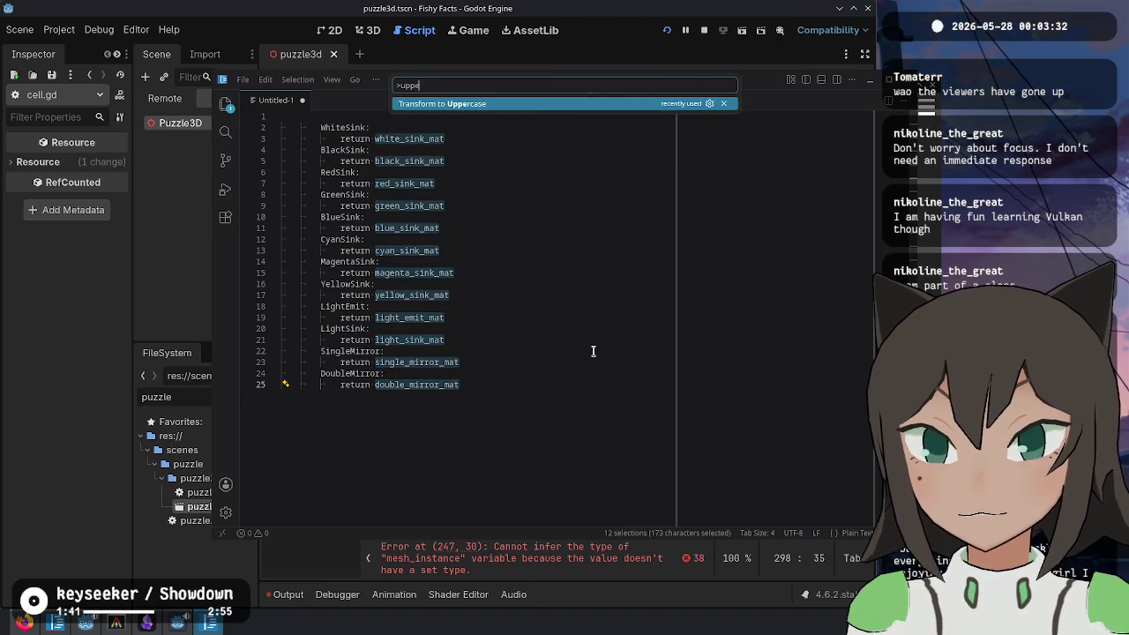
key("Return")
Step: Paste the uppercase cases back into sink_material in cell3d.gd and save
key("ctrl+a")
key("ctrl+c")
key("alt+Tab")
key("ctrl+v")
key("ctrl+s")
scroll(541, 338, "up", 3)
left_click(632, 291)
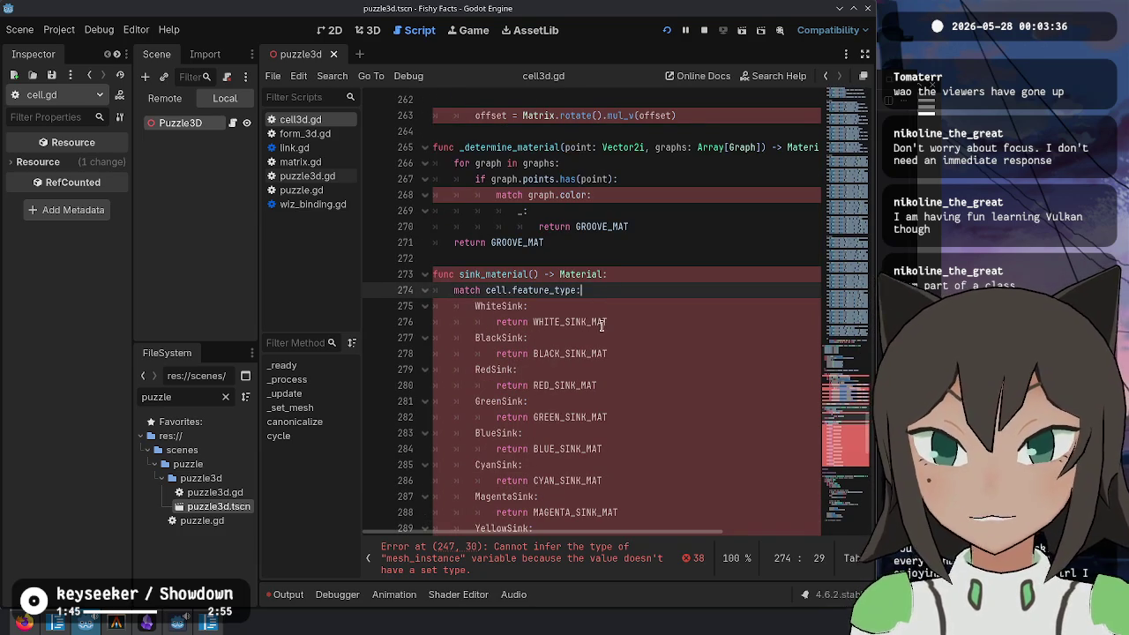
Step: Multi-select and copy the returned constant names WHITE_SINK_MAT through DOUBLE_MIRROR_MAT
double_click(512, 322)
scroll(673, 265, "down", 4)
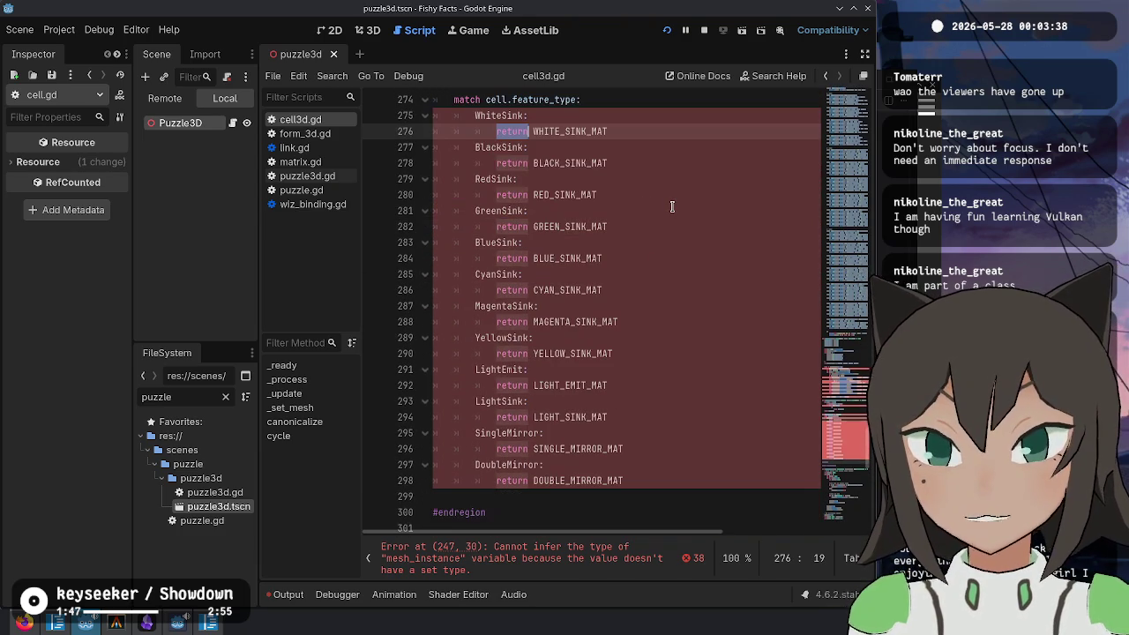
key("ctrl+d")
key("ctrl+d")
key("ctrl+d")
key("ctrl+d")
key("ctrl+d")
key("ctrl+d")
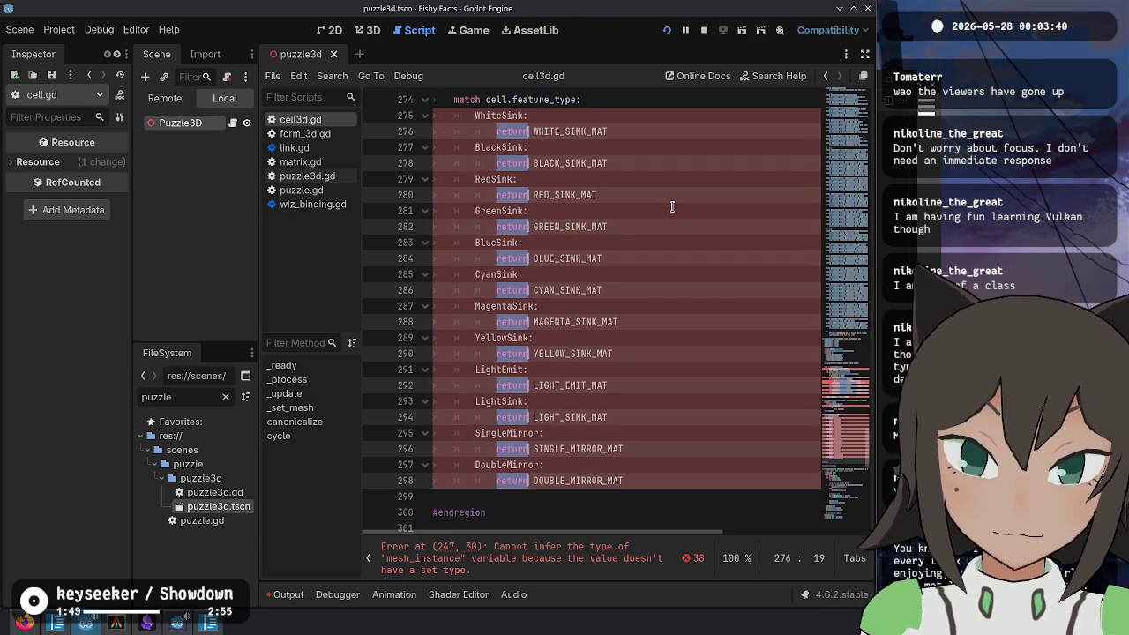
key("ctrl+shift+Right")
key("Escape")
Step: Paste the constant names below the existing constants near line 35
key("ctrl+Home")
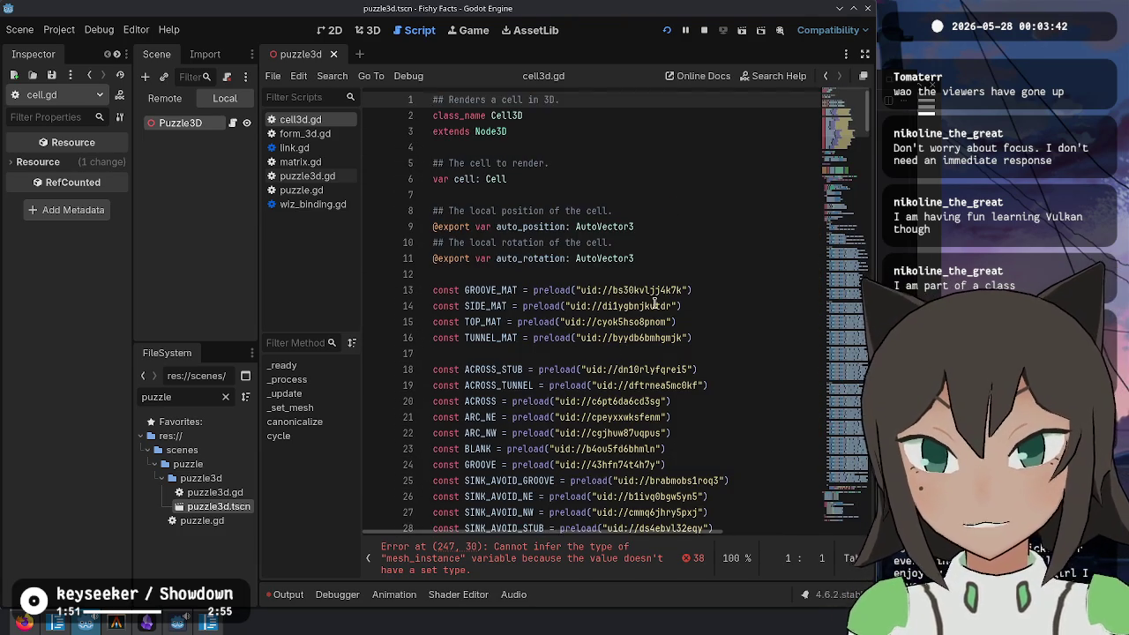
scroll(672, 338, "down", 6)
left_click(672, 353)
key("Return")
key("Return")
type("const :")
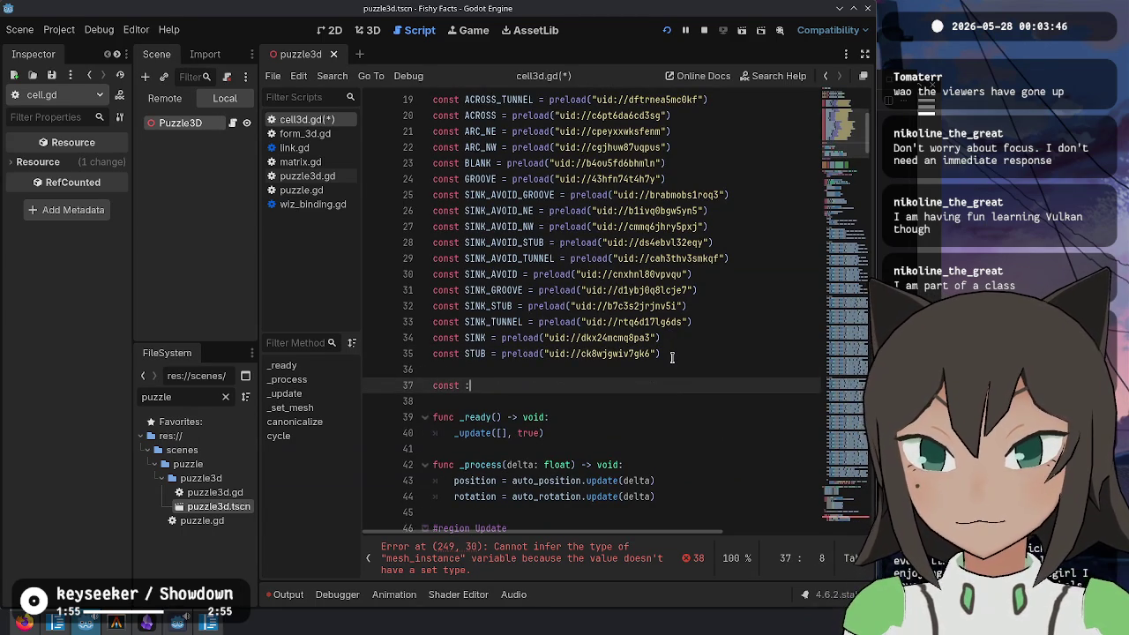
key("ctrl+v")
Step: Prefix each pasted name with 'const', append '= null', and save cell3d.gd
key("shift+alt+Up")
key("shift+alt+Up")
key("shift+alt+Up")
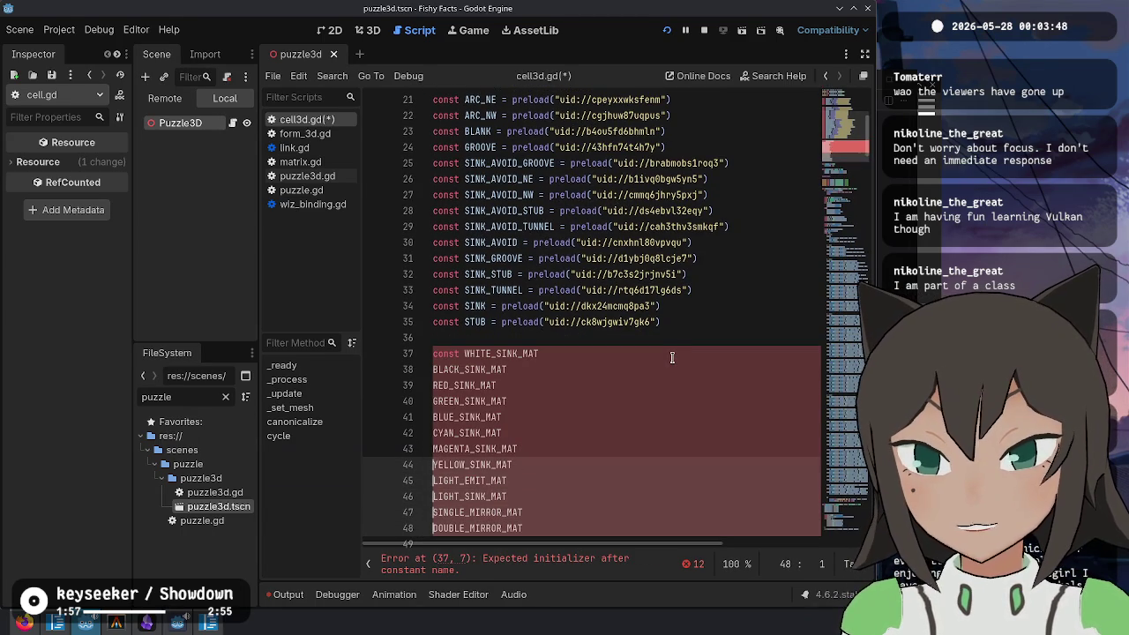
type("const")
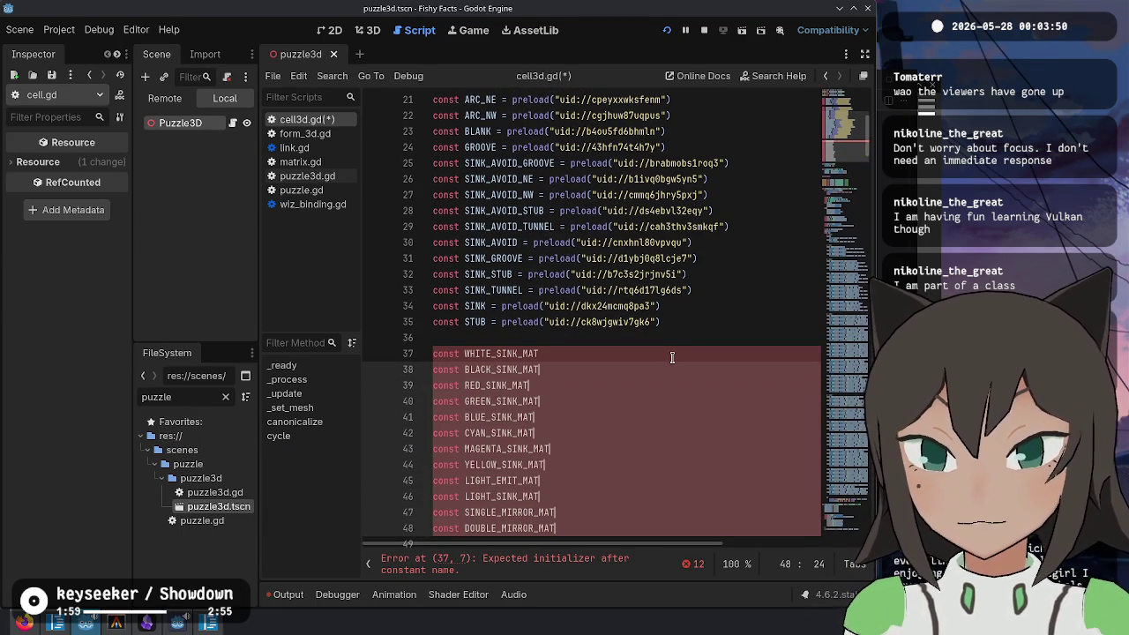
key("End")
type("= null")
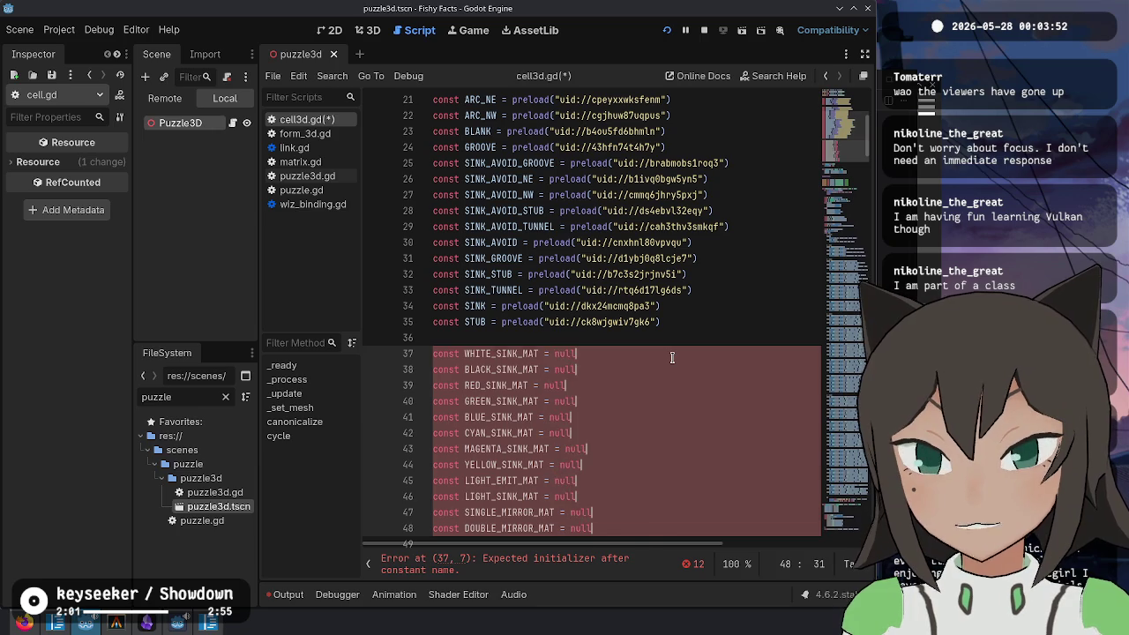
key("Escape")
key("Up")
key("Up")
key("Up")
key("ctrl+s")
key("ctrl+End")
scroll(670, 363, "up", 10)
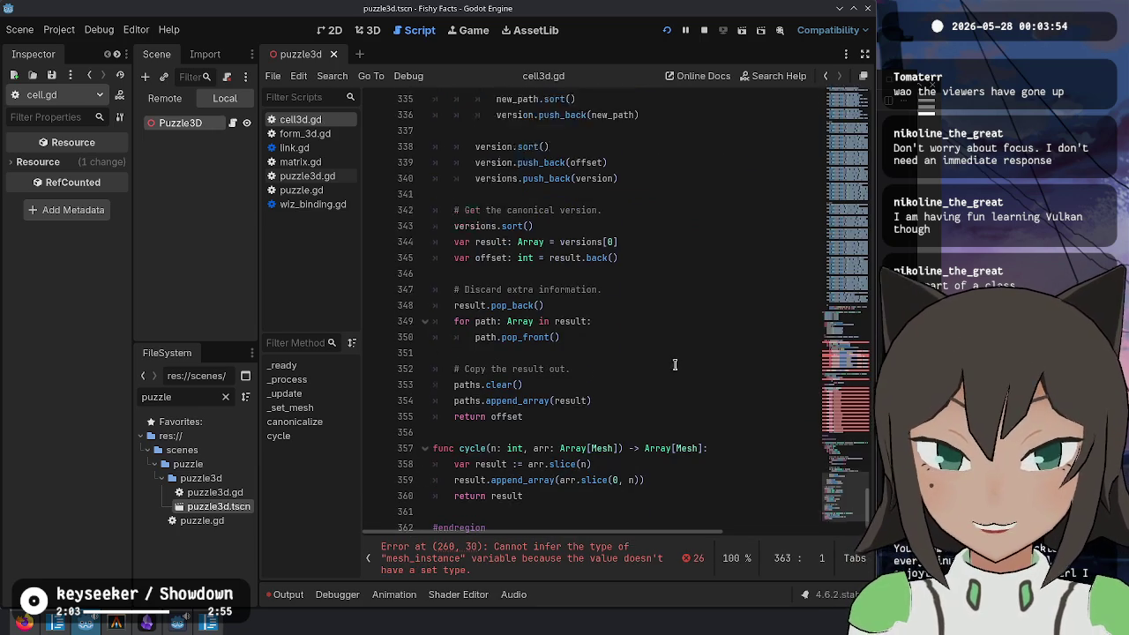
Step: Prefix every case name with 'Cell.FeatureType.', e.g. Cell.FeatureType.WhiteSink
scroll(513, 382, "up", 6)
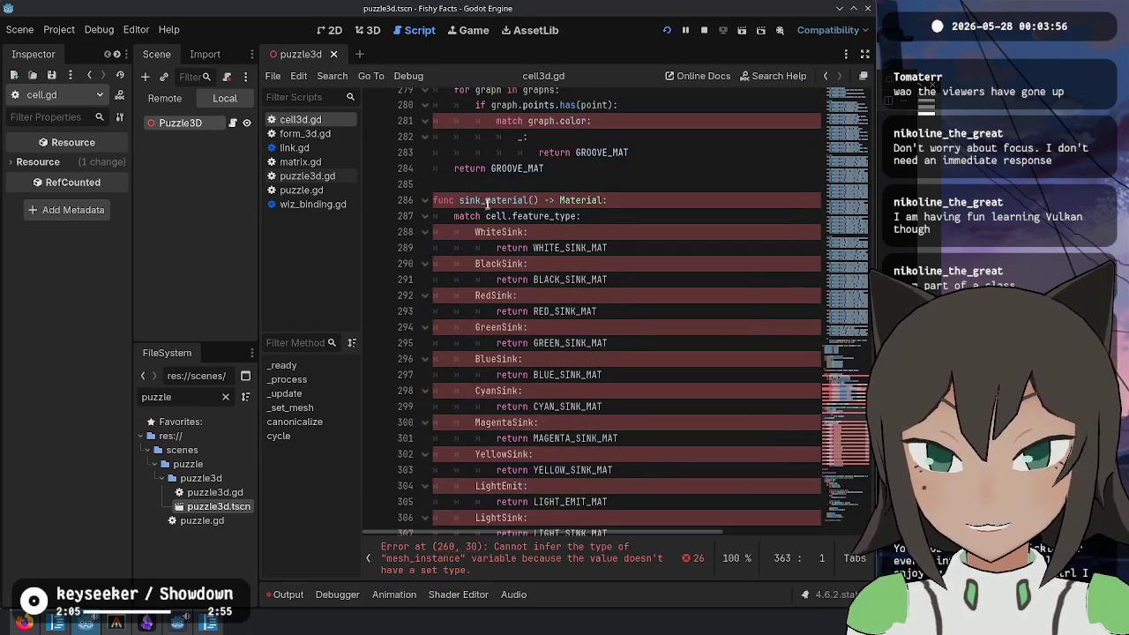
double_click(487, 232)
key("End")
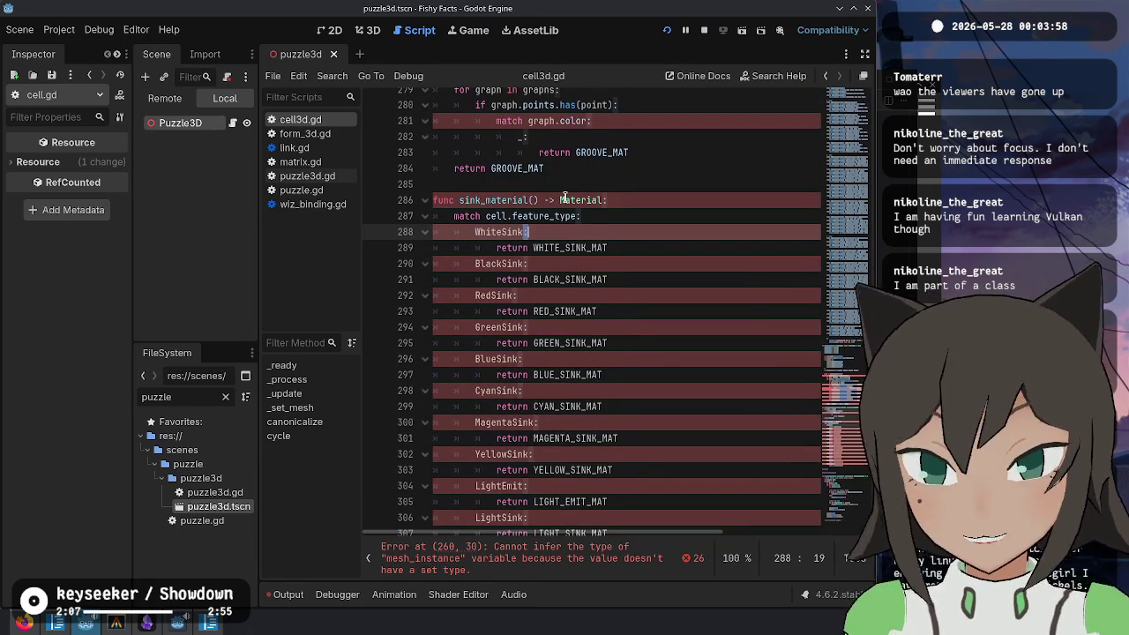
key("shift+Left")
key("ctrl+d")
key("ctrl+d")
key("ctrl+d")
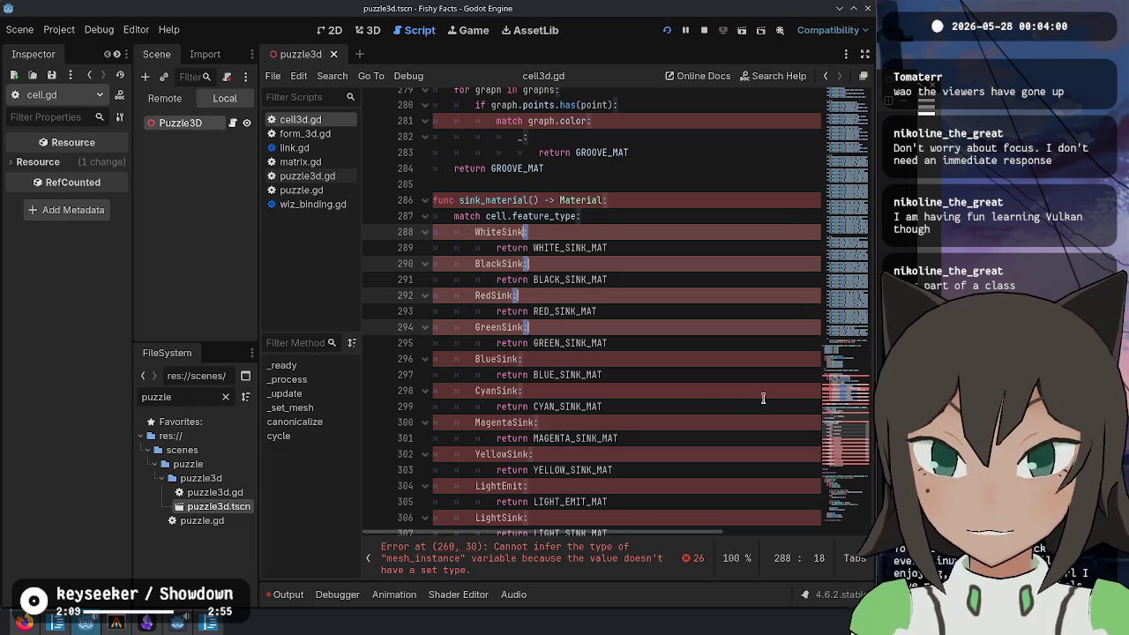
scroll(646, 388, "down", 2)
key("ctrl+d")
key("ctrl+d")
key("ctrl+d")
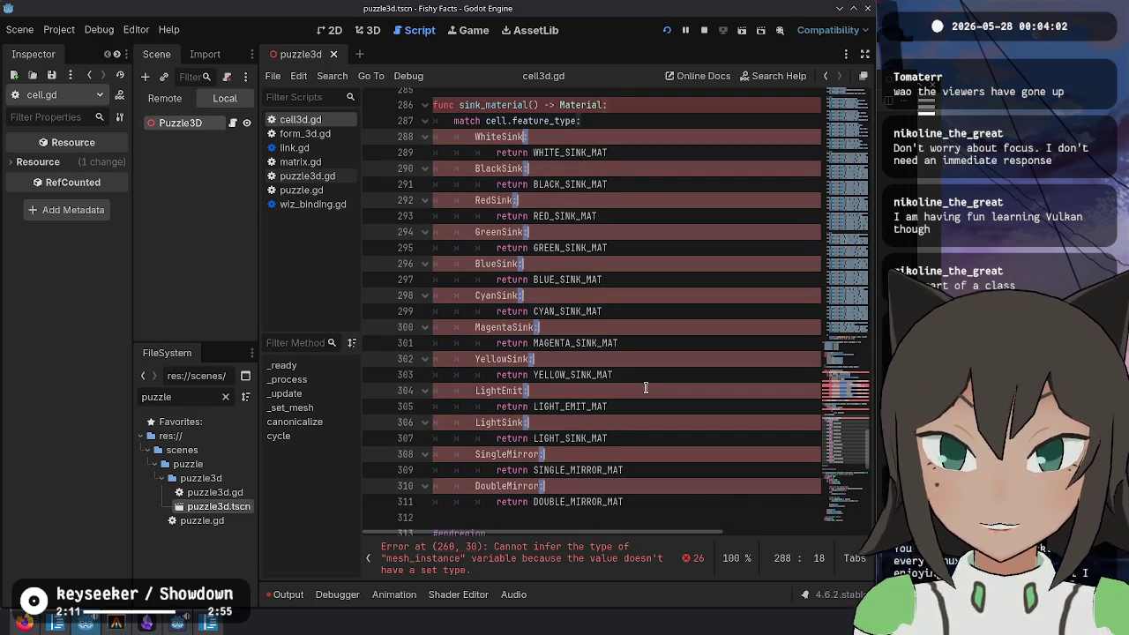
key("Home")
type("Cell.FeatureType")
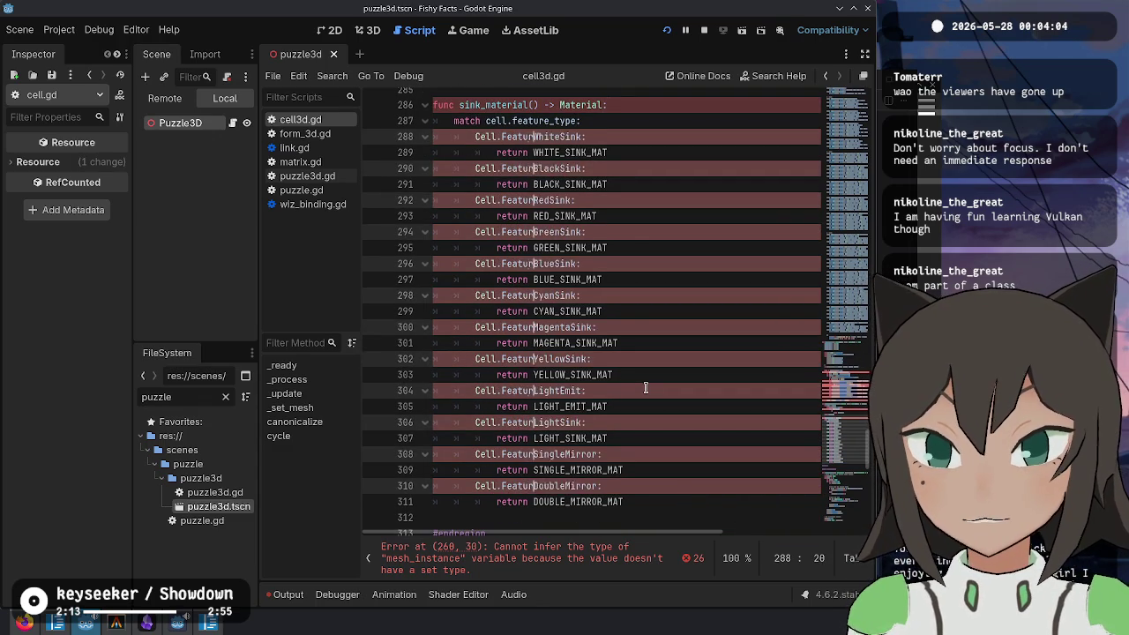
type(".")
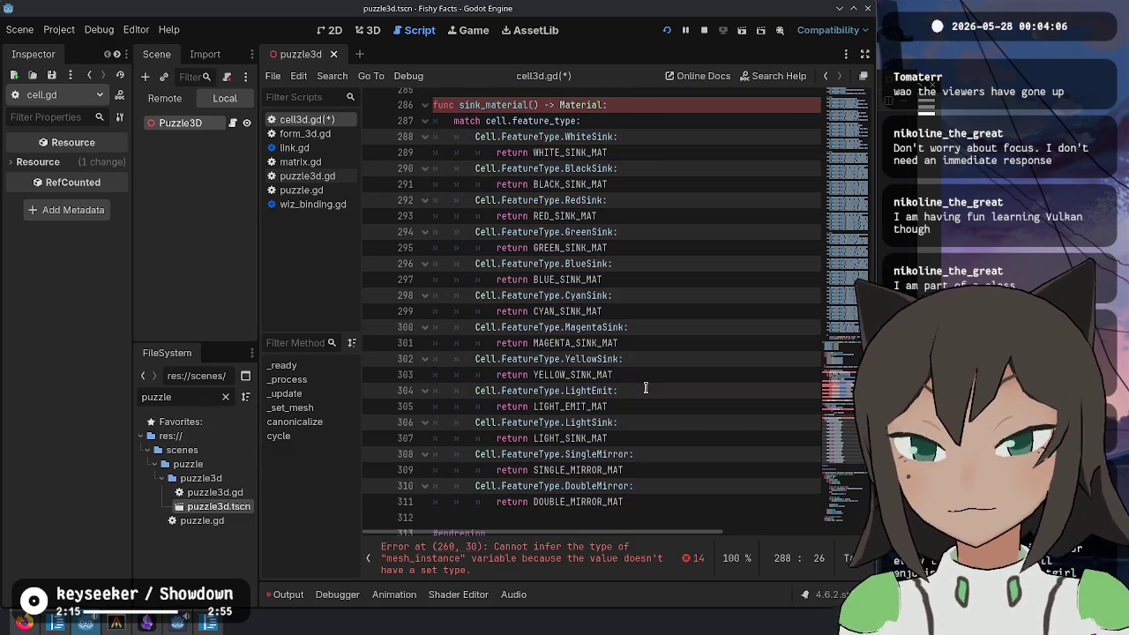
scroll(646, 388, "up", 2)
left_click(498, 172)
Step: Rename sink_material to get_sink_material and save cell3d.gd
double_click(492, 201)
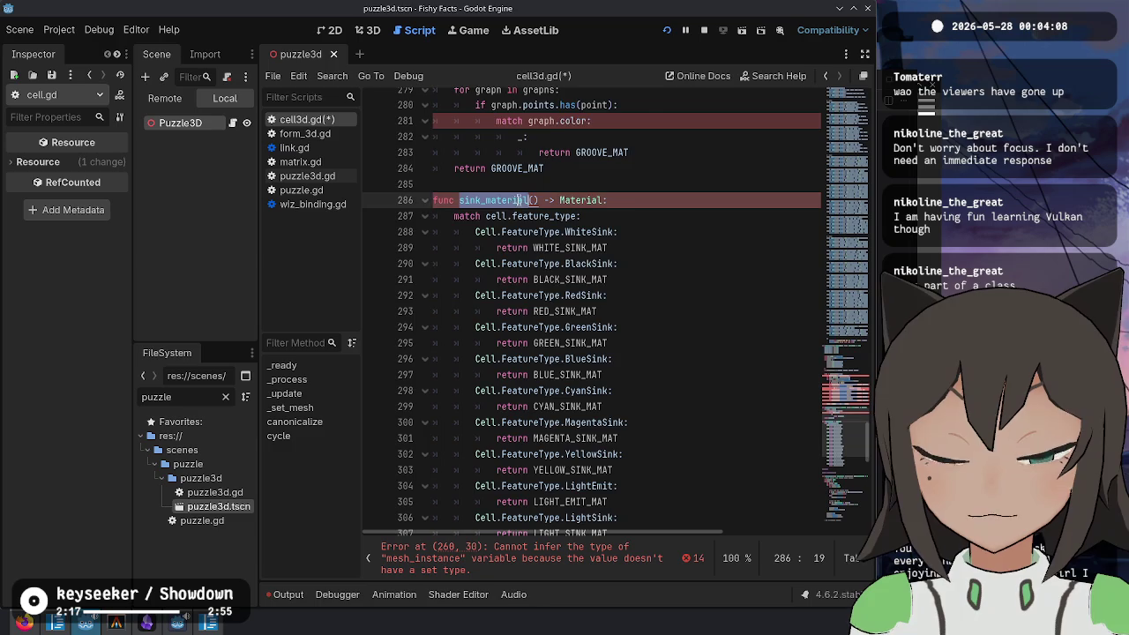
scroll(491, 283, "up", 2)
key("Left")
type("get_")
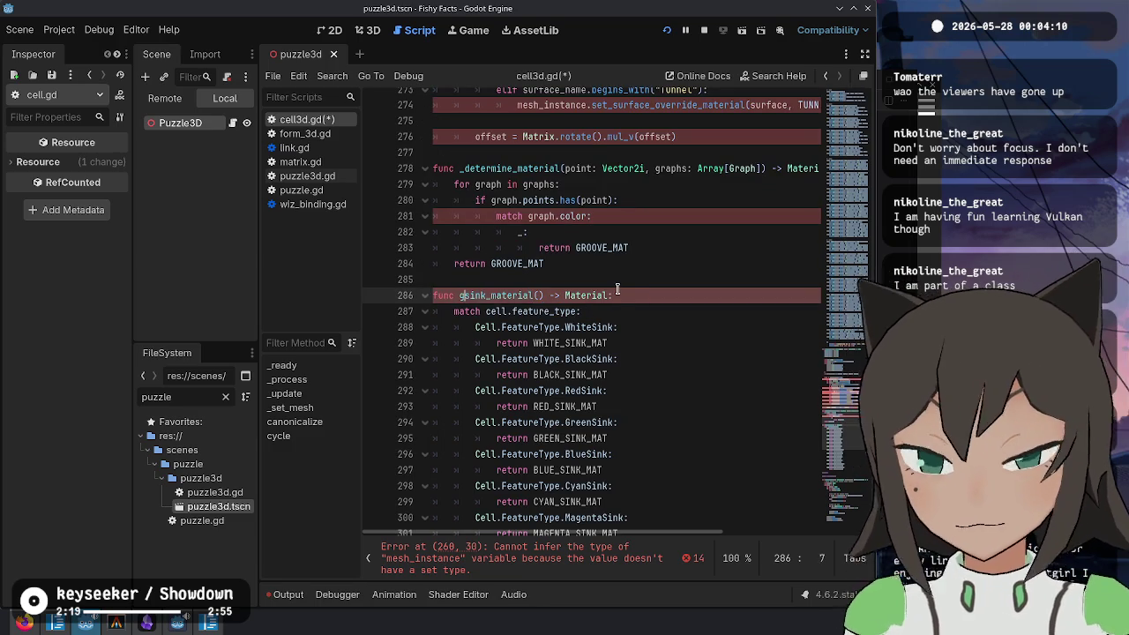
key("Escape")
scroll(617, 264, "up", 3)
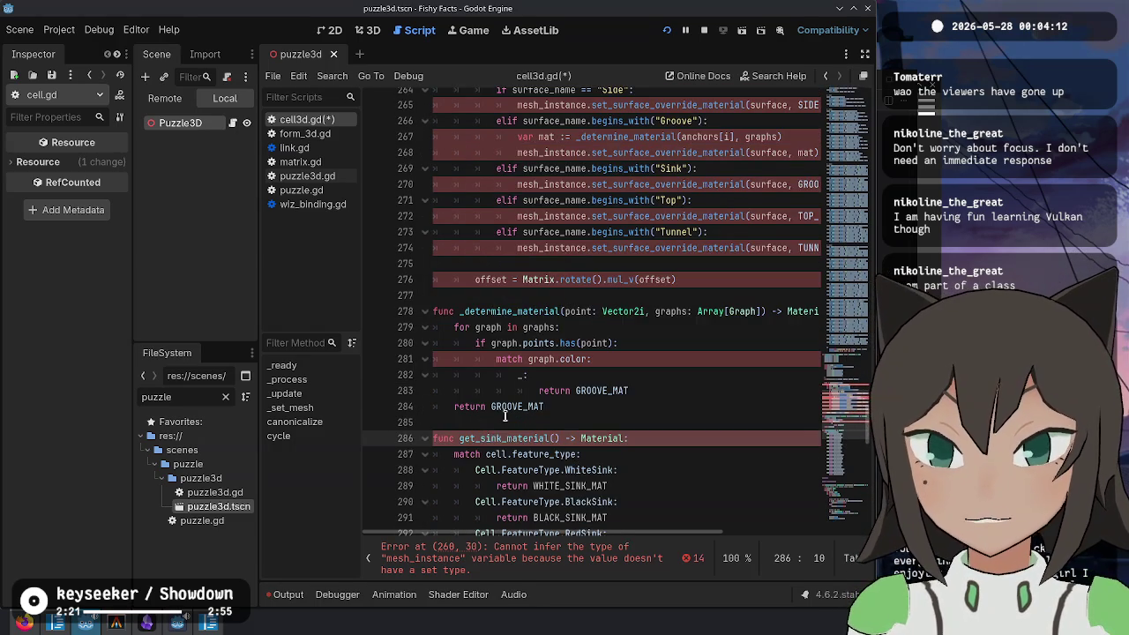
key("ctrl+d")
key("ctrl+s")
Step: Select the word graph on line 280 and move to the end of line 281
left_click(647, 357)
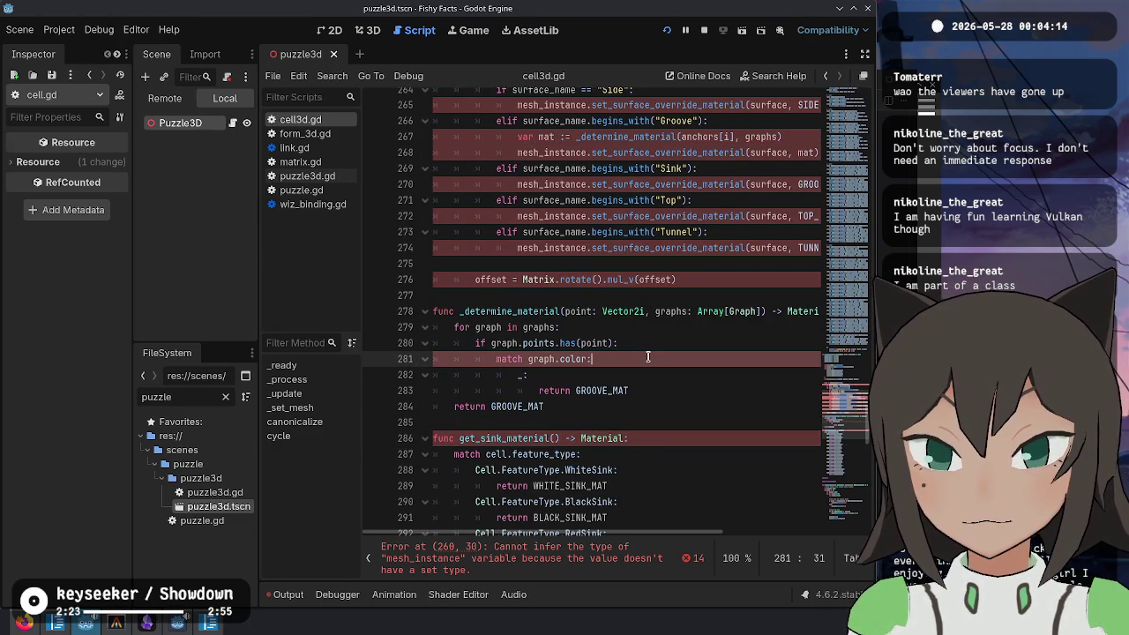
double_click(506, 344)
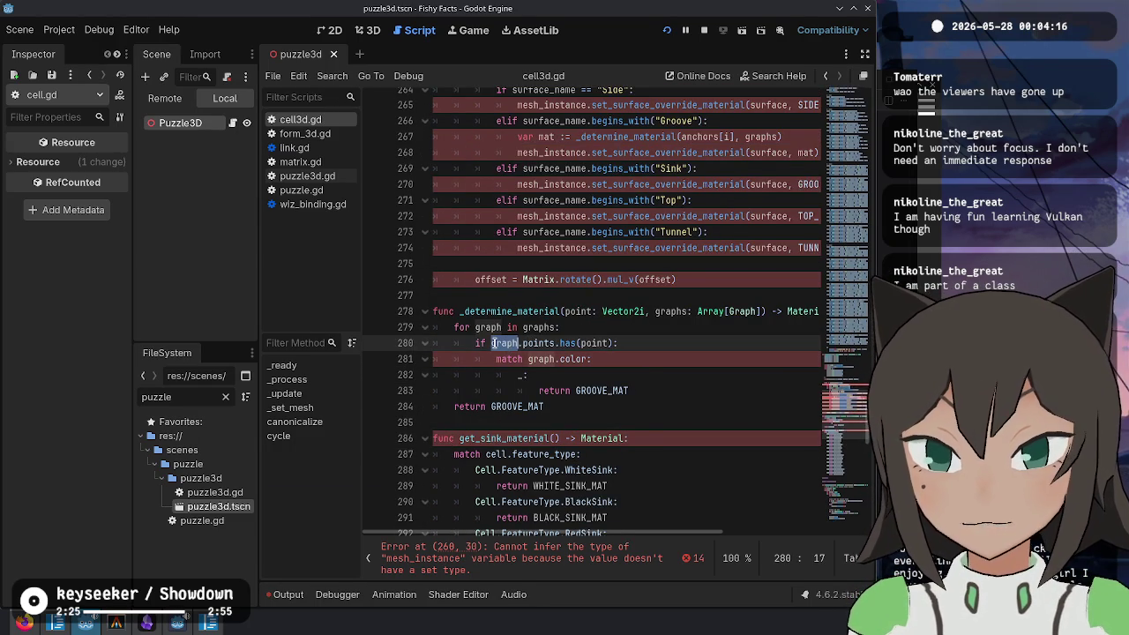
left_click(736, 357)
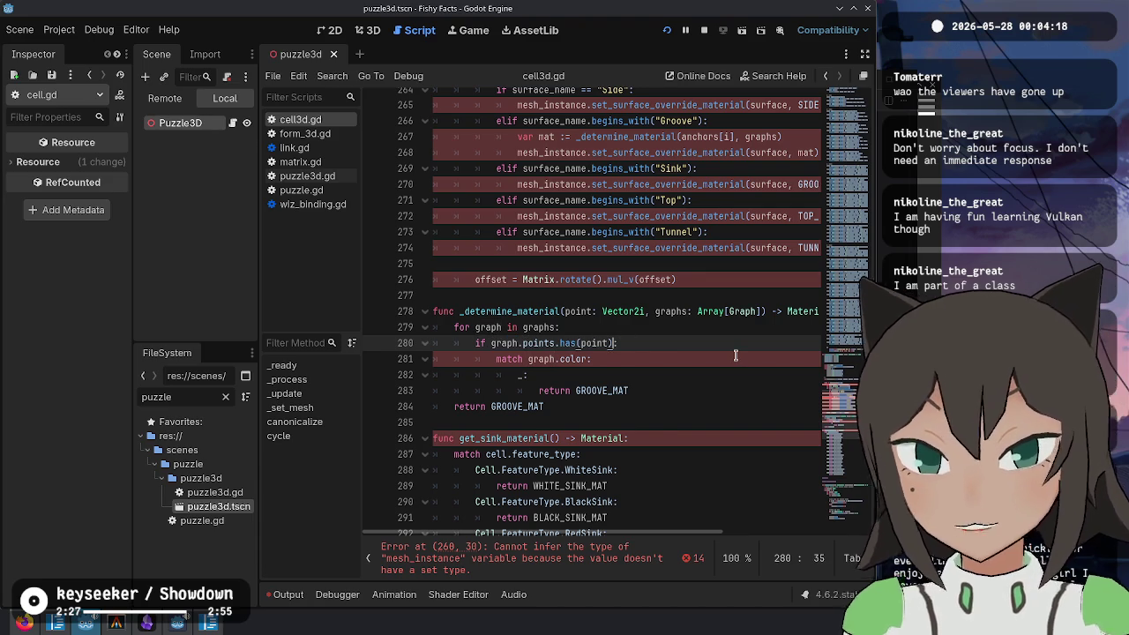
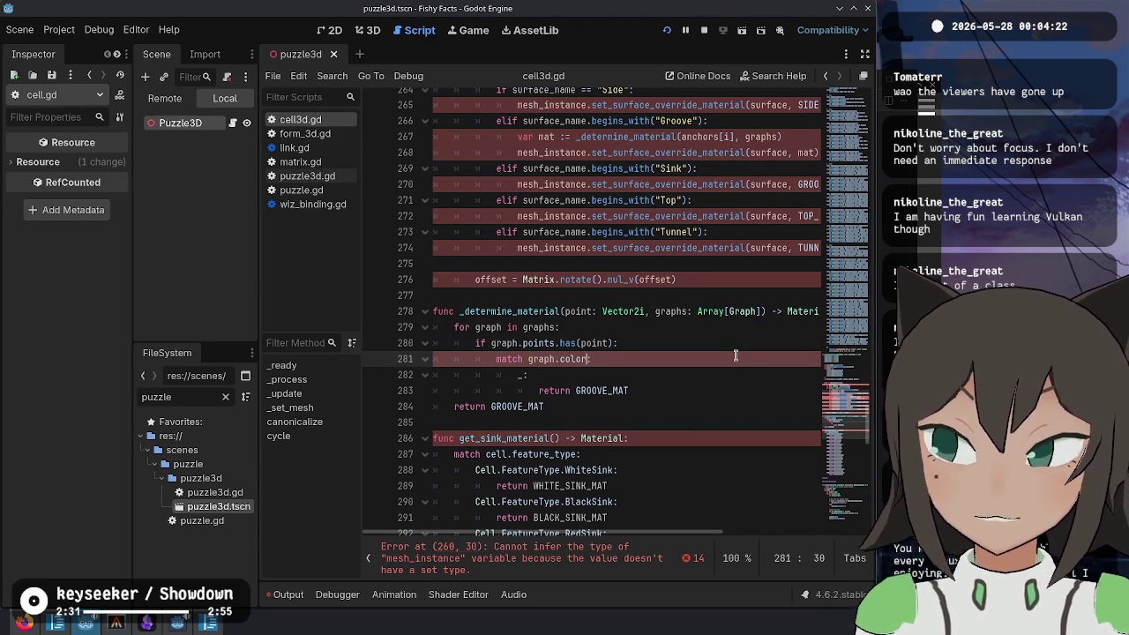
Step: Add a 'for link in graph.links:' loop under the point check in _determine_material
key("ctrl+shift+Left")
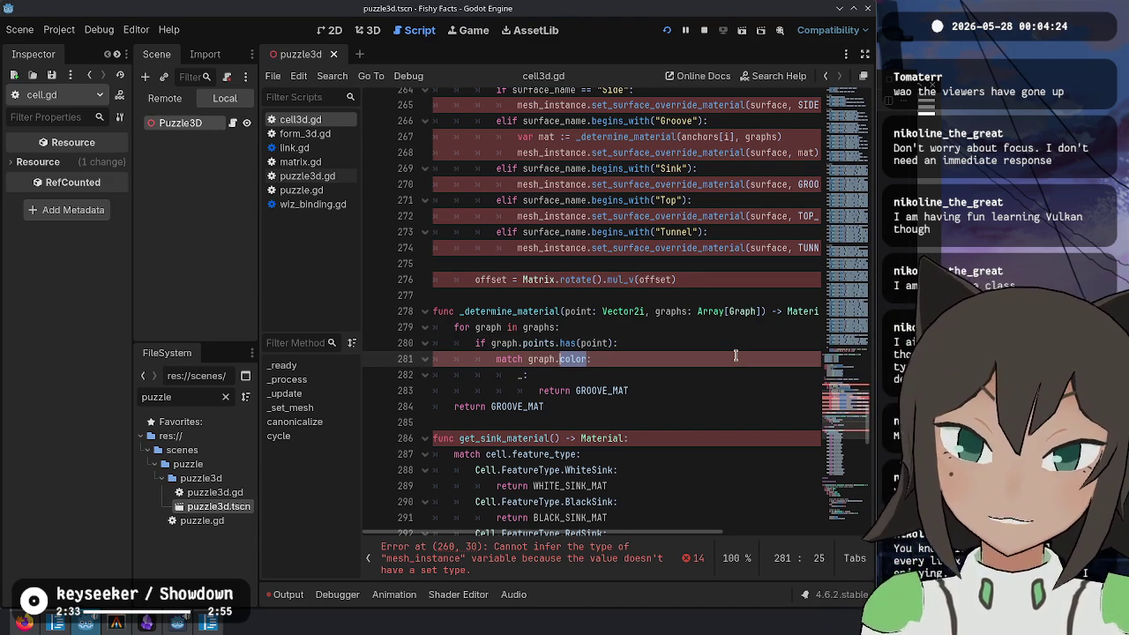
key("ctrl+shift+Left")
key("Up")
key("End")
key("Return")
type("for")
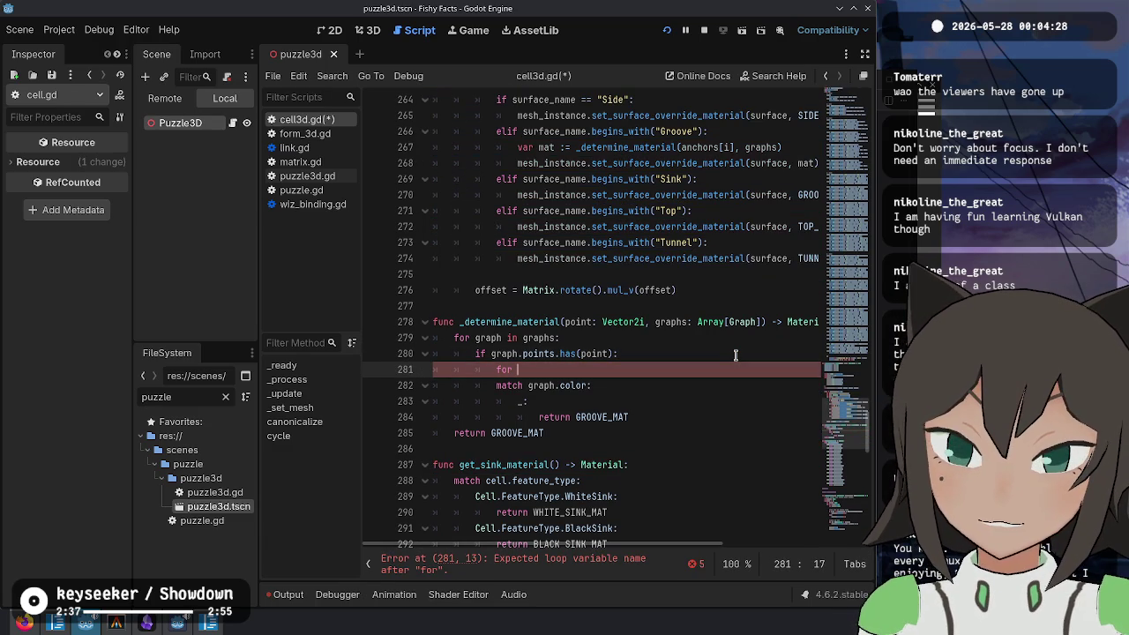
key("BackSpace")
type("link ")
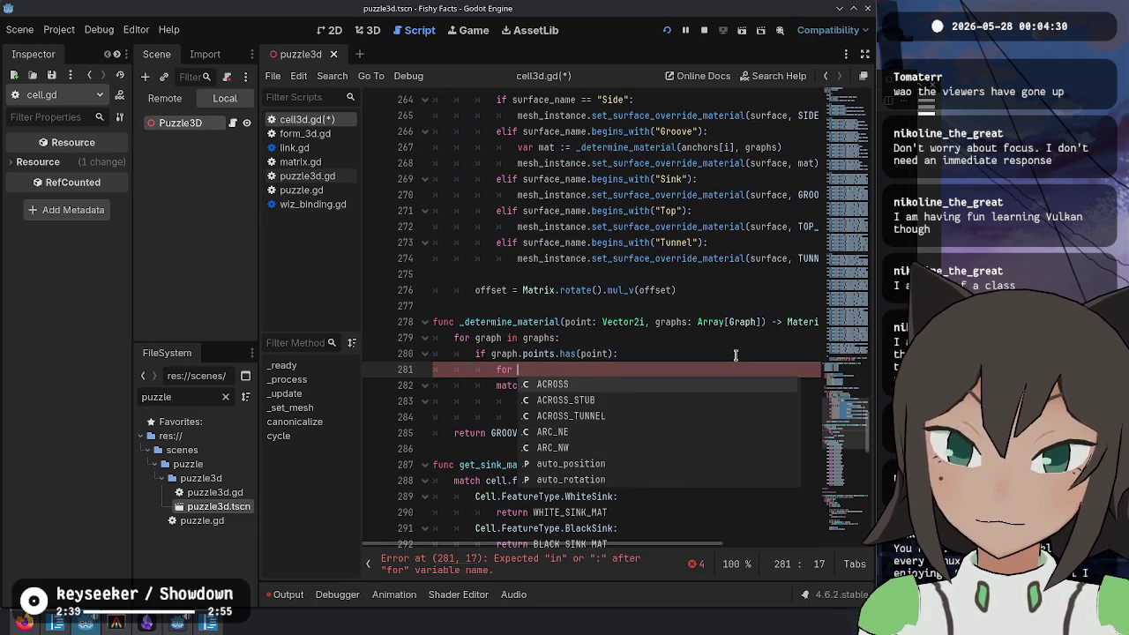
type("in ")
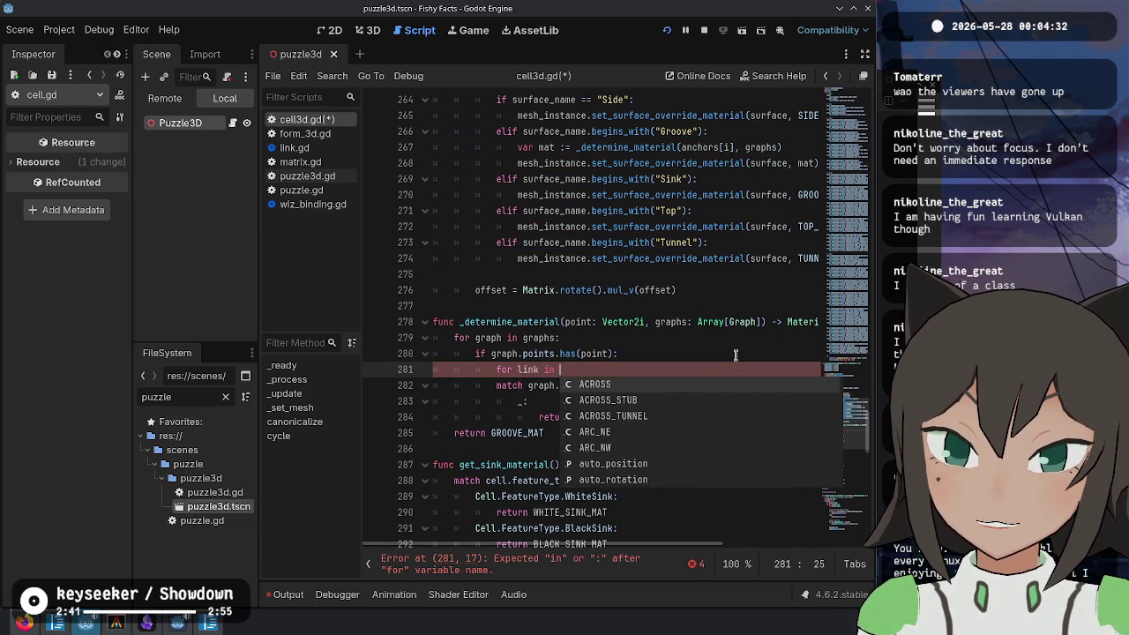
type("grap")
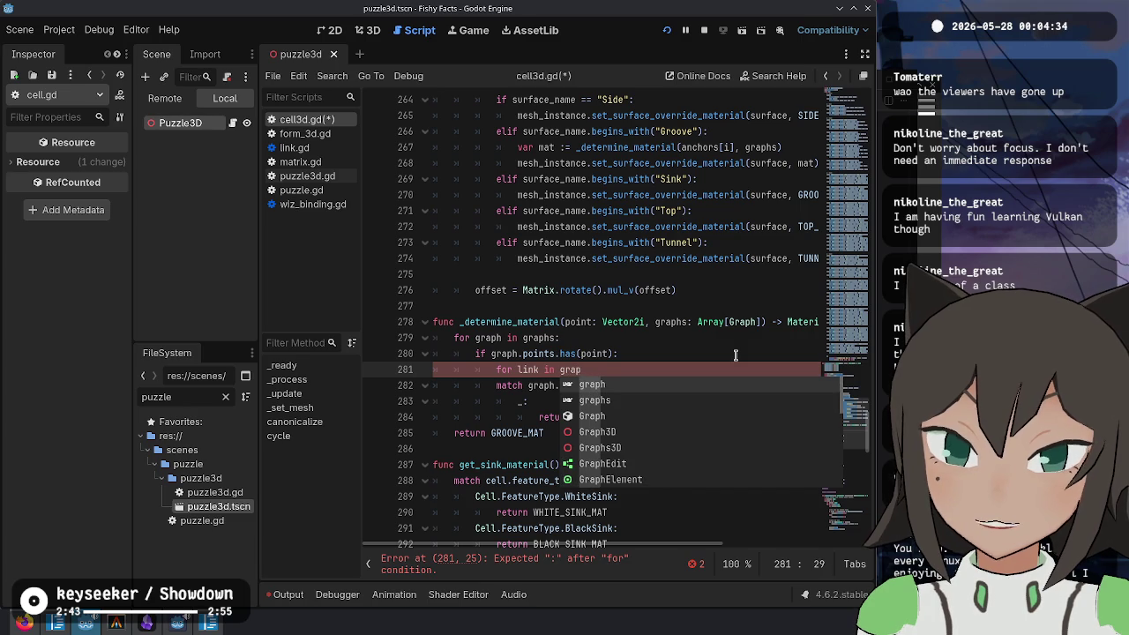
type("h.")
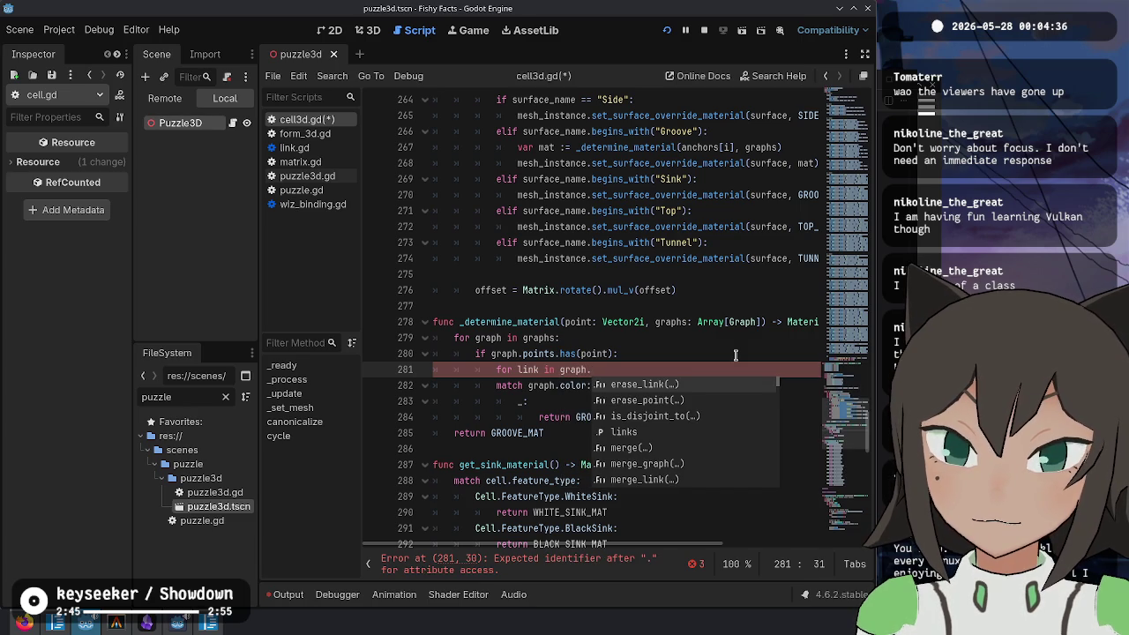
type("links")
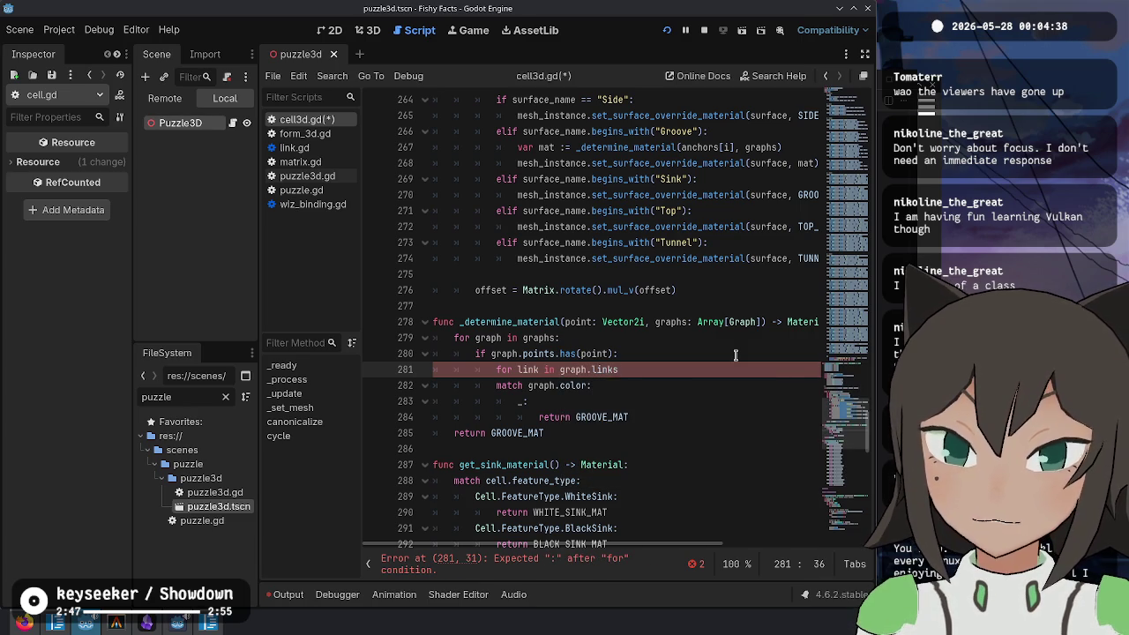
left_click(735, 354)
key("Down")
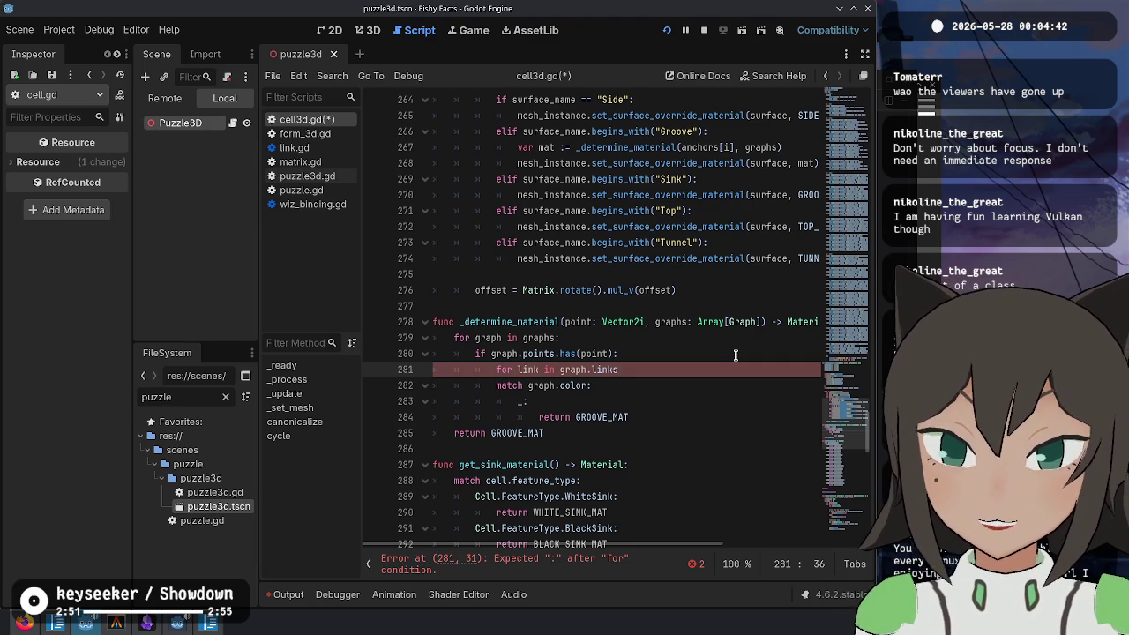
type(":")
key("Return")
Step: Write 'if link.cell.has_sink(link.path):' inside the link loop, leaving its body empty
key("BackSpace")
type("i")
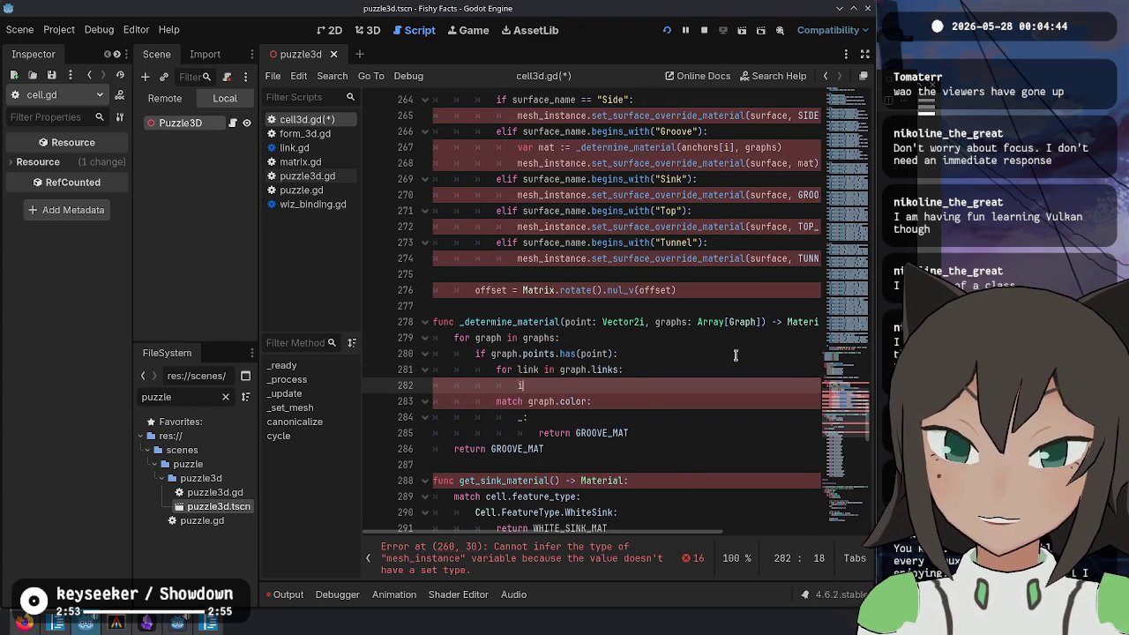
type("f cell.get_sin")
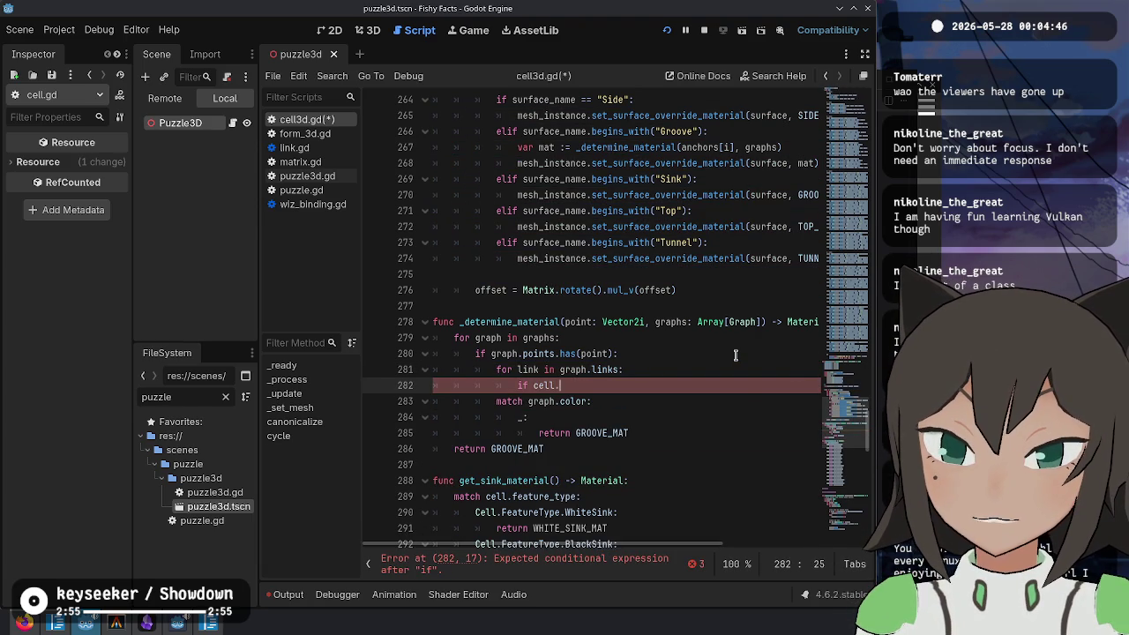
key("BackSpace")
key("BackSpace")
key("BackSpace")
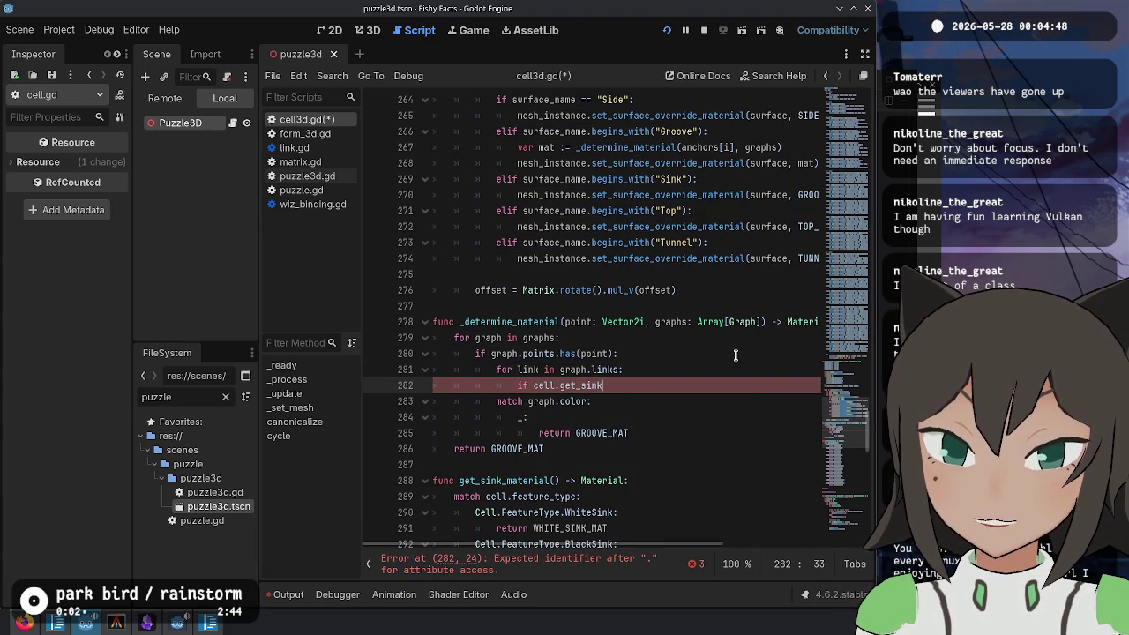
key("BackSpace")
key("BackSpace")
key("BackSpace")
type("link.cell.sink")
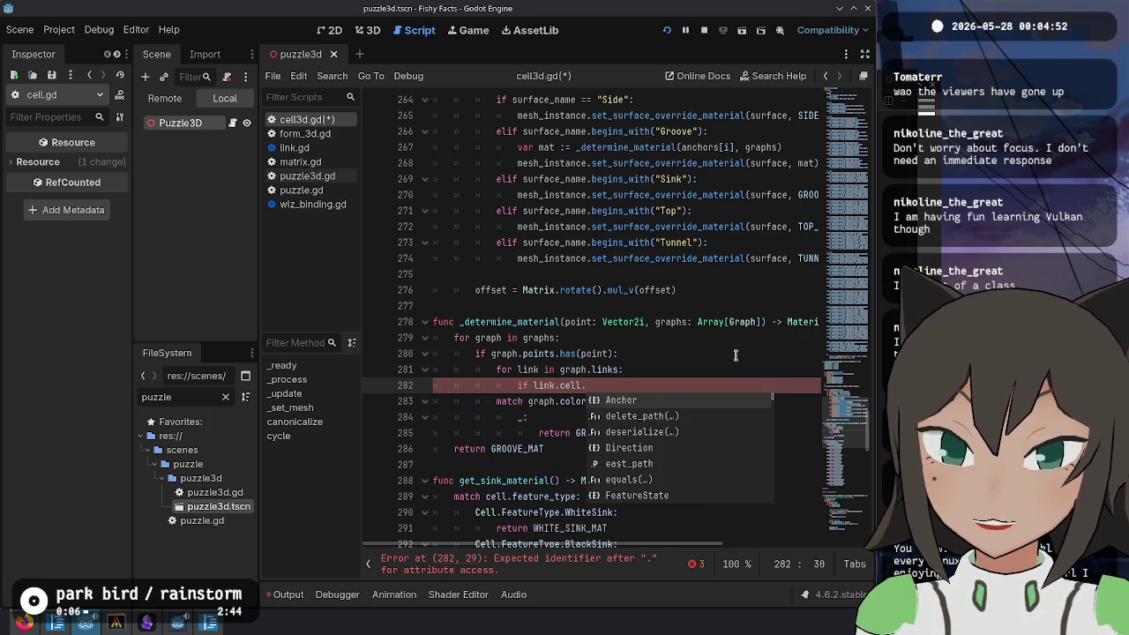
key("Return")
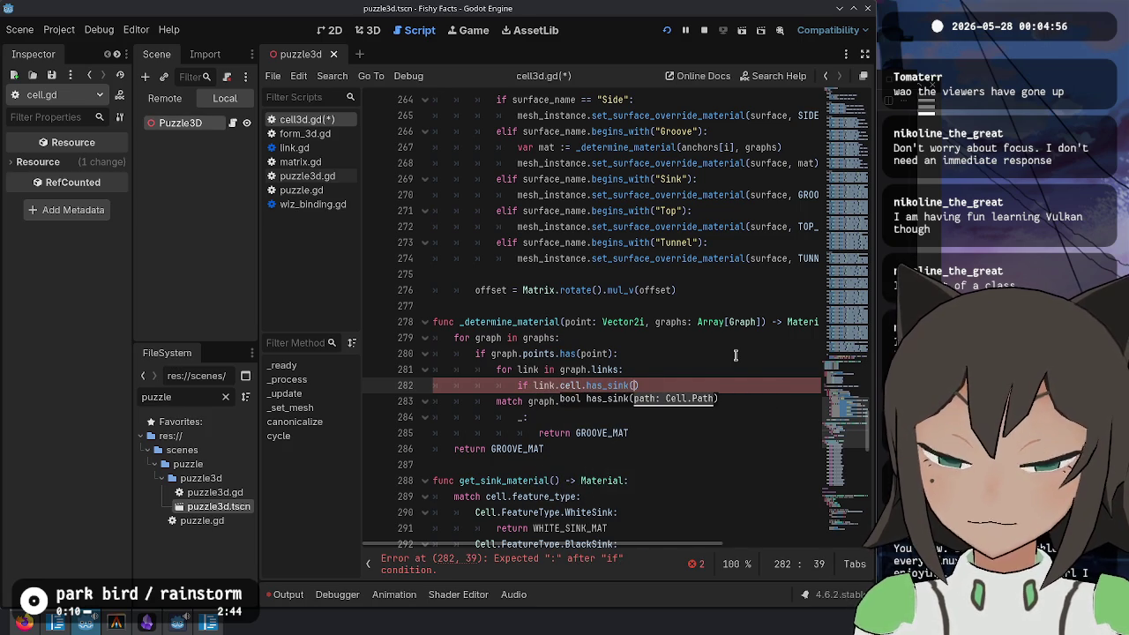
type("link.cell.")
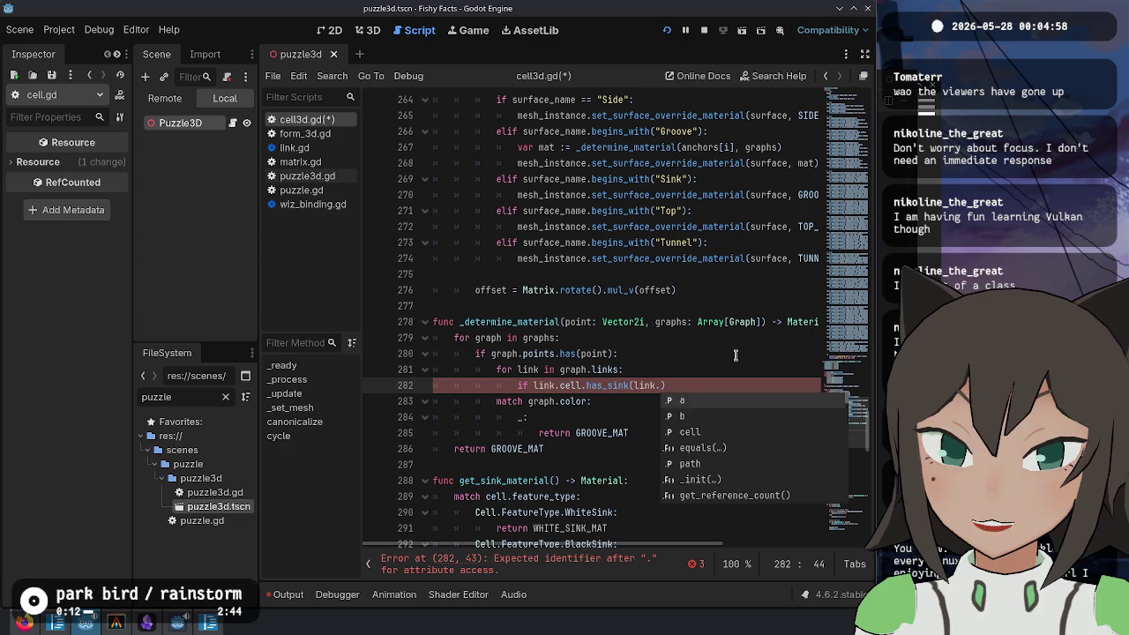
key("BackSpace")
key("BackSpace")
key("BackSpace")
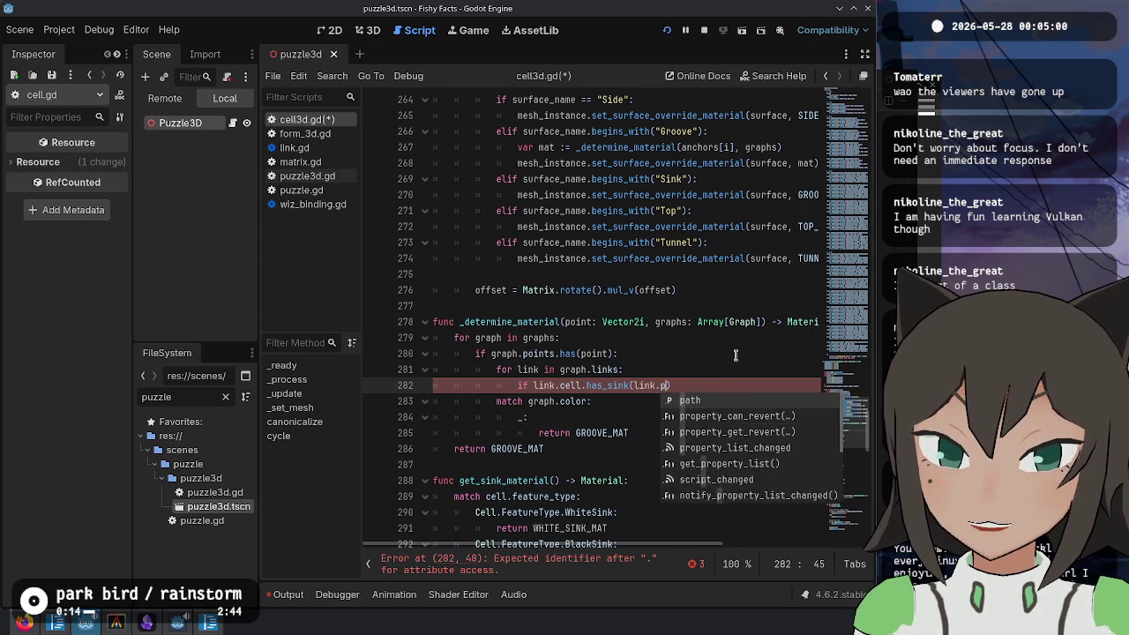
type("path)")
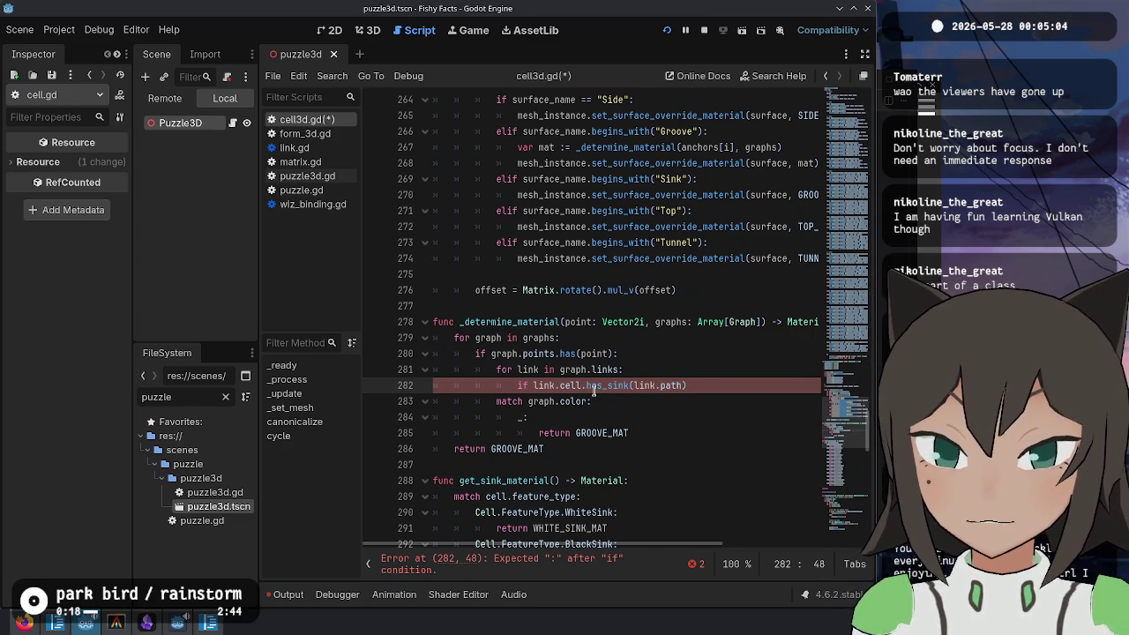
type(":")
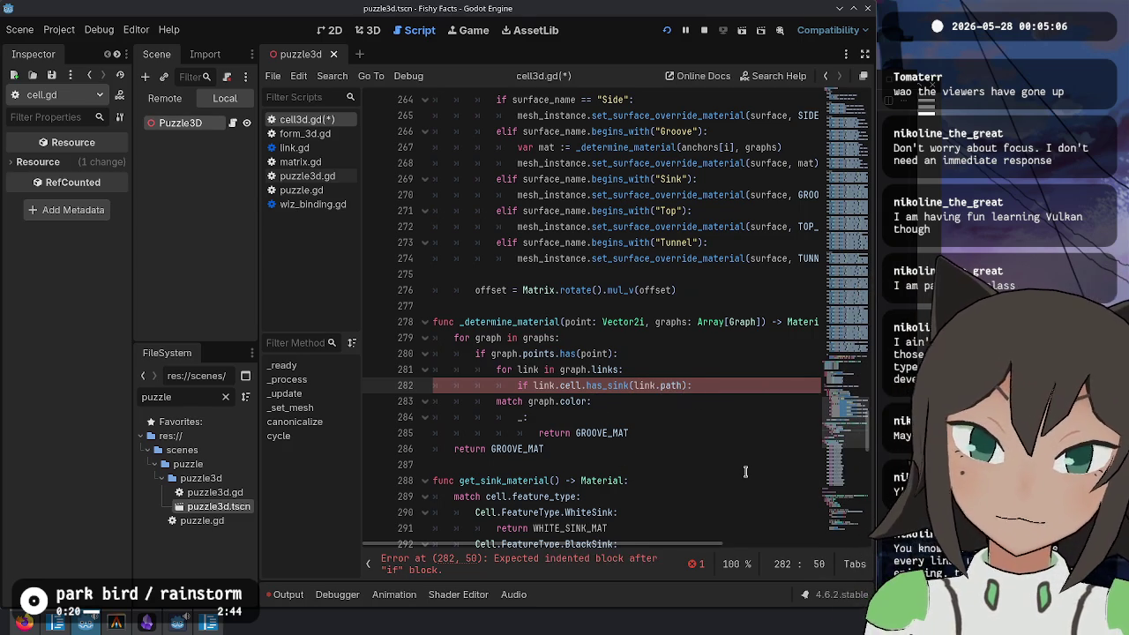
key("Return")
key("Up")
key("Up")
key("Up")
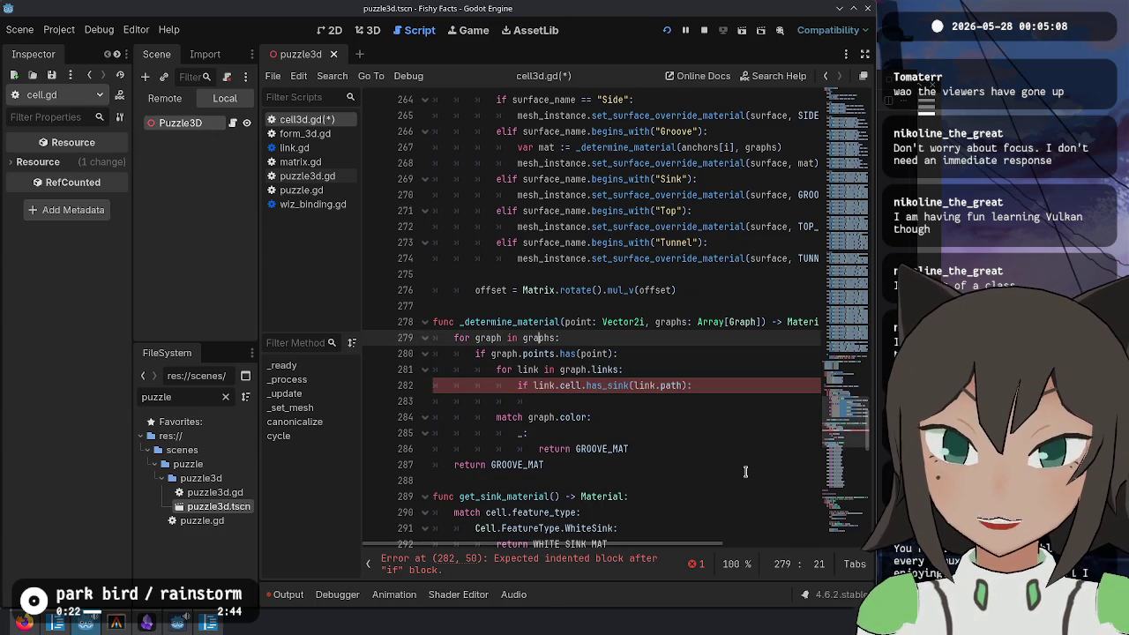
key("Up")
key("End")
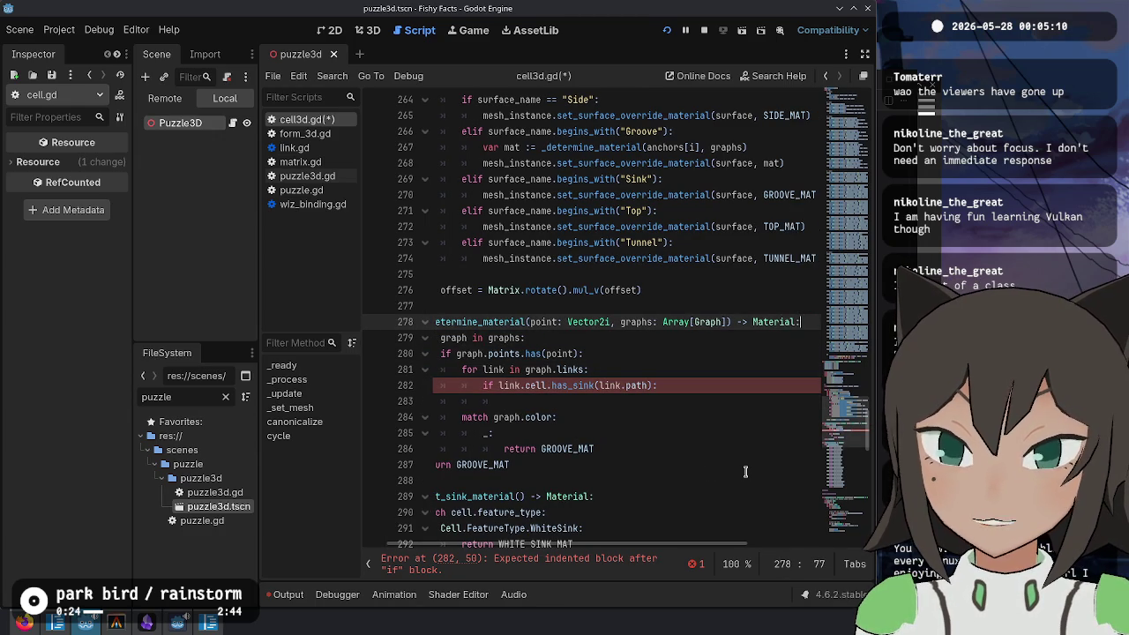
Step: Add a material variable defaulting to GROOVE above the graph loop and return material instead of GROOVE_MAT
key("Home")
key("Down")
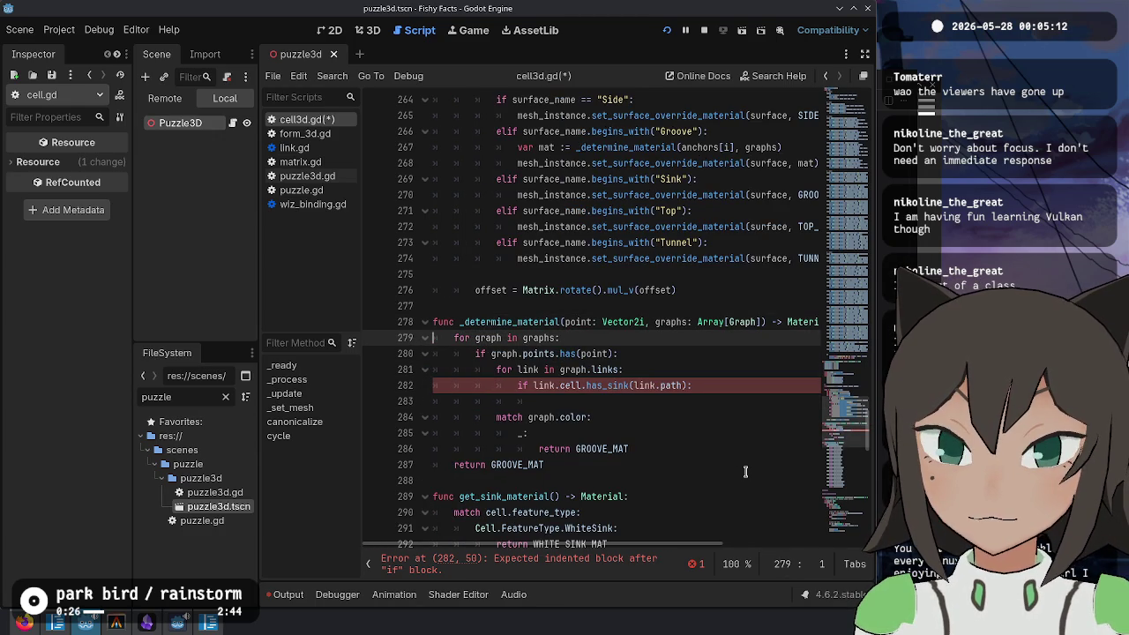
key("Up")
key("End")
key("Return")
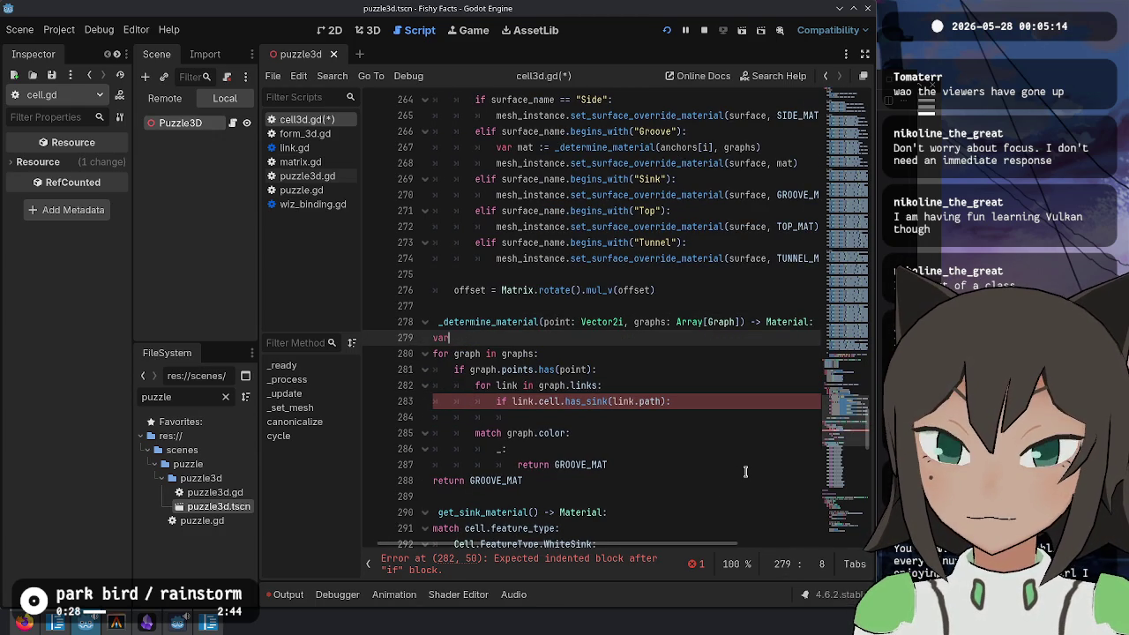
type(" material")
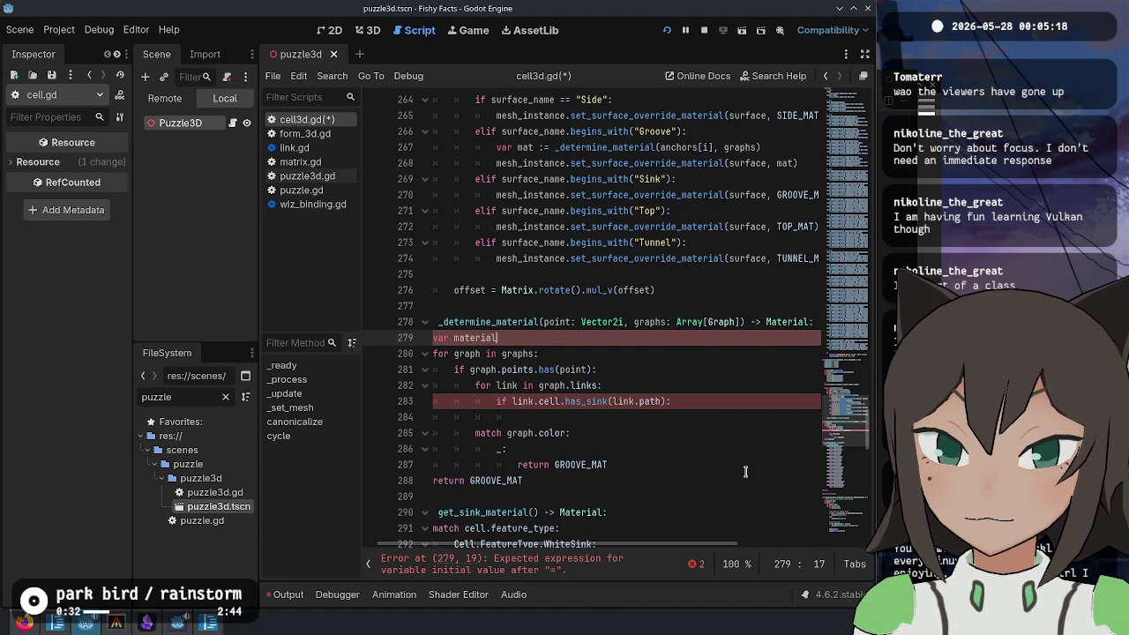
type(" = GROOVE_MAT")
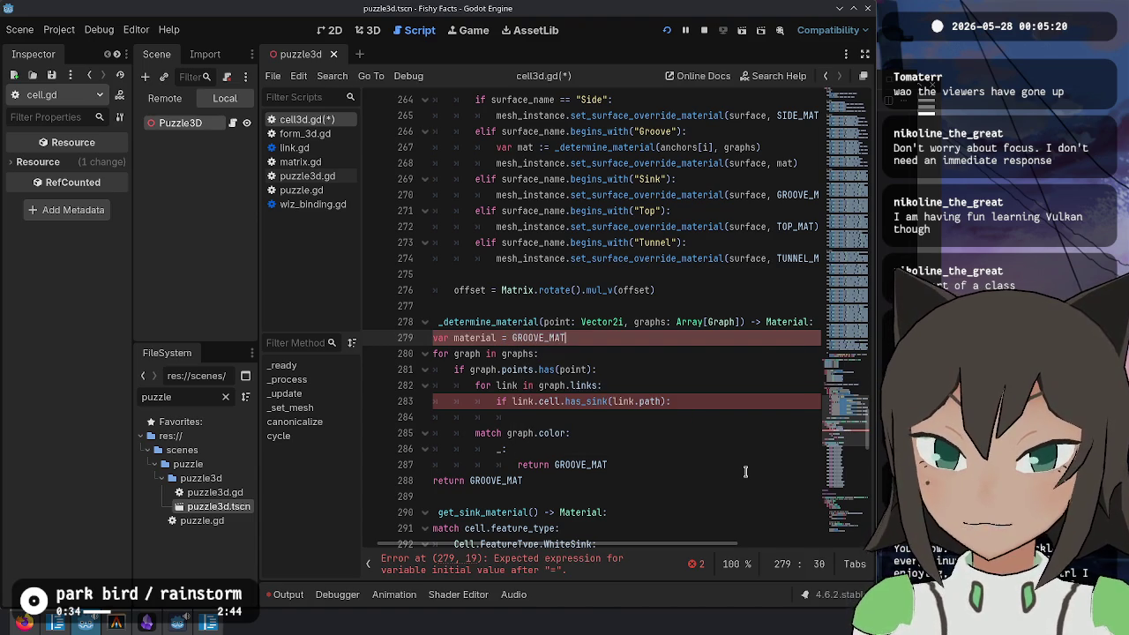
key("Home")
type(":")
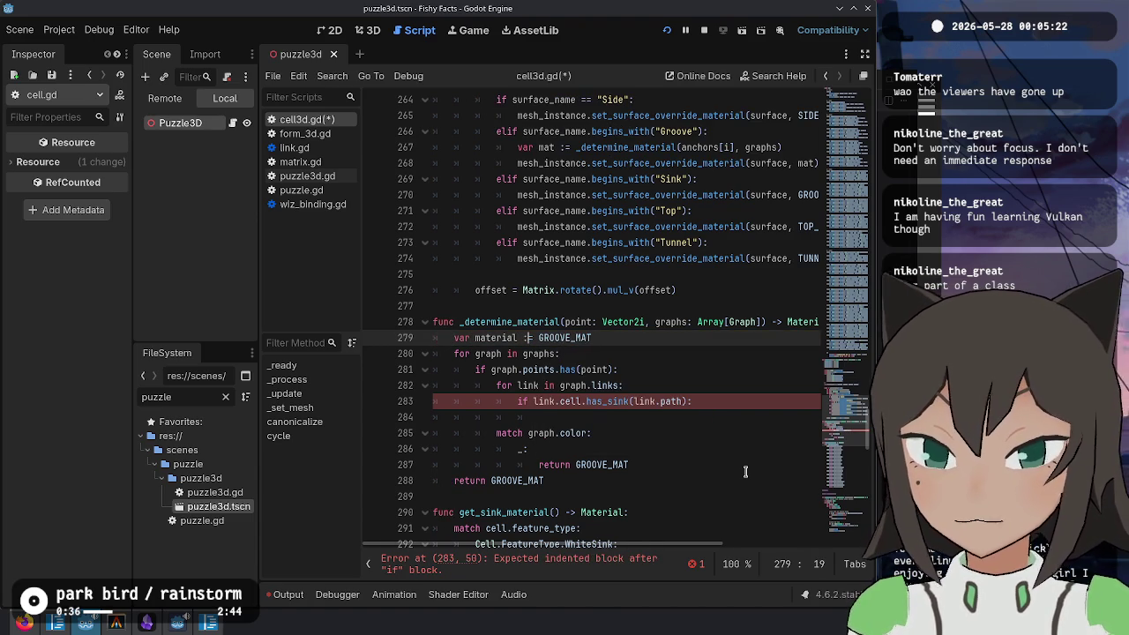
key("Down")
key("Down")
key("Down")
key("Down")
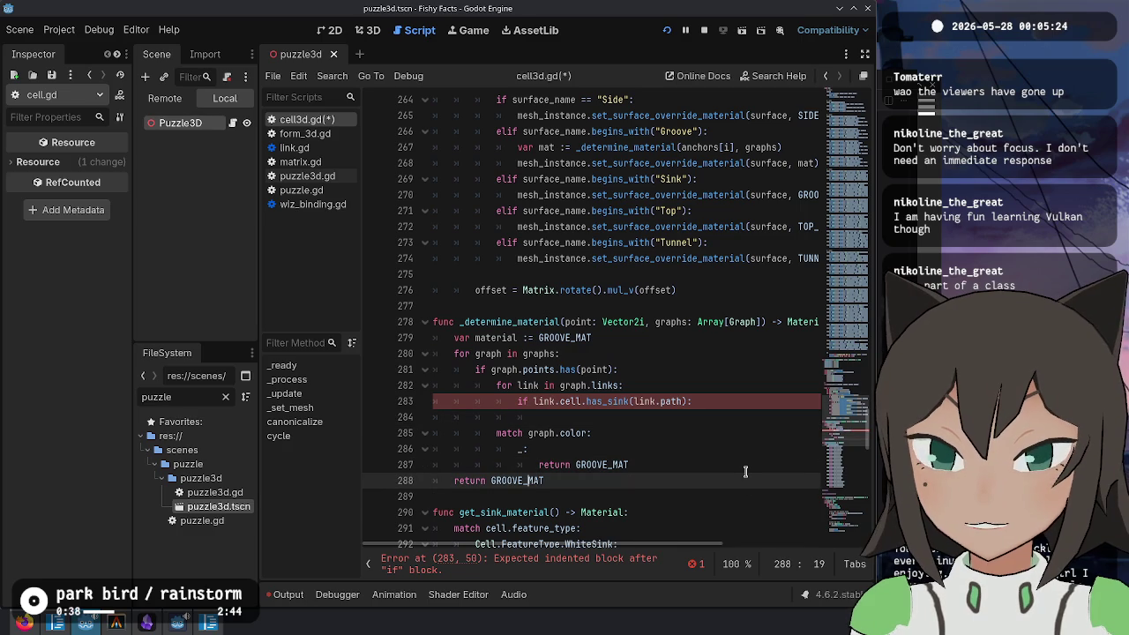
key("shift+End")
type("mat")
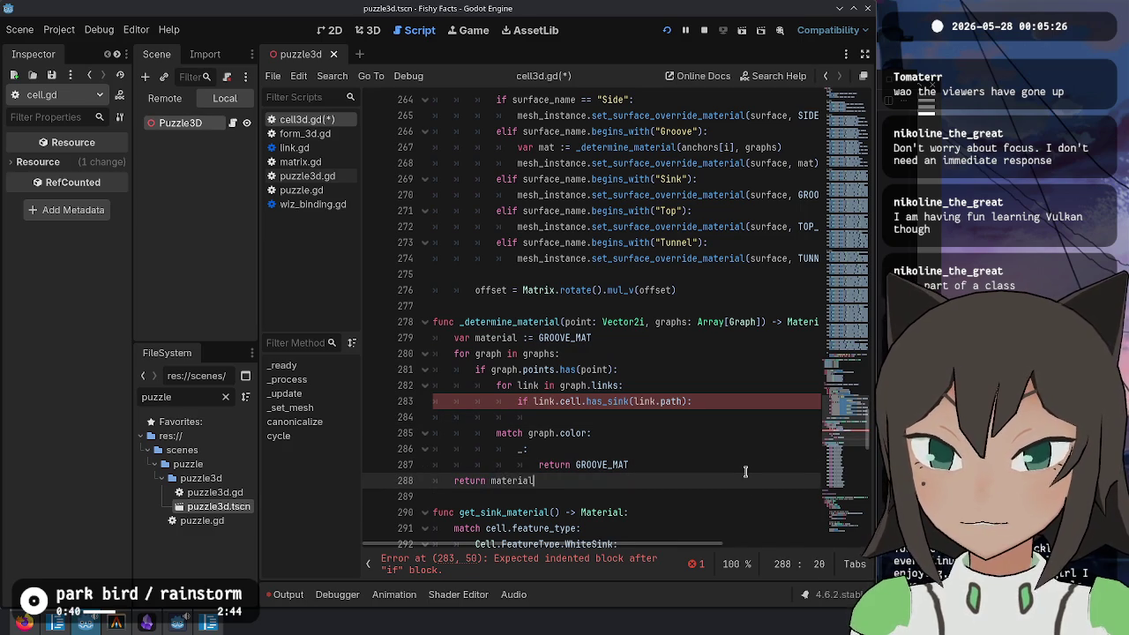
Step: Delete the old match on graph.color from _determine_material
key("Up")
key("End")
key("Return")
key("shift+Home")
key("BackSpace")
key("Up")
key("Up")
key("Up")
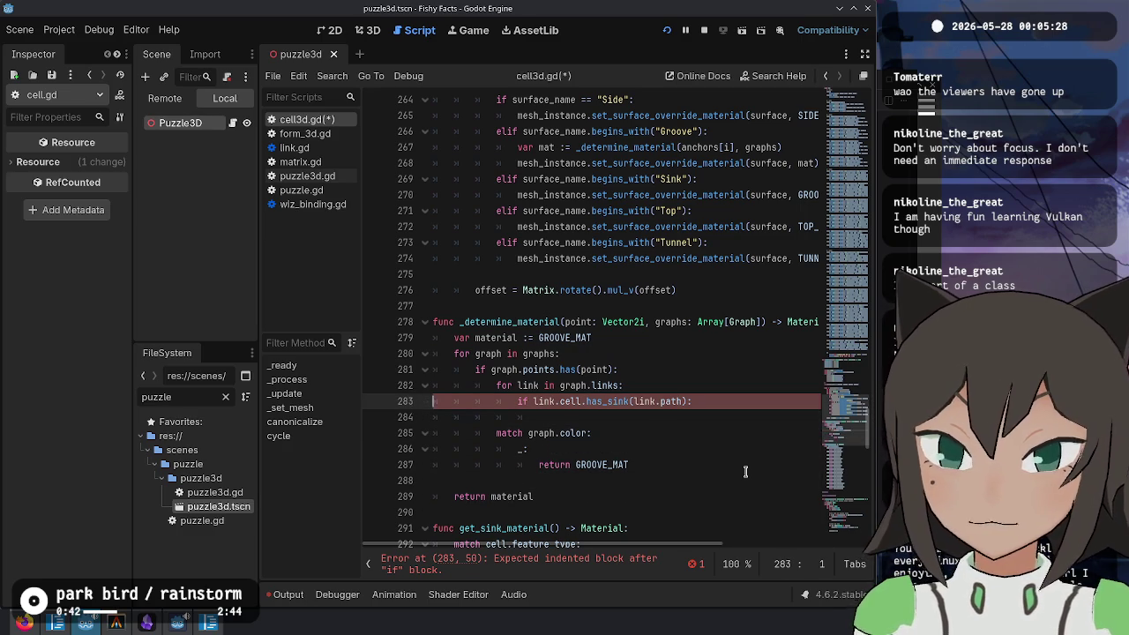
key("Down")
key("Down")
key("shift+Down")
key("shift+Down")
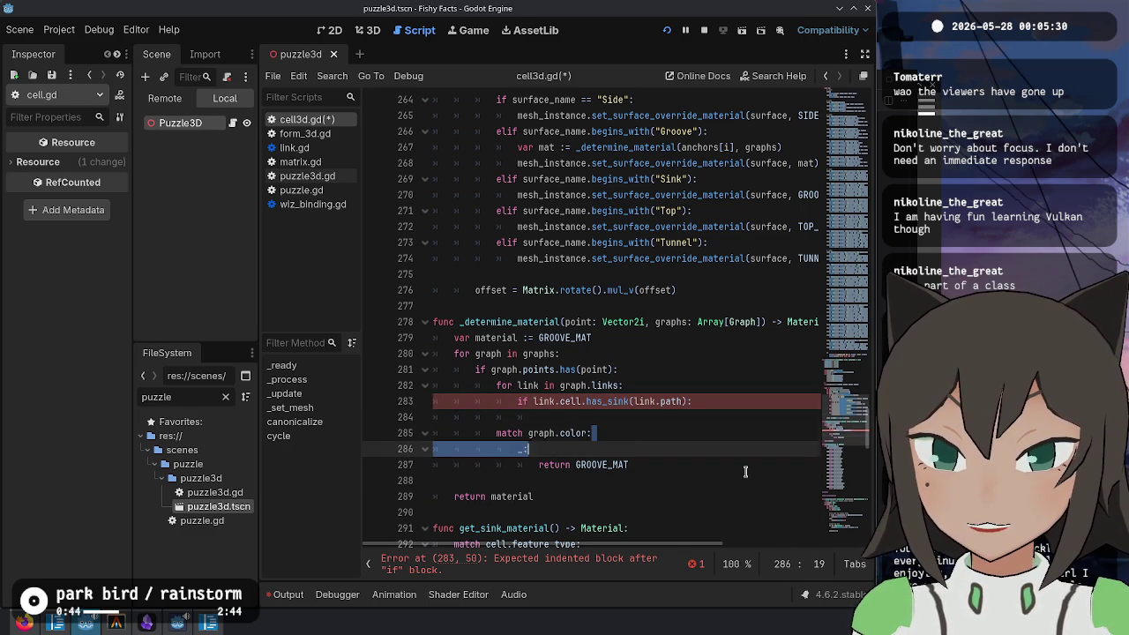
key("ctrl+shift+k")
key("Up")
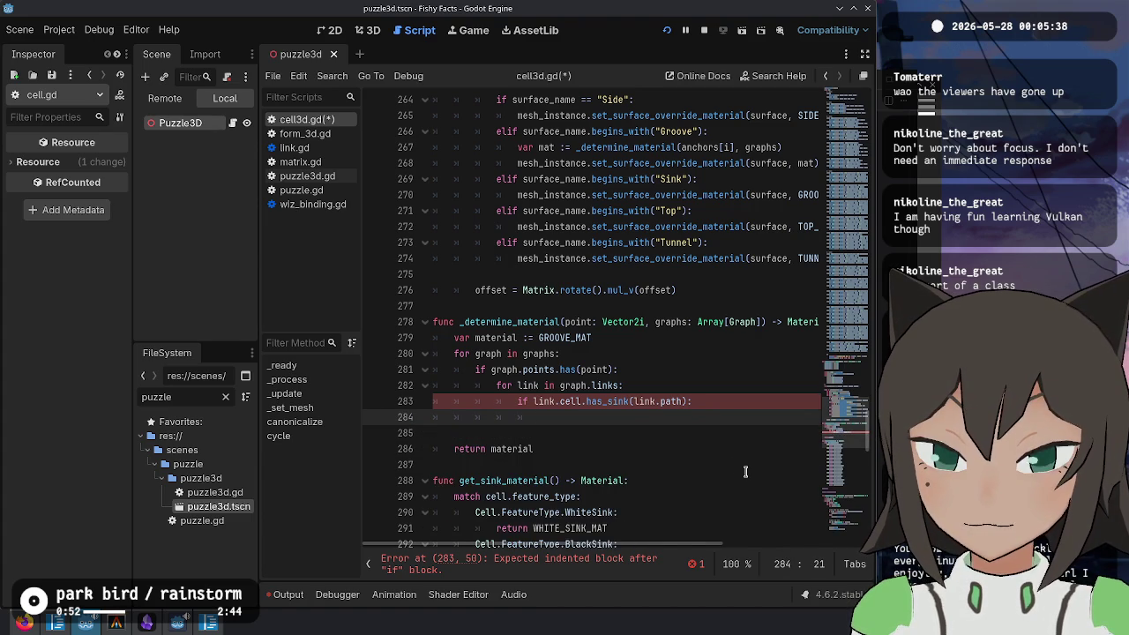
Step: Change the declaration on line 279 to 'var material: Material = null'
type("material")
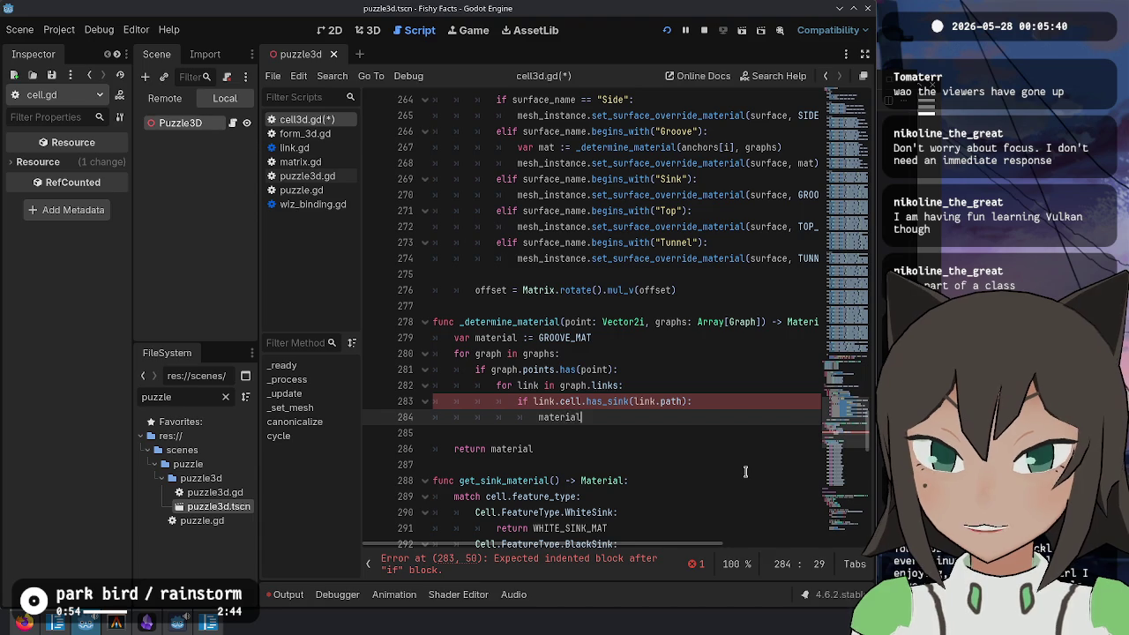
key("Escape")
key("Up")
key("Up")
key("Up")
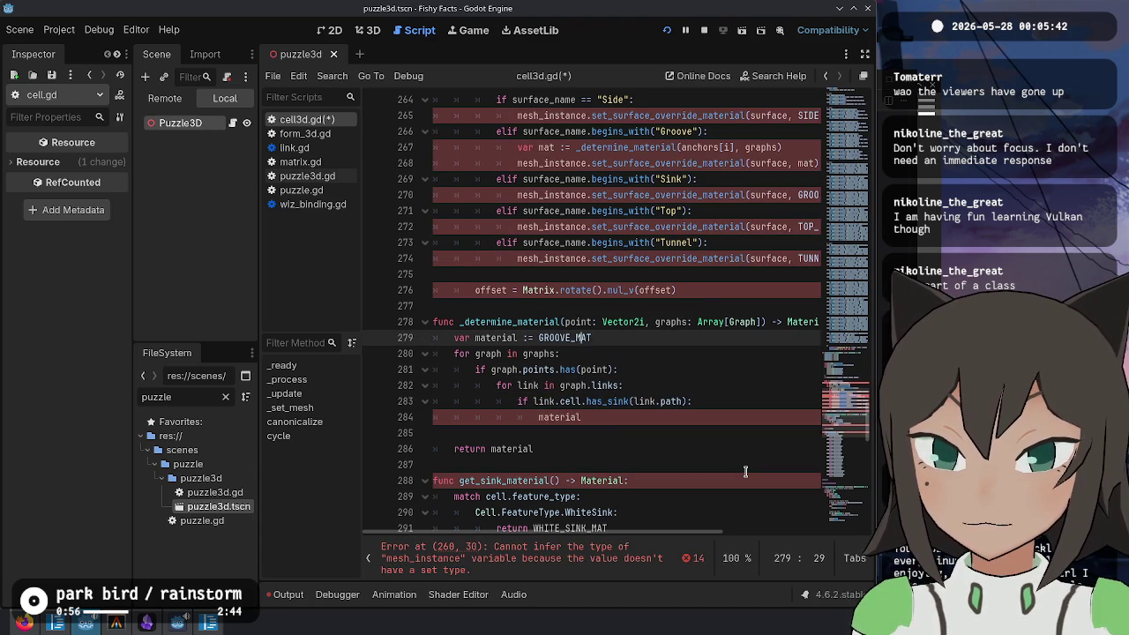
key("shift+End")
type("null")
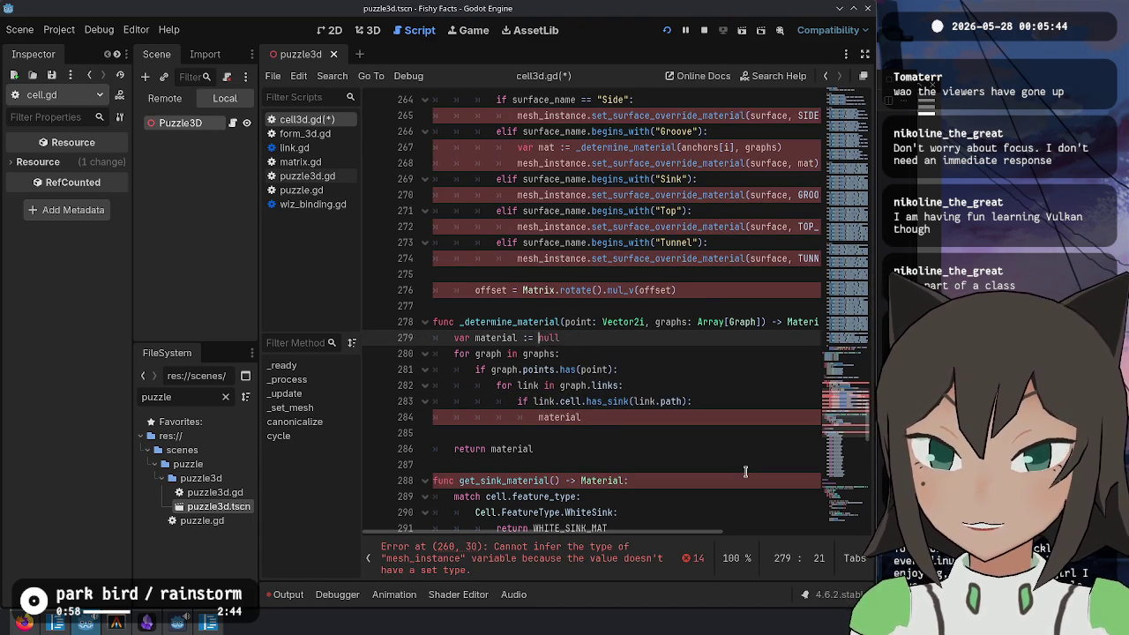
key("Left")
key("Left")
key("Left")
type(": Mat")
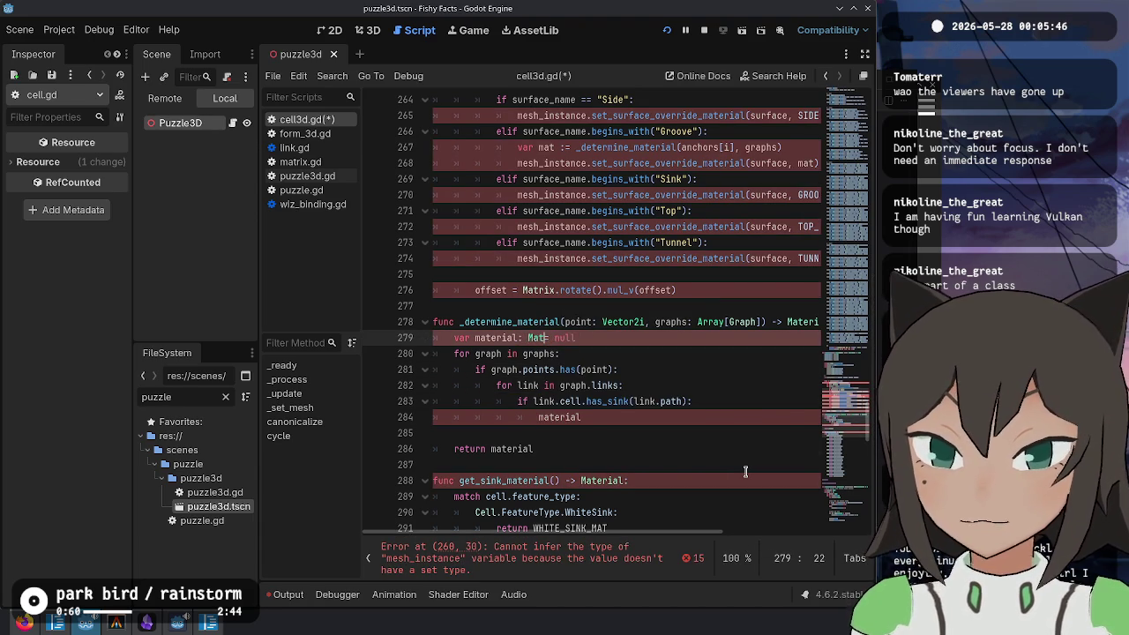
type("eri")
key("Return")
Step: Rewrite the return as a GROOVE_MAT conditional based on whether material is null
key("Down")
key("Down")
key("Down")
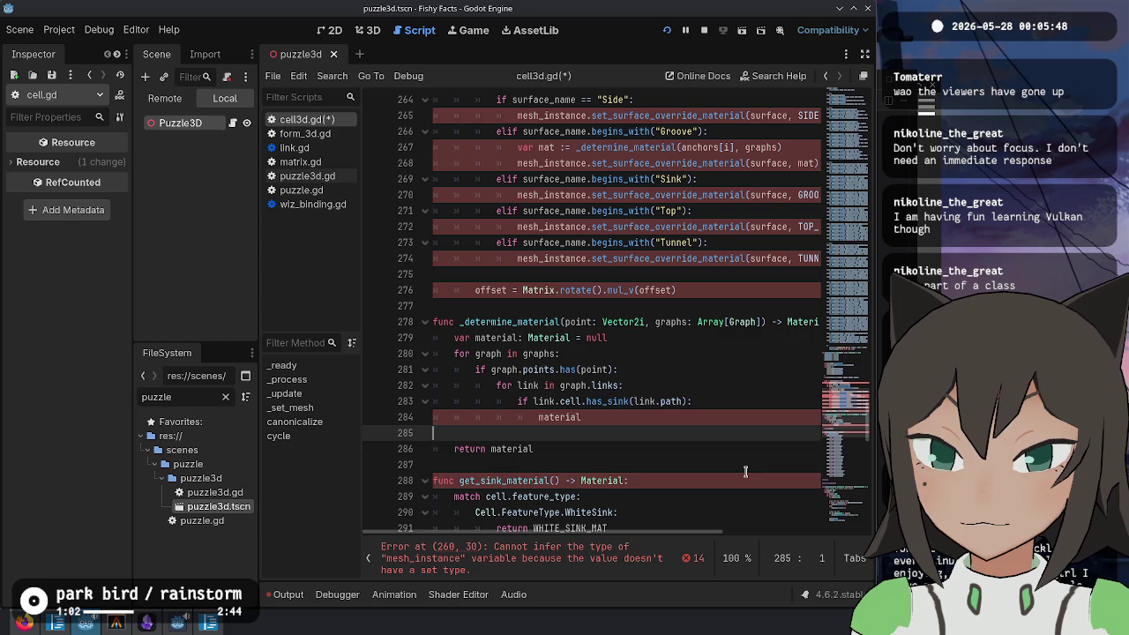
key("Down")
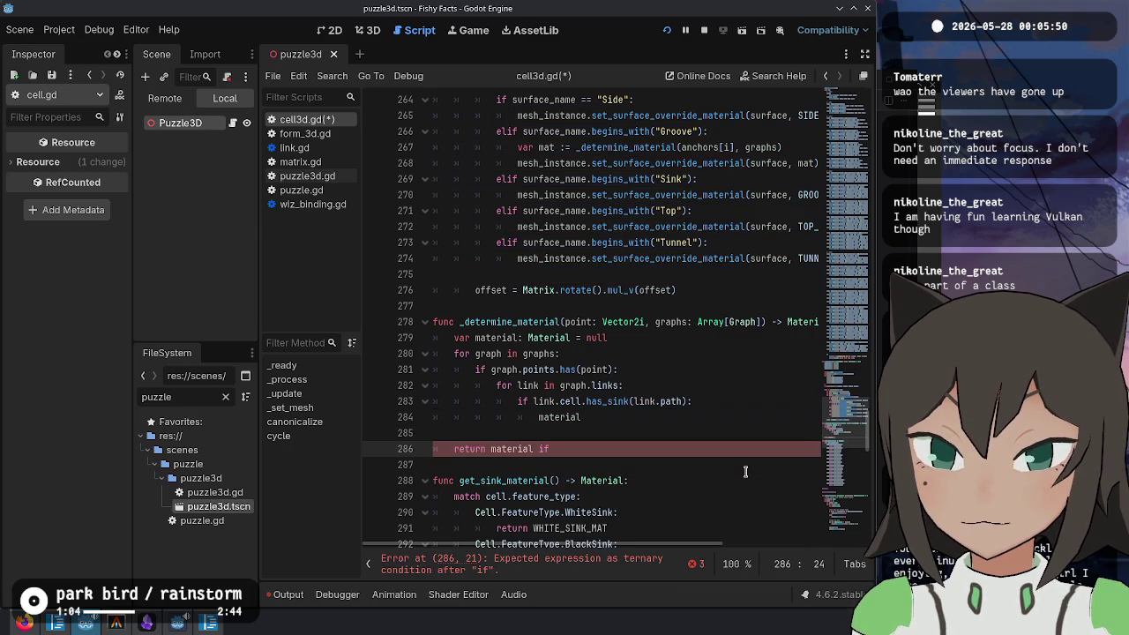
type("rial != null else")
key("ctrl+Left")
key("ctrl+Left")
key("ctrl+Left")
key("ctrl+Delete")
type("GROOVE")
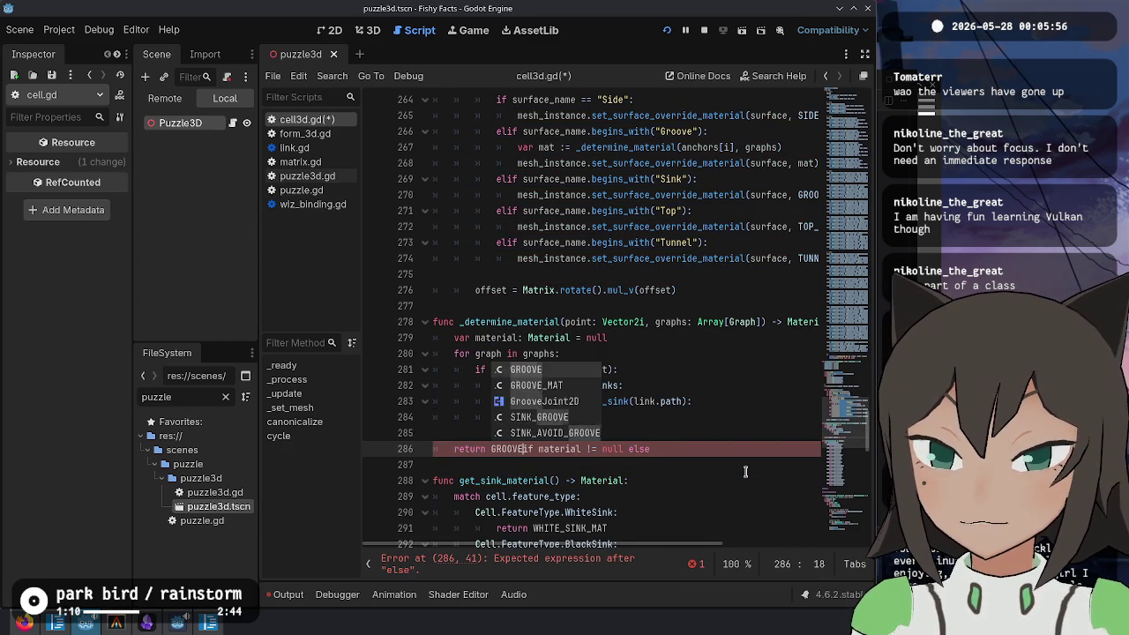
type("_MAT if")
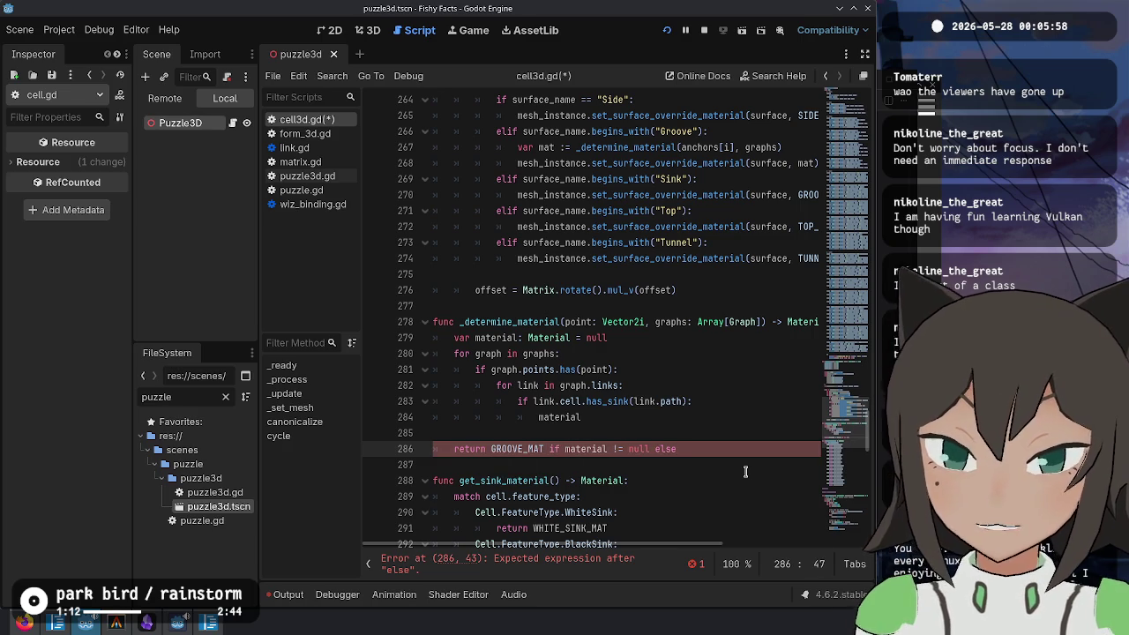
type(" material")
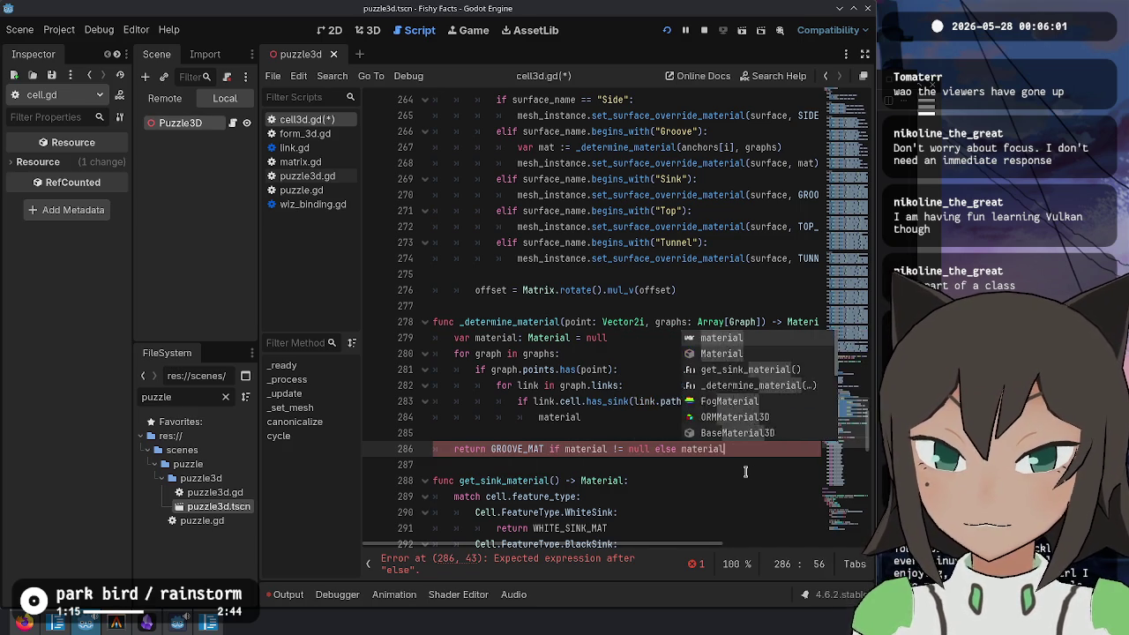
key("Return")
Step: Insert a link.cell.get_sink_material call above material in the has_sink branch
key("Up")
key("Left")
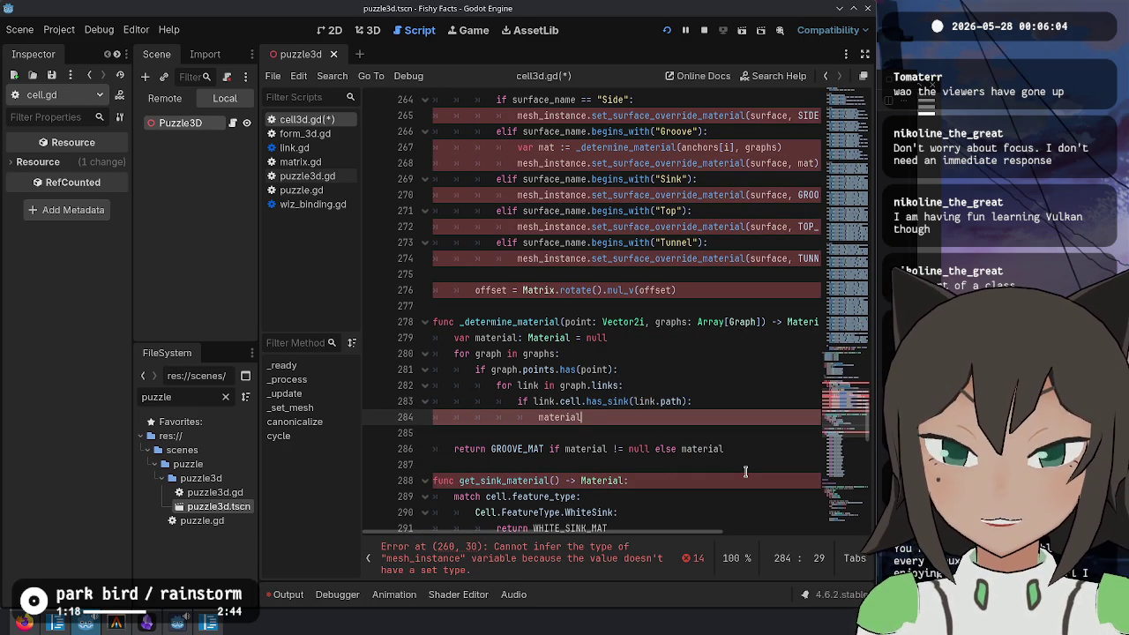
key("BackSpace")
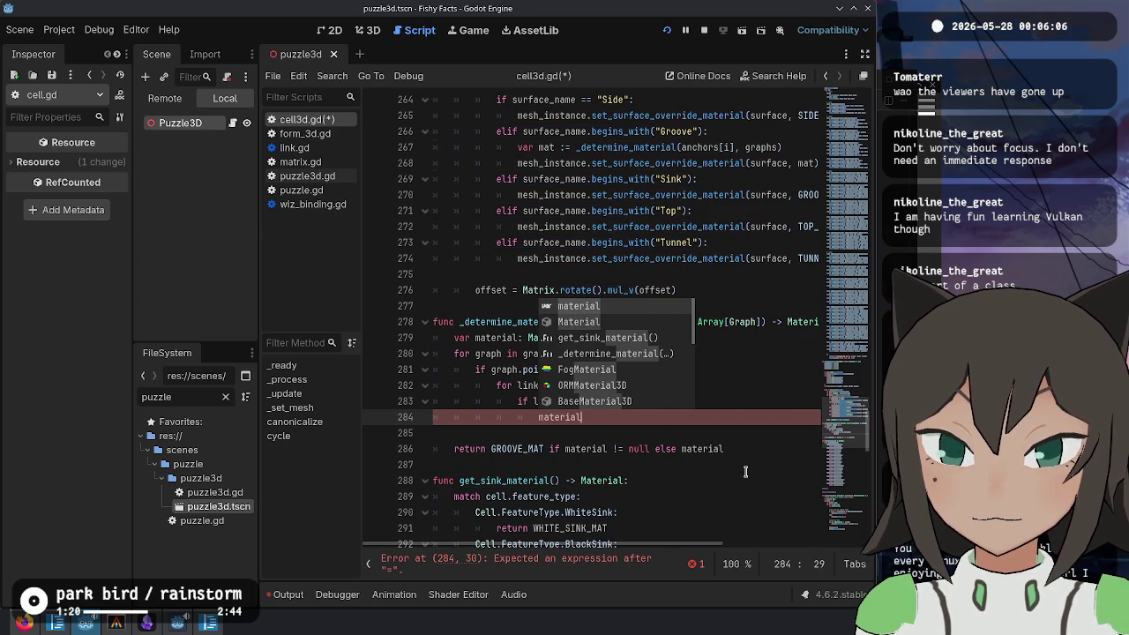
key("Escape")
key("ctrl+shift+Return")
type("link.cell.get_")
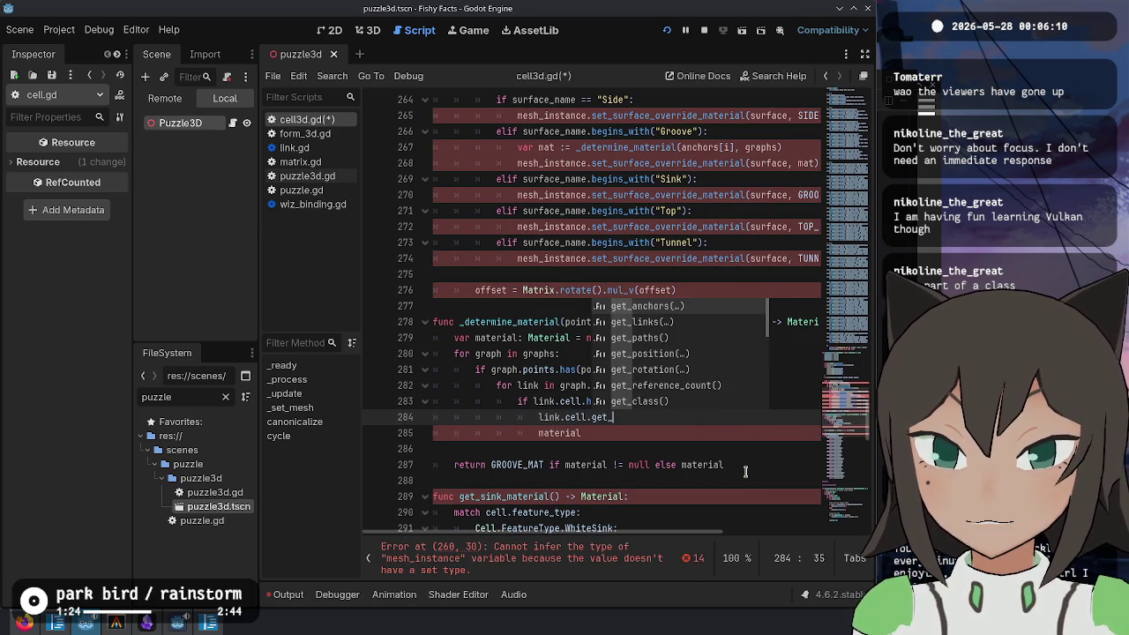
type("sink_material")
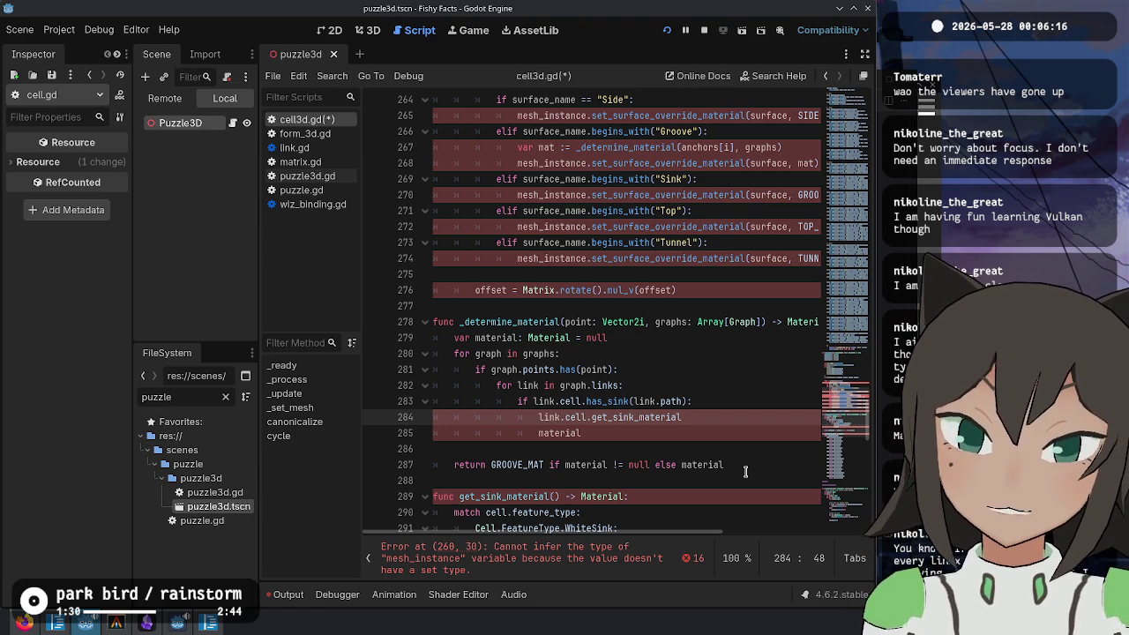
scroll(695, 289, "down", 2)
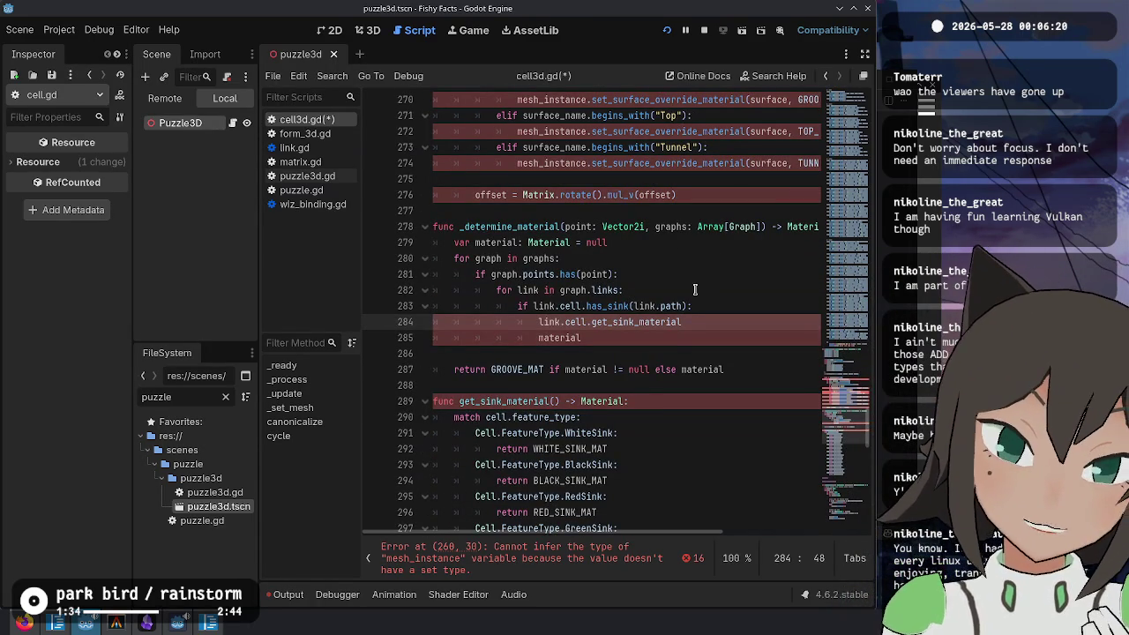
Step: Rename get_sink_material to lookup_sink_material taking 'feature_type: Cell.FeatureType' and matching on feature_type
scroll(695, 289, "down", 3)
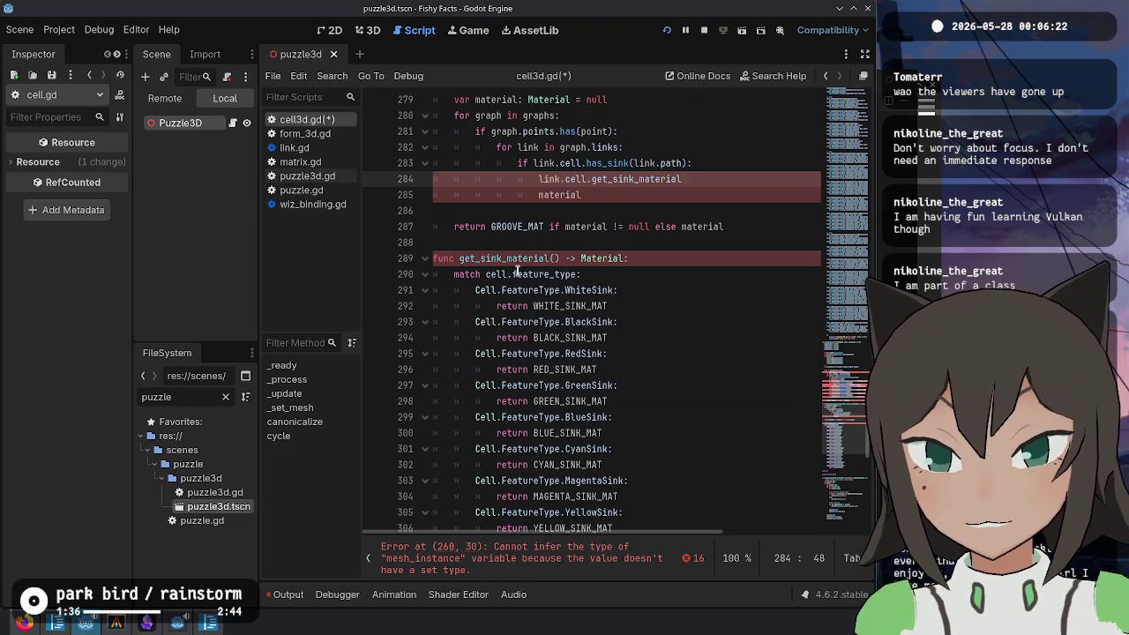
double_click(502, 263)
scroll(648, 363, "up", 1)
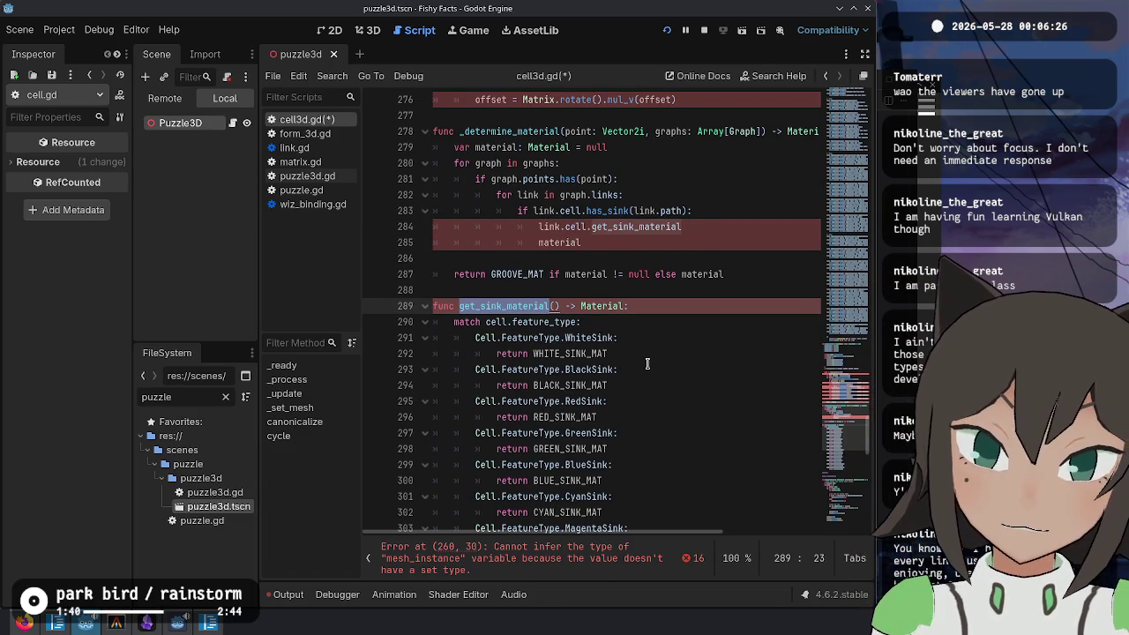
key("Down")
key("Down")
key("Down")
key("Up")
key("Up")
key("Up")
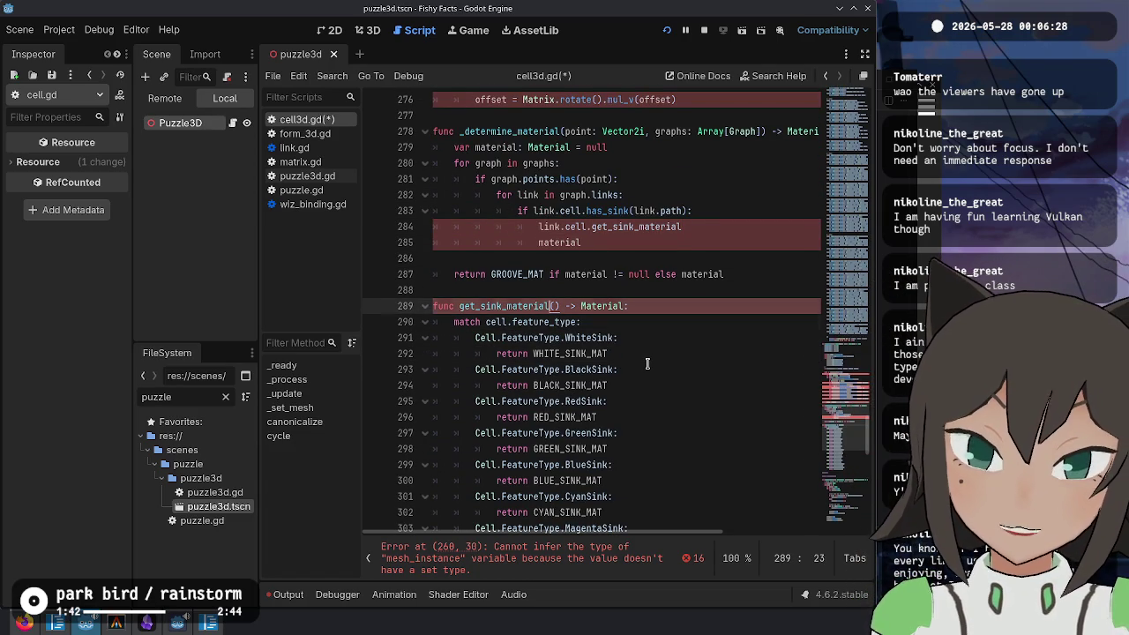
key("BackSpace")
key("BackSpace")
key("Delete")
type("lookup")
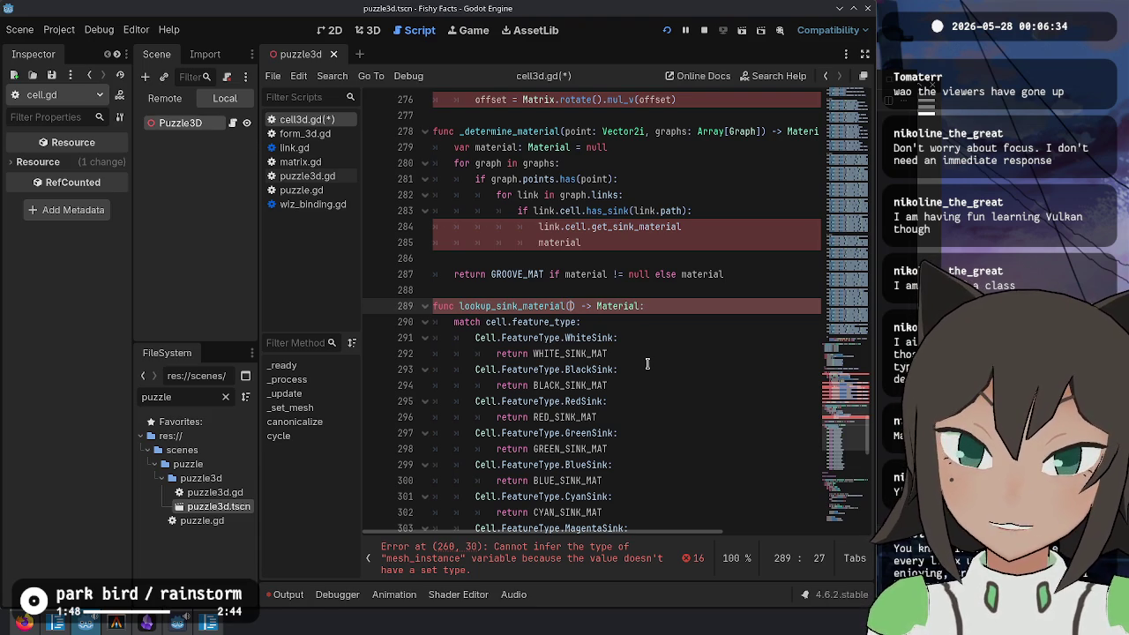
type("feature_type")
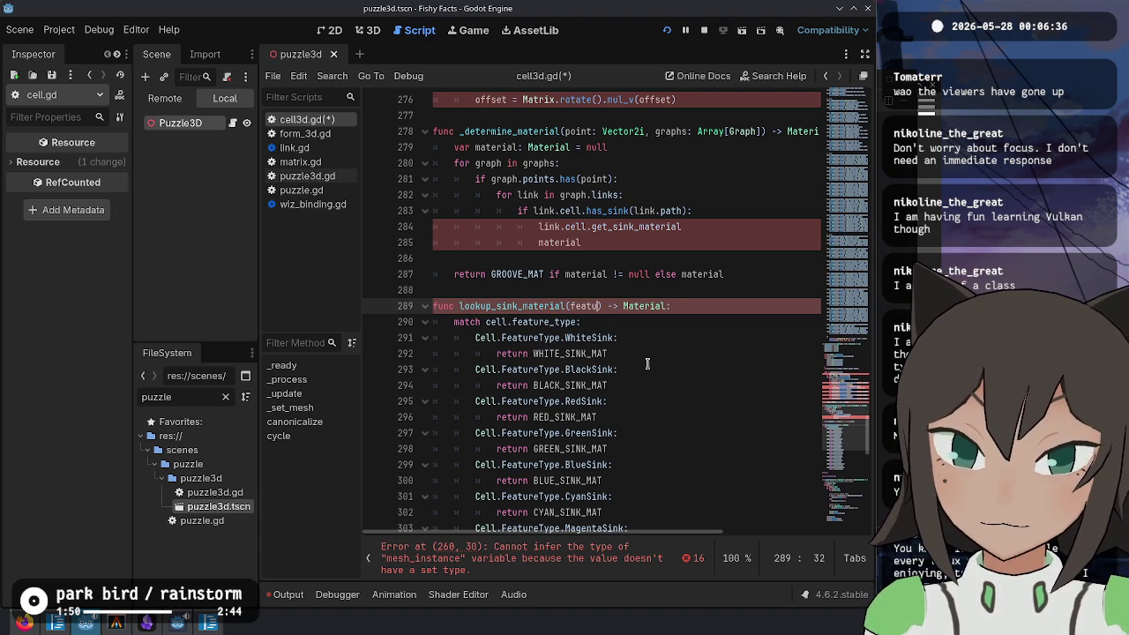
type(": Cell.Feat")
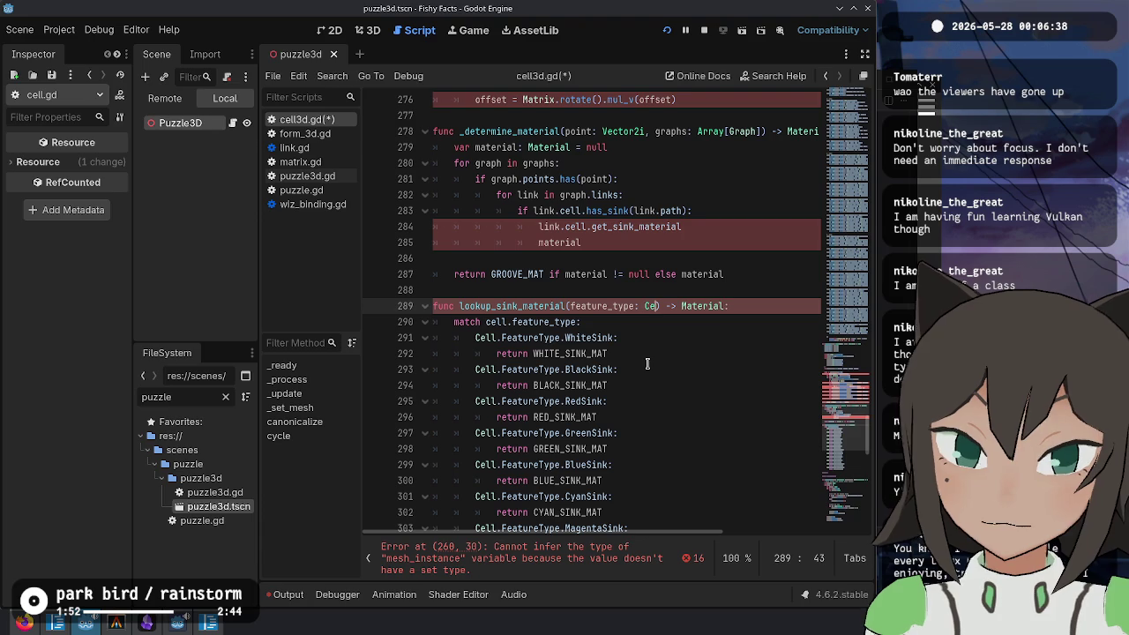
type("ure_")
type("ype")
key("Down")
key("ctrl+BackSpace")
key("ctrl+BackSpace")
key("ctrl+BackSpace")
type("feature_type:")
key("Up")
key("Up")
key("Up")
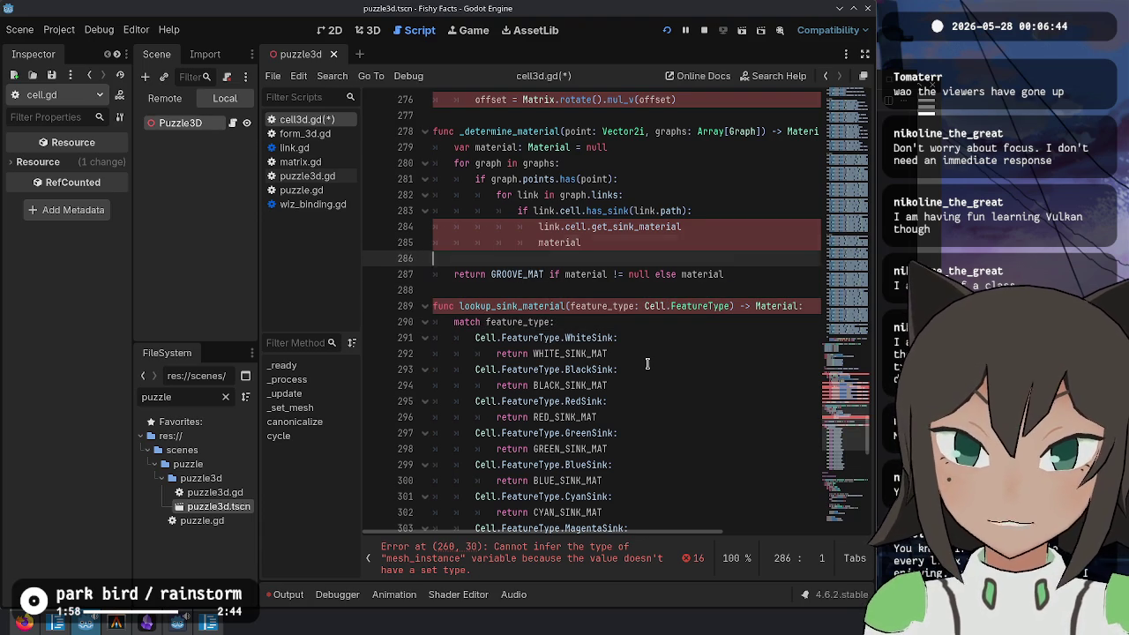
Step: Replace the call on line 284 with 'lookup_sink_material(', then switch to the stream dashboard
key("Up")
key("Up")
key("Down")
key("Down")
key("Down")
key("End")
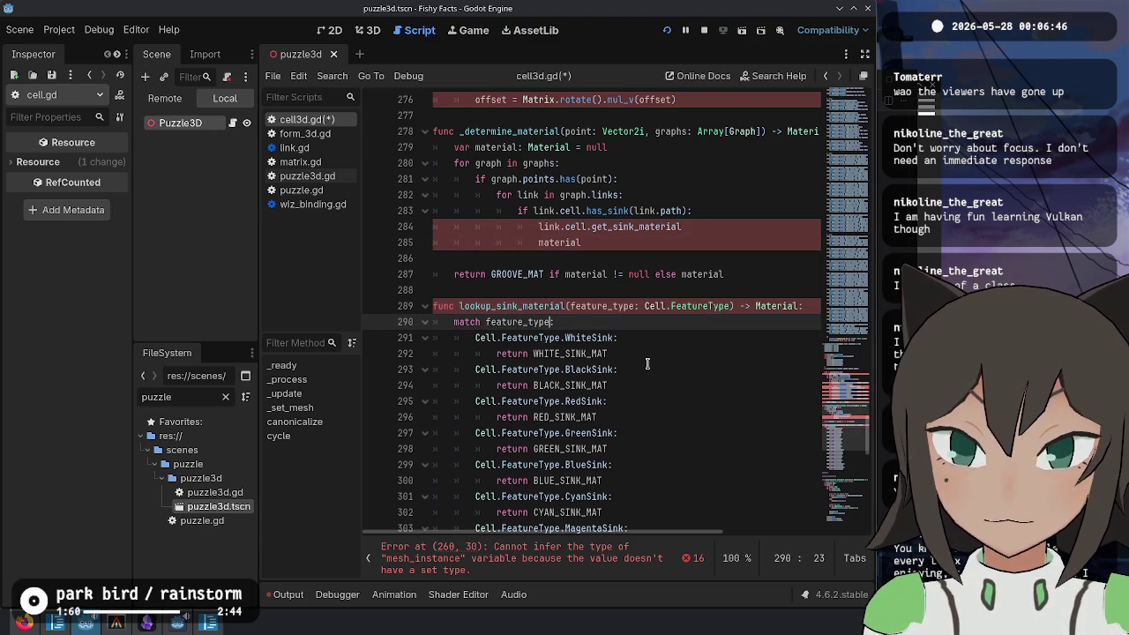
key("Up")
key("Up")
key("Up")
key("Up")
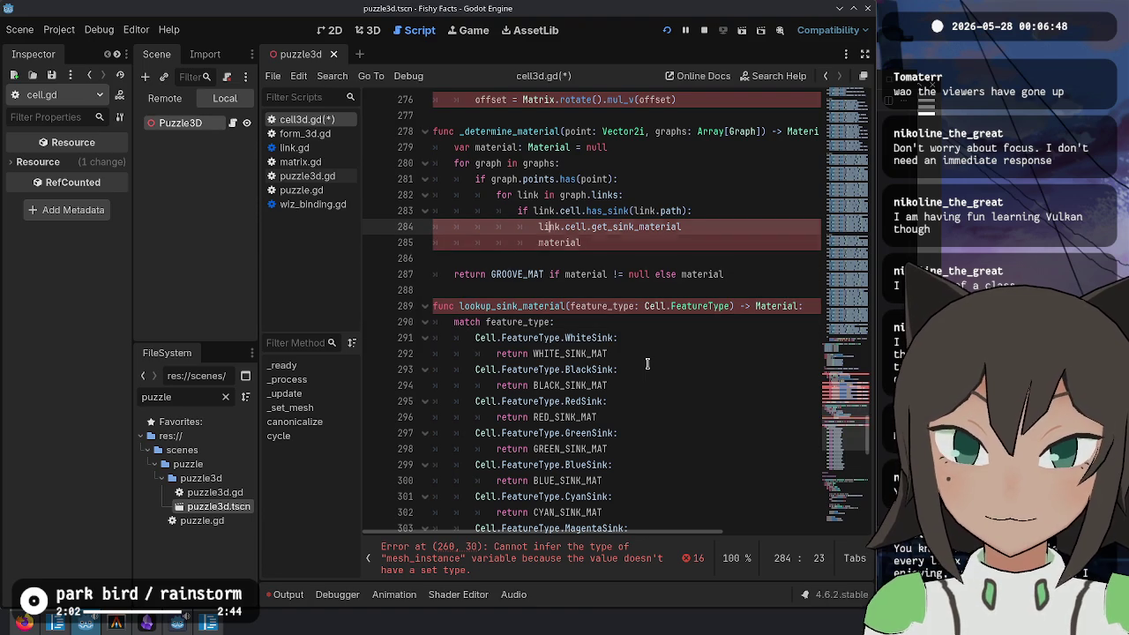
key("ctrl+BackSpace")
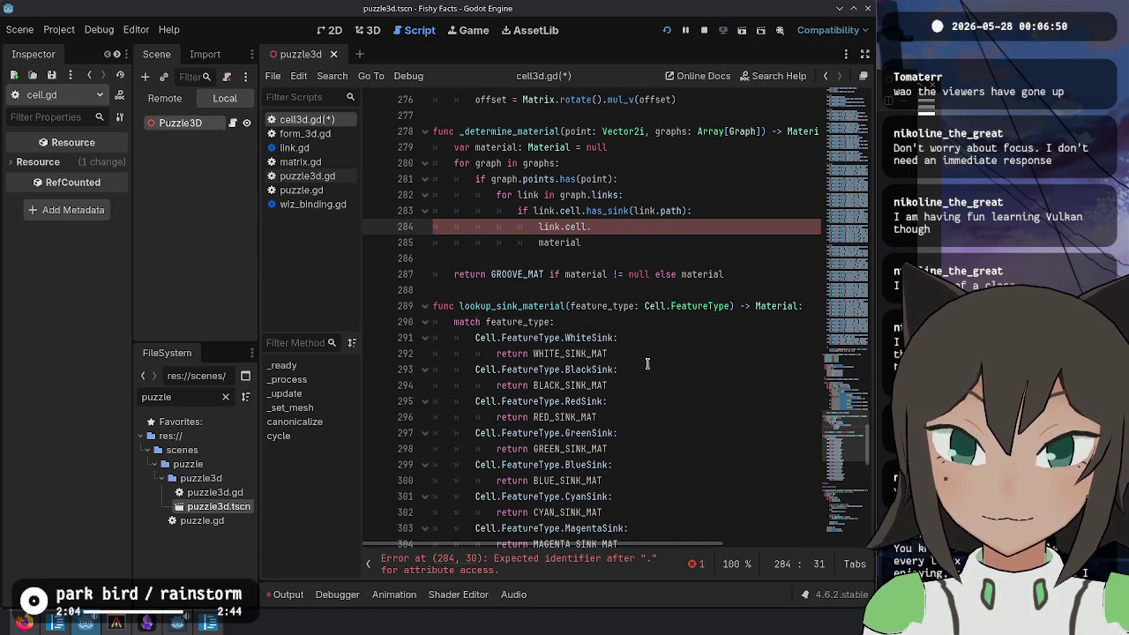
type("lookup_sink_")
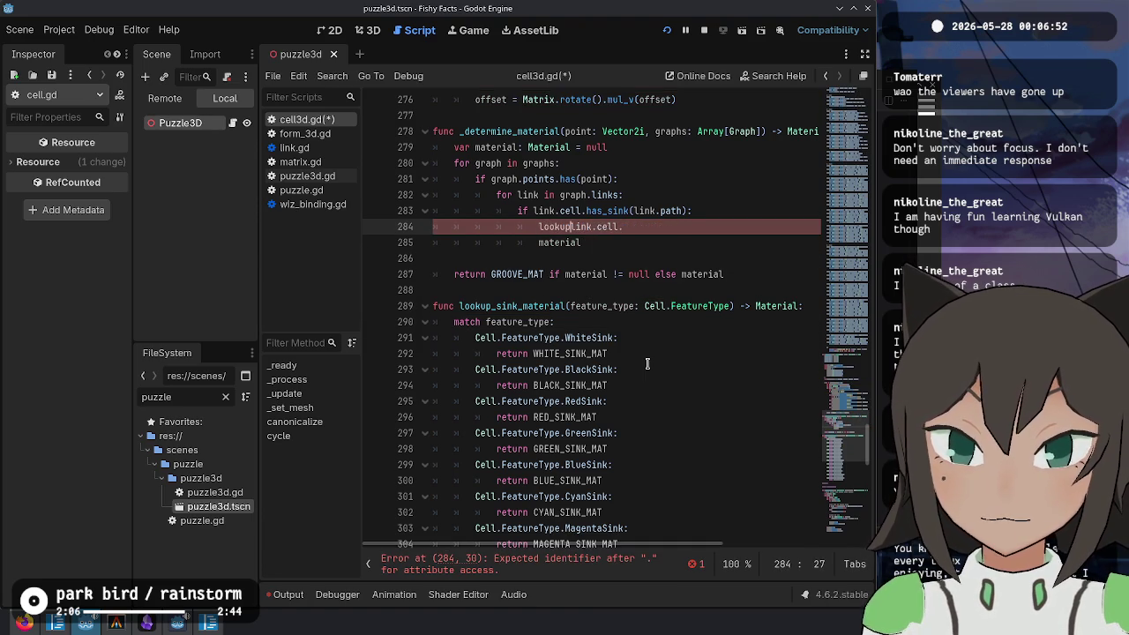
type("material(")
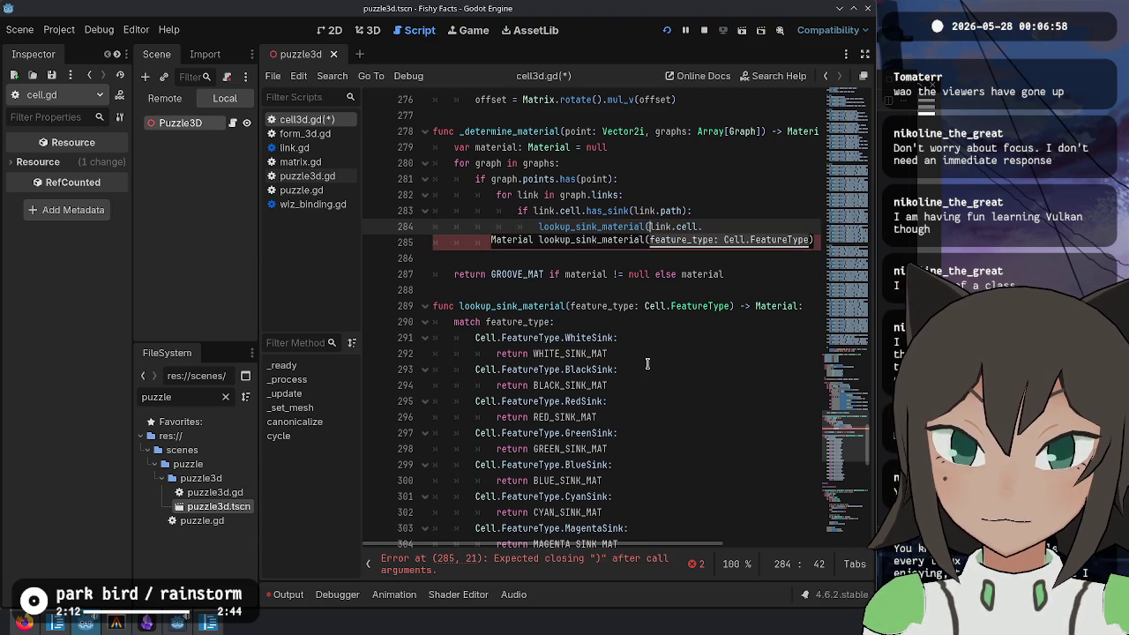
key("ctrl+shift+Left")
key("BackSpace")
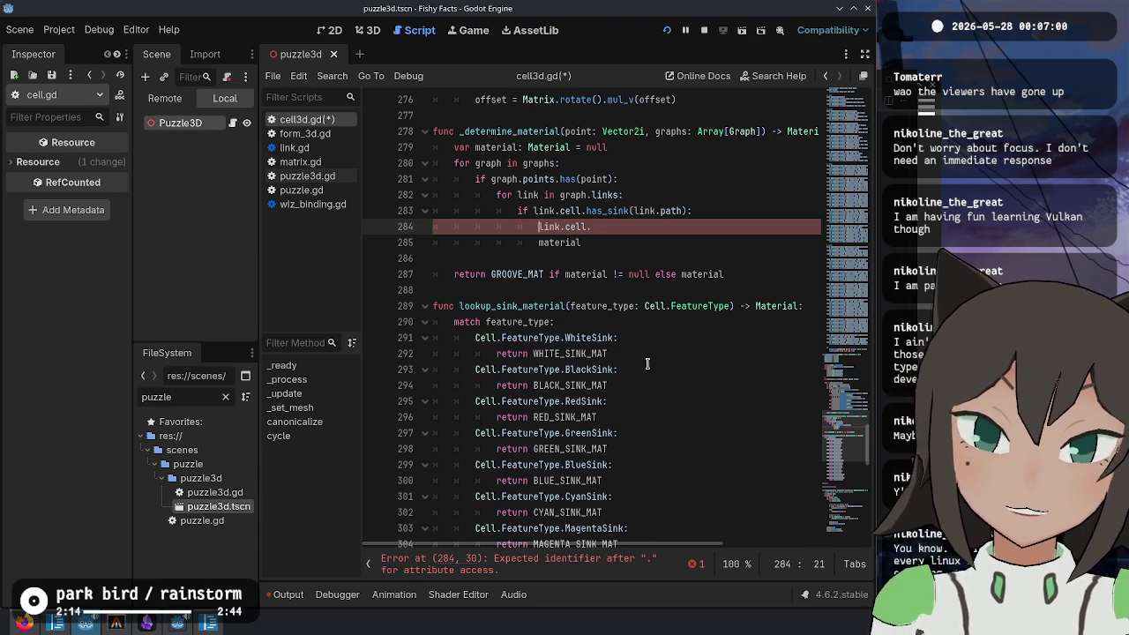
scroll(647, 364, "down", 5)
scroll(648, 363, "up", 8)
key("ctrl+z")
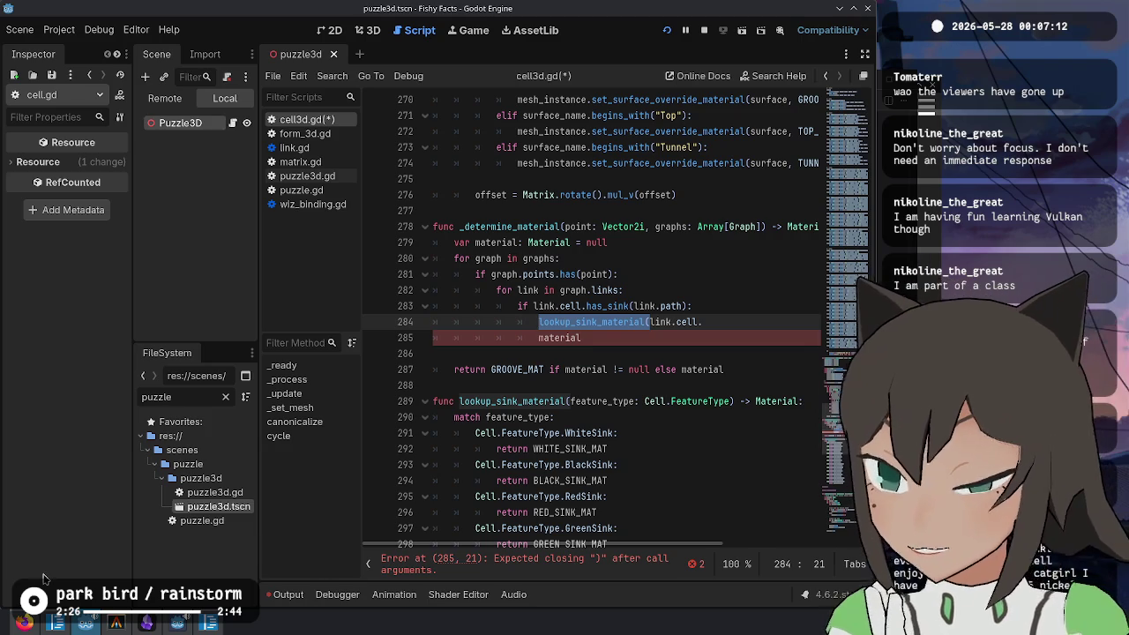
left_click(27, 622)
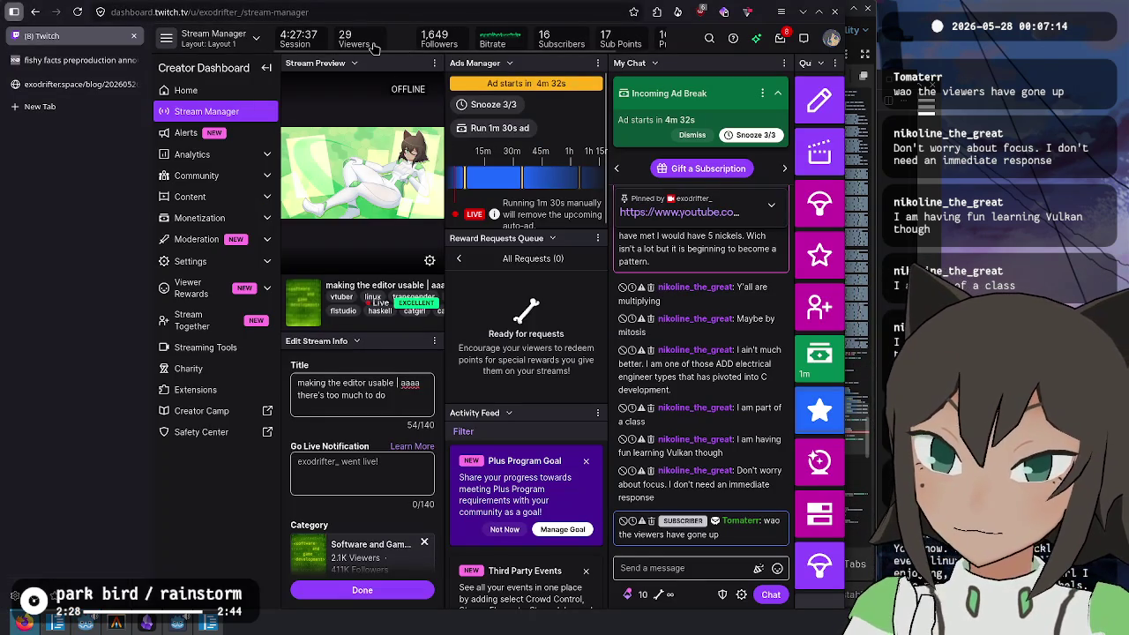
Step: Scroll through the recent messages in My Chat, then return to the Godot editor
scroll(746, 264, "up", 3)
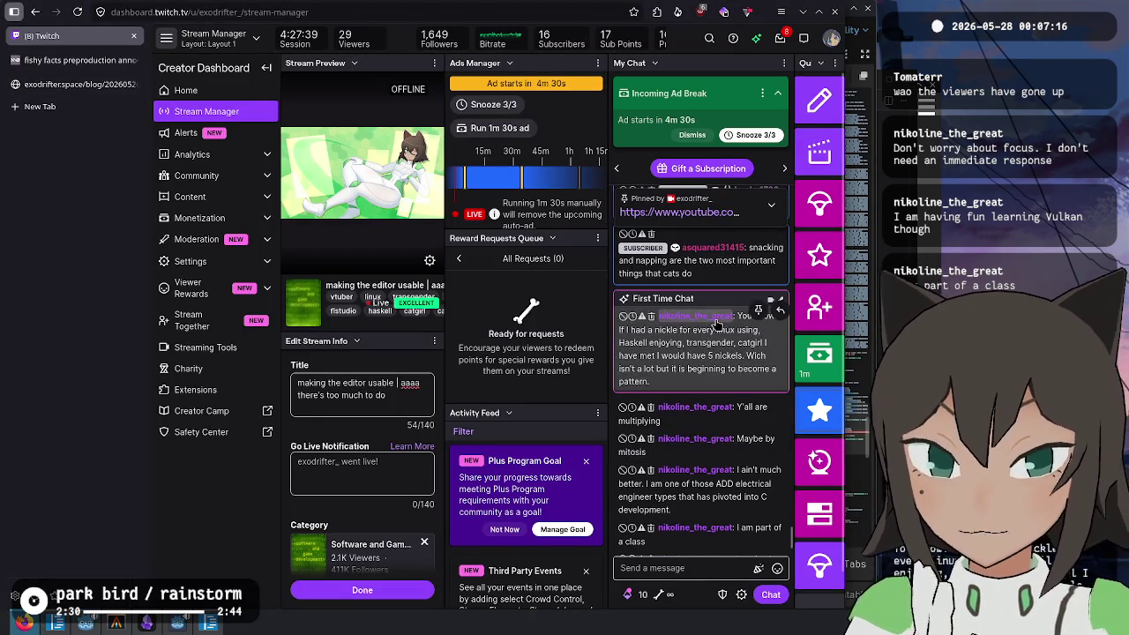
scroll(743, 256, "down", 3)
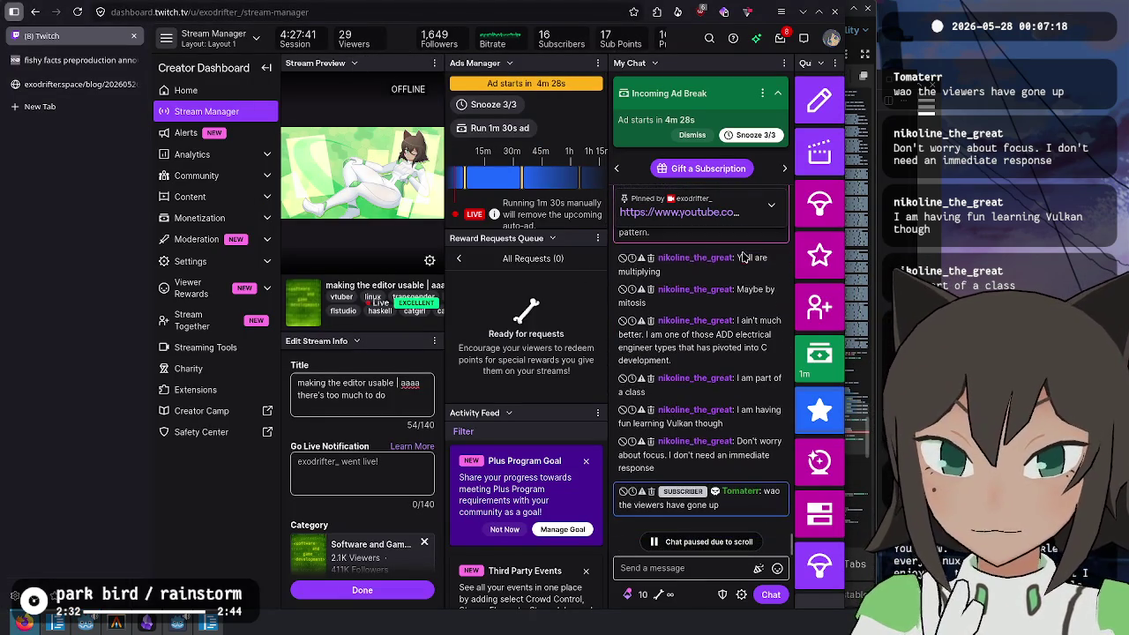
scroll(743, 256, "down", 1)
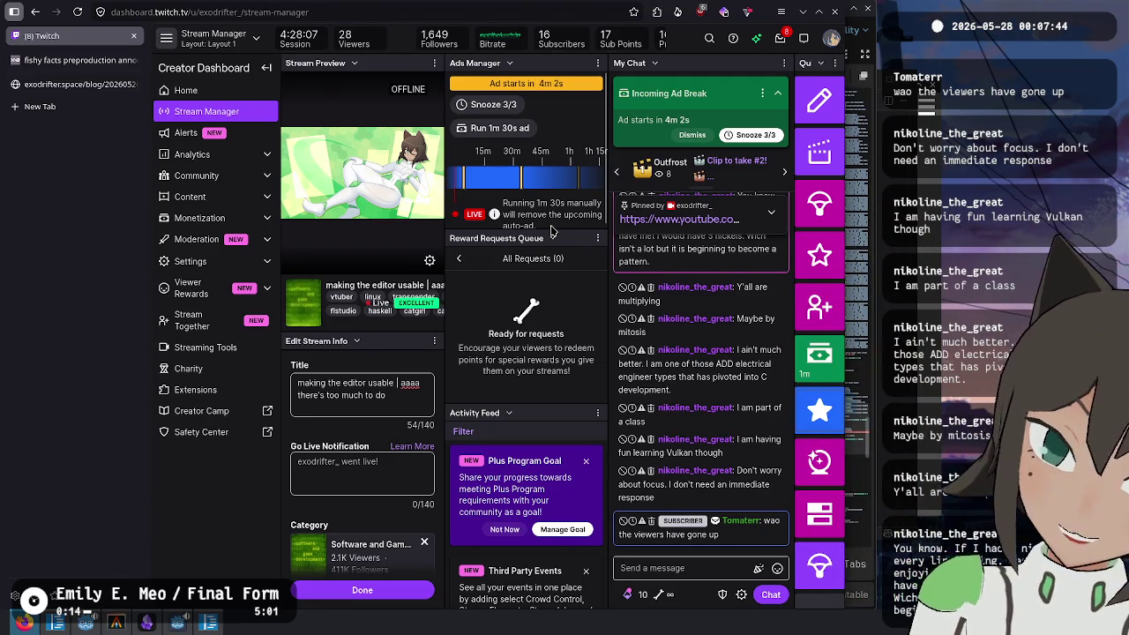
key("alt+Tab")
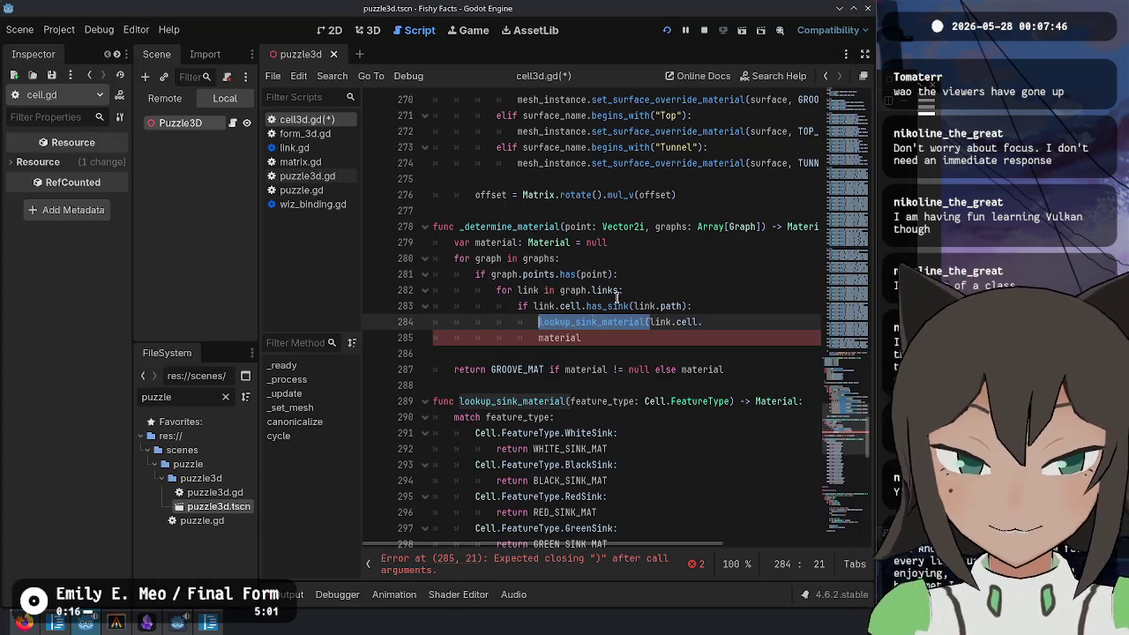
left_click(705, 323)
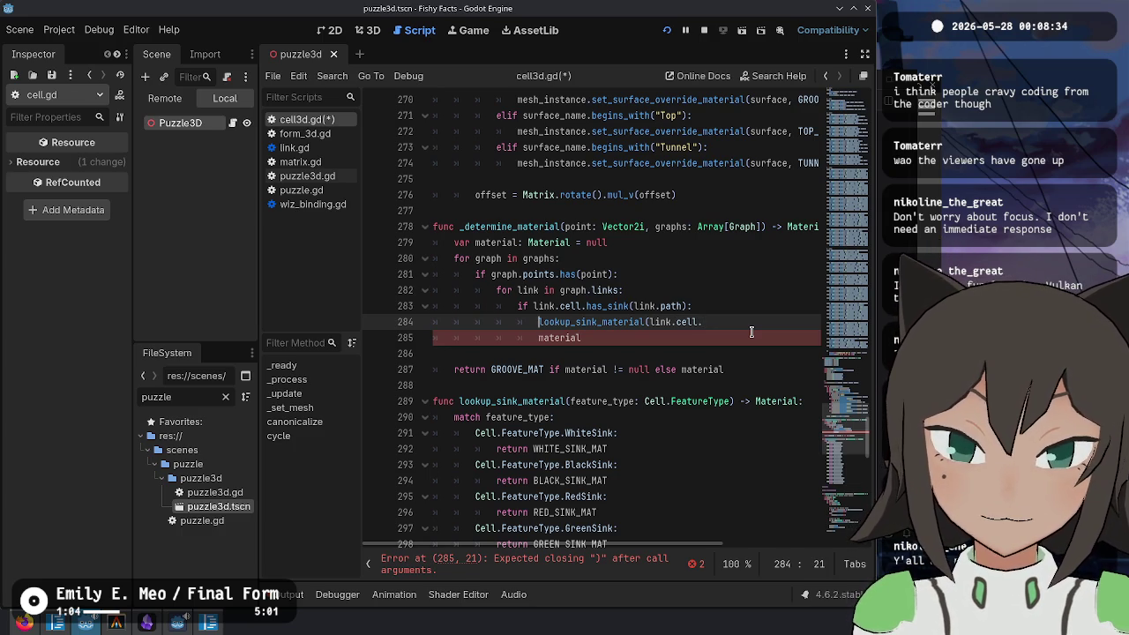
key("ctrl+shift+Right")
key("Up")
key("Up")
key("Up")
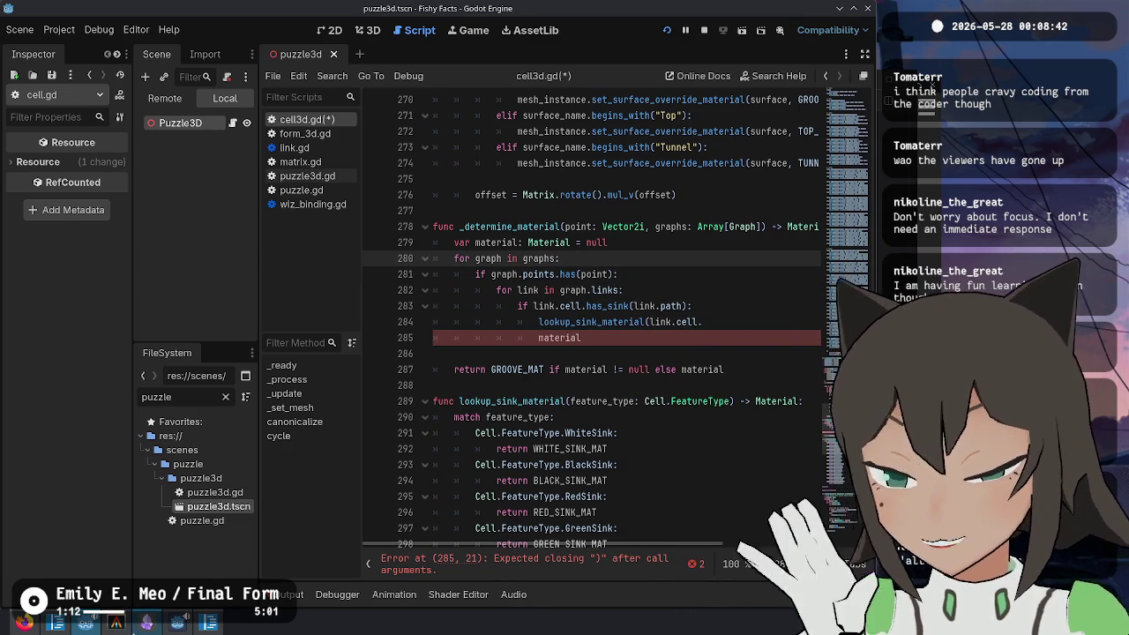
Step: Check git status and page through the cell3d.gd diff in the terminal
left_click(116, 622)
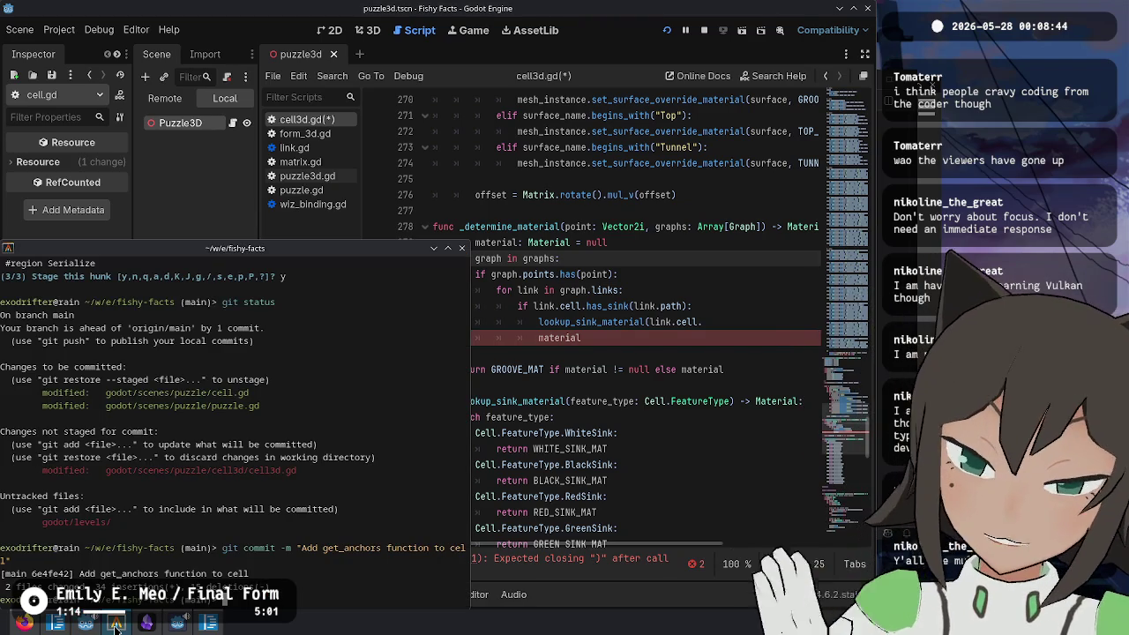
type("git status")
key("Return")
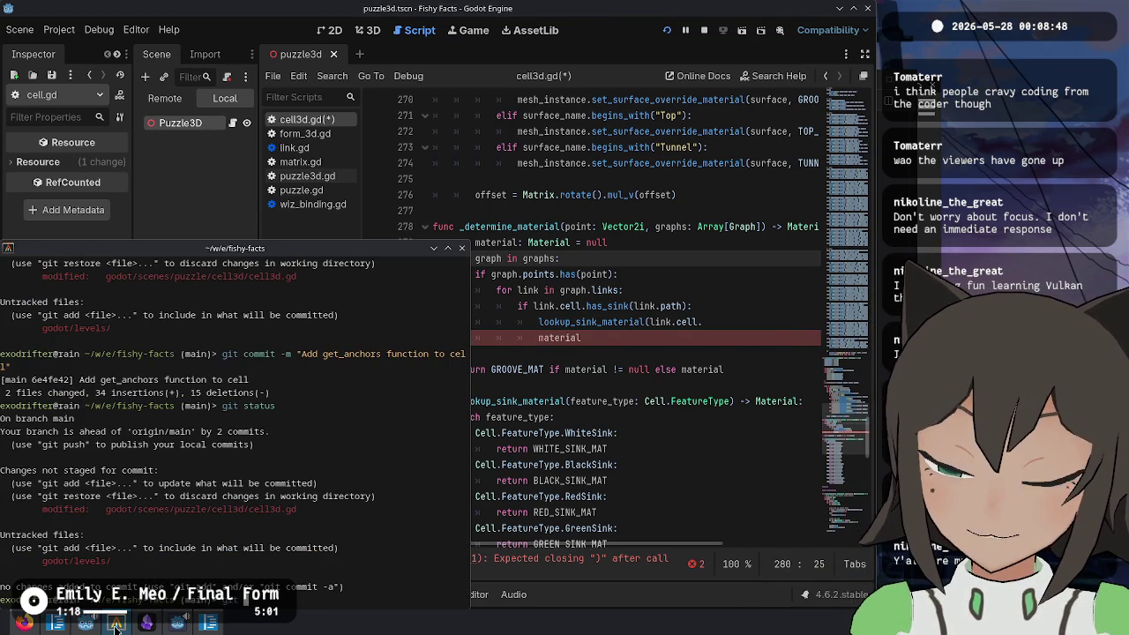
type("git diff")
key("Return")
key("Down")
key("Down")
key("Down")
key("Down")
key("Down")
key("Down")
key("Down")
key("Down")
key("Down")
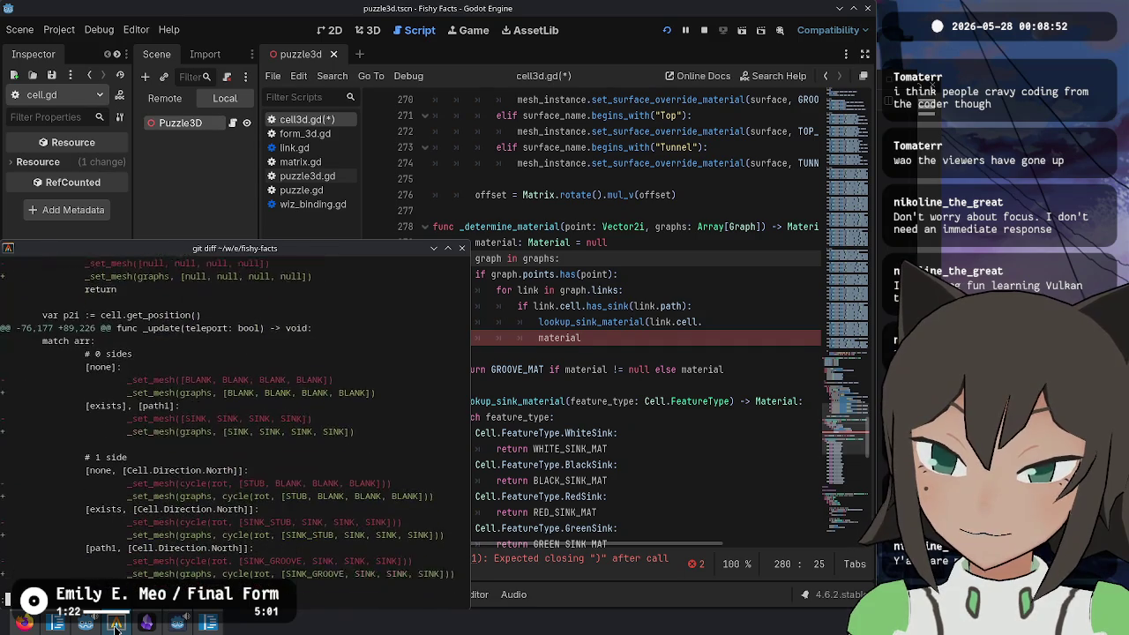
key("Down")
key("Down")
key("Down")
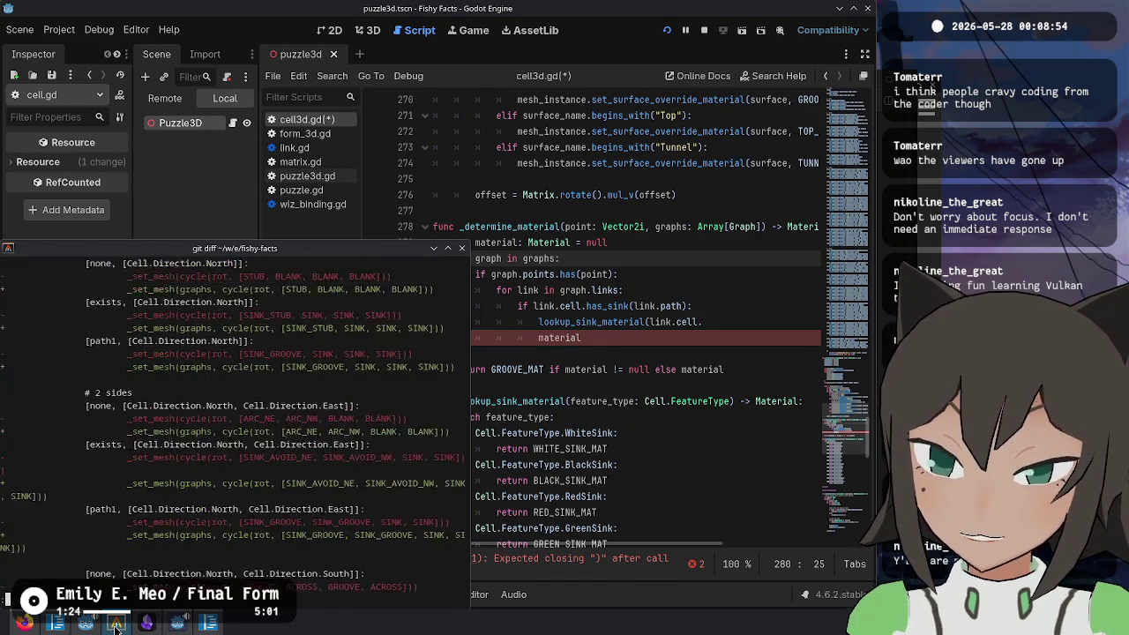
type("q")
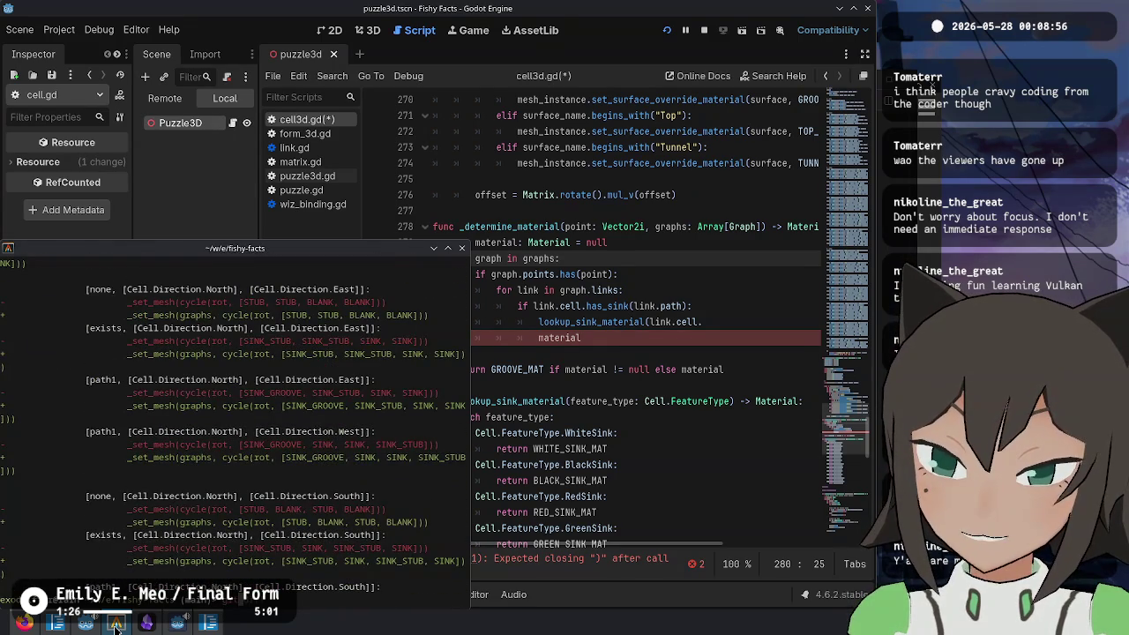
type("git status")
key("Return")
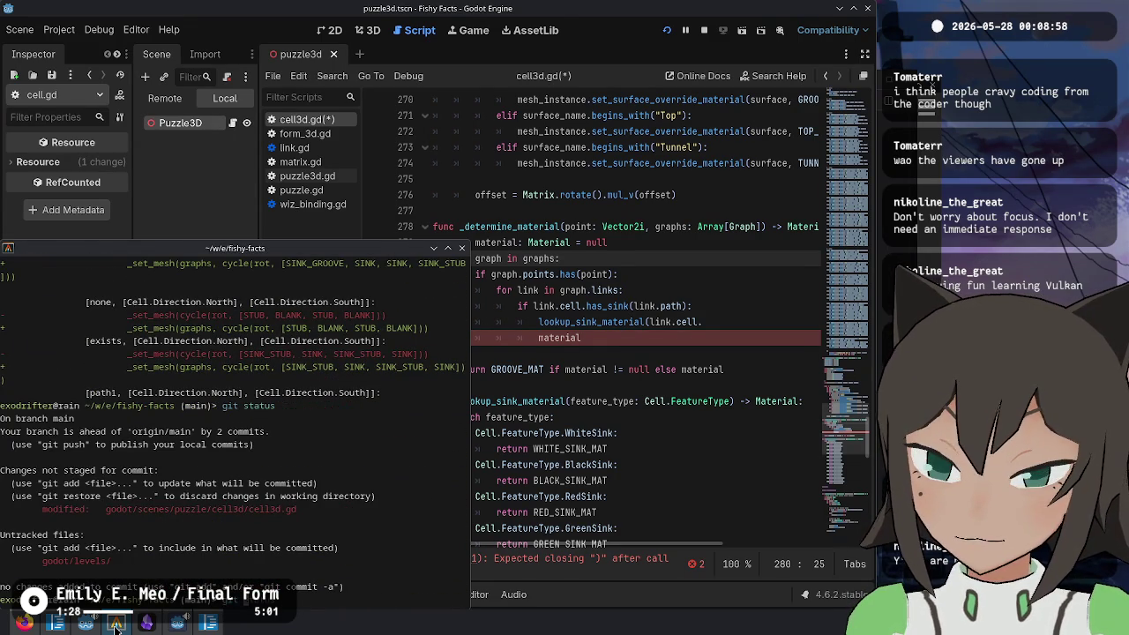
Step: Run git stash and reload the externally modified cell3d.gd in Godot
type("git stash")
key("Return")
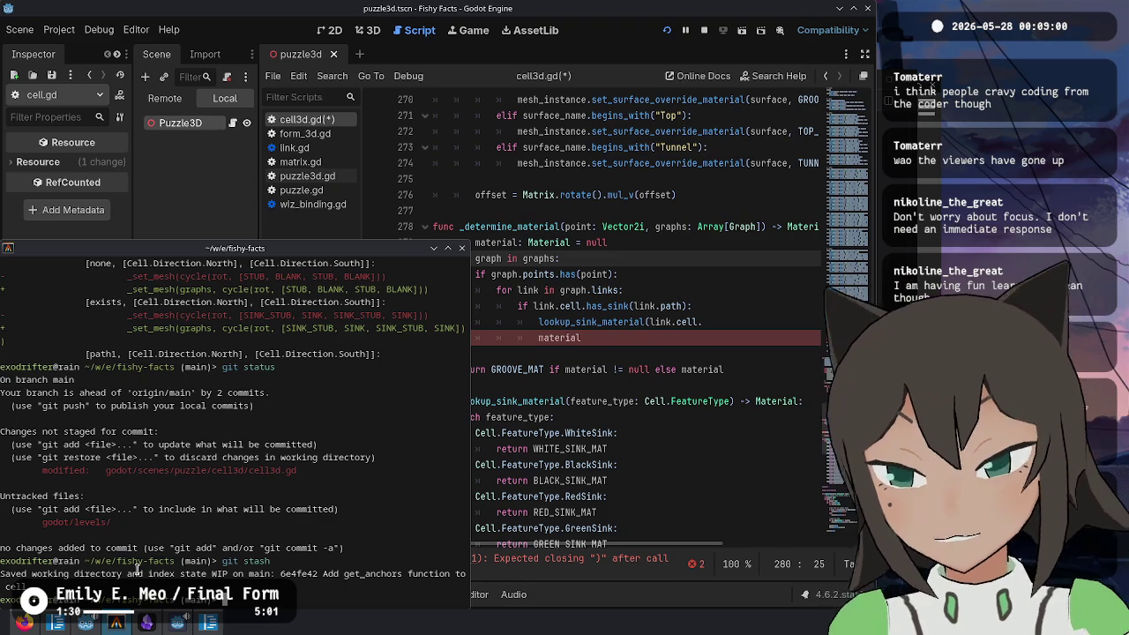
left_click(591, 397)
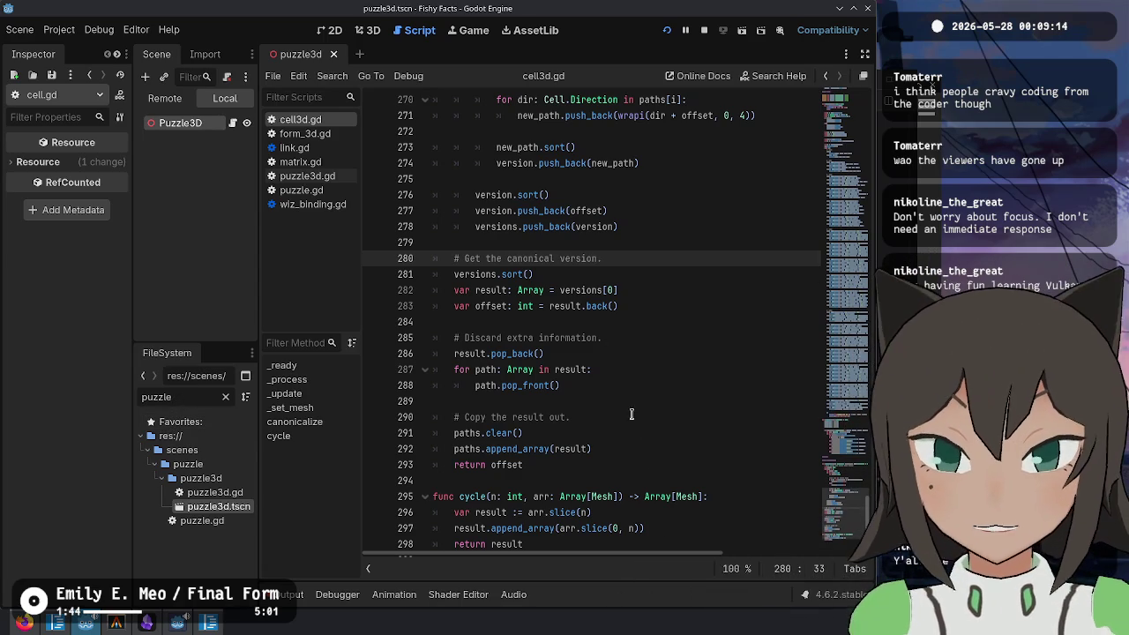
left_click_drag(655, 462, 653, 449)
left_click(780, 502)
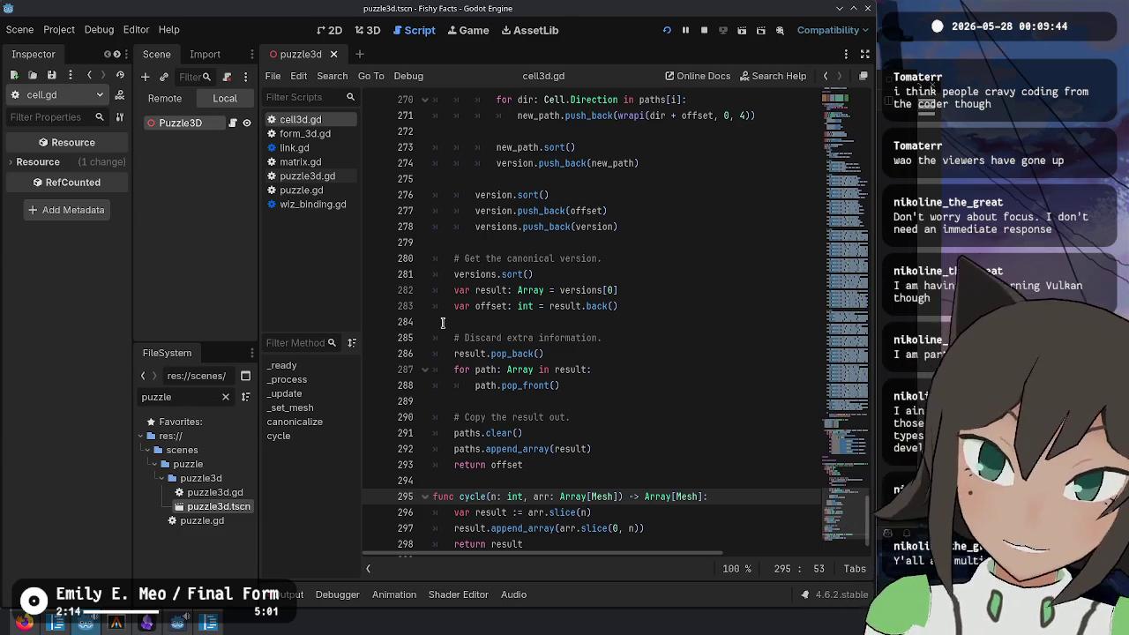
left_click(535, 319)
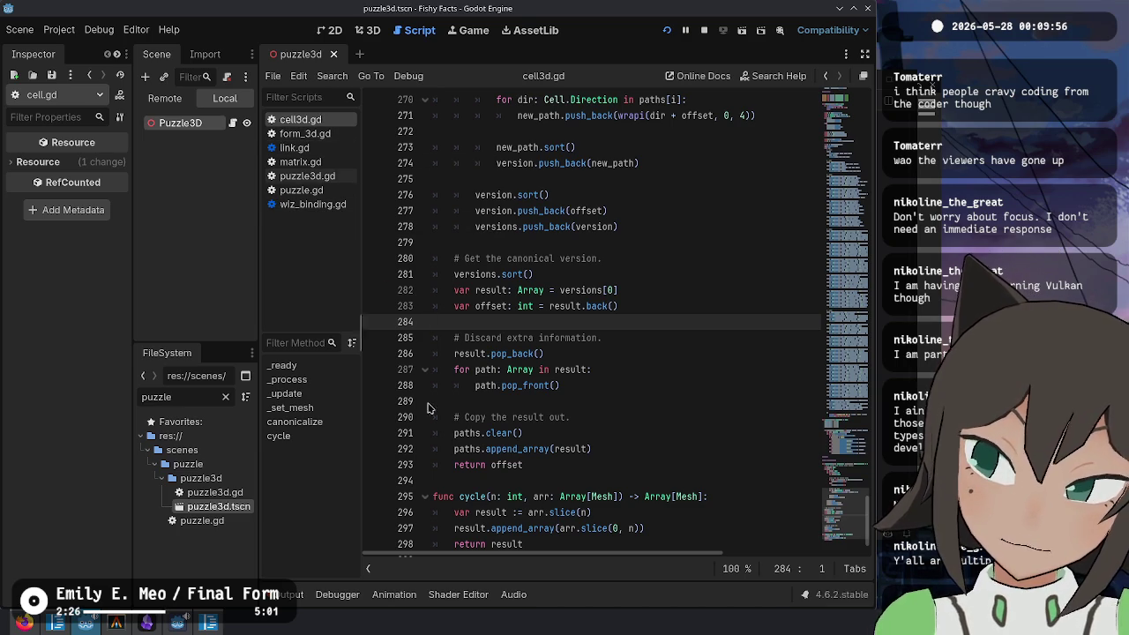
Step: Open cell.gd through the quick file search for 'cell'
key("shift+alt+o")
type("cell")
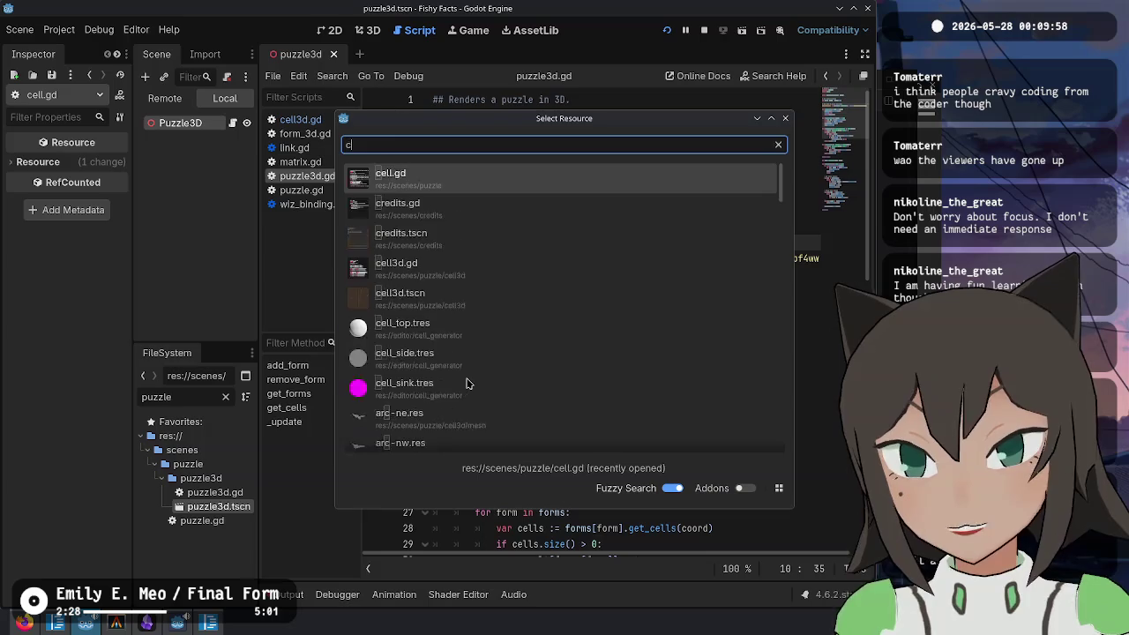
key("Return")
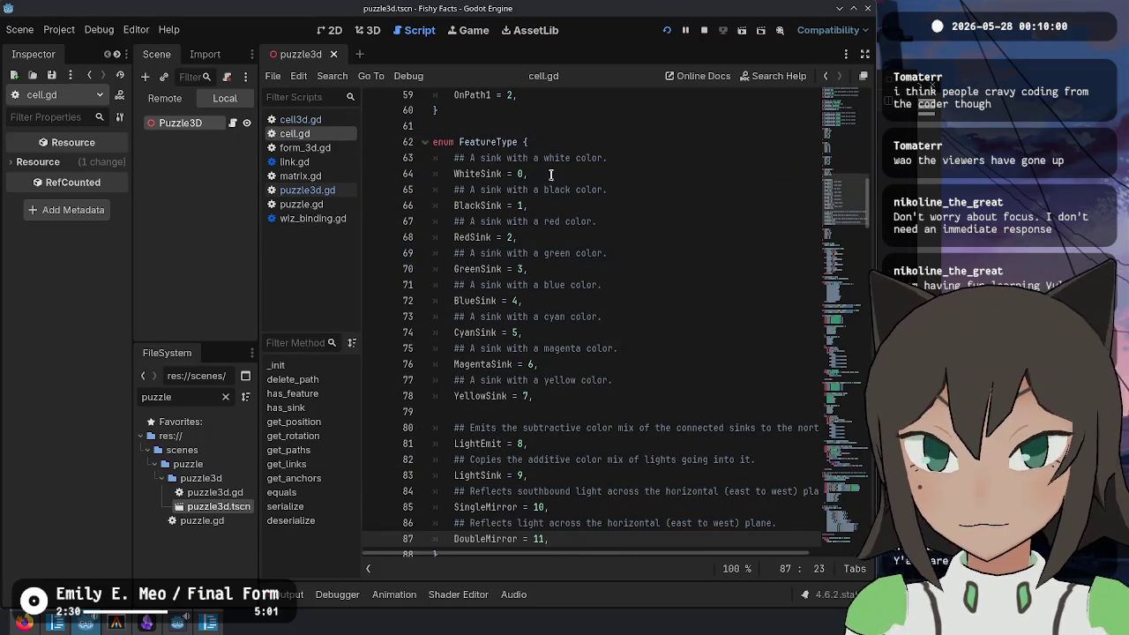
Step: Review the FeatureType entries: WhiteSink, BlackSink, RedSink and other colour sinks, LightEmit, LightSink
left_click_drag(551, 174, 412, 154)
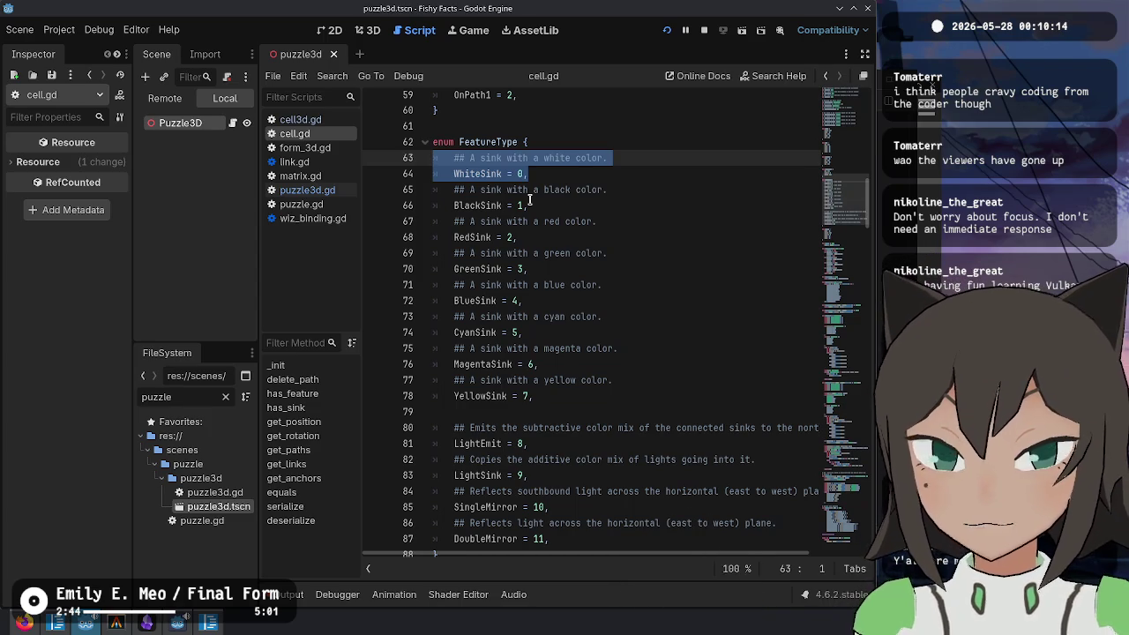
double_click(477, 205)
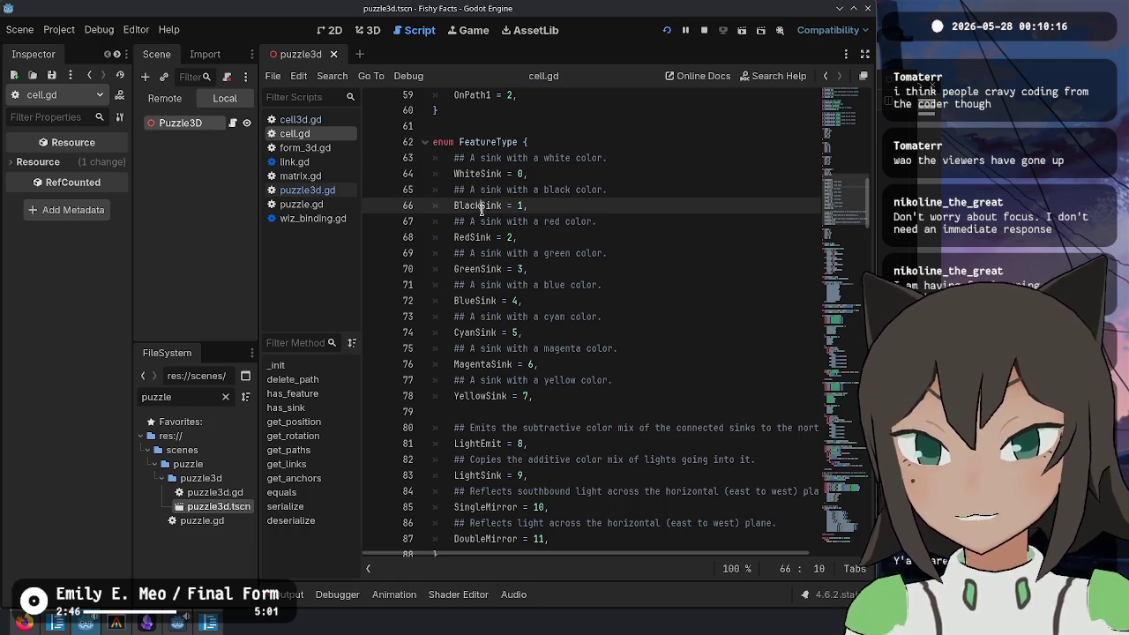
left_click(476, 237)
double_click(476, 237)
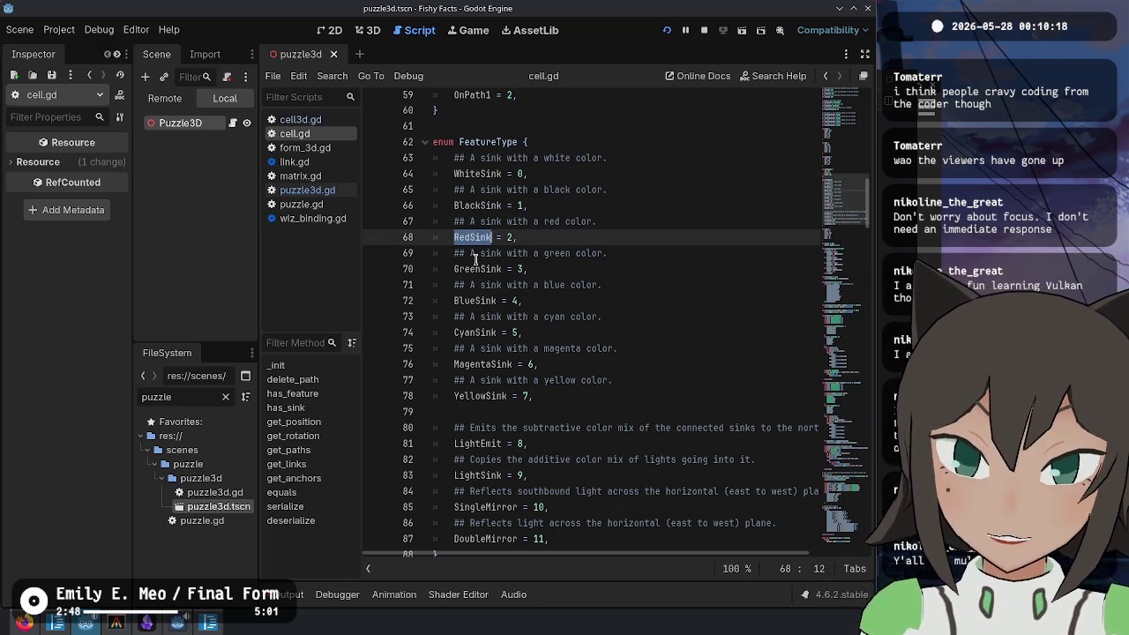
left_click(471, 284)
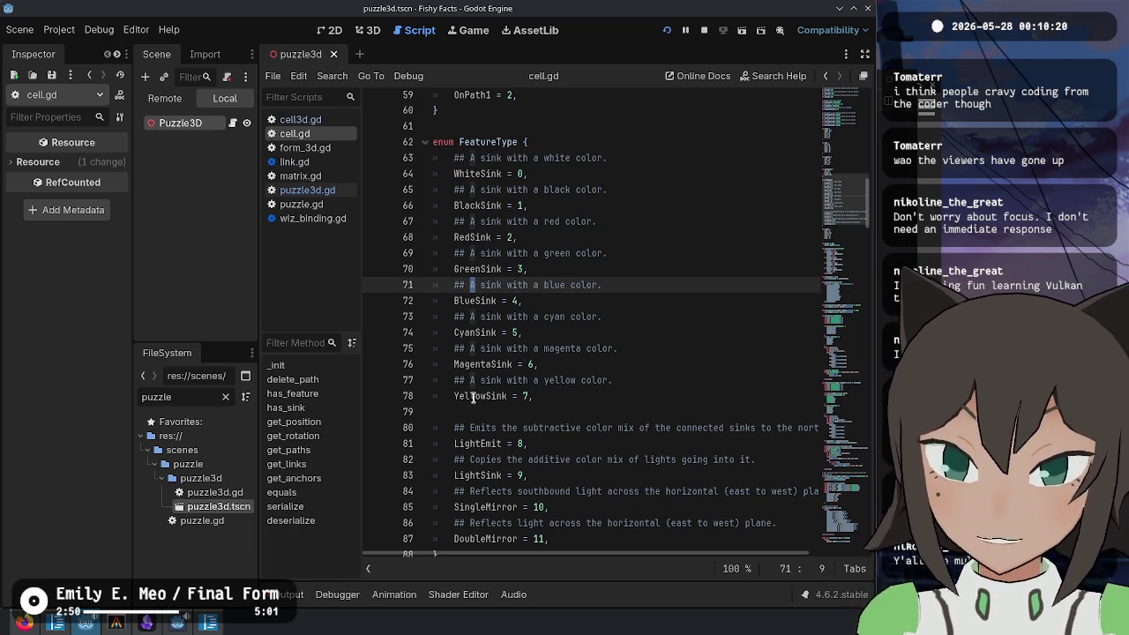
scroll(582, 371, "down", 2)
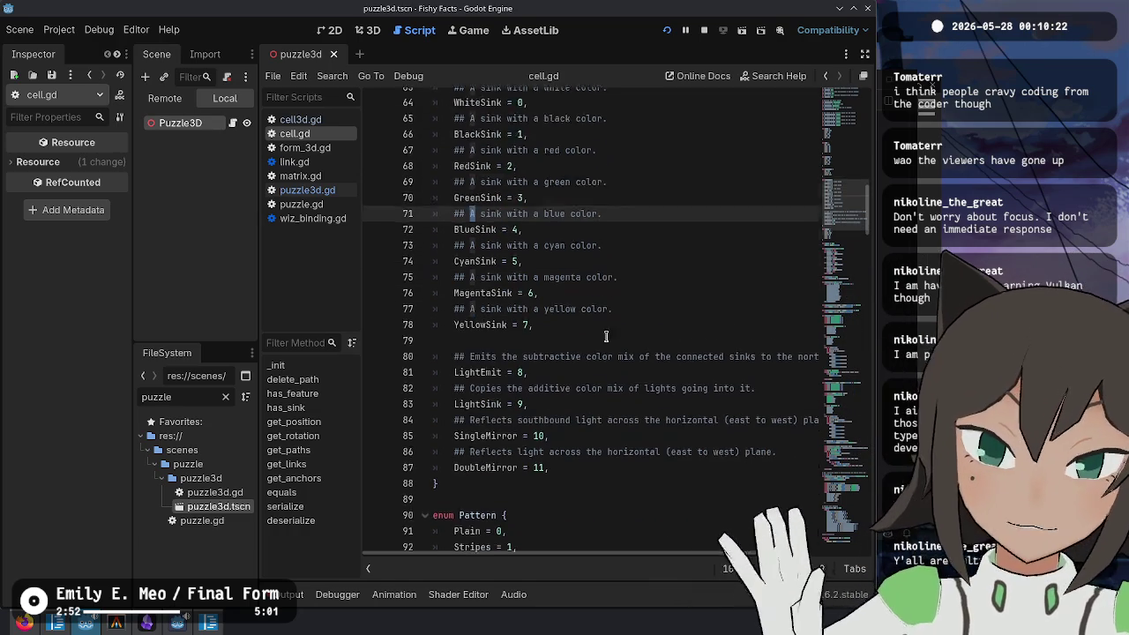
double_click(480, 348)
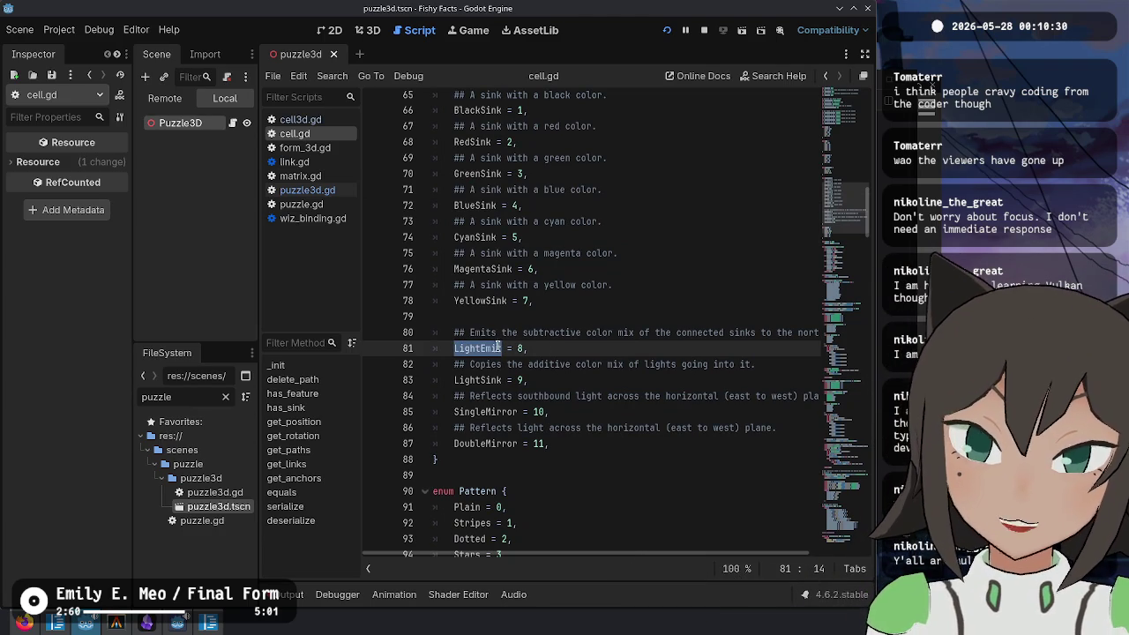
scroll(614, 347, "up", 1)
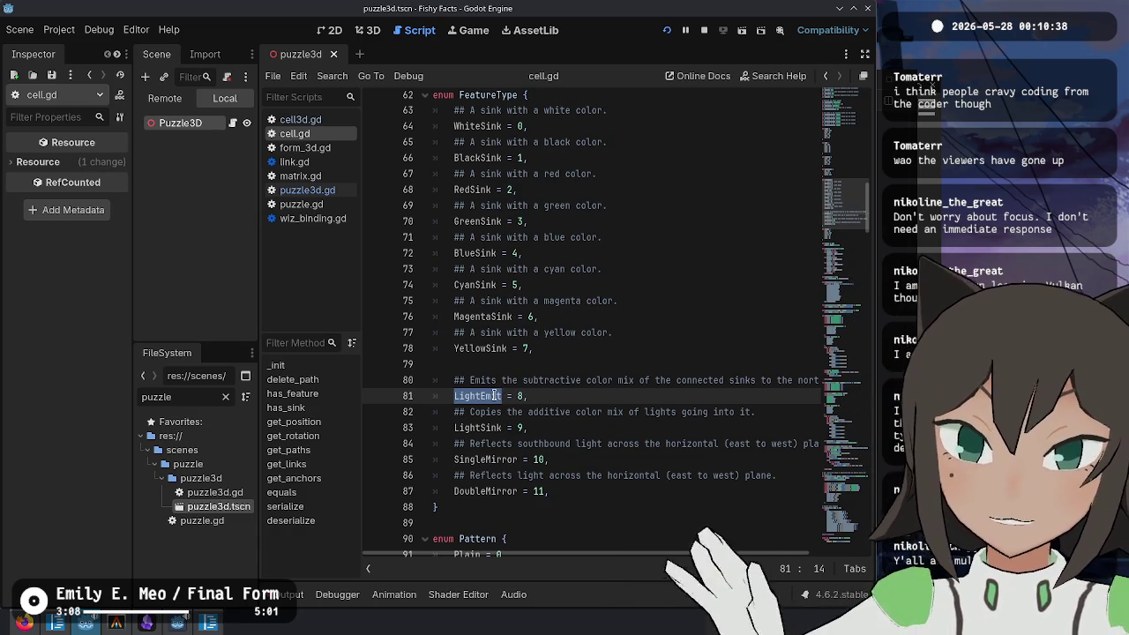
mouse_move(533, 349)
left_mouse_down()
mouse_move(464, 145)
mouse_move(465, 111)
left_mouse_up()
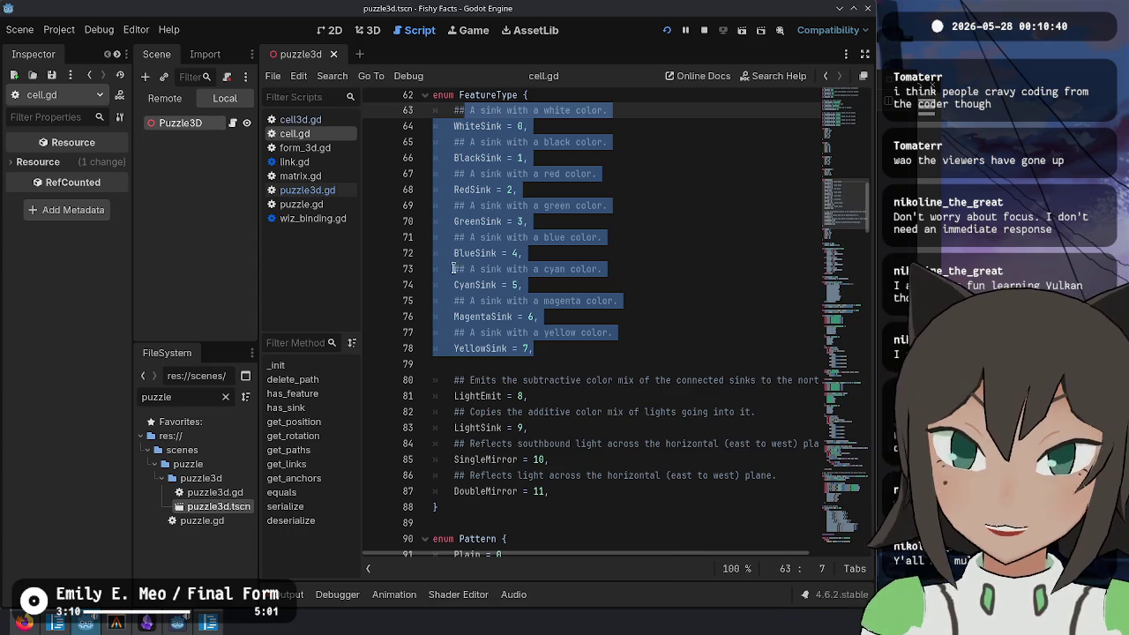
left_click(541, 427)
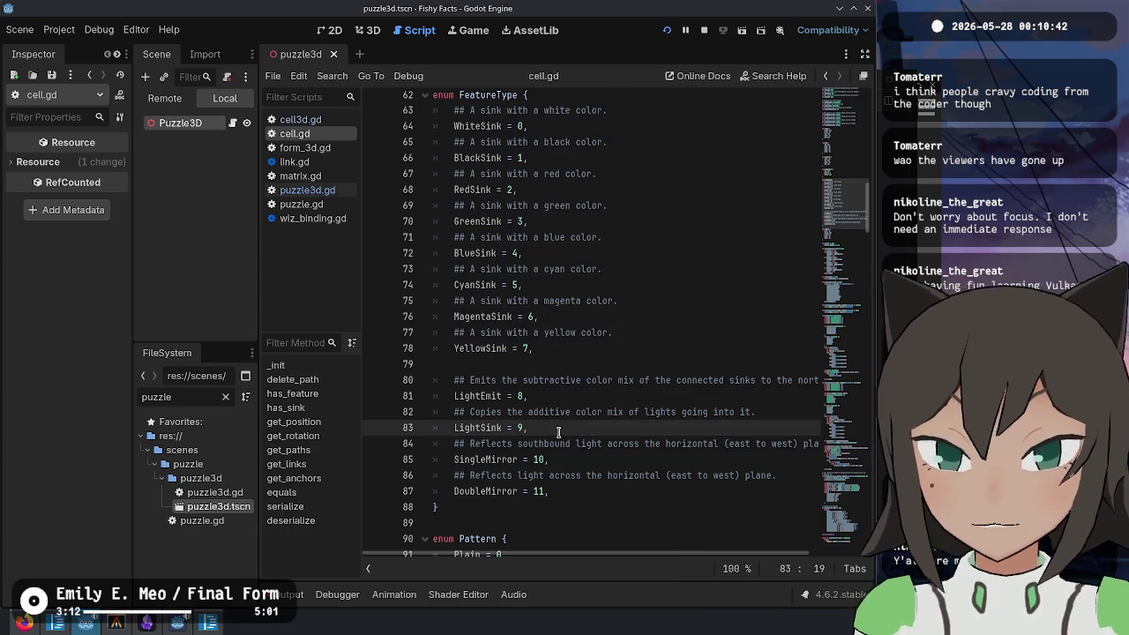